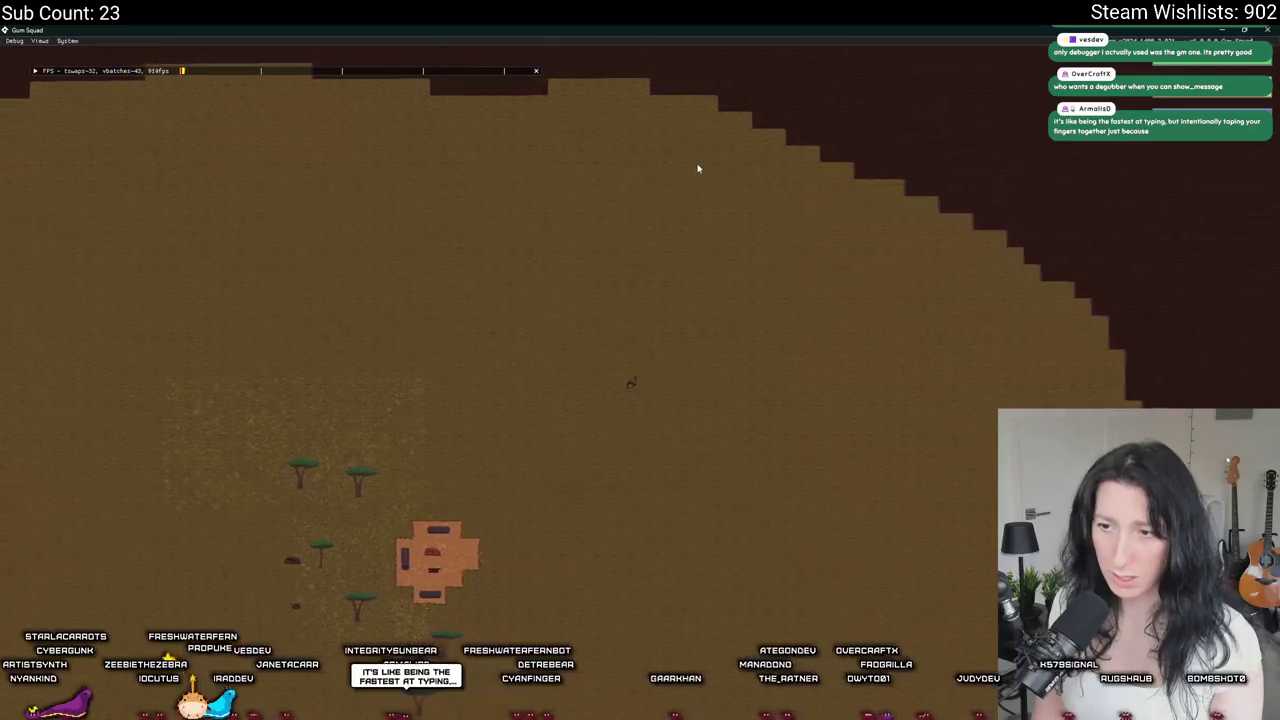
Walk the character right to leave a dark trail, then return to obj_world's Step code.
key(s)
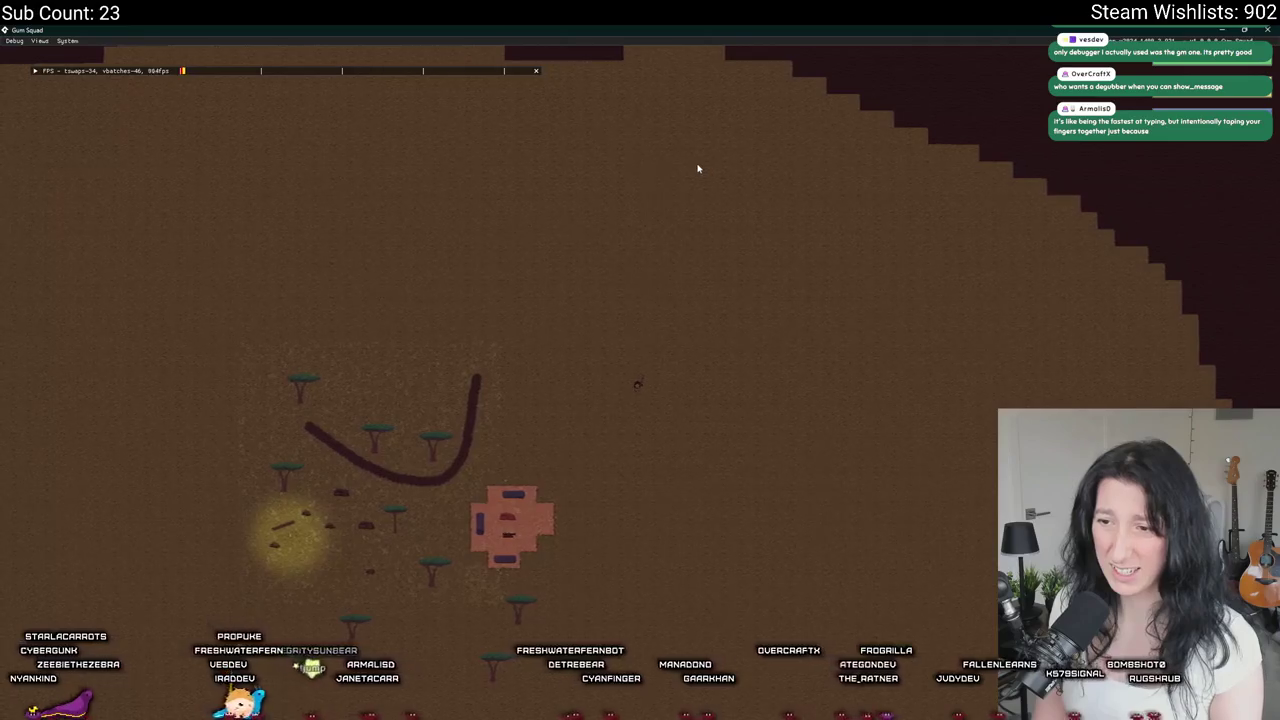
key(d)
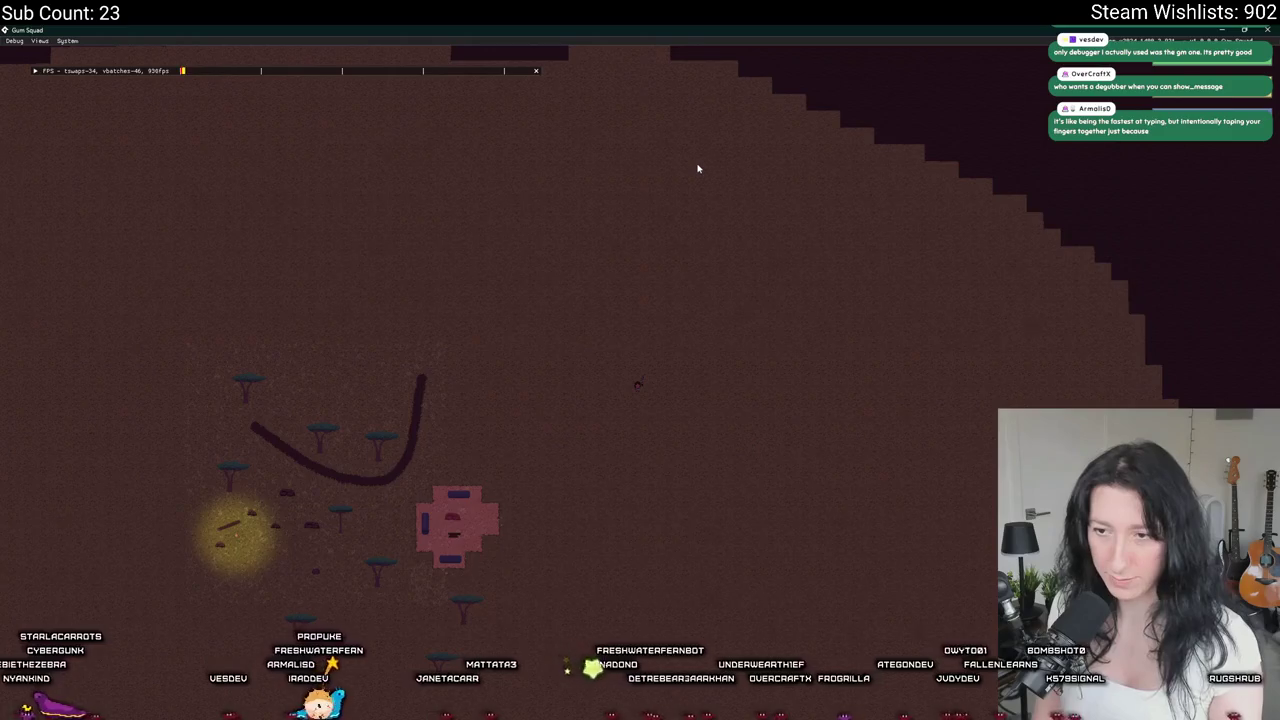
key(alt+Tab)
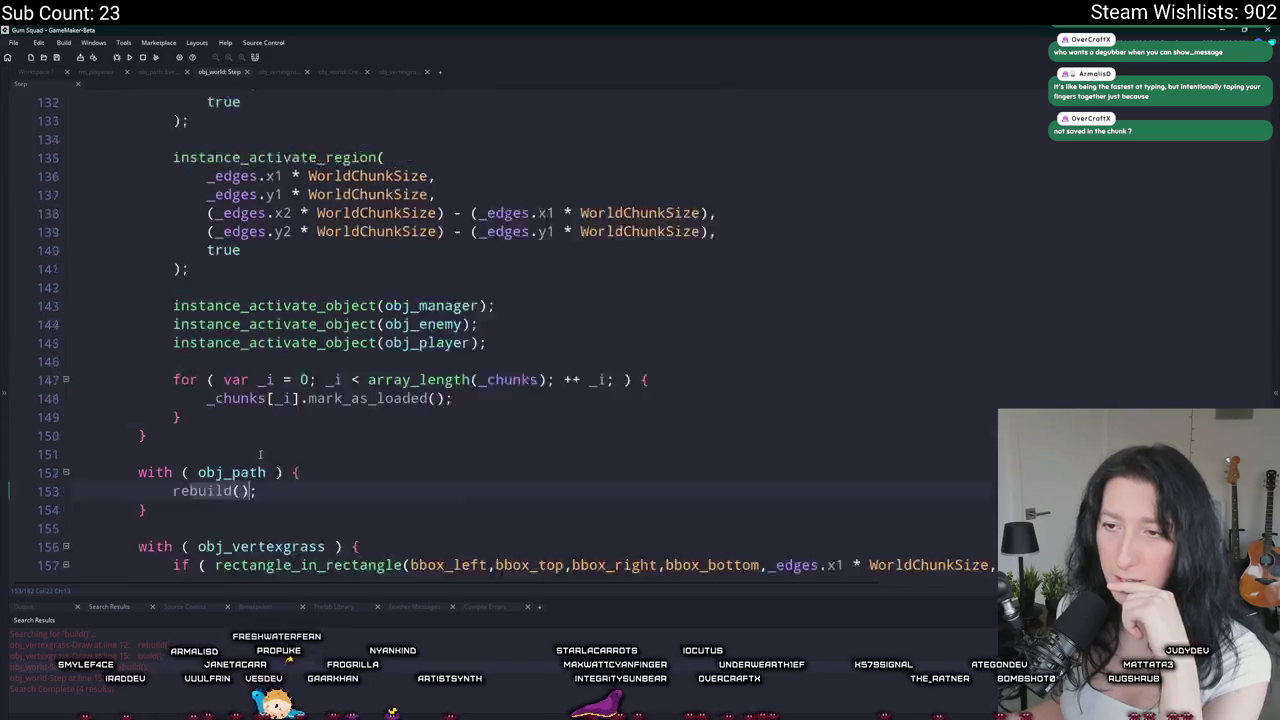
Scroll through the obj_world Step code to review the chunk activation logic.
scroll(267, 470, down, 2)
scroll(245, 495, up, 8)
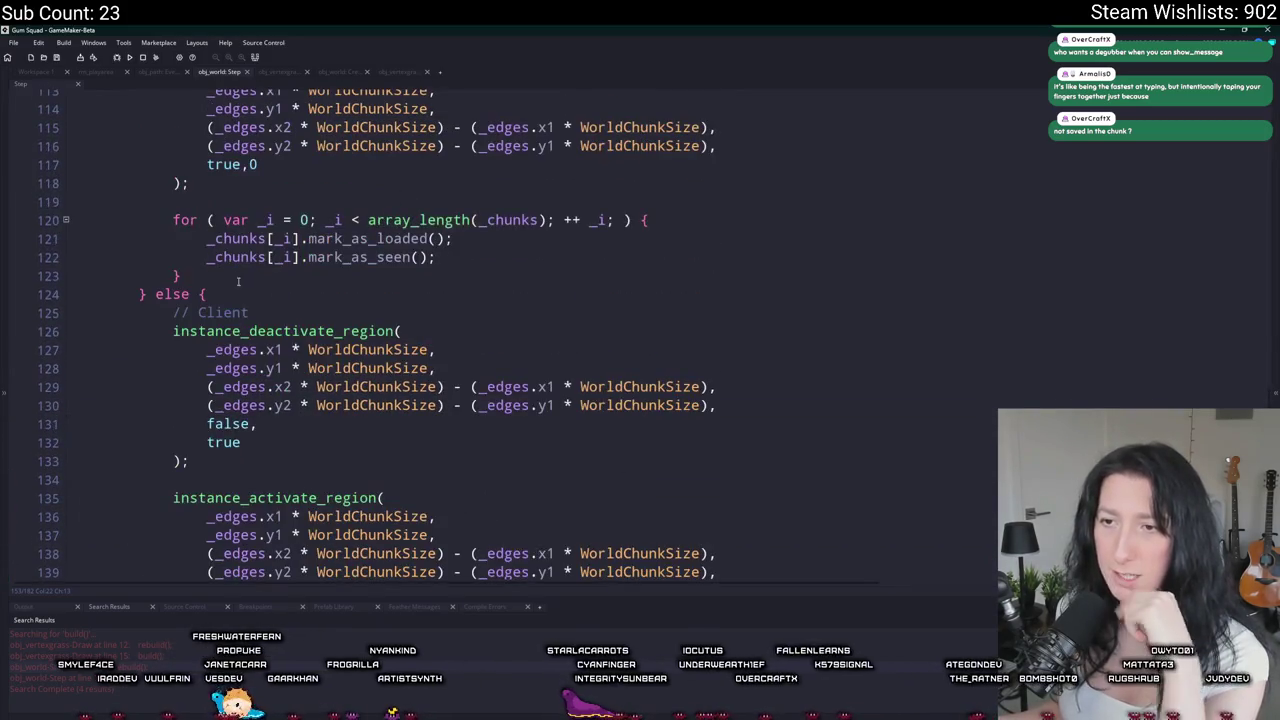
scroll(386, 435, down, 7)
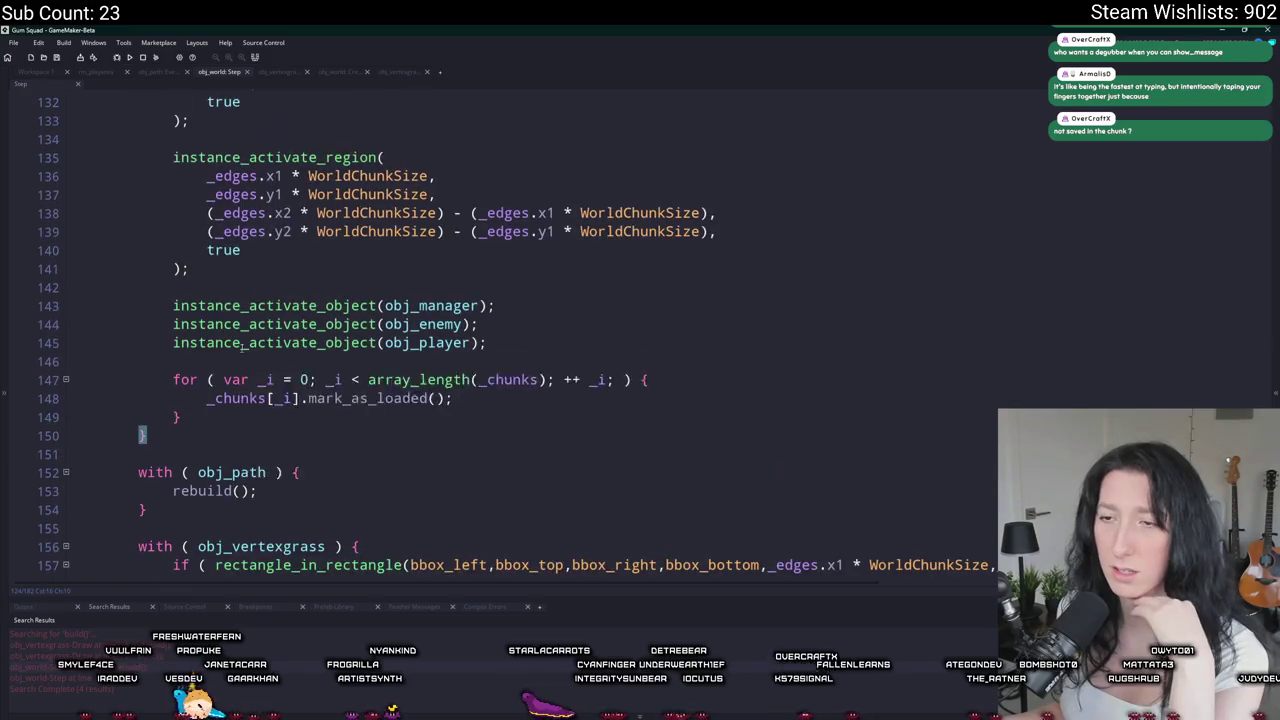
scroll(380, 383, down, 2)
scroll(350, 410, up, 3)
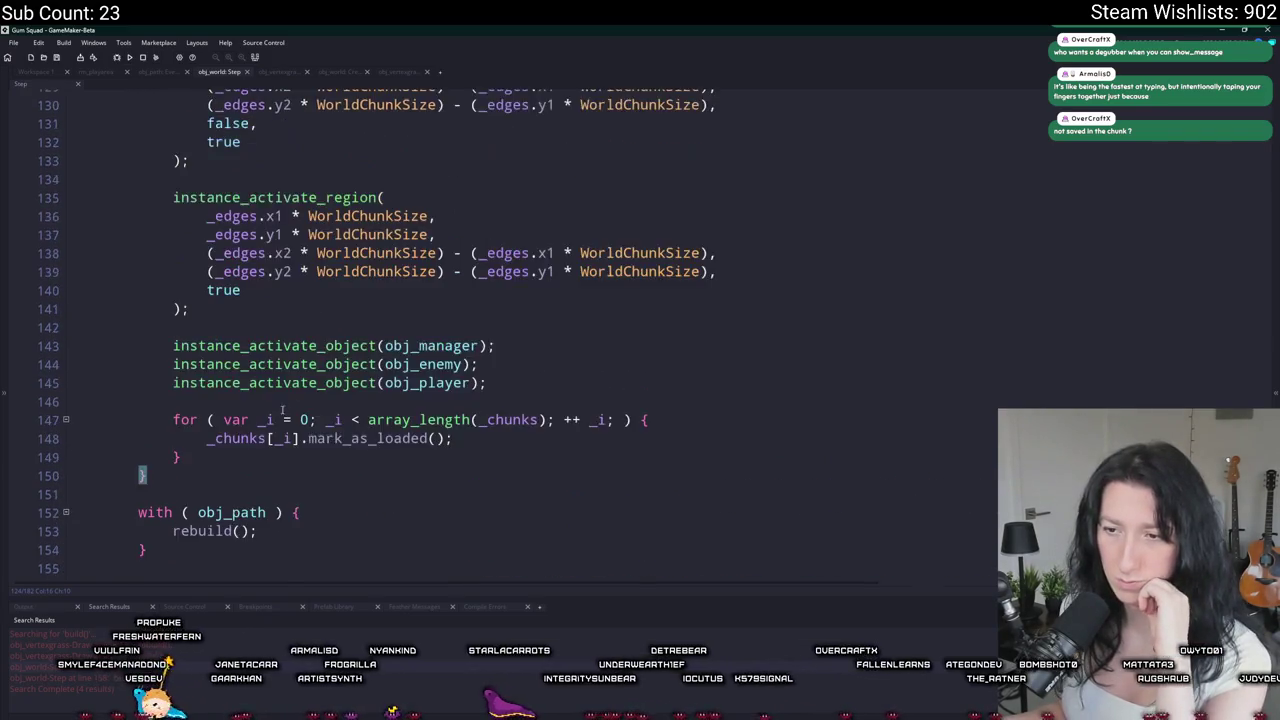
scroll(323, 435, down, 3)
scroll(318, 461, up, 12)
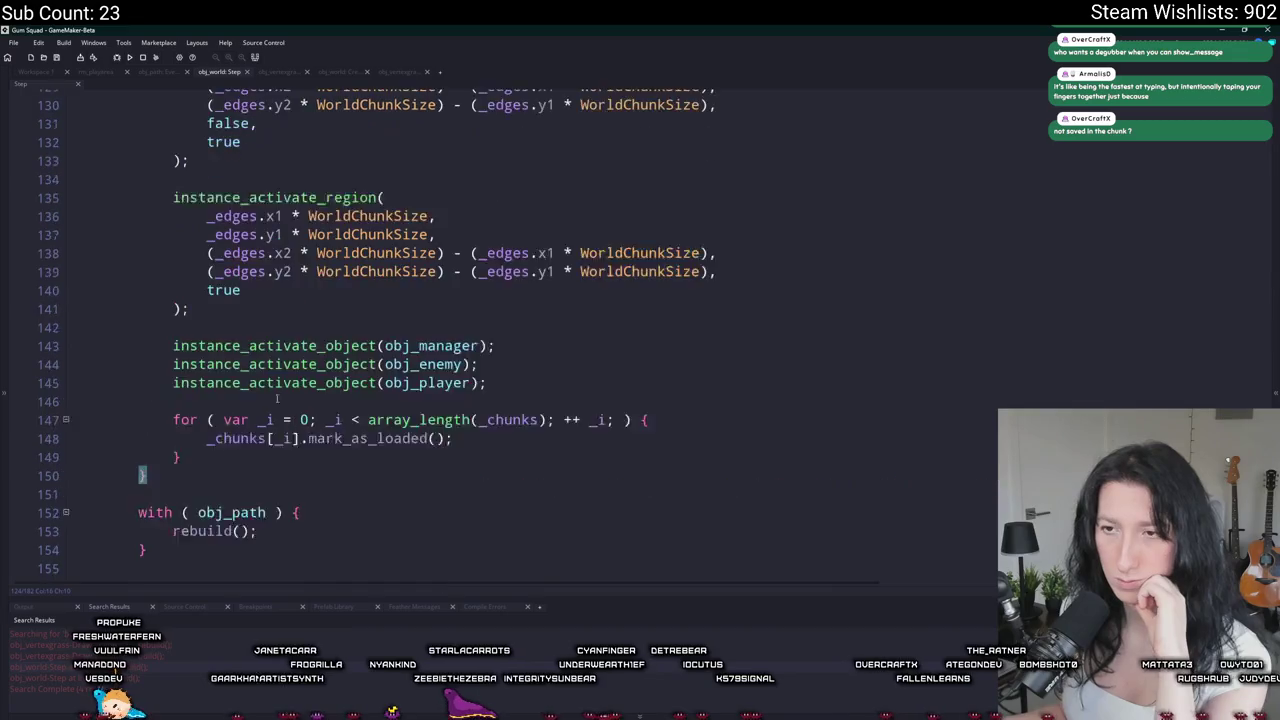
scroll(137, 502, up, 5)
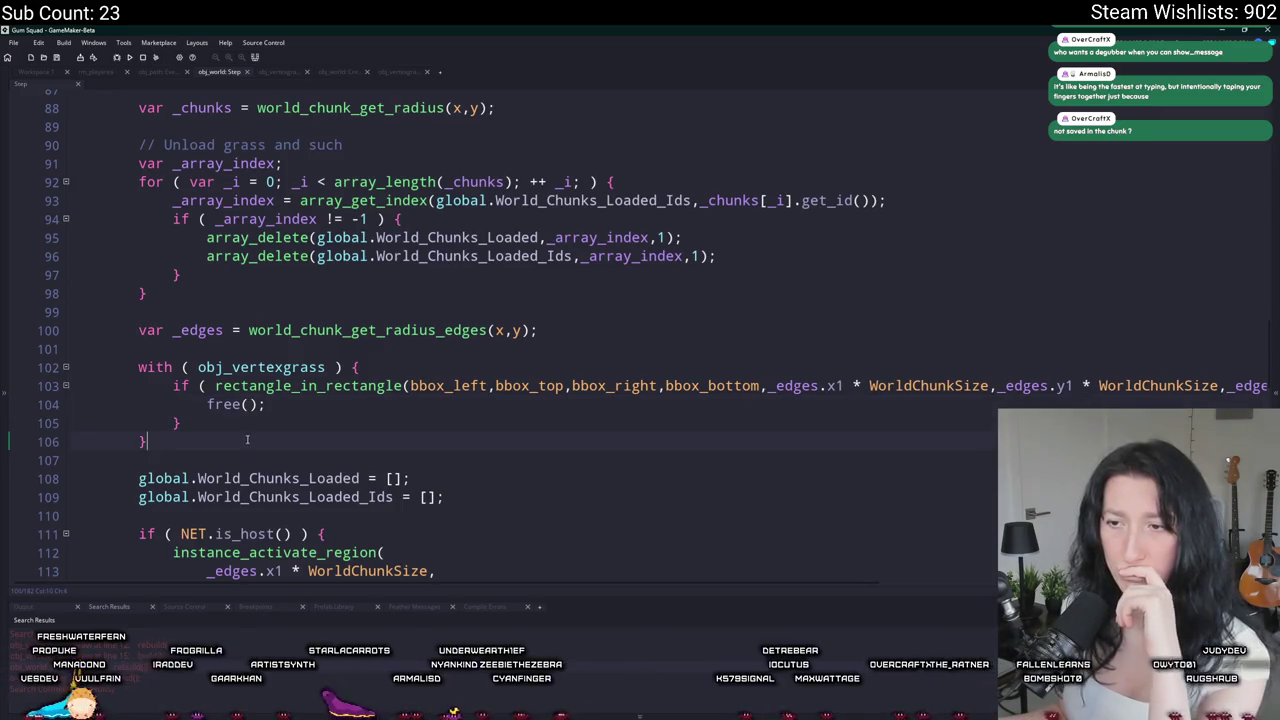
scroll(247, 440, down, 2)
scroll(296, 320, up, 2)
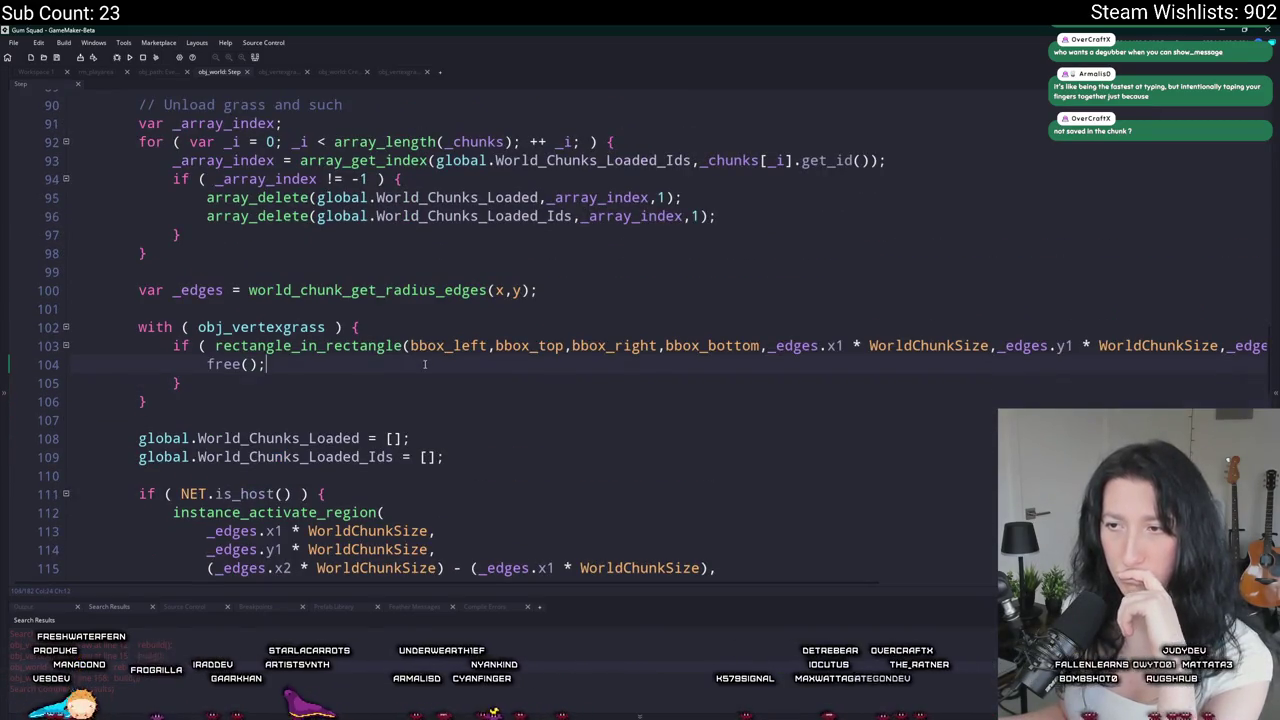
Jump to the world_chunk_update definition in scr_world_chunks.
click(319, 386)
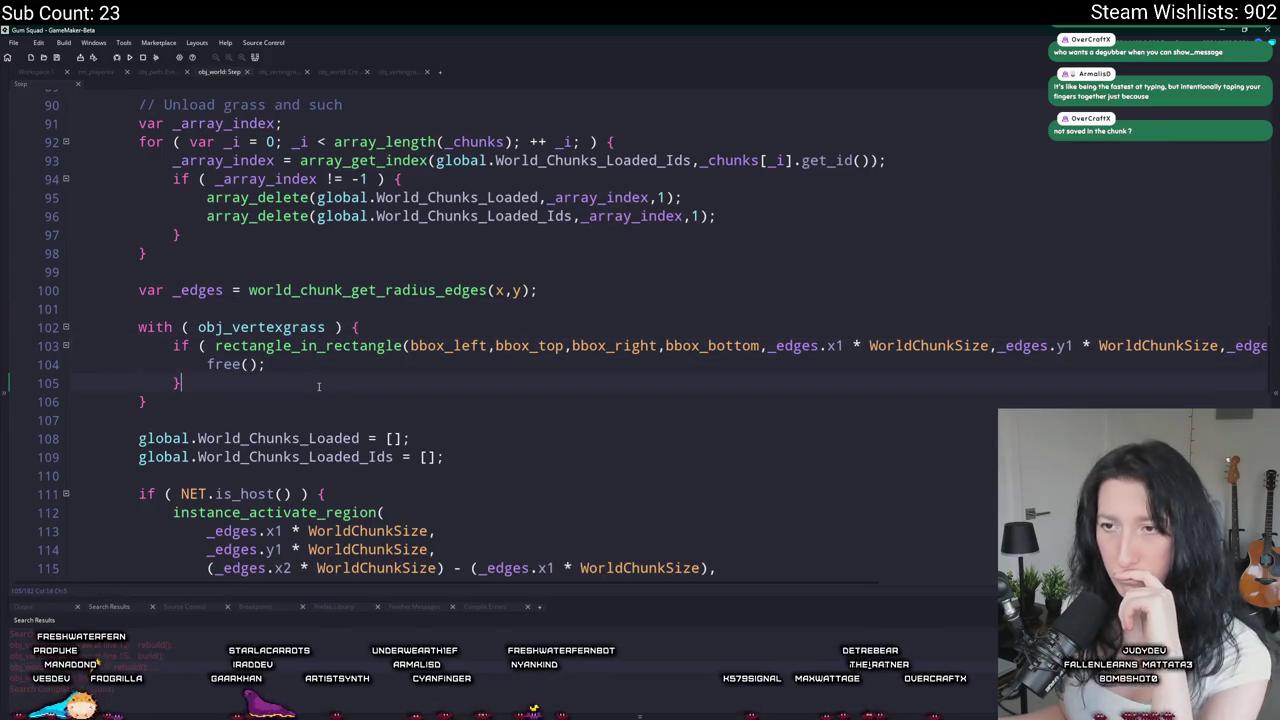
scroll(319, 386, down, 7)
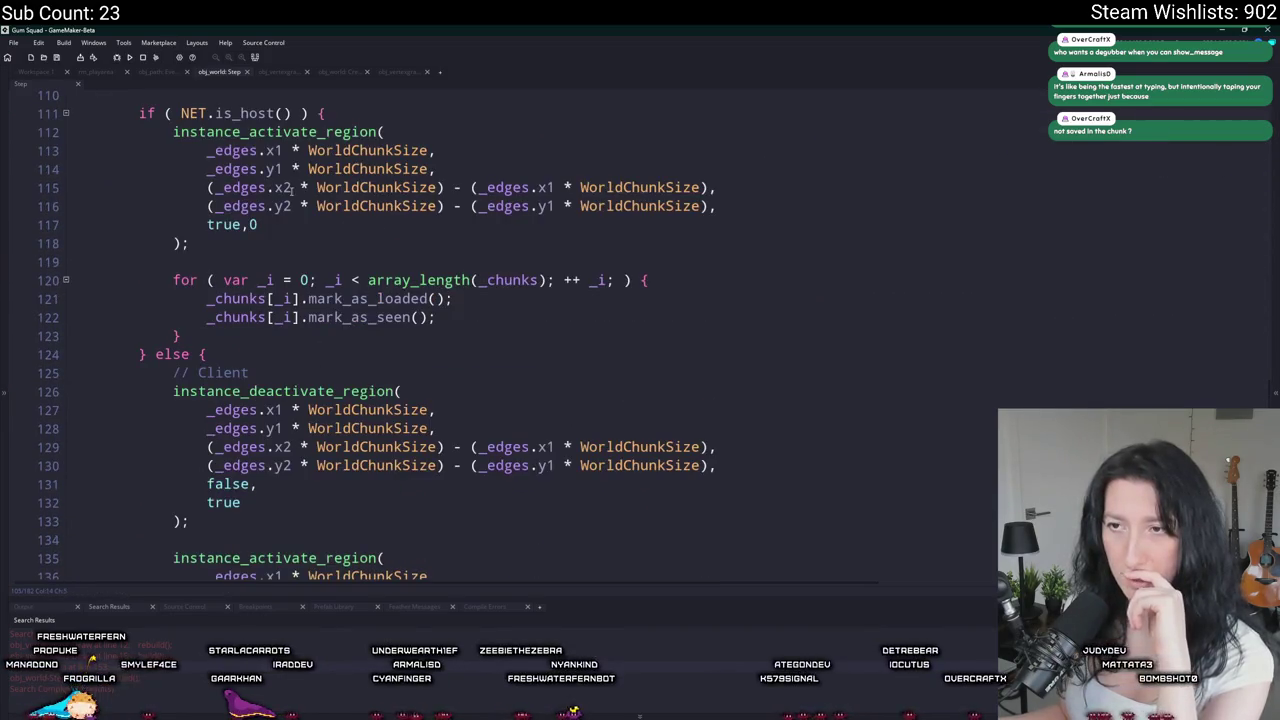
scroll(443, 286, up, 5)
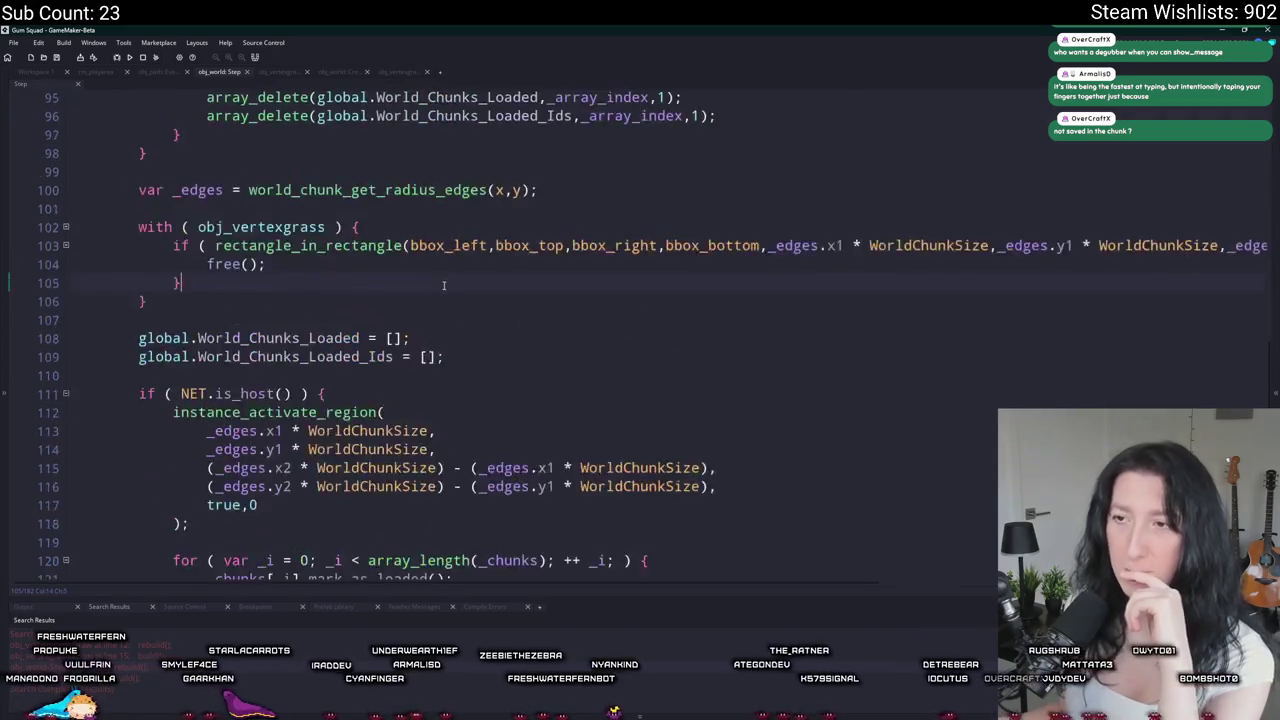
scroll(443, 286, up, 9)
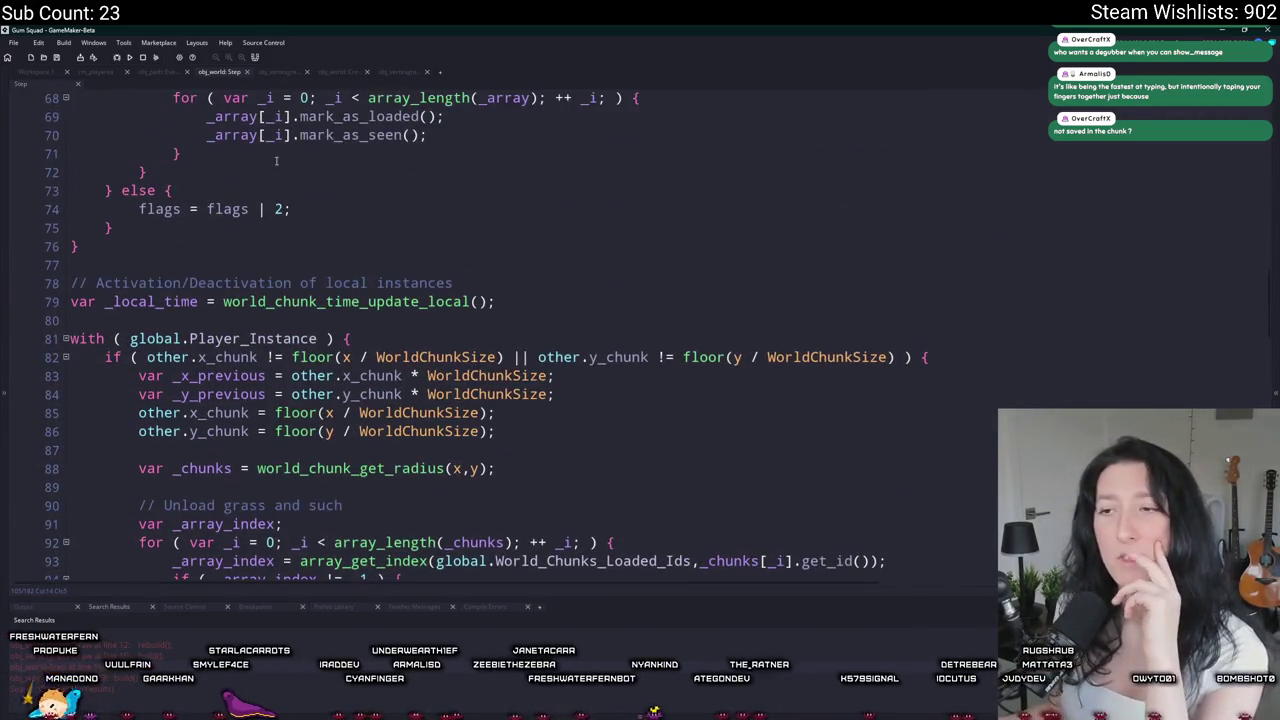
scroll(276, 160, up, 11)
scroll(360, 406, down, 2)
scroll(289, 383, up, 4)
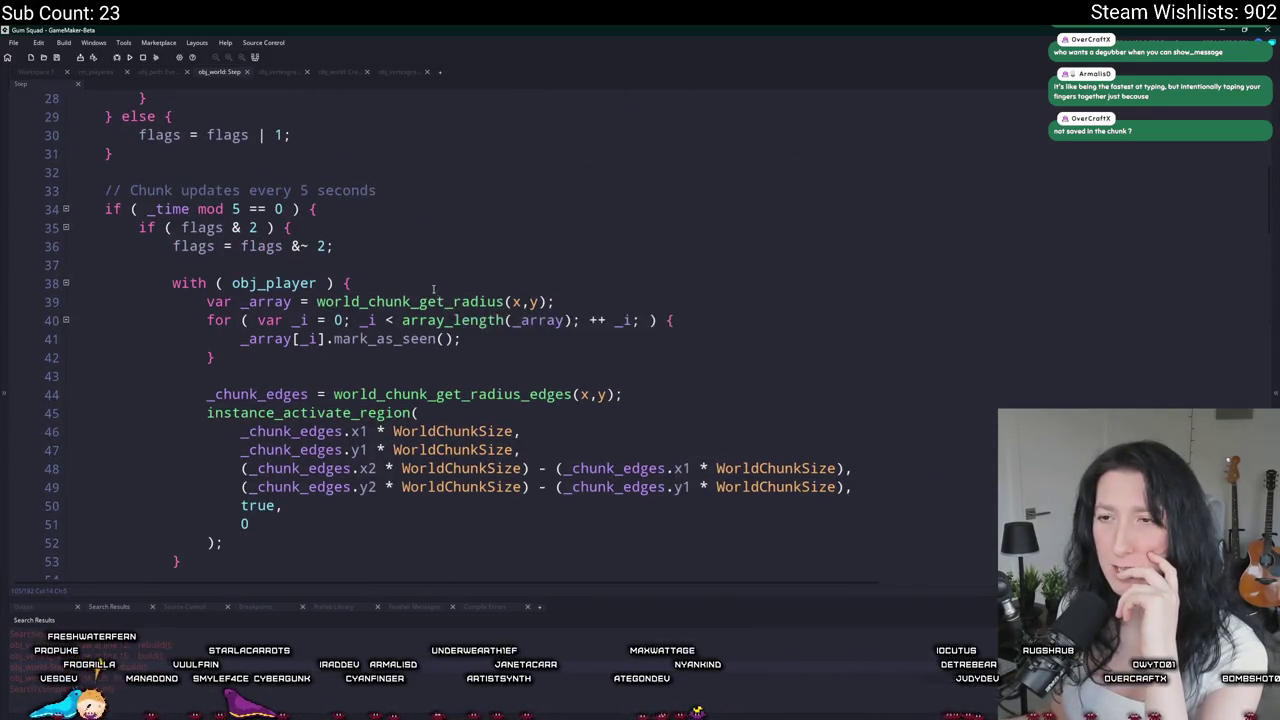
scroll(432, 316, up, 2)
scroll(260, 578, down, 7)
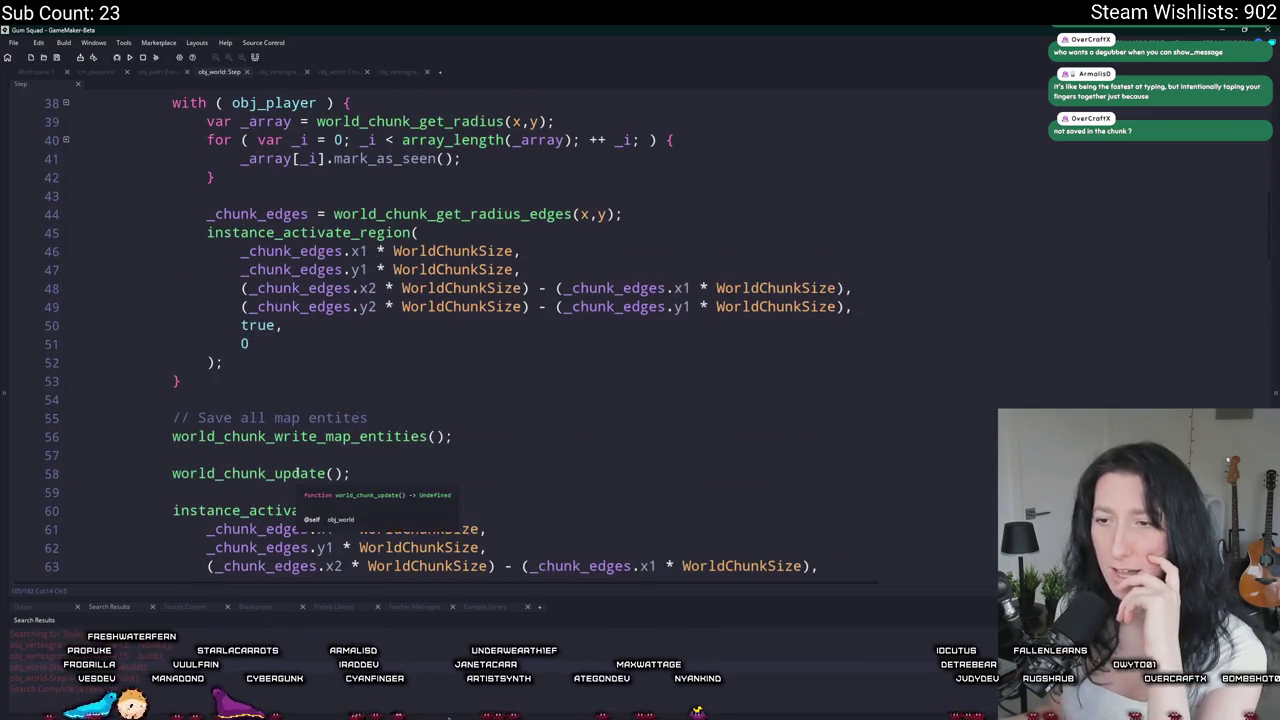
scroll(300, 500, down, 4)
middle_click(270, 272)
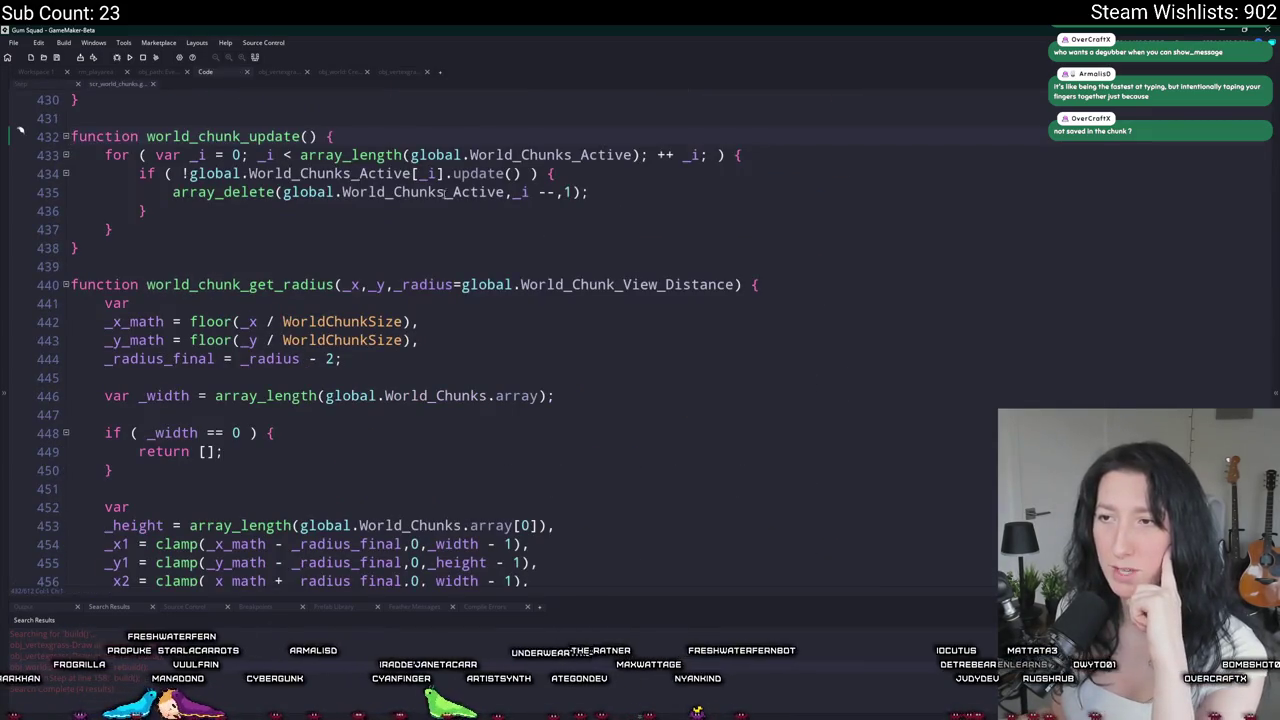
Trace update() back to its static definition on line 69 and its WorldChunkAliveTime check.
click(512, 173)
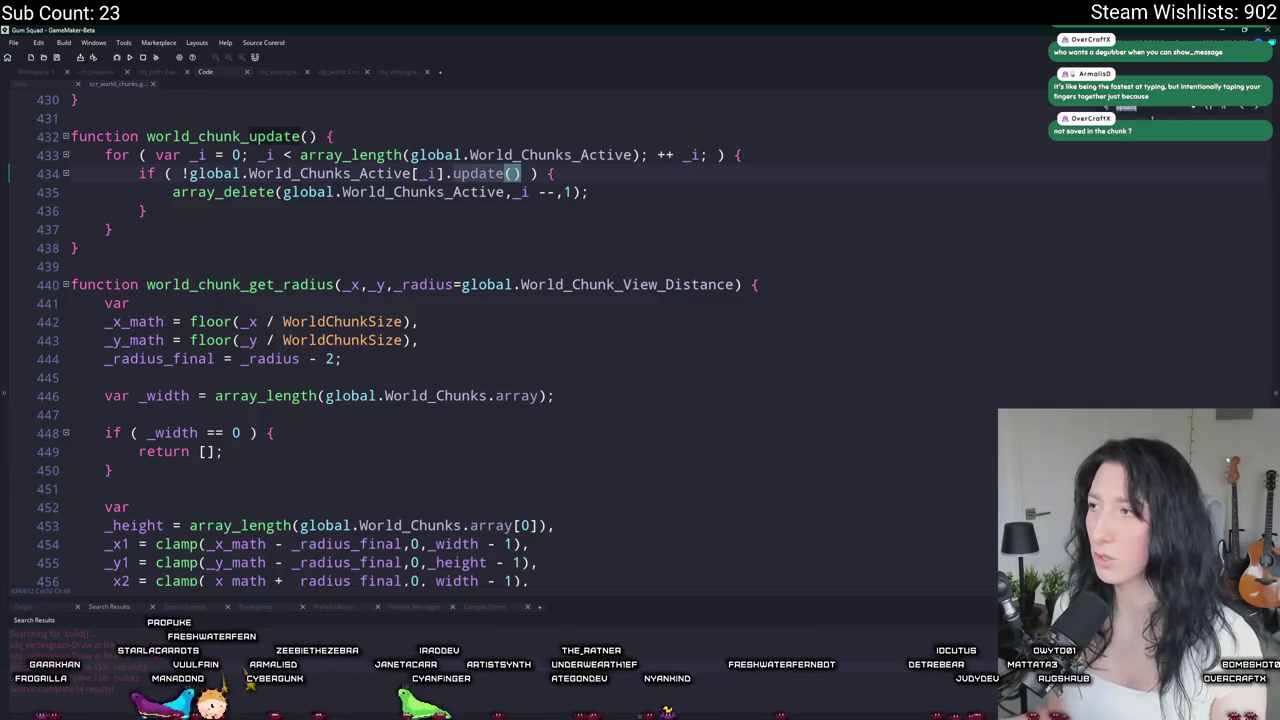
click(1242, 107)
click(1242, 107)
click(1242, 107)
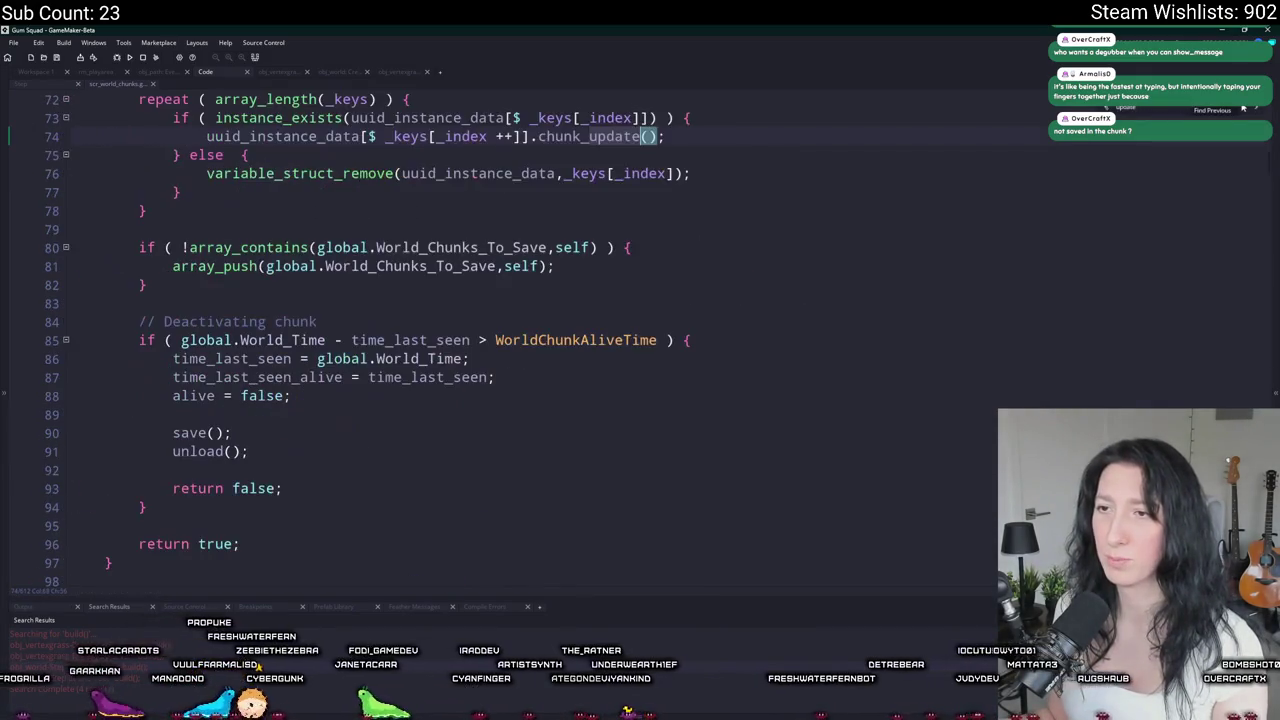
click(1242, 107)
click(1242, 107)
click(1258, 107)
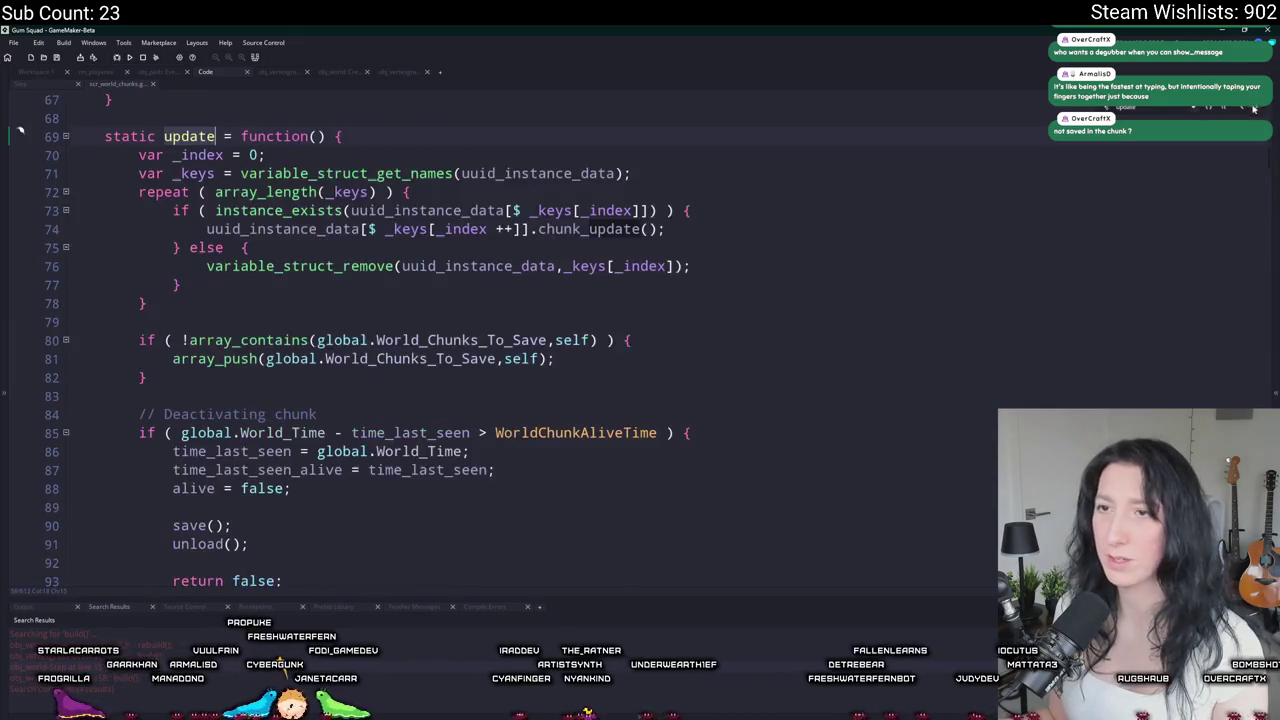
scroll(297, 358, down, 3)
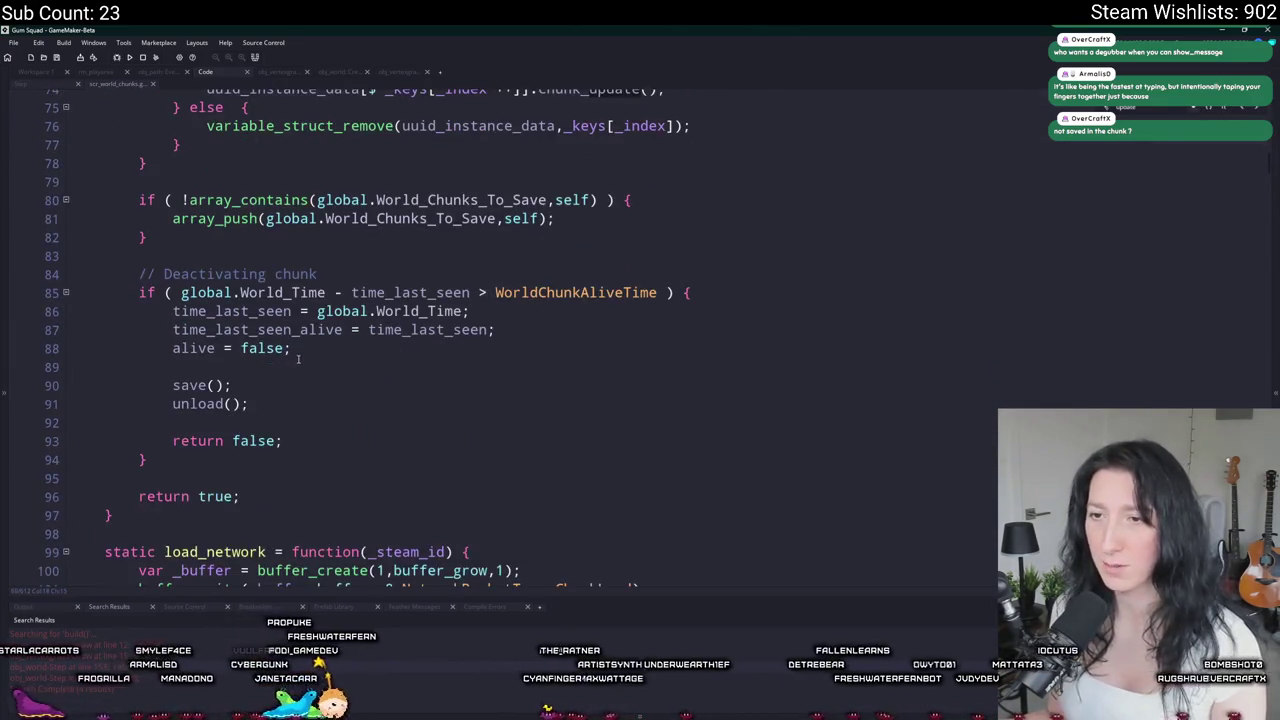
click(500, 292)
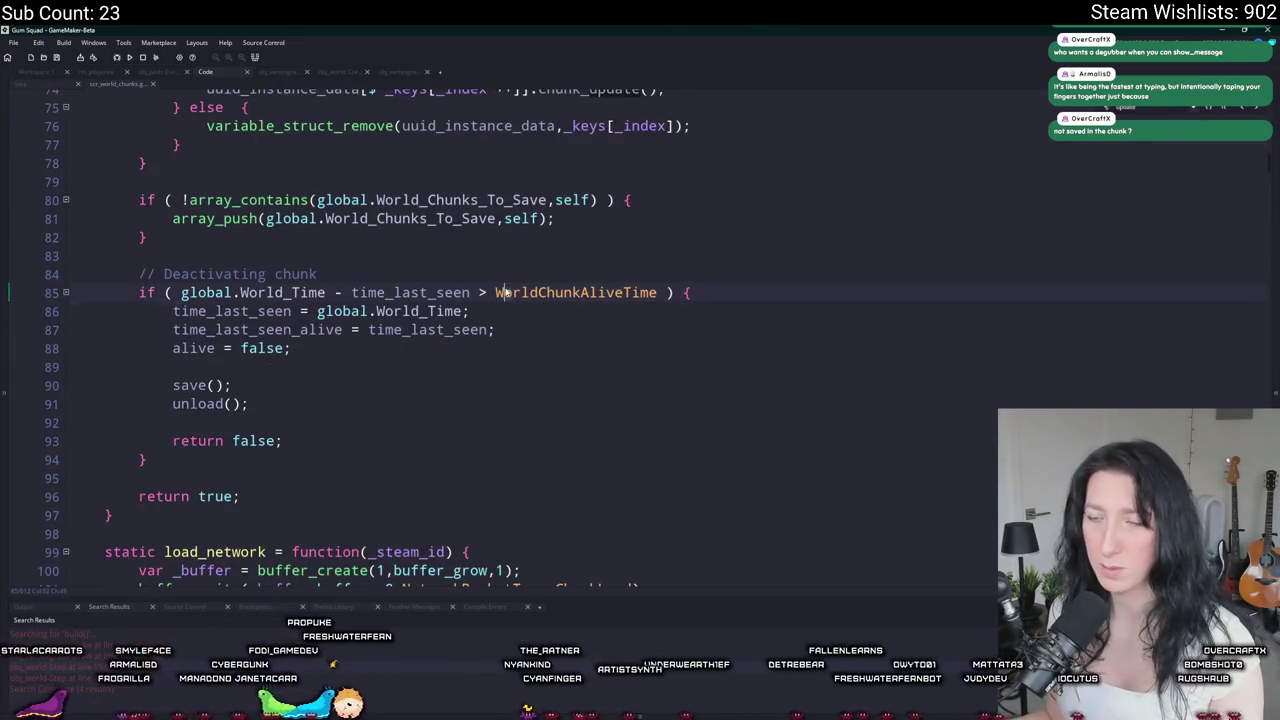
click(206, 329)
Find the static unload function's instance_deactivate_region call, then view obj_dirt_path_node.
middle_click(195, 404)
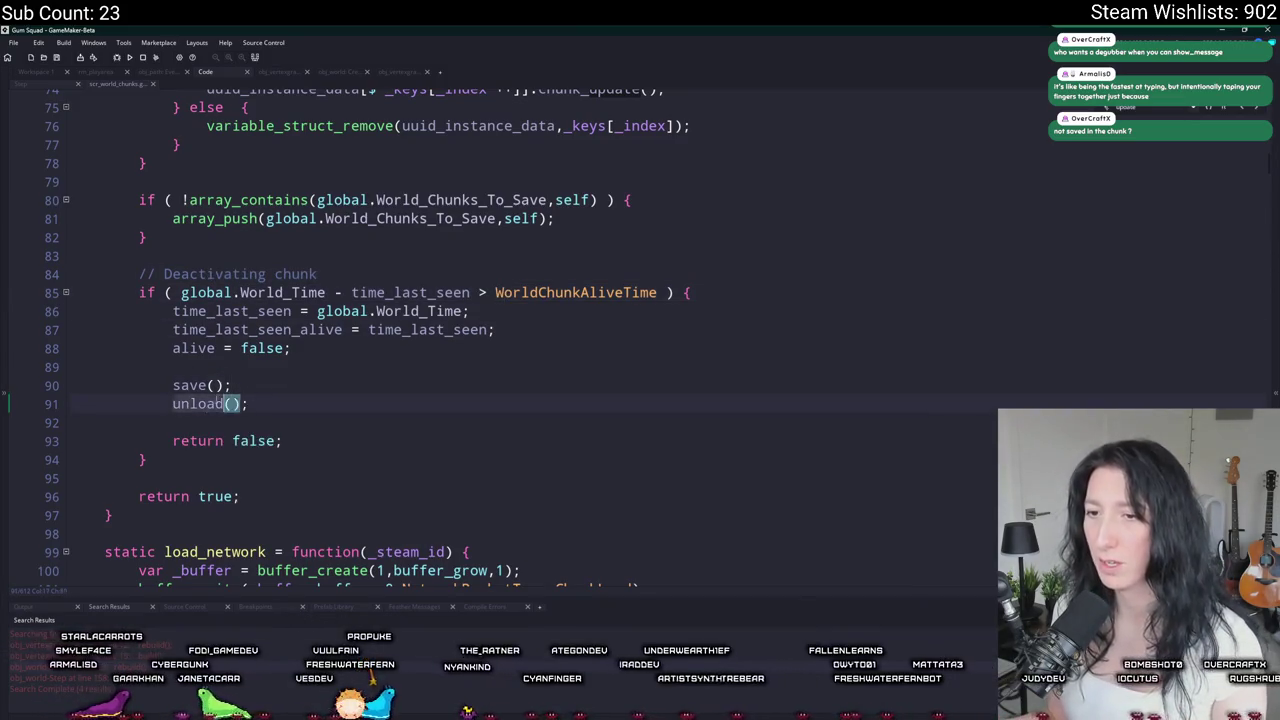
click(1252, 110)
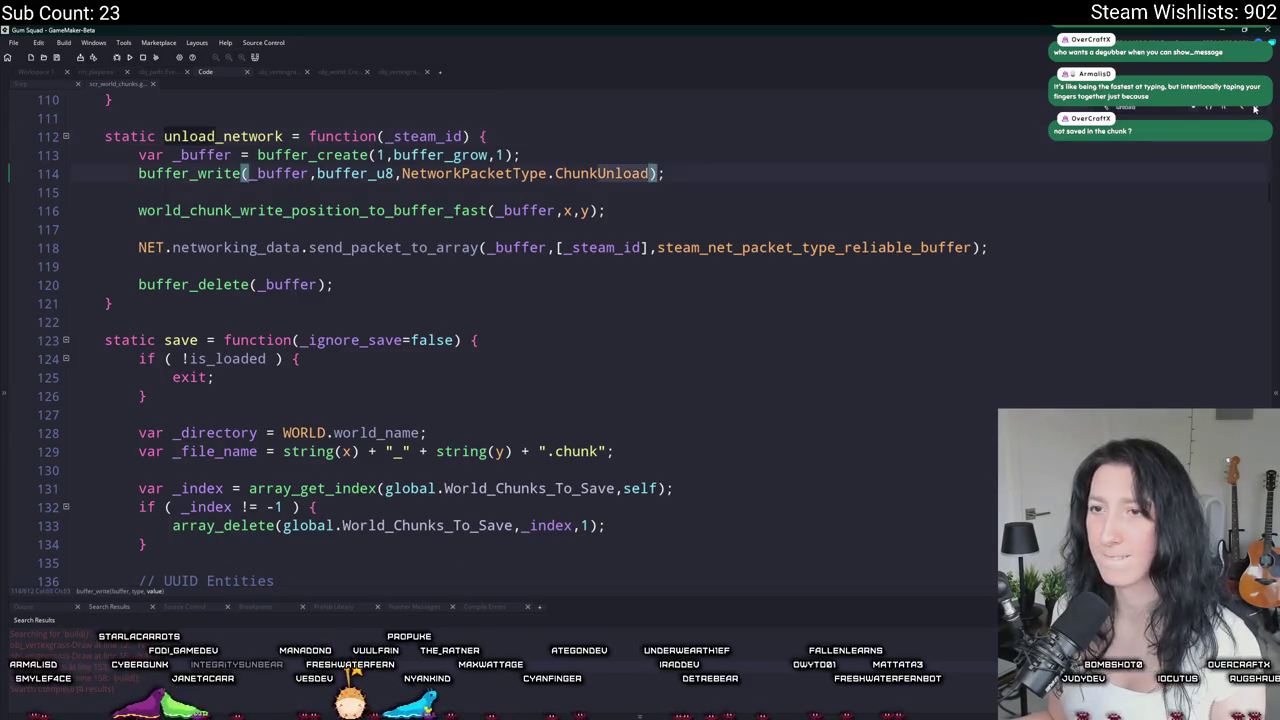
click(1253, 110)
click(715, 222)
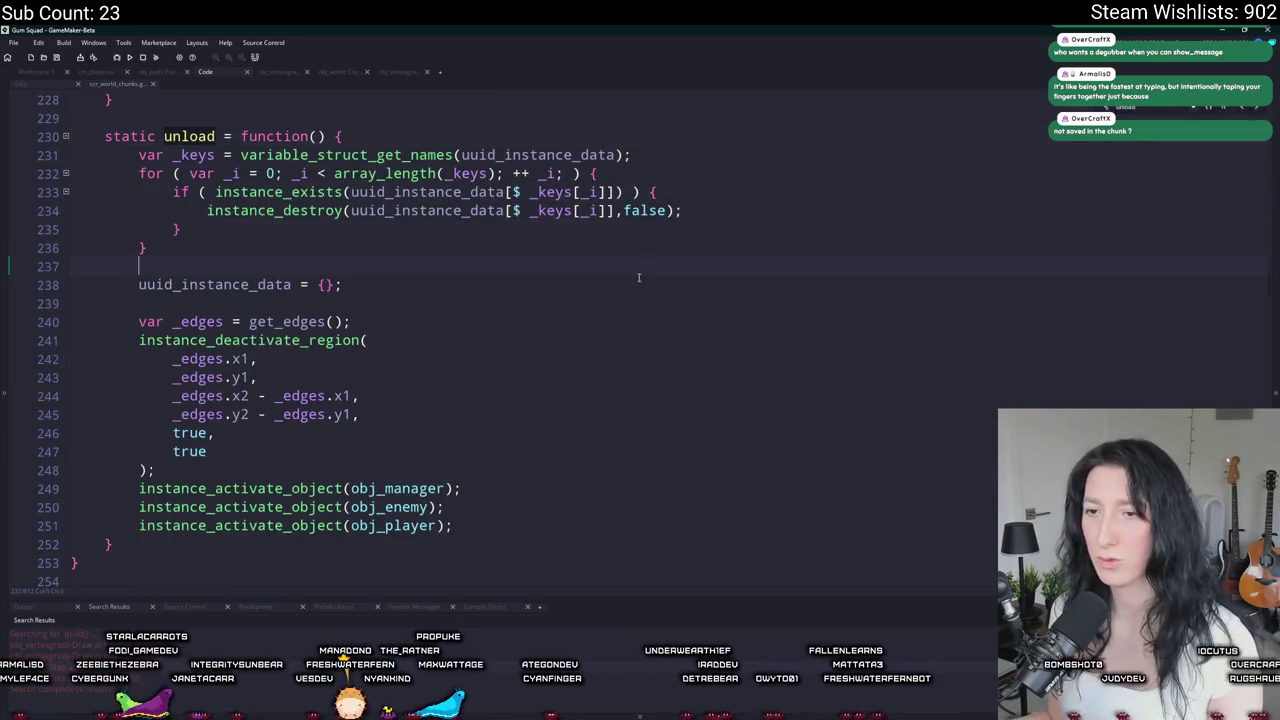
click(376, 393)
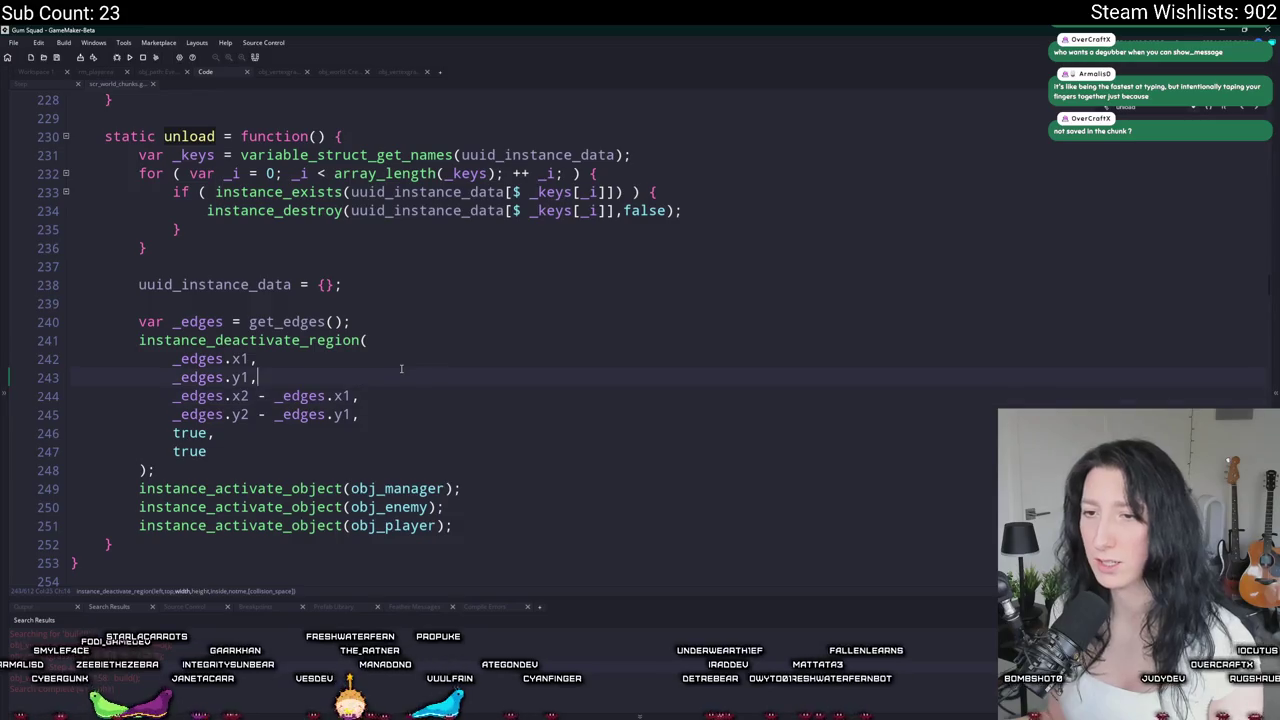
click(713, 335)
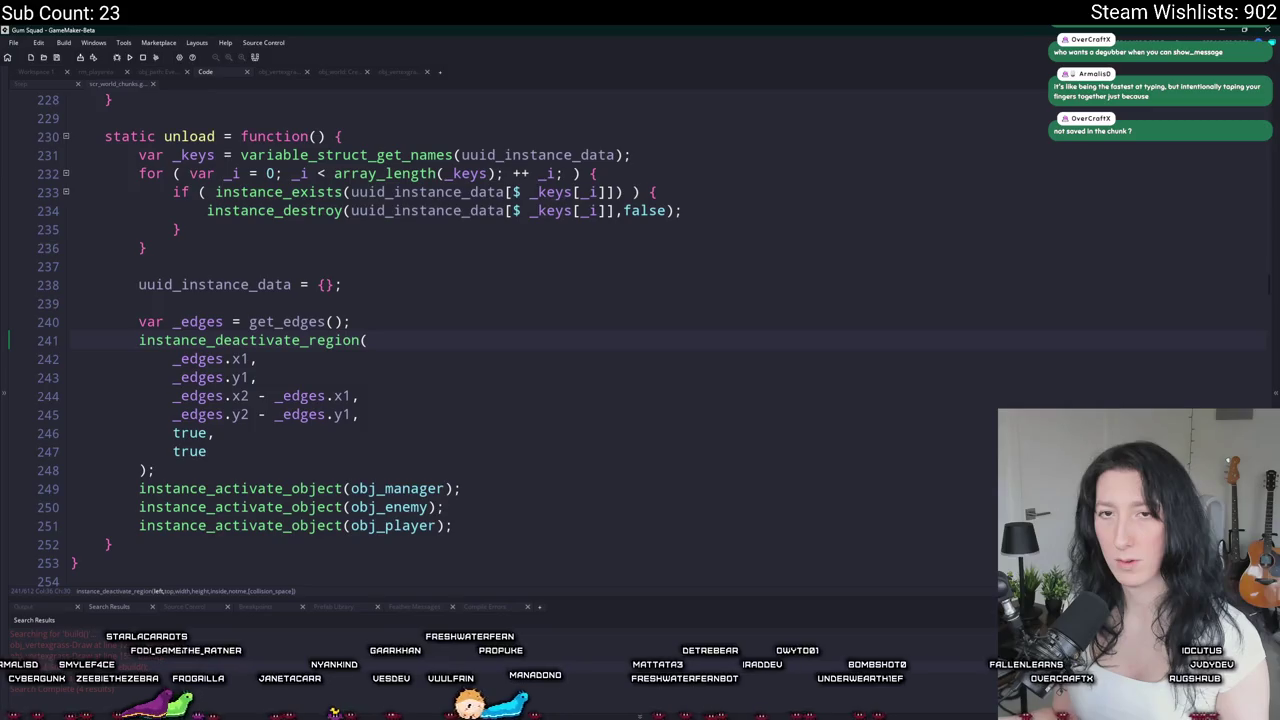
click(52, 74)
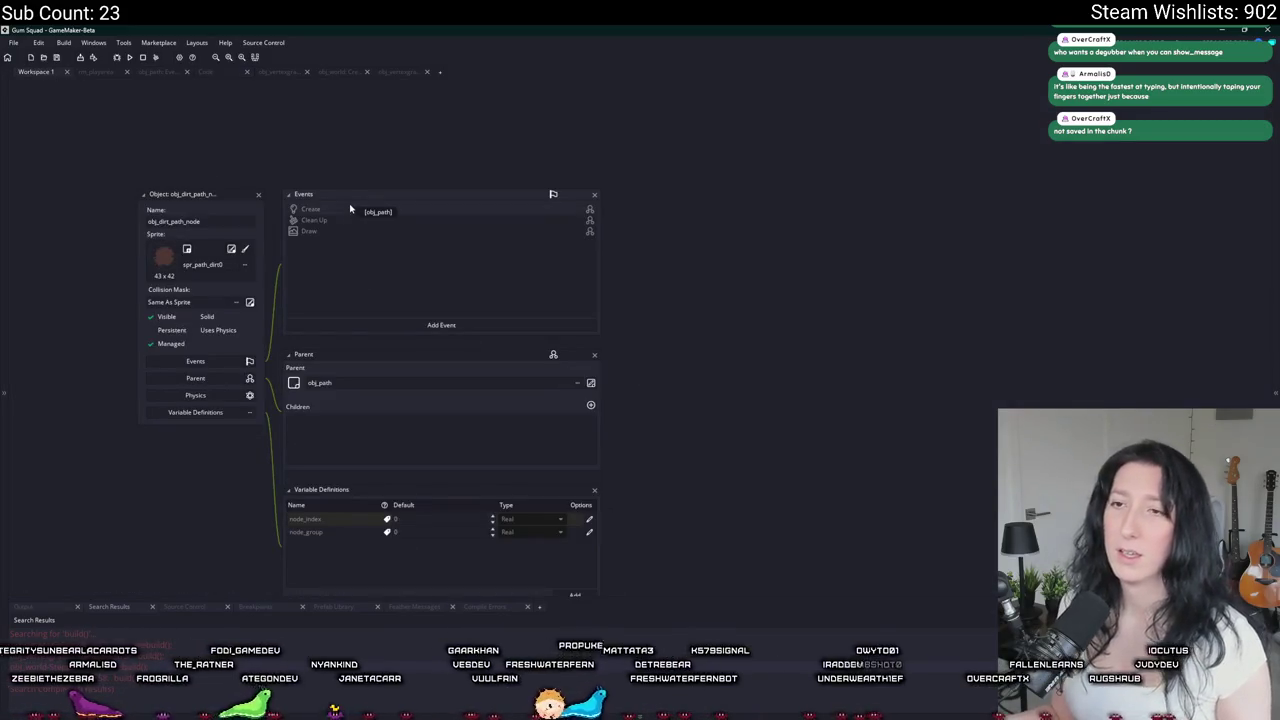
Check obj_vertexgrass's Create and Draw rebuild code and the player_load_data code.
click(350, 208)
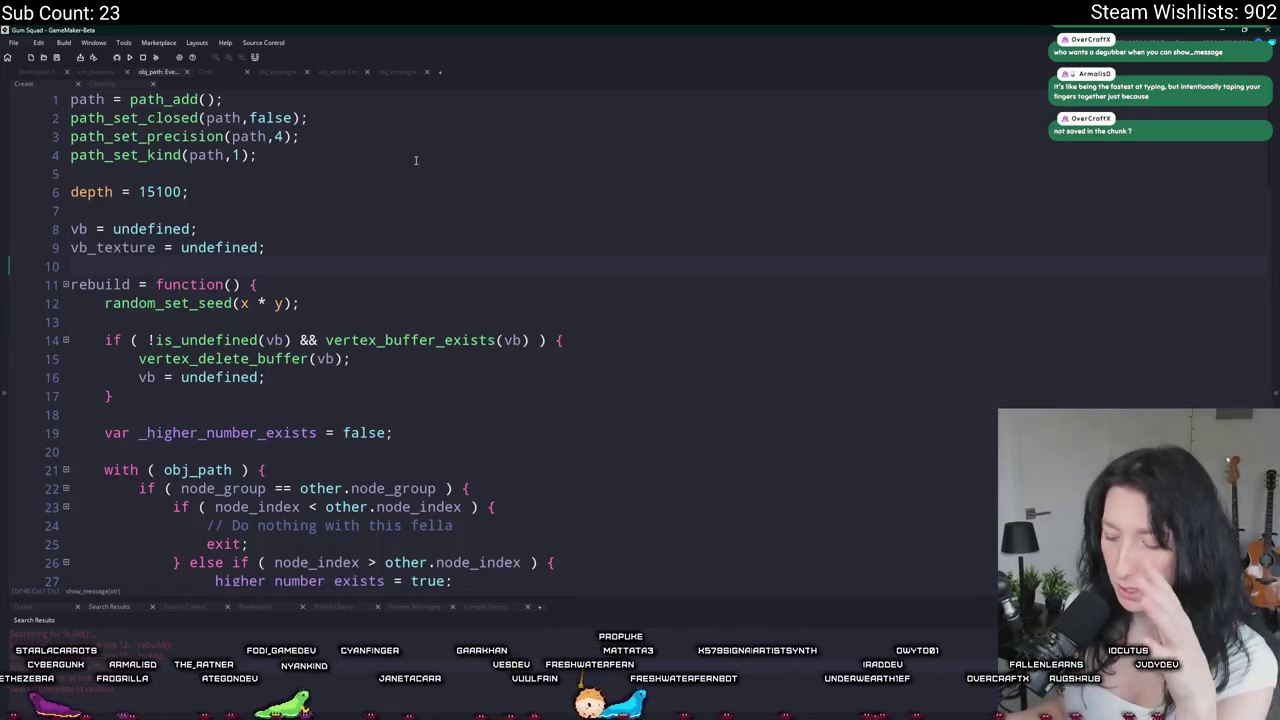
scroll(554, 160, down, 3)
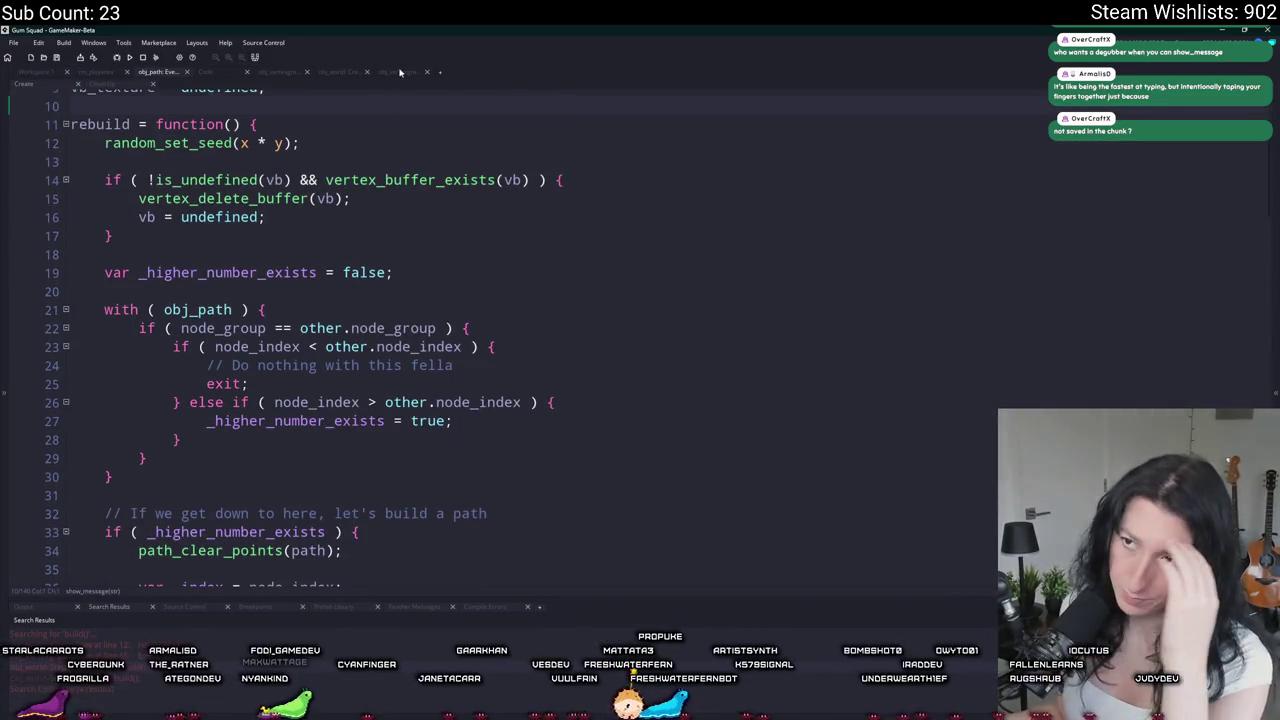
key(ctrl+Tab)
click(345, 74)
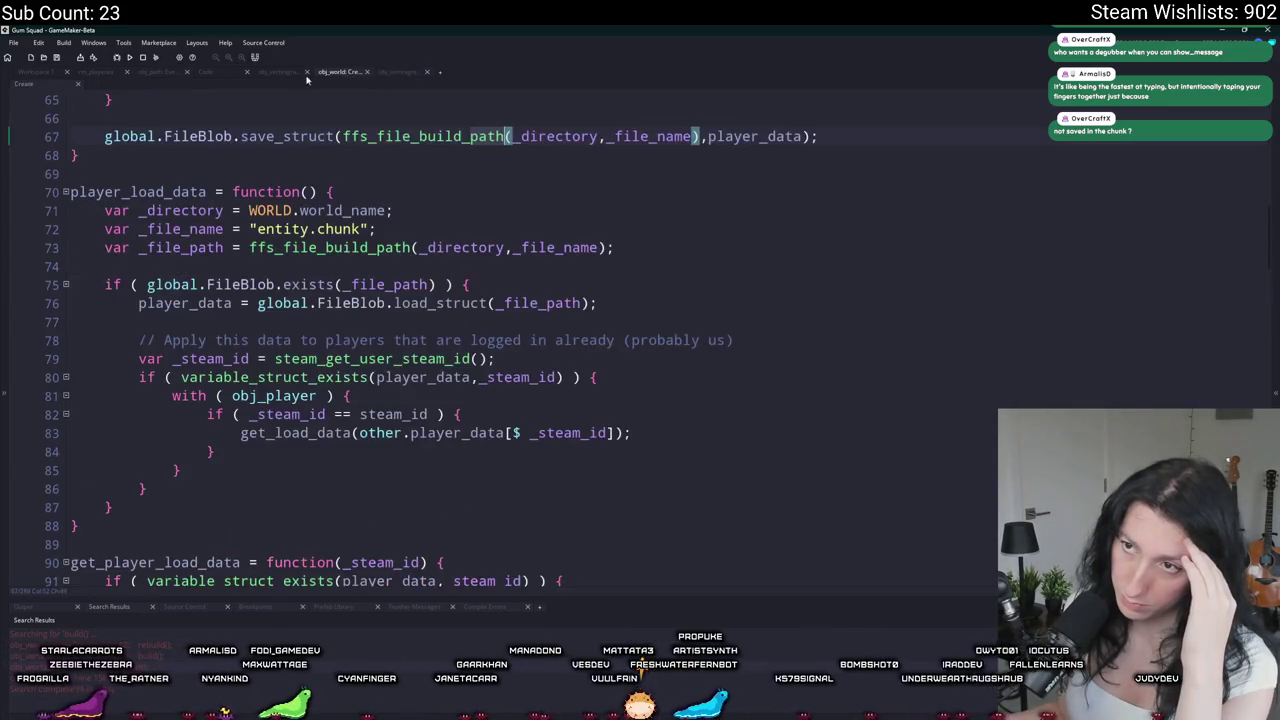
click(270, 73)
click(388, 73)
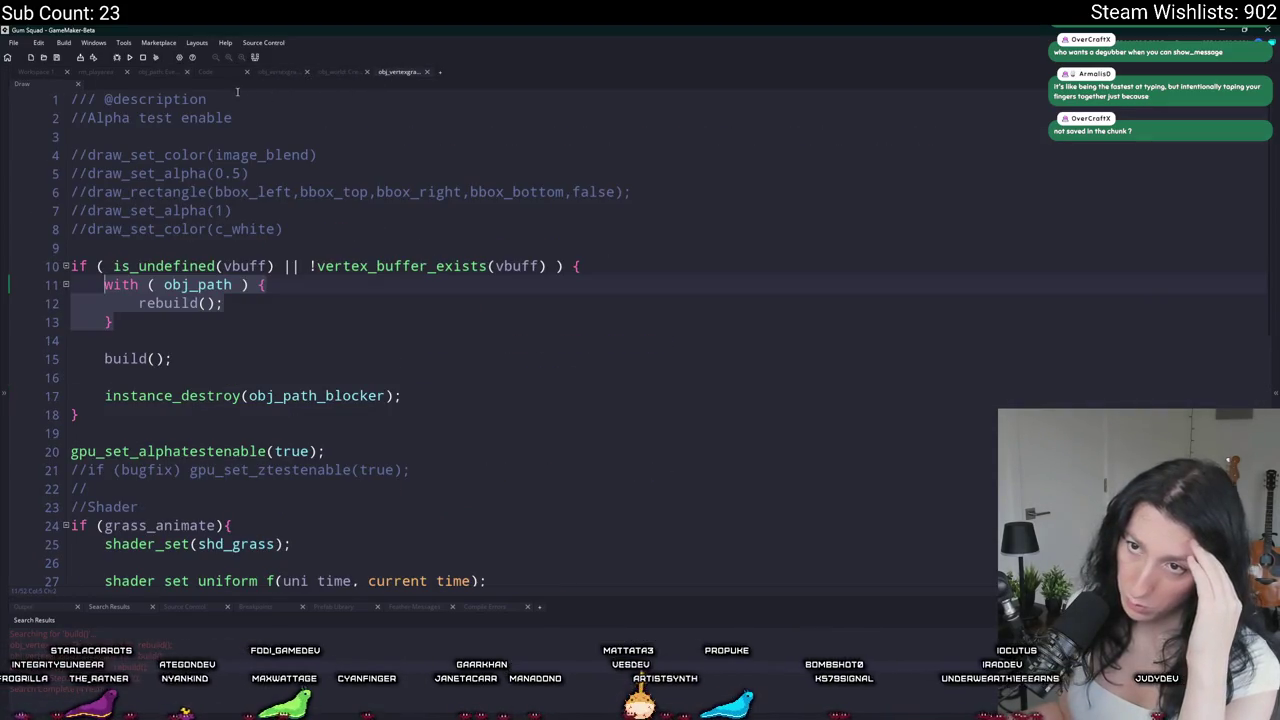
Open the world chunk Step code and add a new line after world_chunk_update.
click(206, 73)
scroll(389, 207, up, 2)
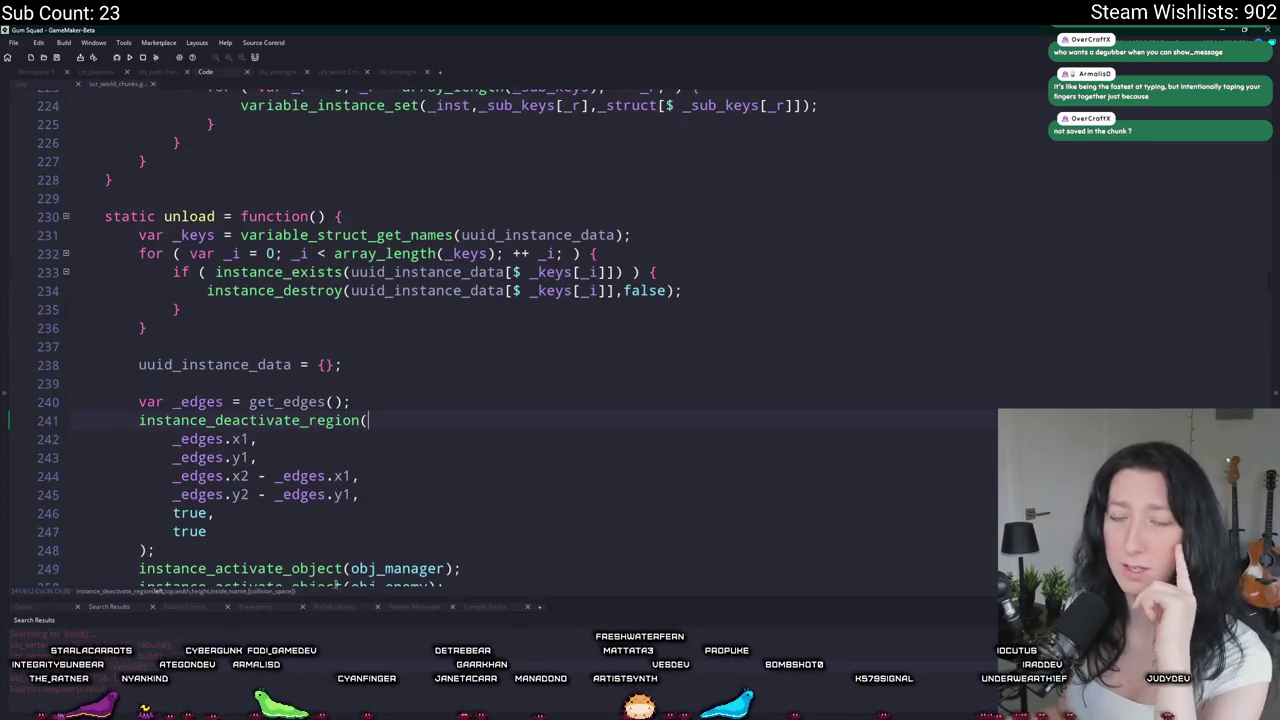
scroll(493, 447, down, 4)
click(493, 447)
scroll(427, 403, up, 2)
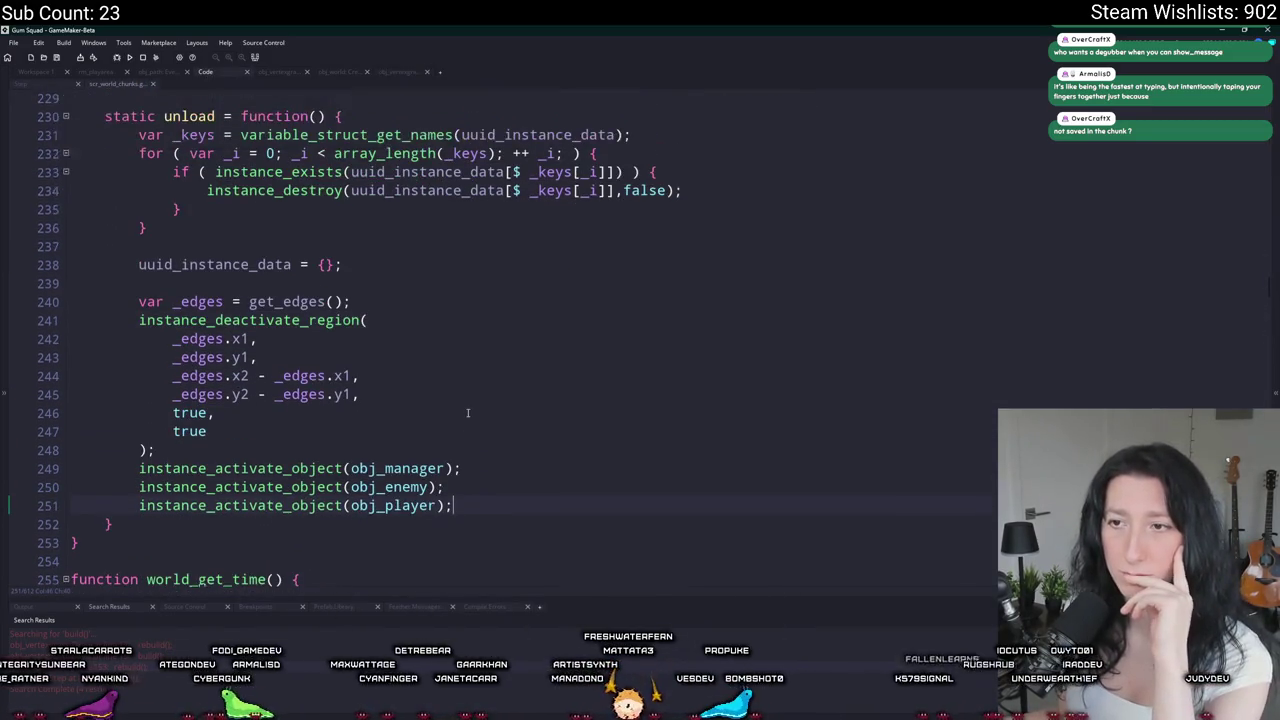
click(67, 87)
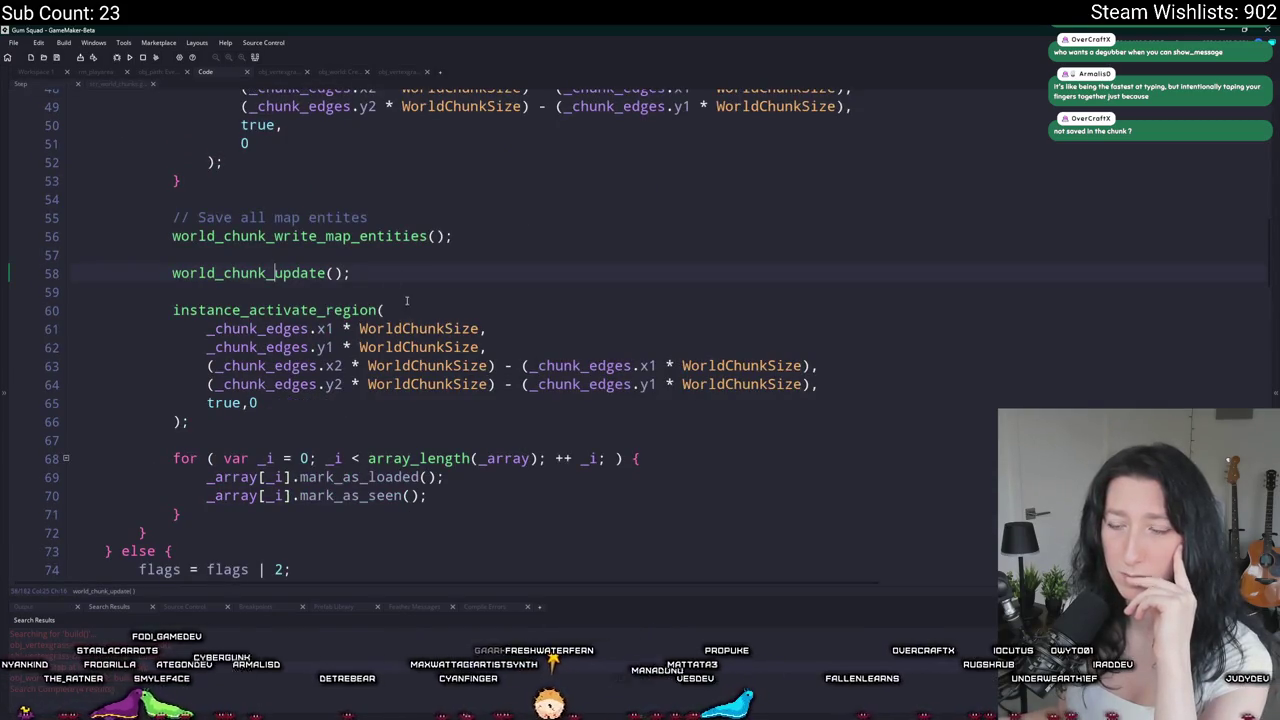
key(Return)
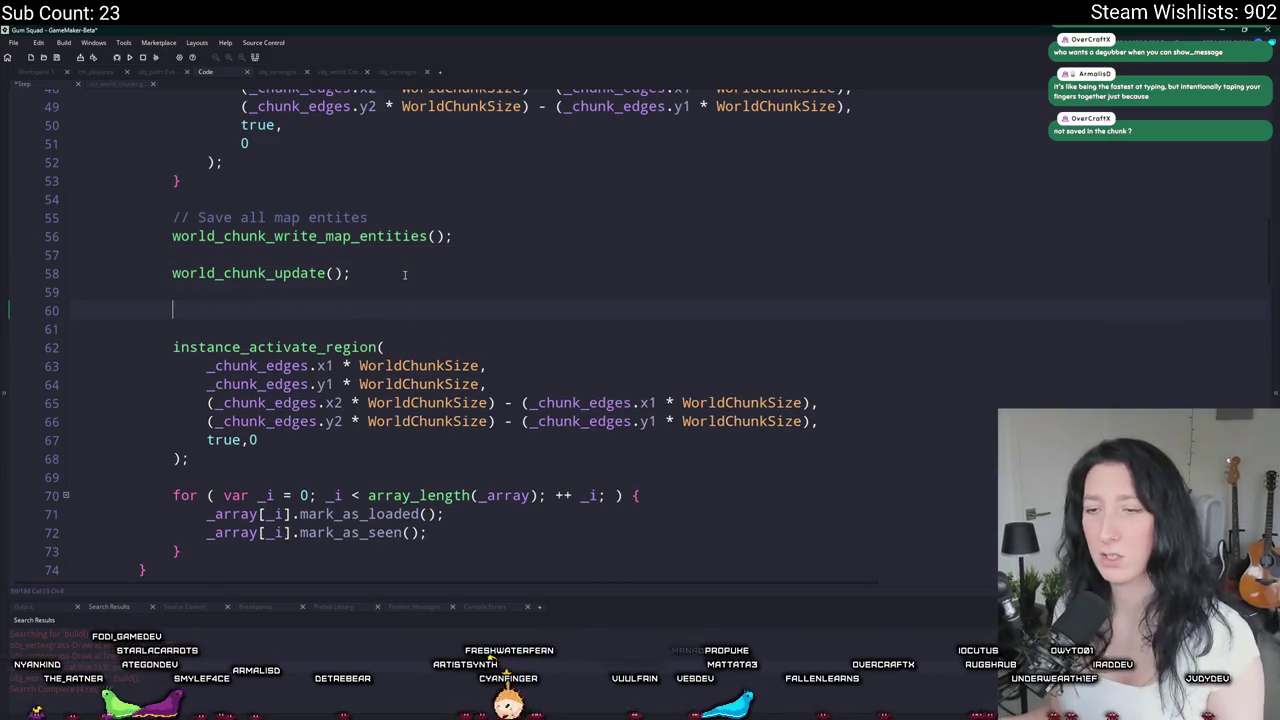
Paste the with(obj_path){ rebuild(); } block under world_chunk_update and indent it.
text(with ( obj_path ) { 		rebuild(); 	})
drag(110, 345, 118, 330)
key(Tab)
key(Tab)
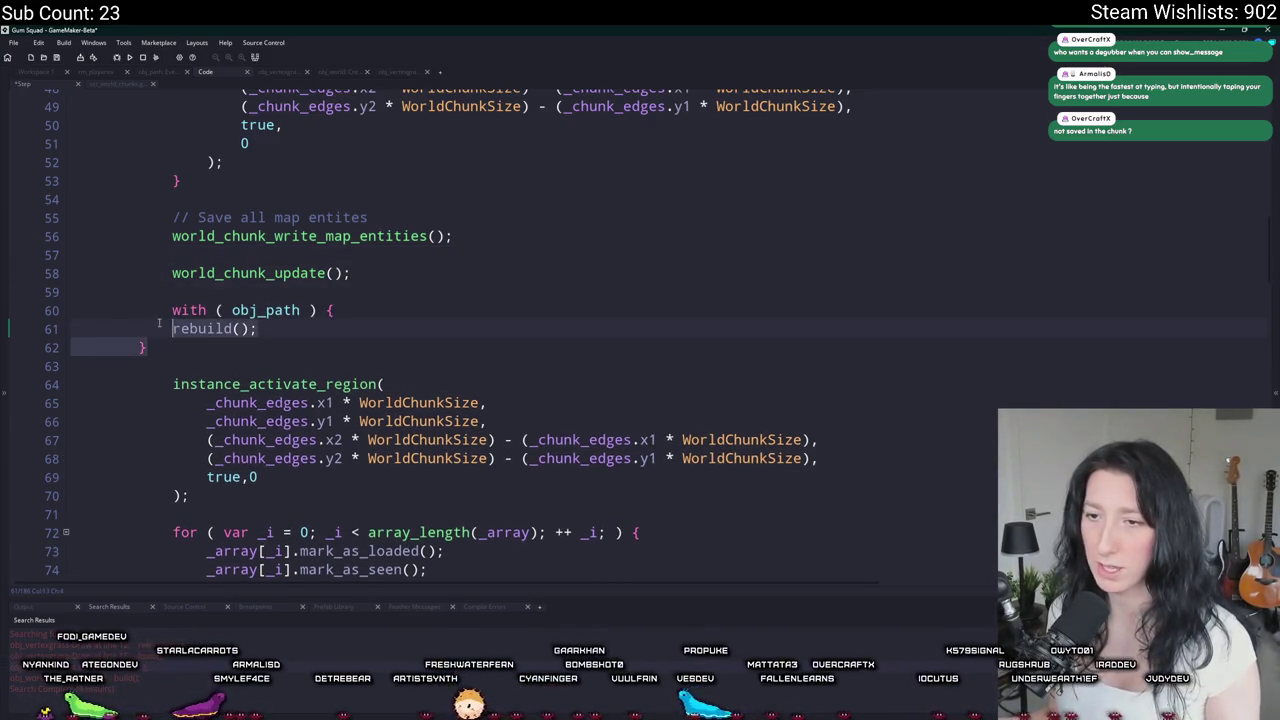
click(384, 309)
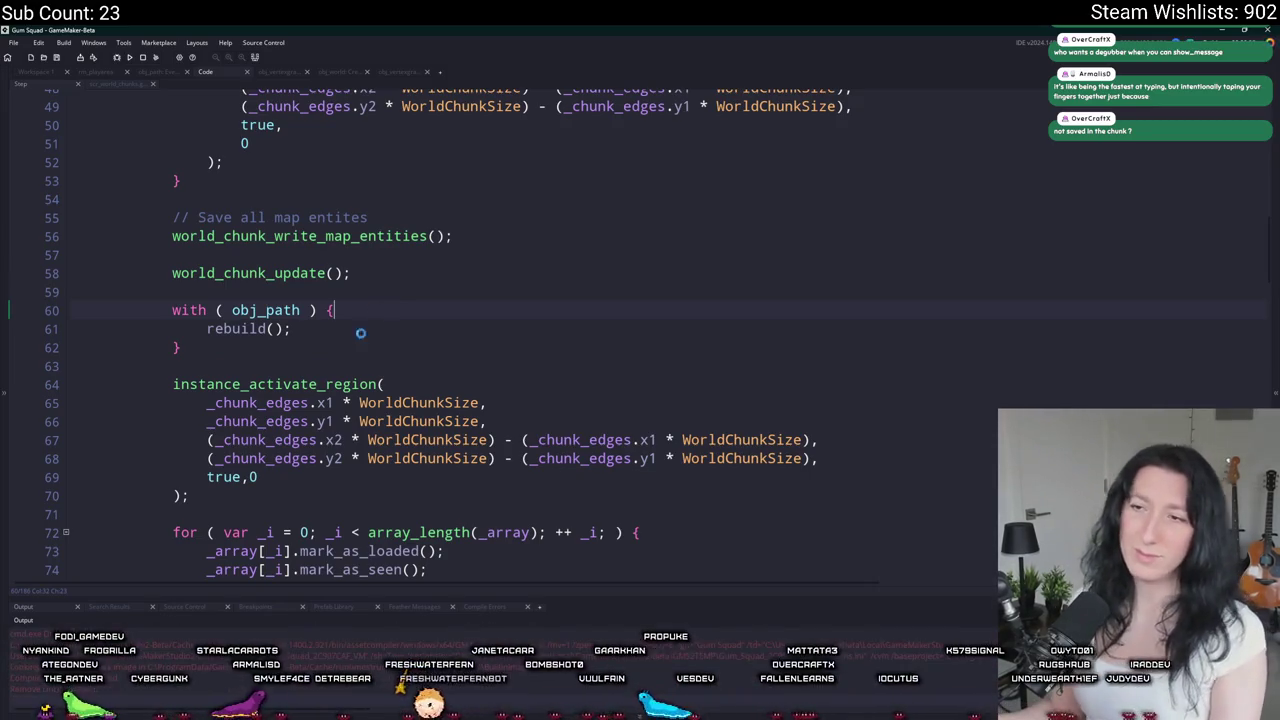
Move the obj_path rebuild block to after the mark_as_loaded for loop.
mouse_move(213, 345)
mouse_down()
mouse_move(170, 306)
mouse_move(70, 285)
mouse_up()
click(185, 347)
key(BackSpace)
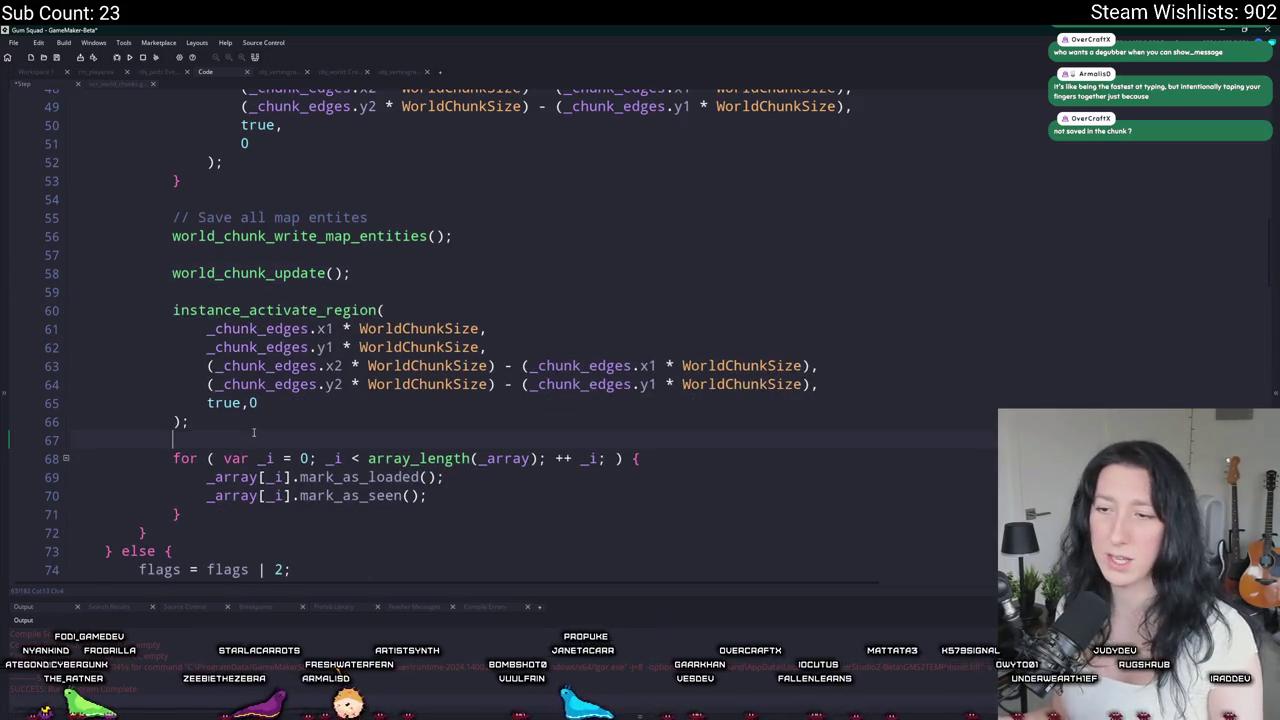
scroll(270, 470, down, 2)
click(306, 414)
key(Return)
key(Return)
key(ctrl+v)
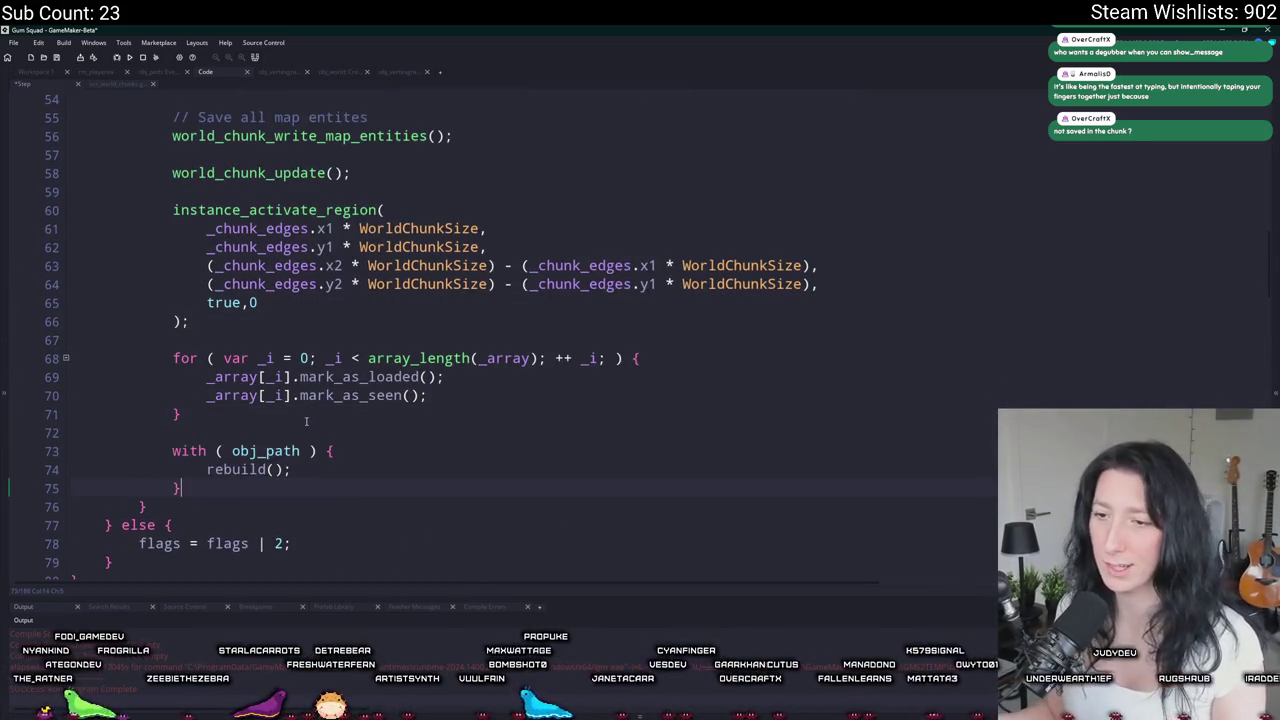
Review the relocated block and launch the game into a new lobby.
scroll(306, 421, down, 1)
scroll(306, 421, down, 8)
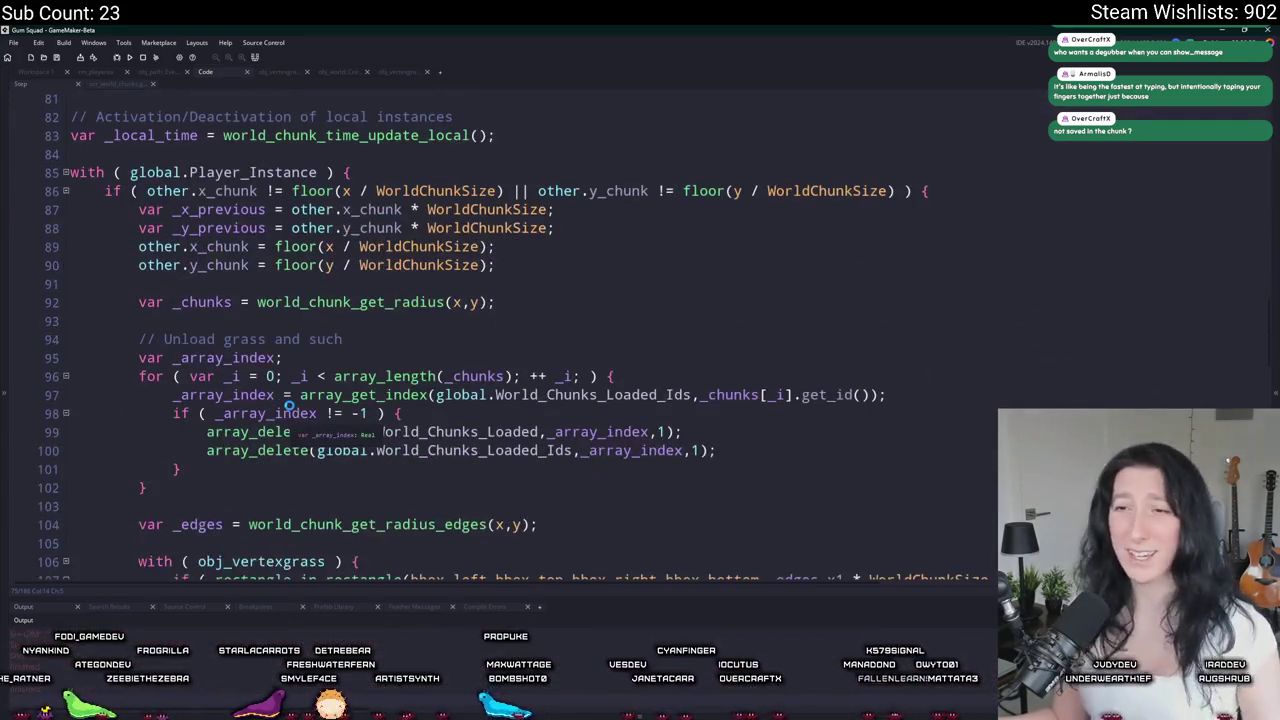
scroll(178, 330, up, 5)
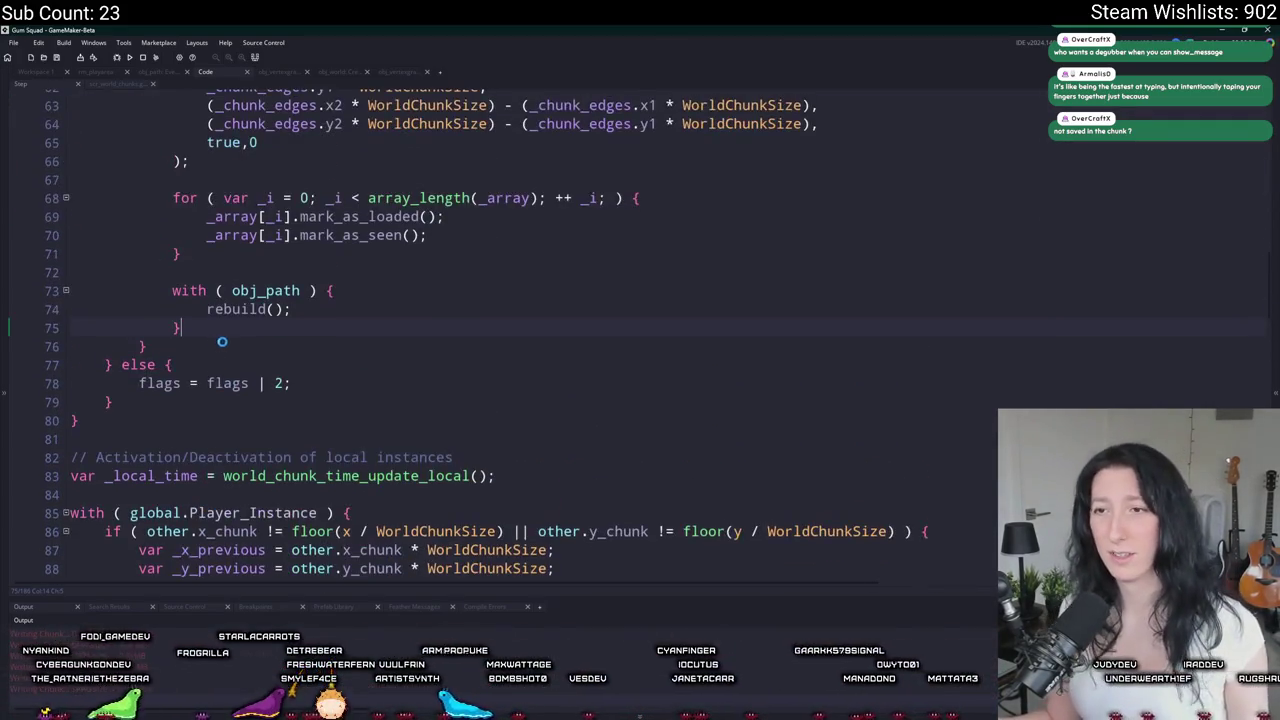
scroll(230, 340, down, 2)
scroll(280, 340, up, 6)
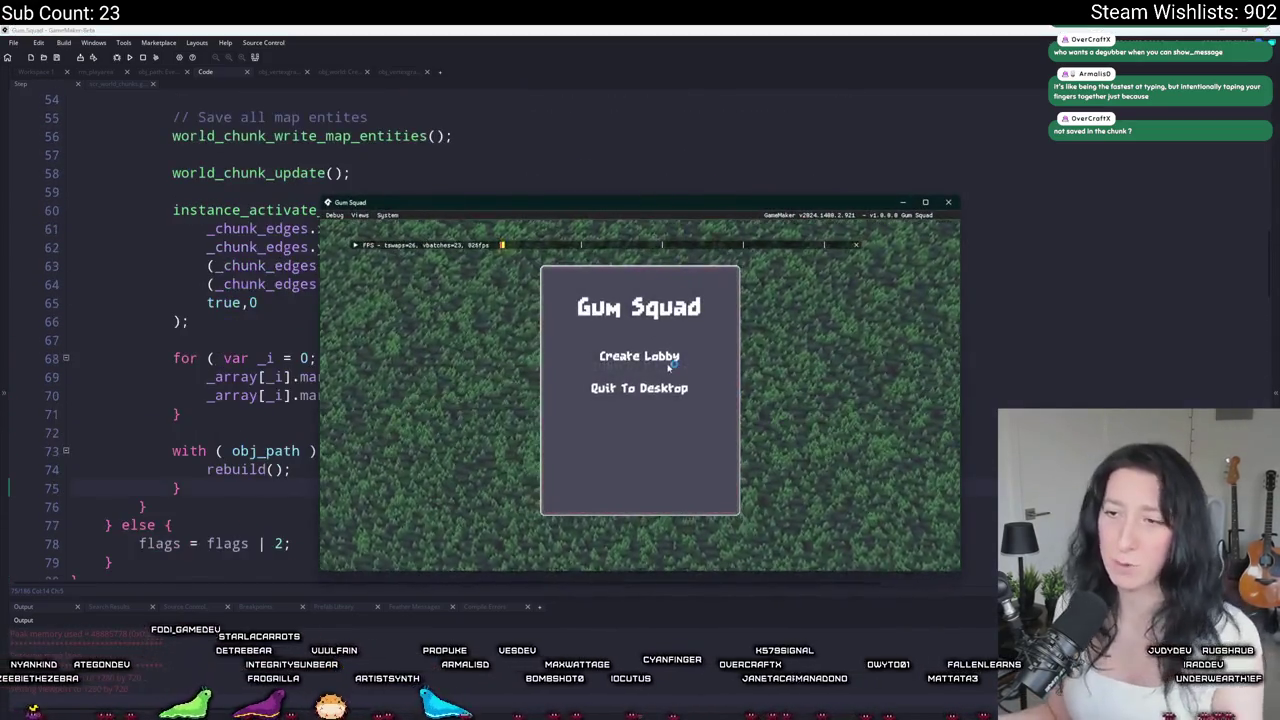
click(633, 357)
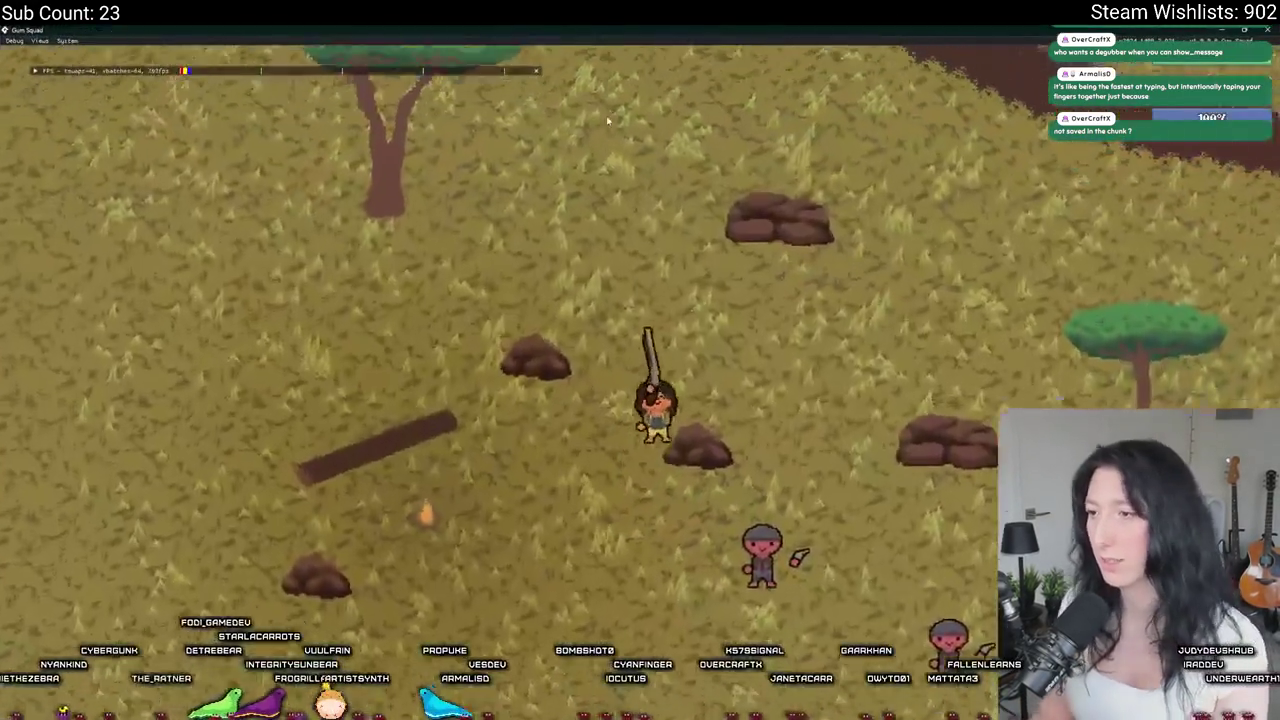
Zoom out and walk the character up-right past the base into dark ground, then return to GameMaker.
scroll(607, 120, down, 5)
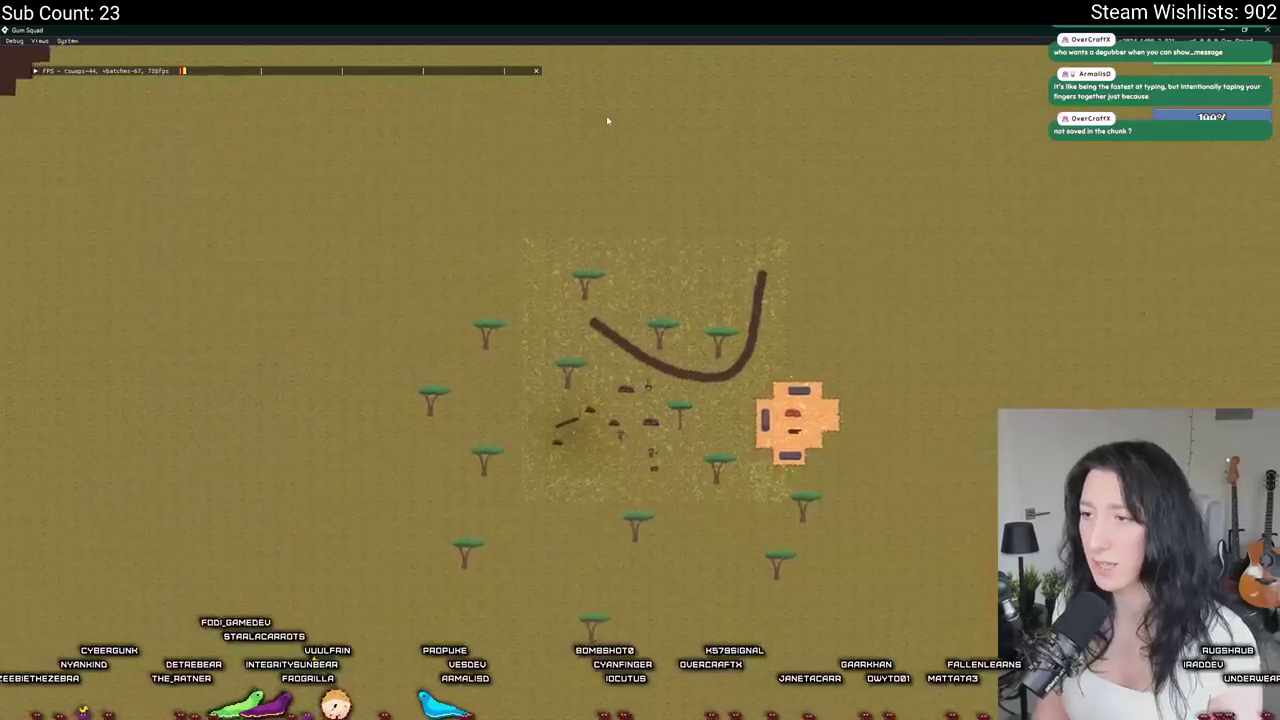
key(w)
key(d)
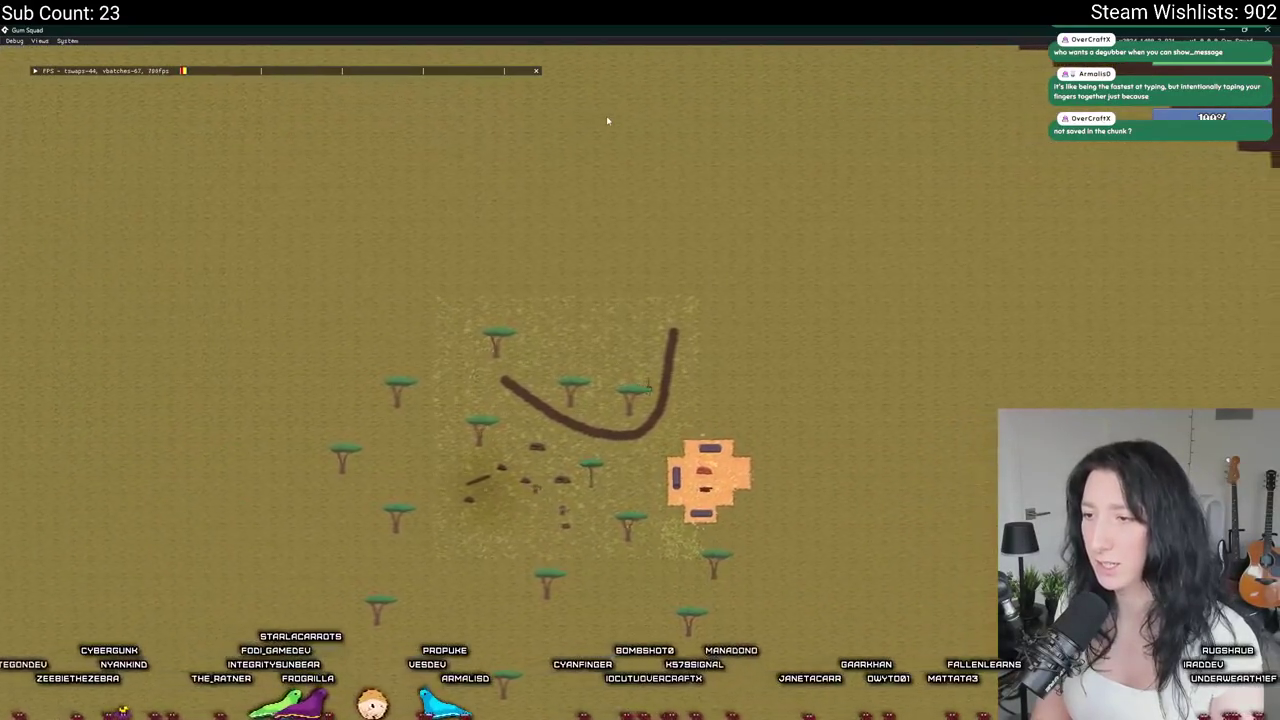
key(d)
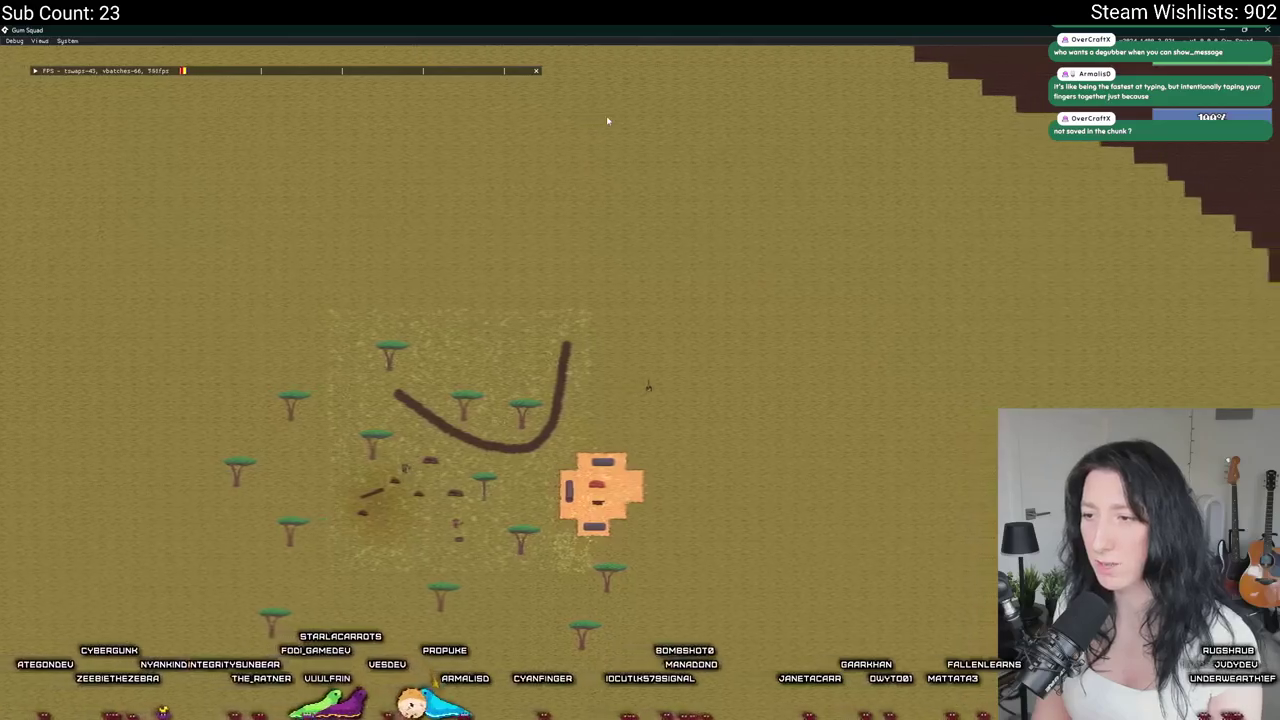
key(d)
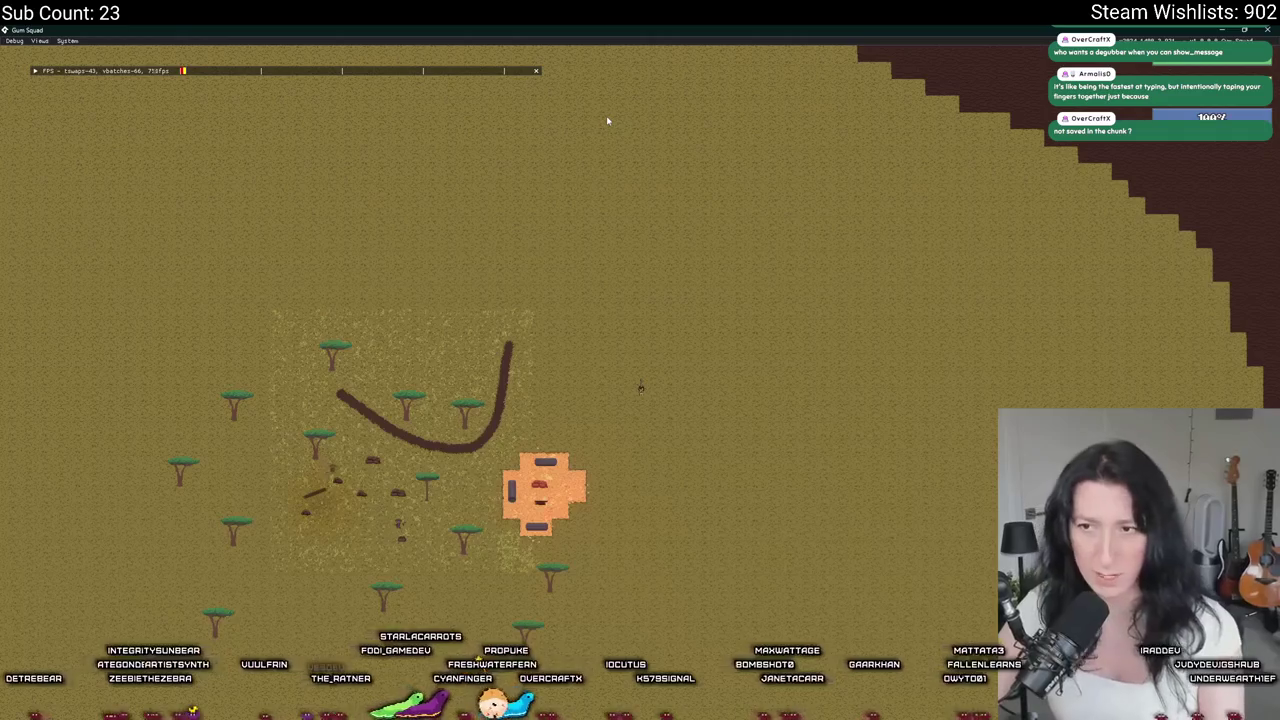
key(d)
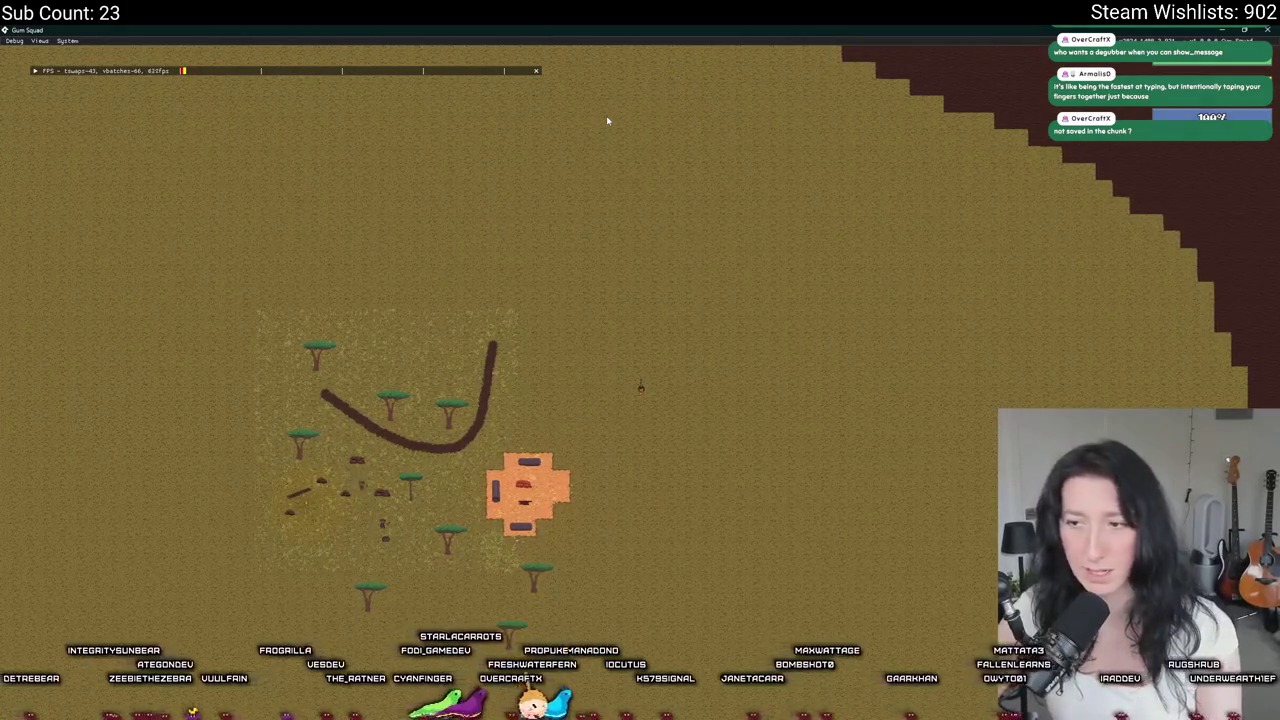
key(d)
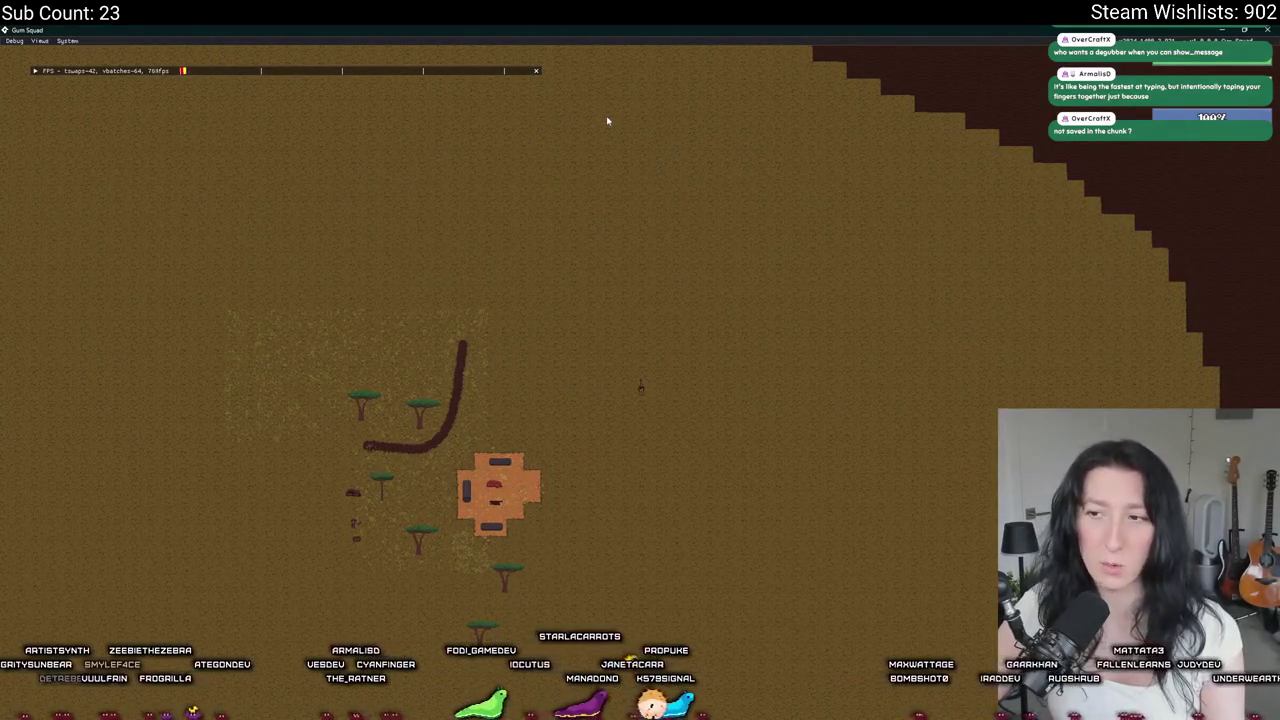
key(d)
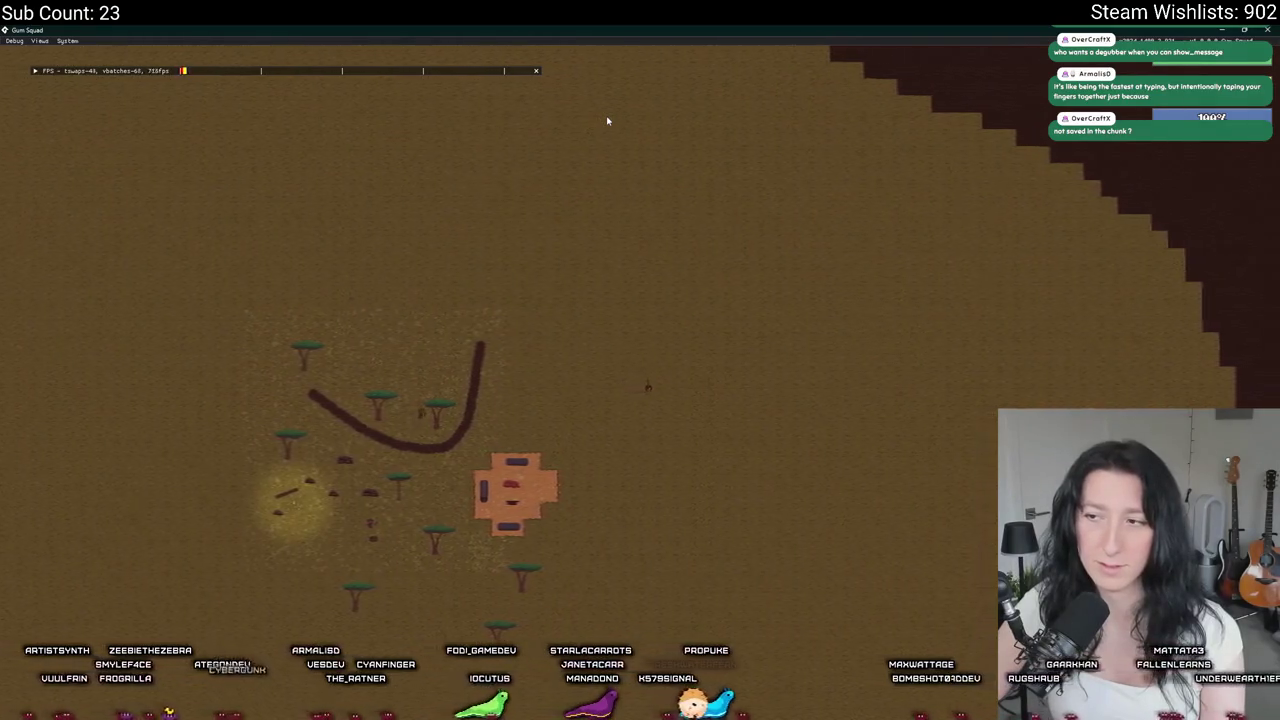
key(d)
key(w)
key(d)
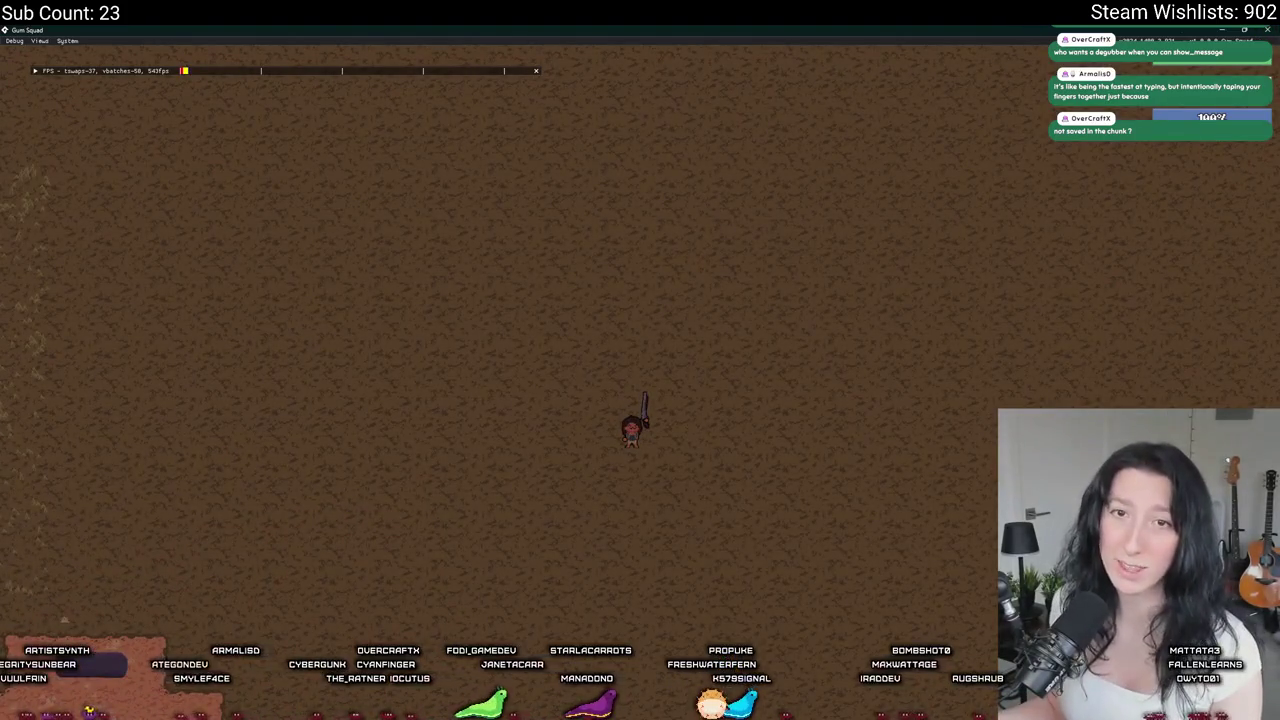
key(alt+Tab)
Select the obj_path, vertex grass and blocker-destroy code in the chunk-loading branch.
scroll(264, 527, down, 20)
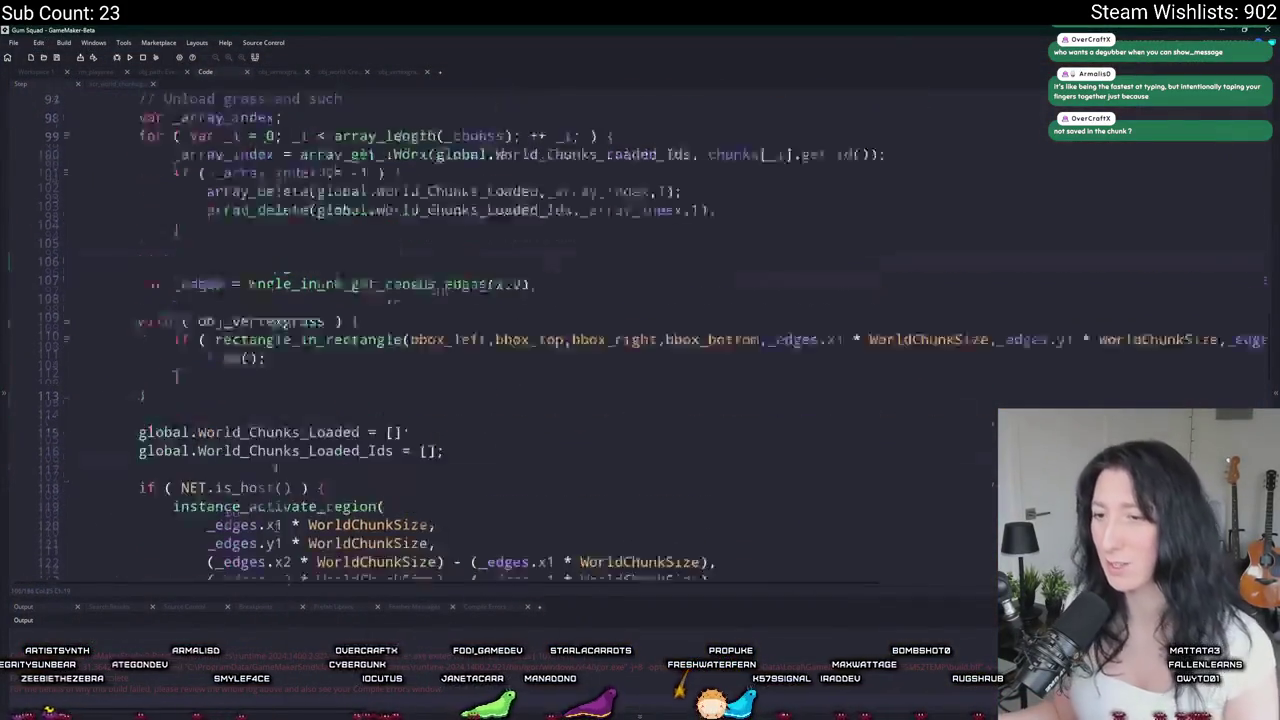
scroll(269, 503, down, 6)
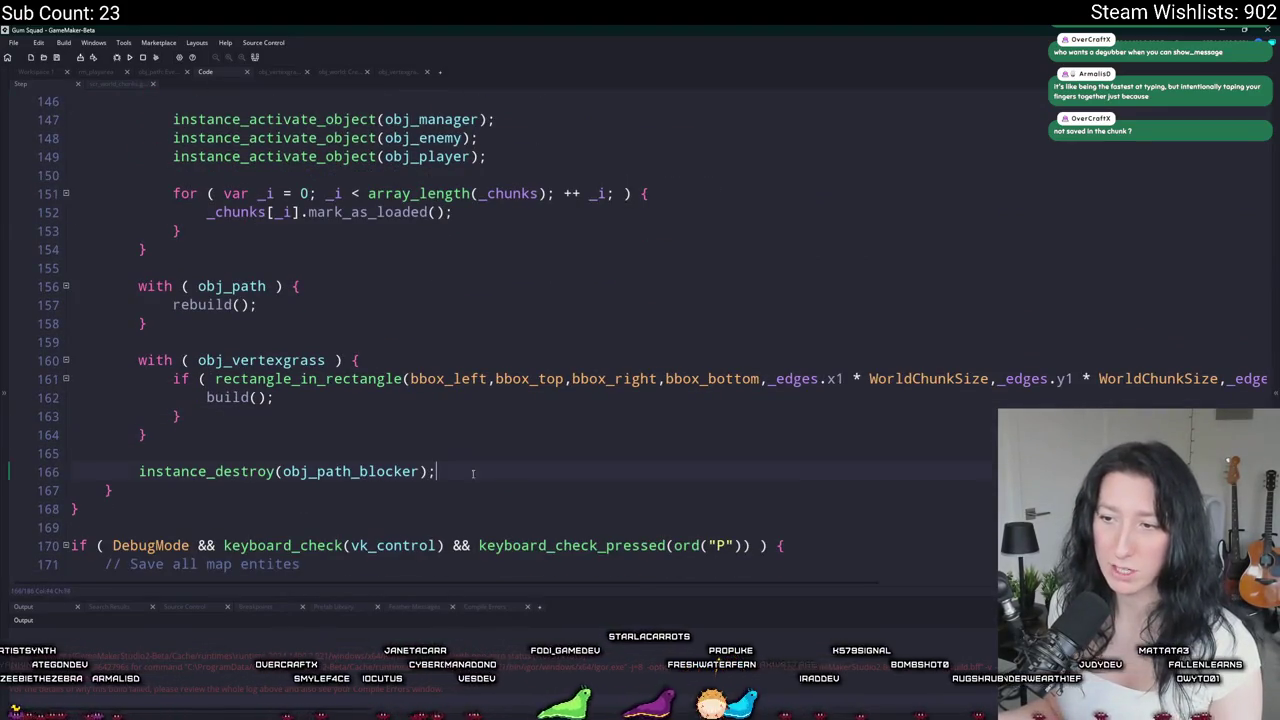
drag(473, 473, 141, 287)
scroll(465, 332, up, 20)
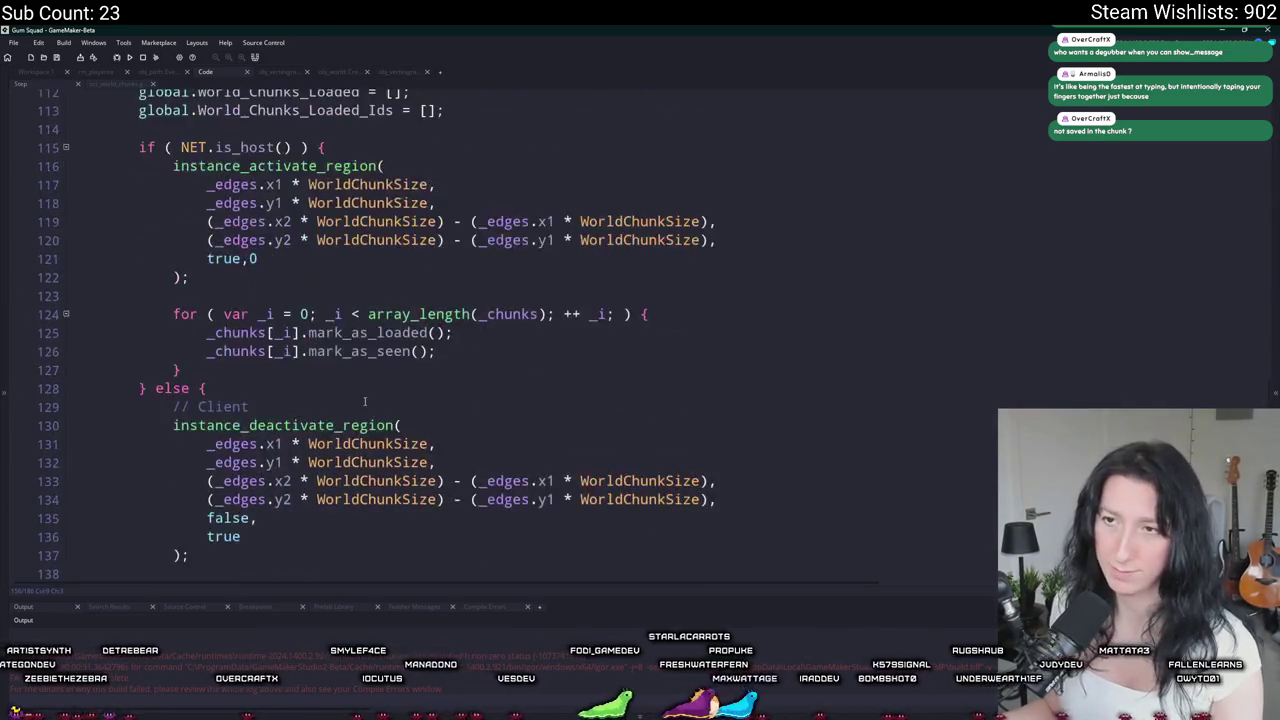
scroll(289, 341, up, 5)
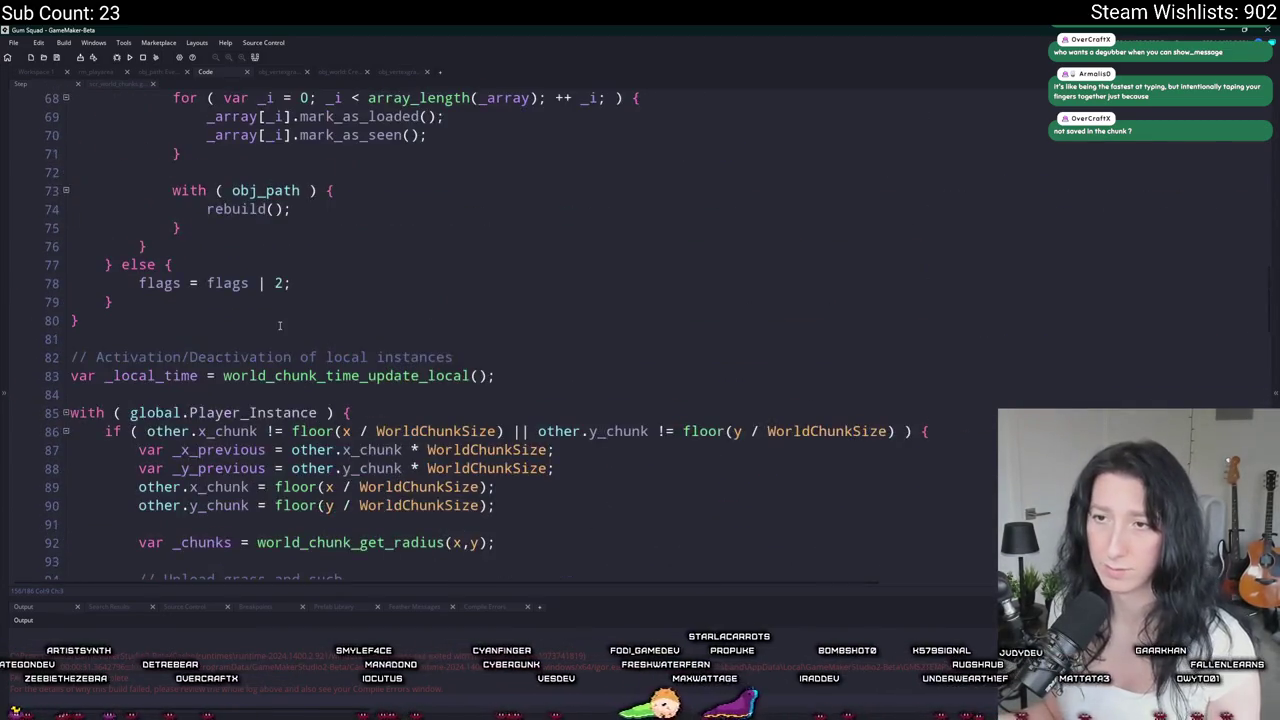
scroll(289, 341, down, 13)
scroll(289, 341, up, 14)
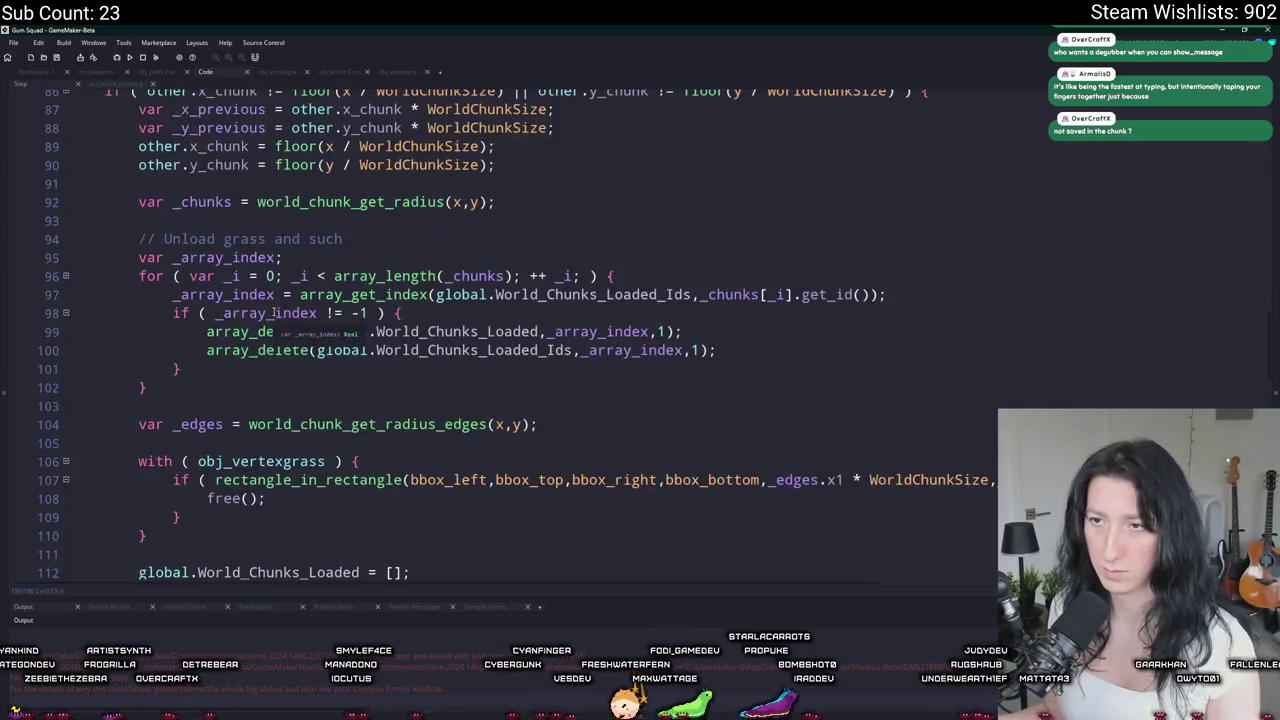
scroll(243, 279, up, 2)
Paste the copied code over the with block and indent rebuild() and the lines below.
drag(180, 367, 162, 330)
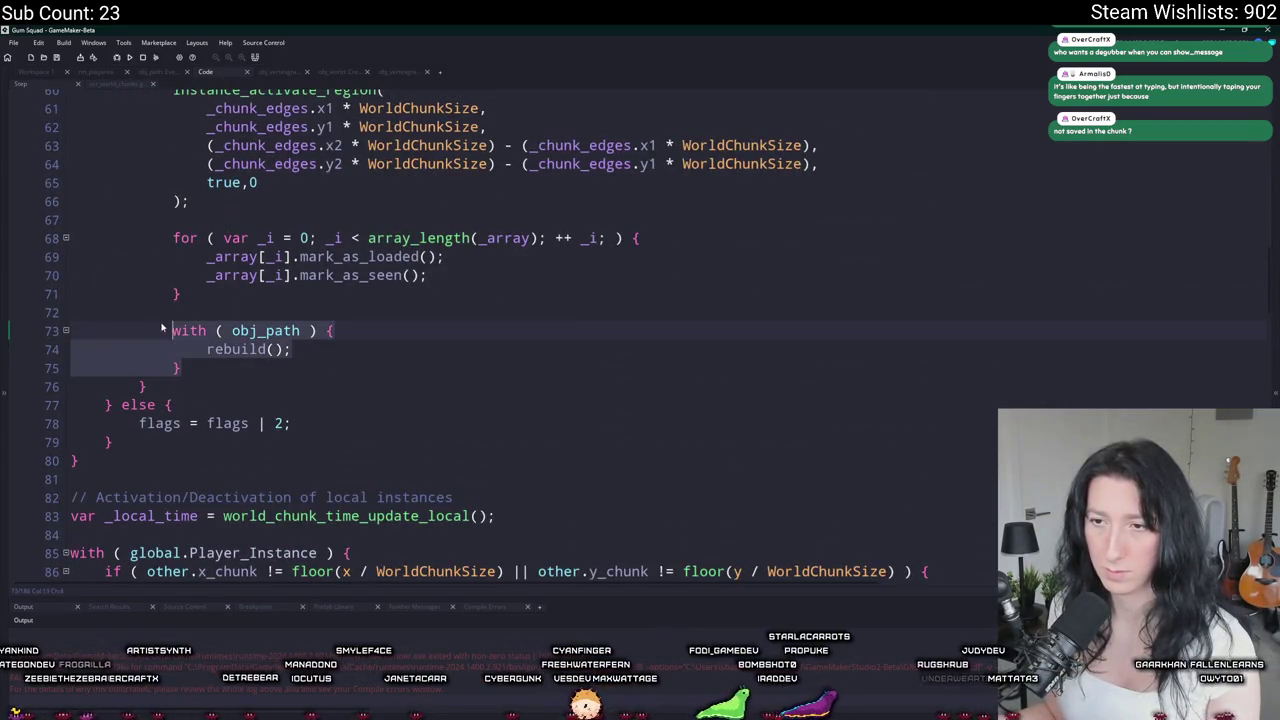
key(ctrl+v)
drag(75, 534, 137, 366)
key(Tab)
click(167, 349)
key(Tab)
Delete the obj_vertexgrass rebuild block and the leftover blank line.
scroll(335, 478, down, 2)
scroll(335, 478, up, 6)
scroll(336, 478, down, 3)
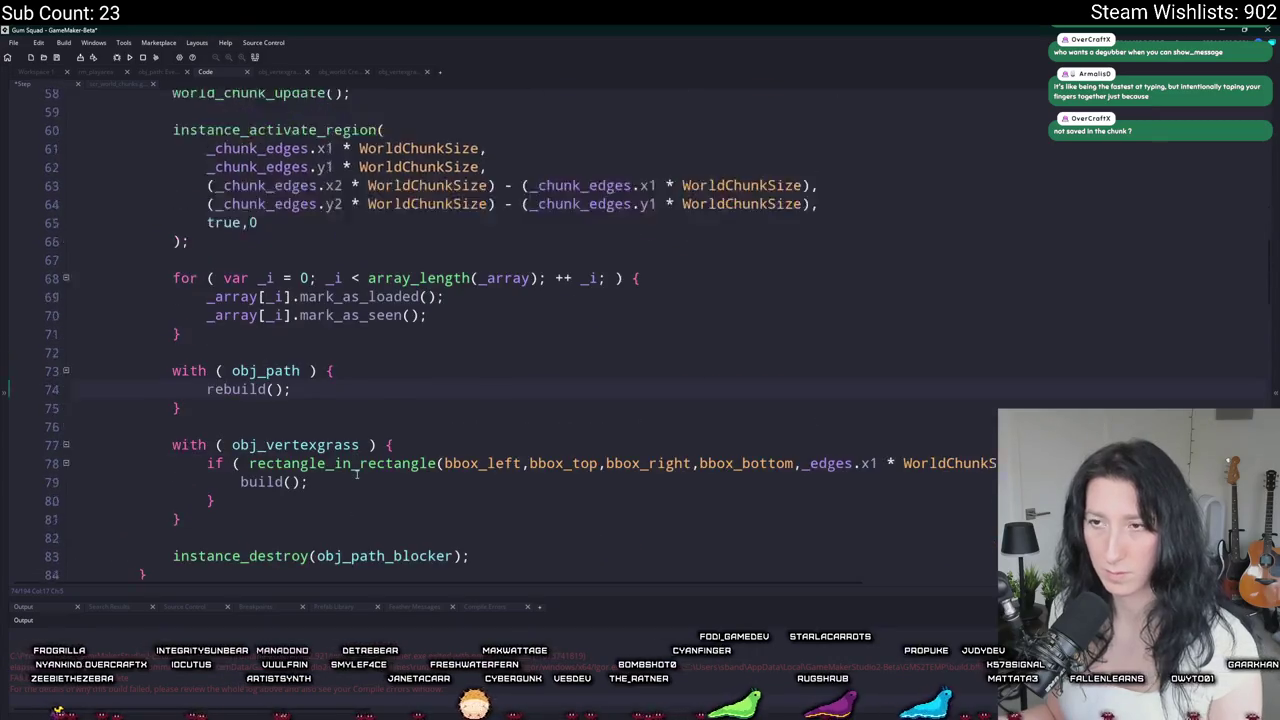
scroll(336, 478, up, 3)
scroll(374, 291, down, 4)
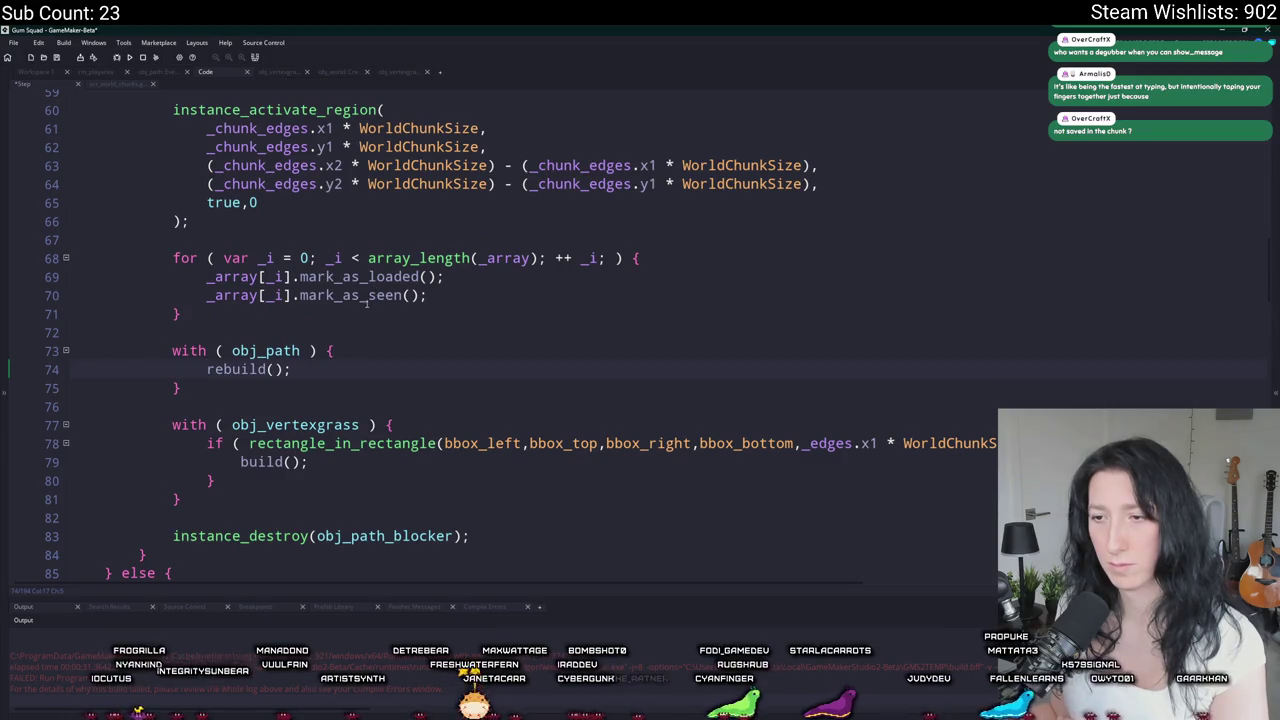
drag(198, 499, 32, 404)
key(BackSpace)
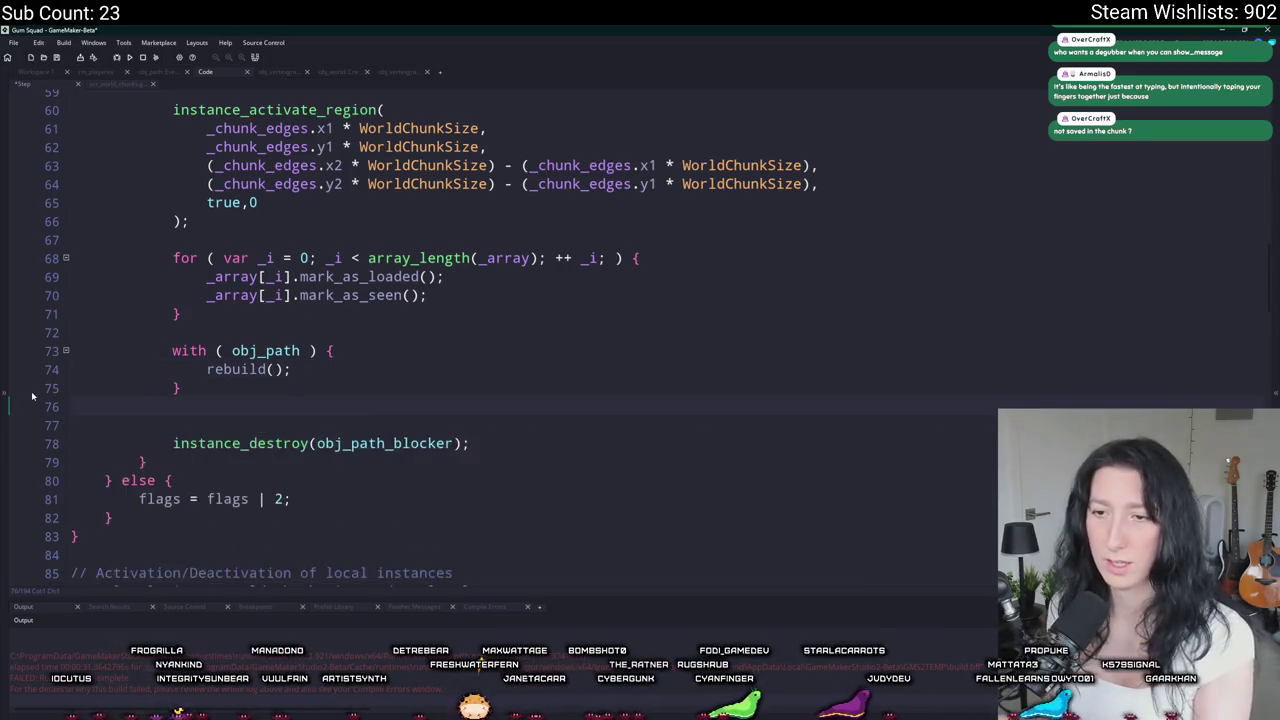
key(BackSpace)
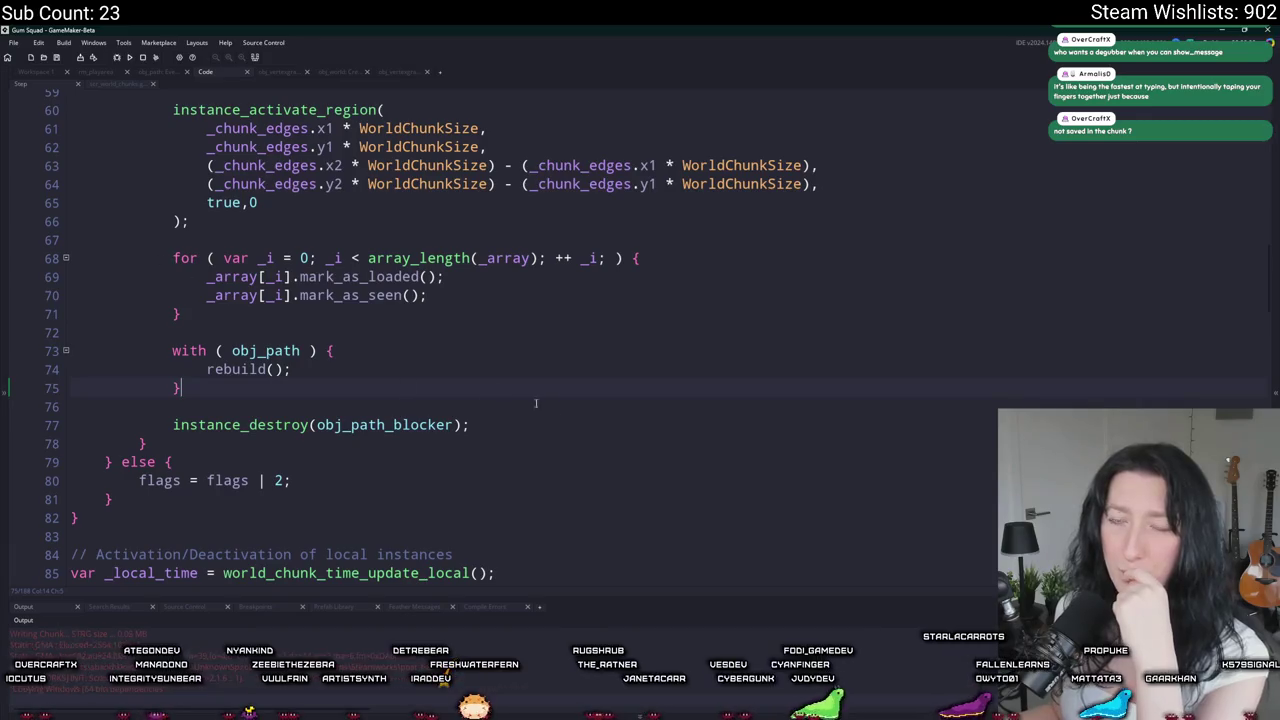
Maximize the Gum Squad window and zoom out to look for the dirt path.
mouse_move(600, 197)
mouse_down()
mouse_move(543, 28)
mouse_move(563, 29)
mouse_up()
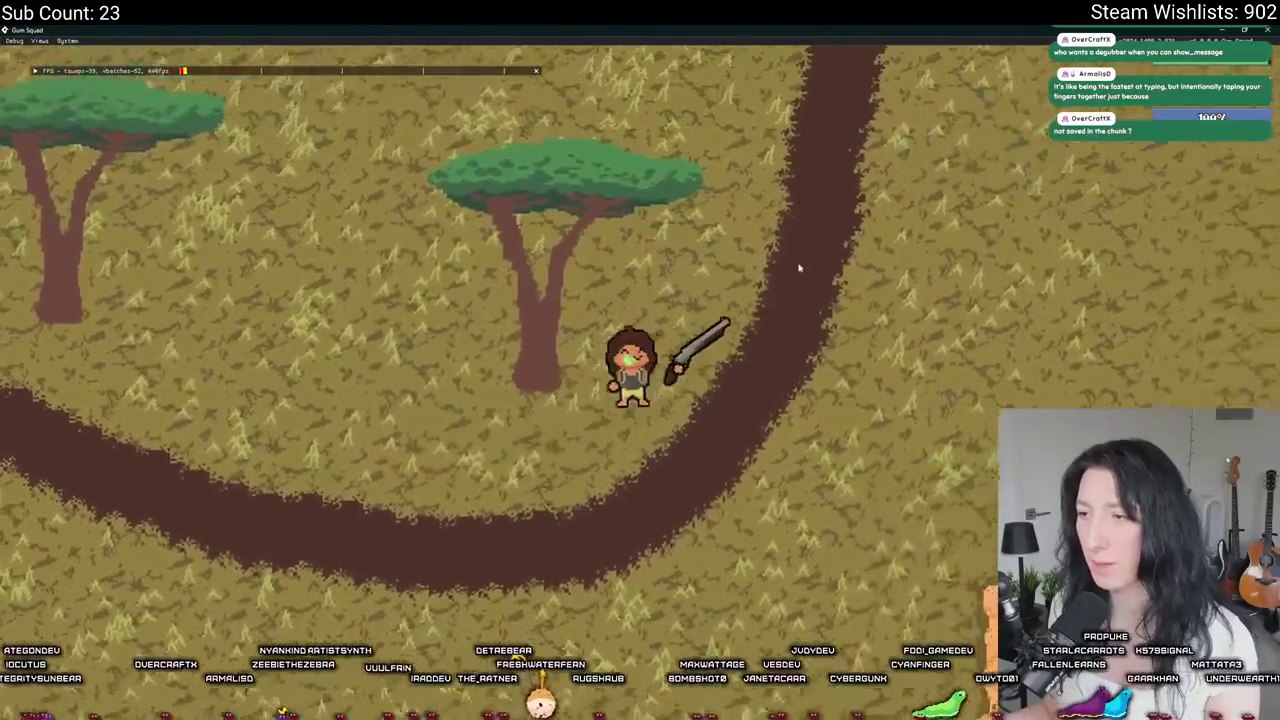
scroll(762, 270, down, 5)
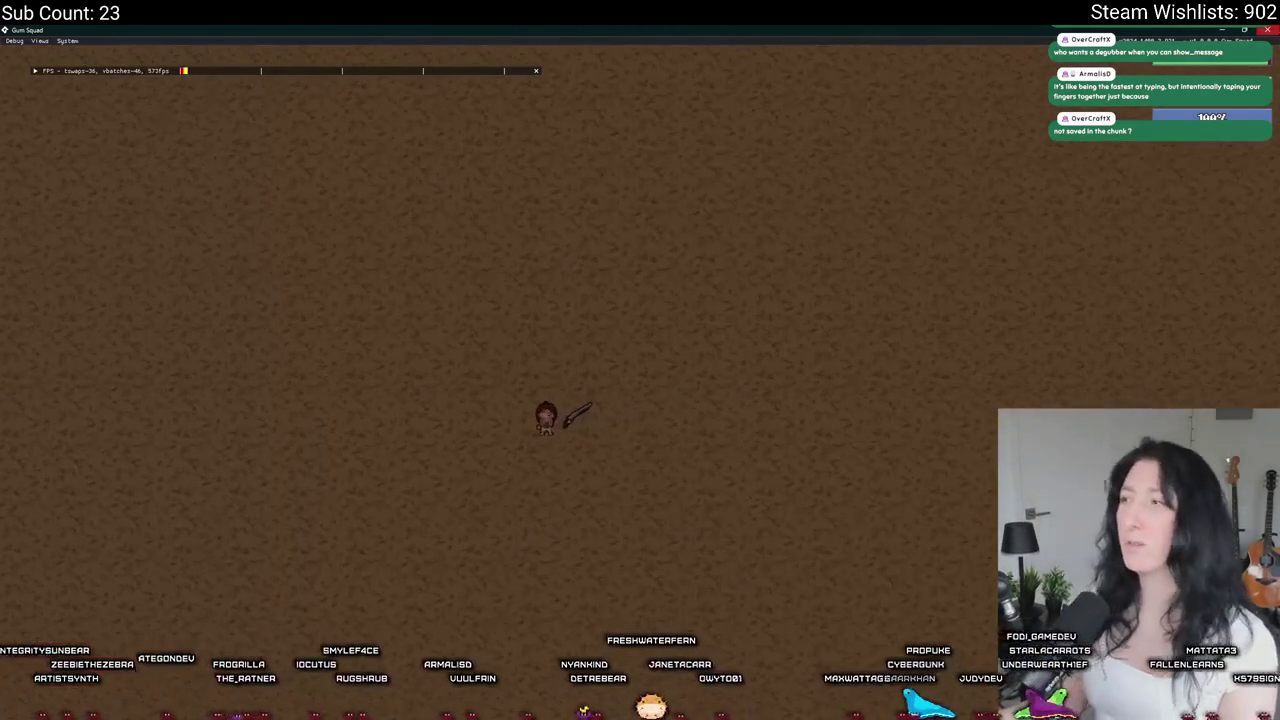
Switch from the game to GameMaker and open rm_playarea in the room editor.
key(alt+Tab)
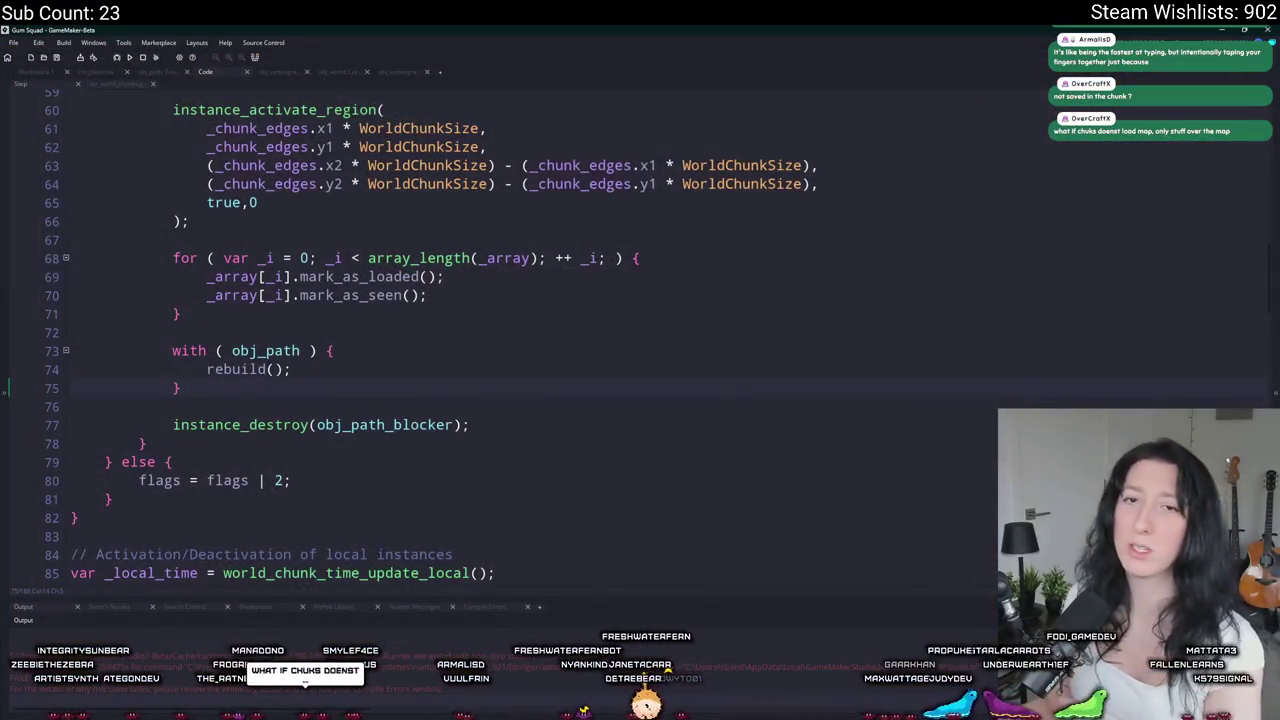
scroll(430, 382, up, 2)
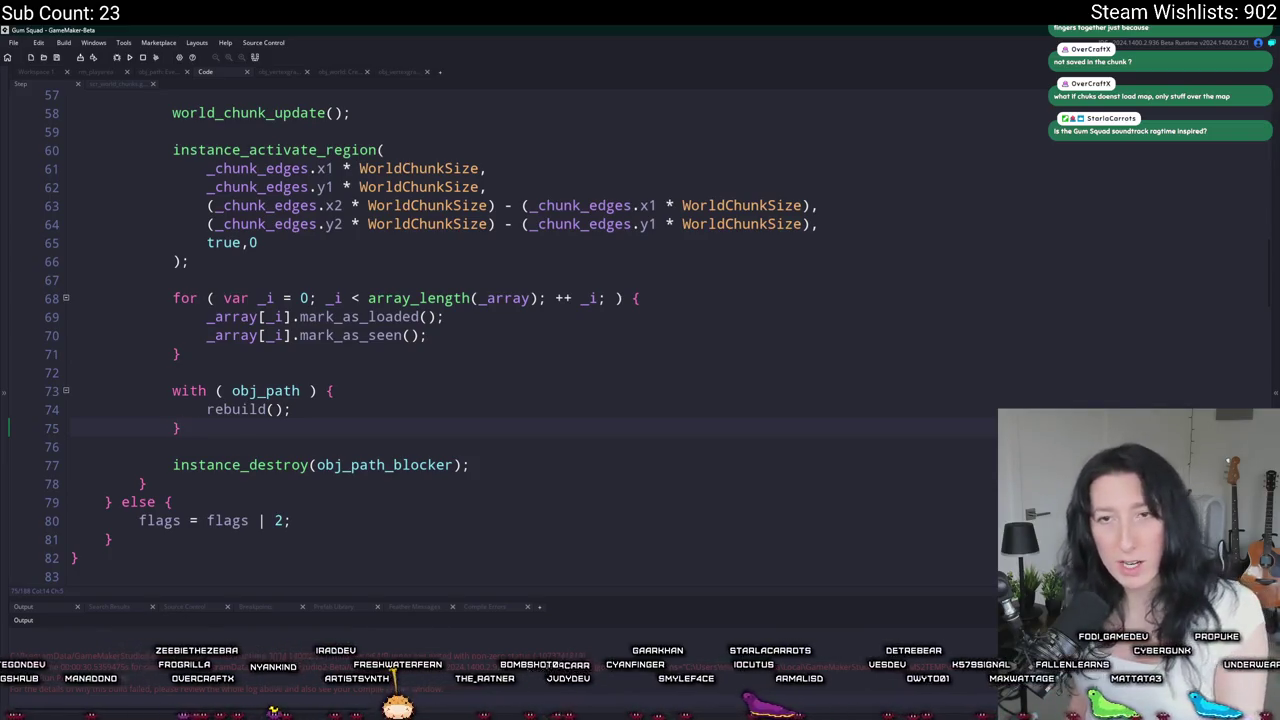
click(109, 74)
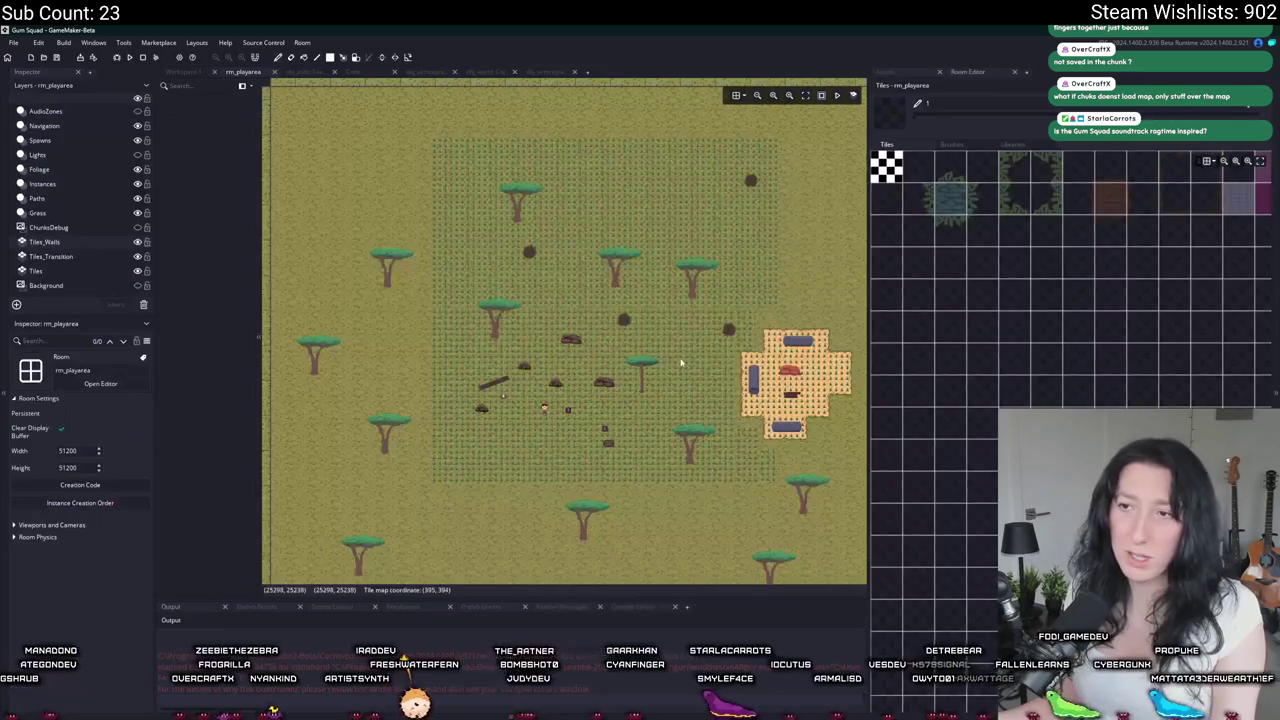
On the Paths layer, place an obj_dirt_path_node and shift it further right.
scroll(697, 220, down, 3)
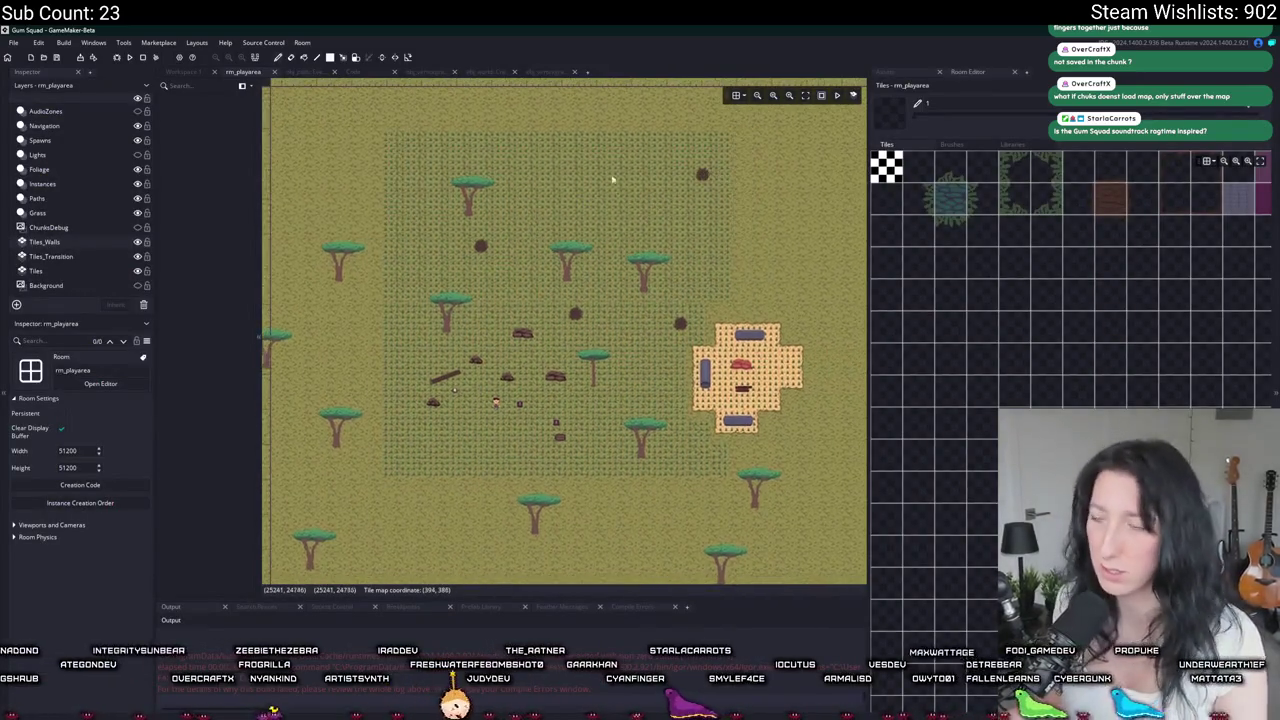
scroll(608, 177, up, 1)
drag(349, 183, 344, 277)
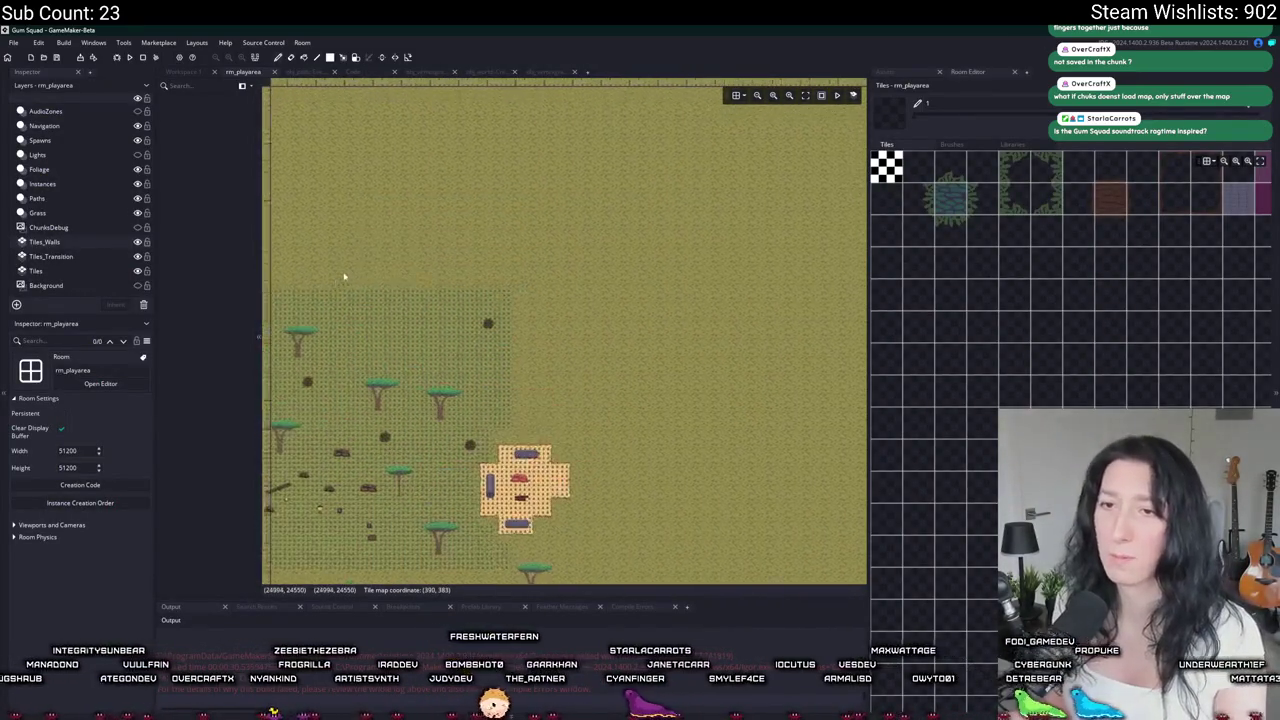
click(60, 198)
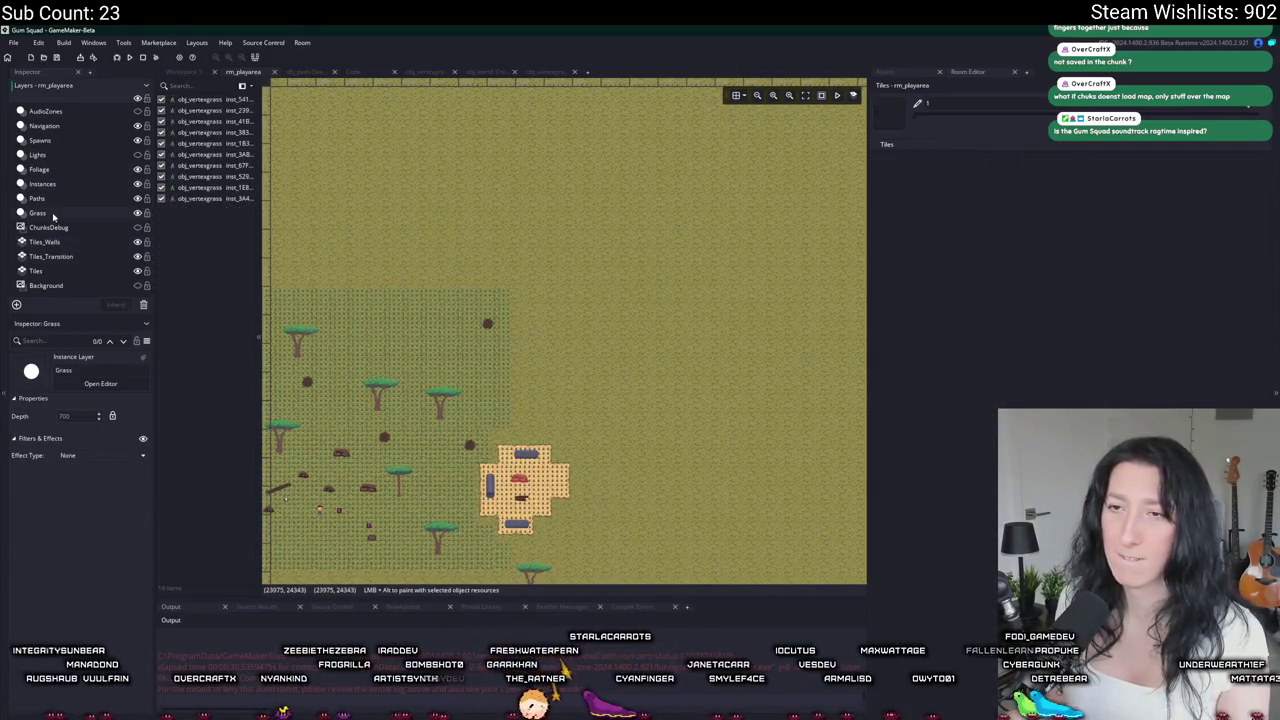
scroll(510, 370, up, 1)
click(514, 371)
scroll(514, 371, up, 1)
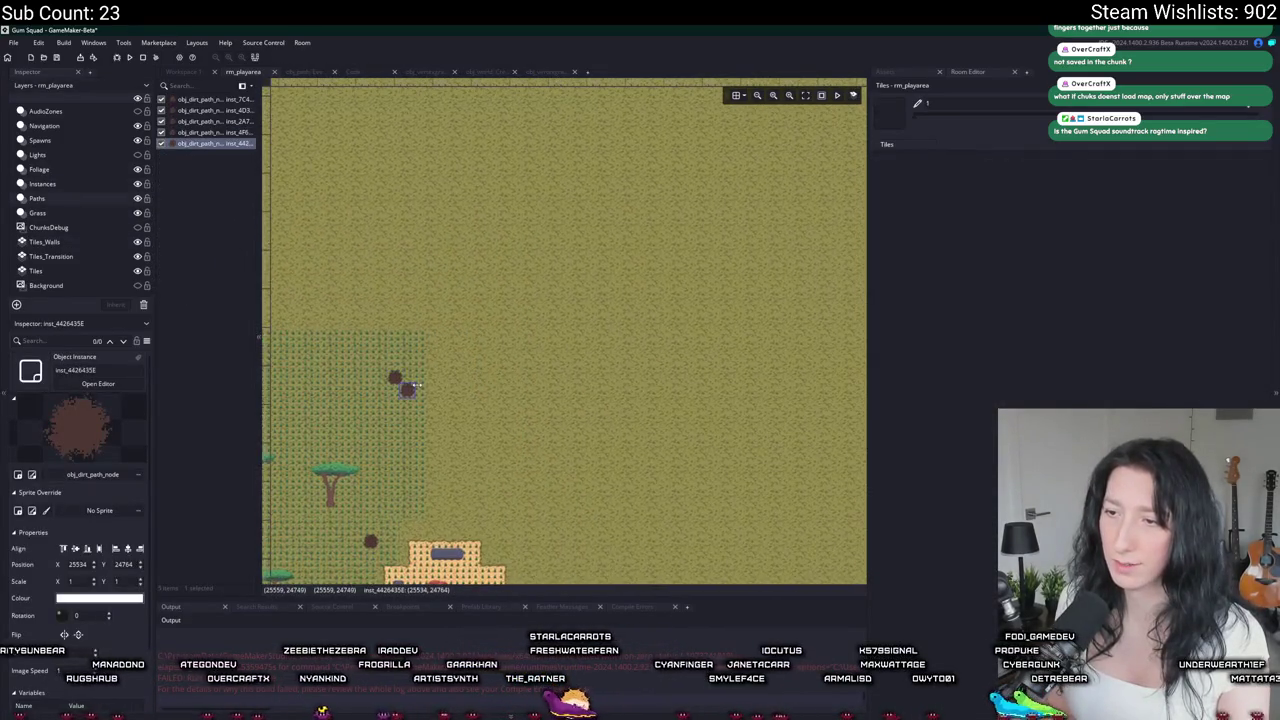
drag(541, 342, 603, 330)
Place three more dirt-path nodes, moving the last one out near the map edge.
click(419, 402)
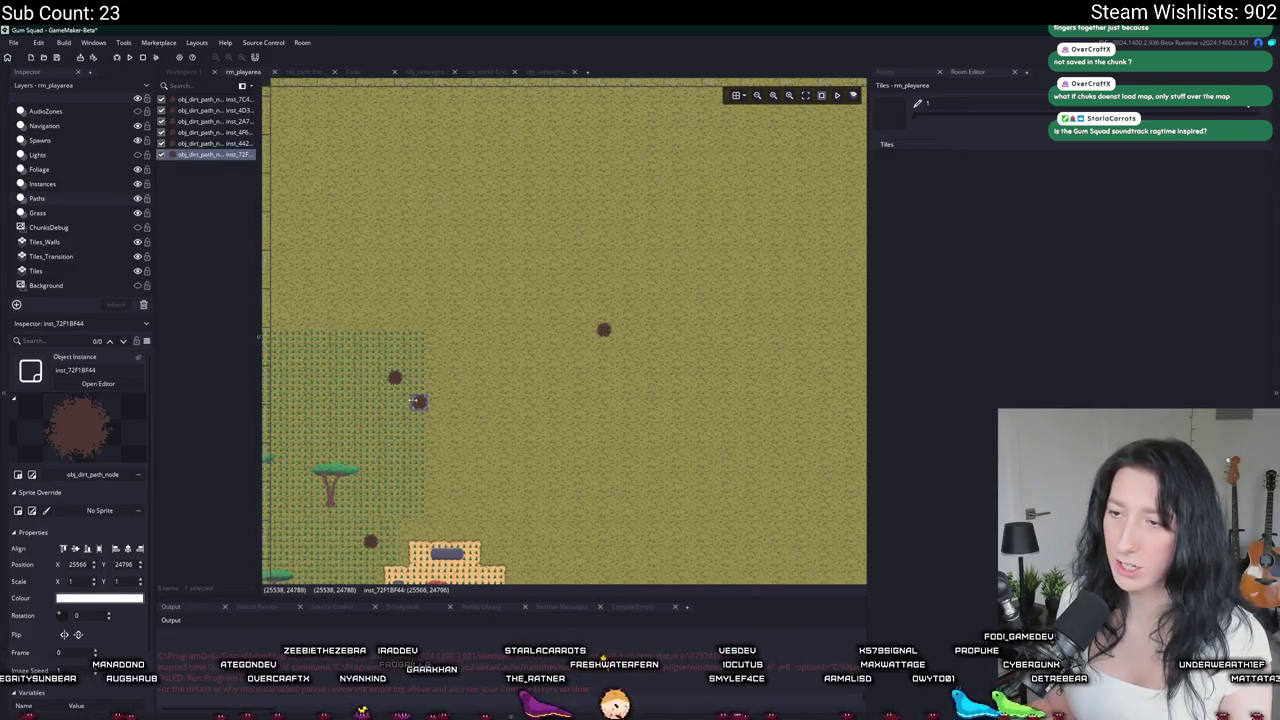
click(797, 303)
scroll(797, 303, down, 2)
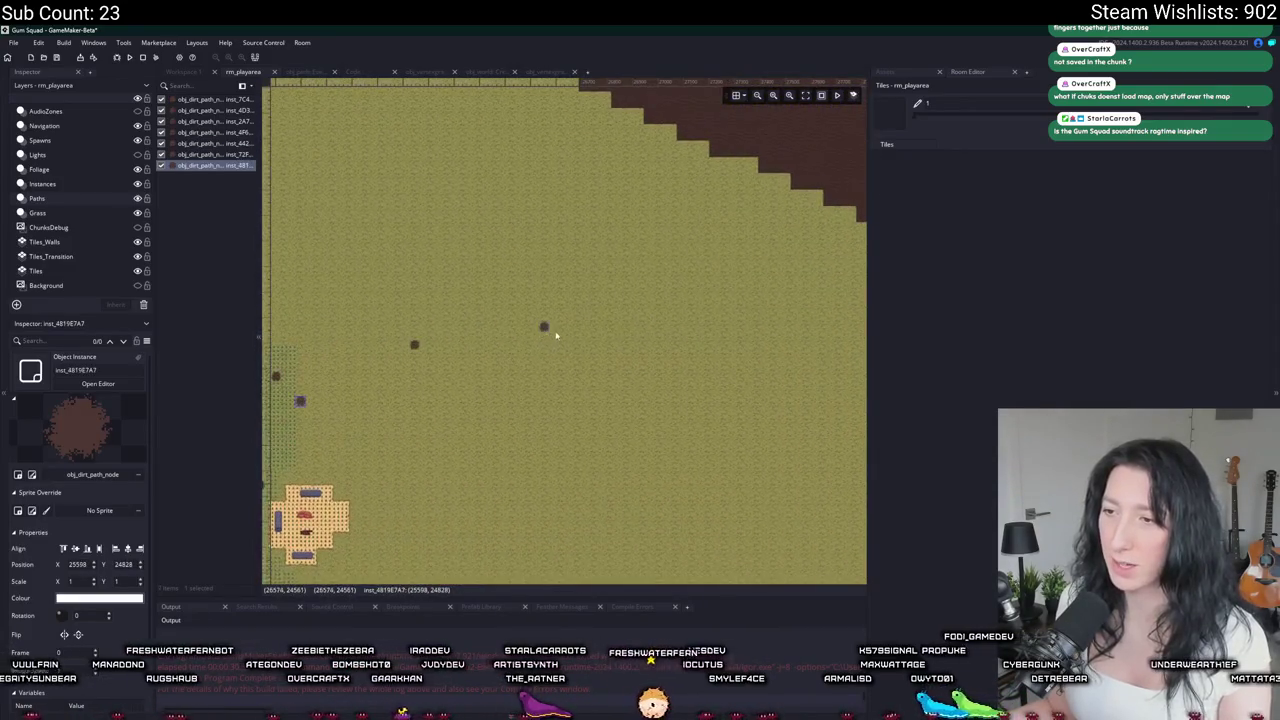
click(737, 314)
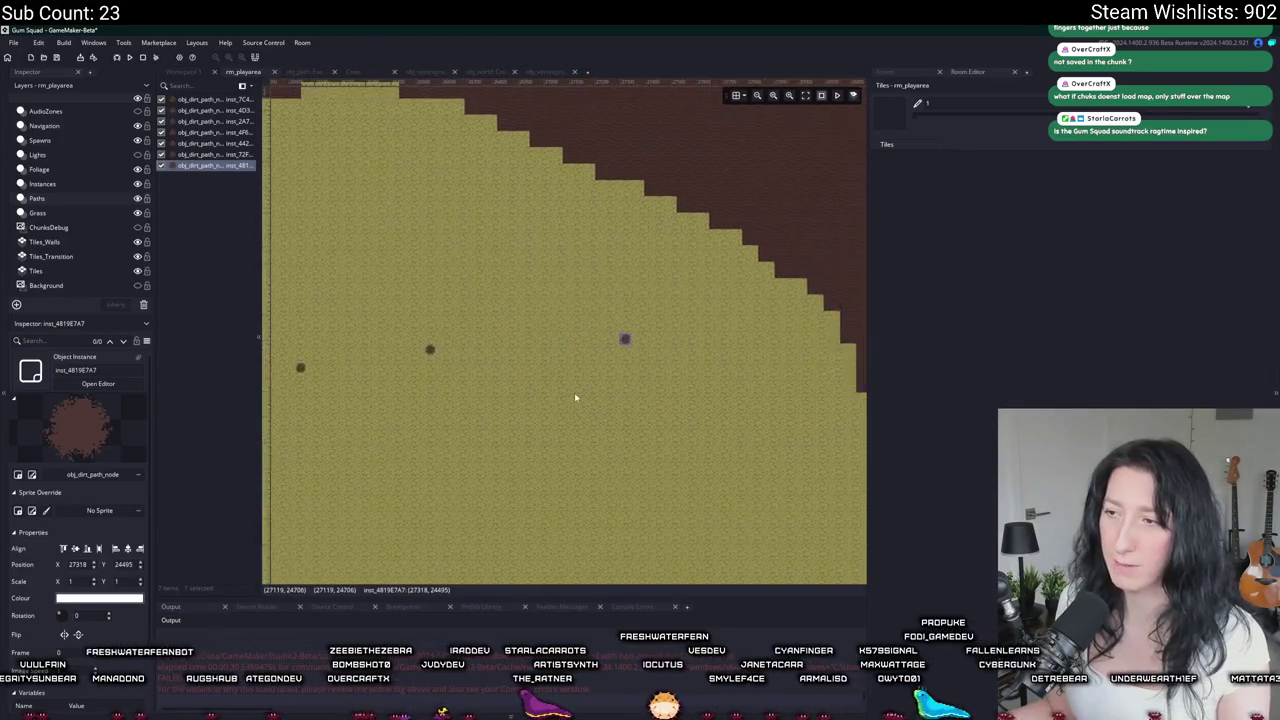
scroll(574, 392, down, 2)
drag(315, 422, 743, 346)
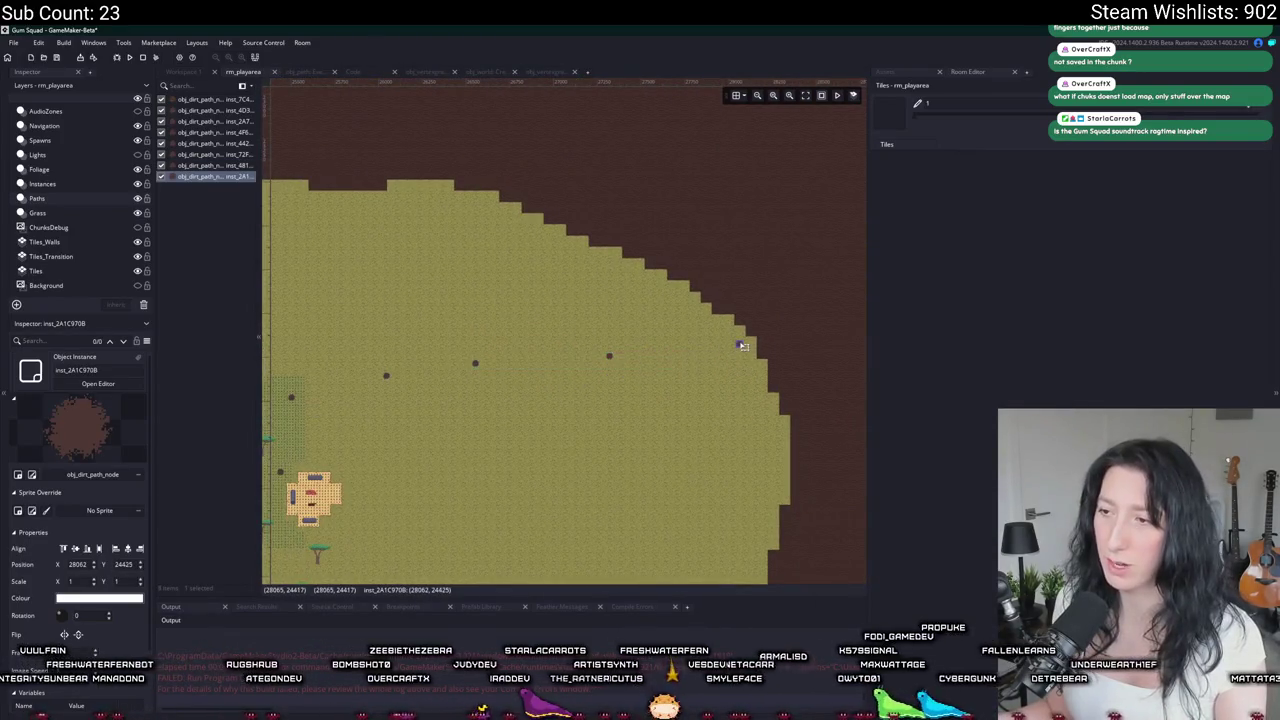
Build and run the game with F5 and create a lobby.
key(F5)
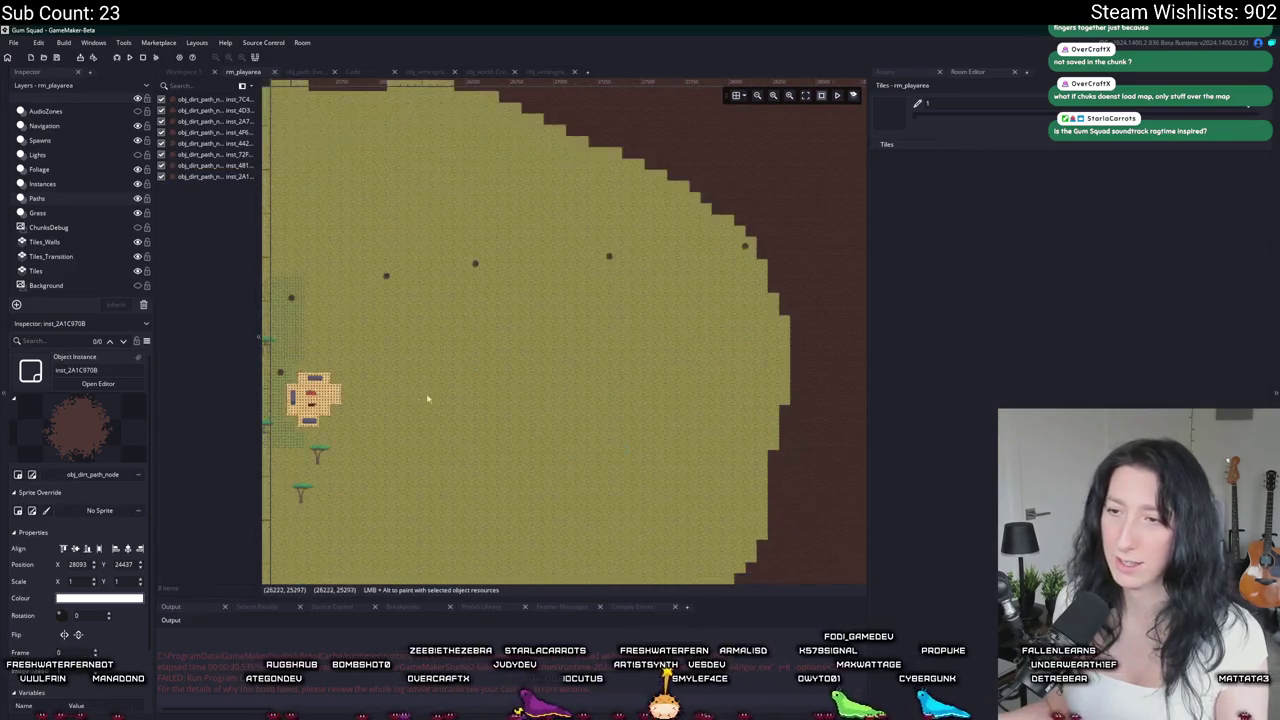
scroll(734, 321, down, 2)
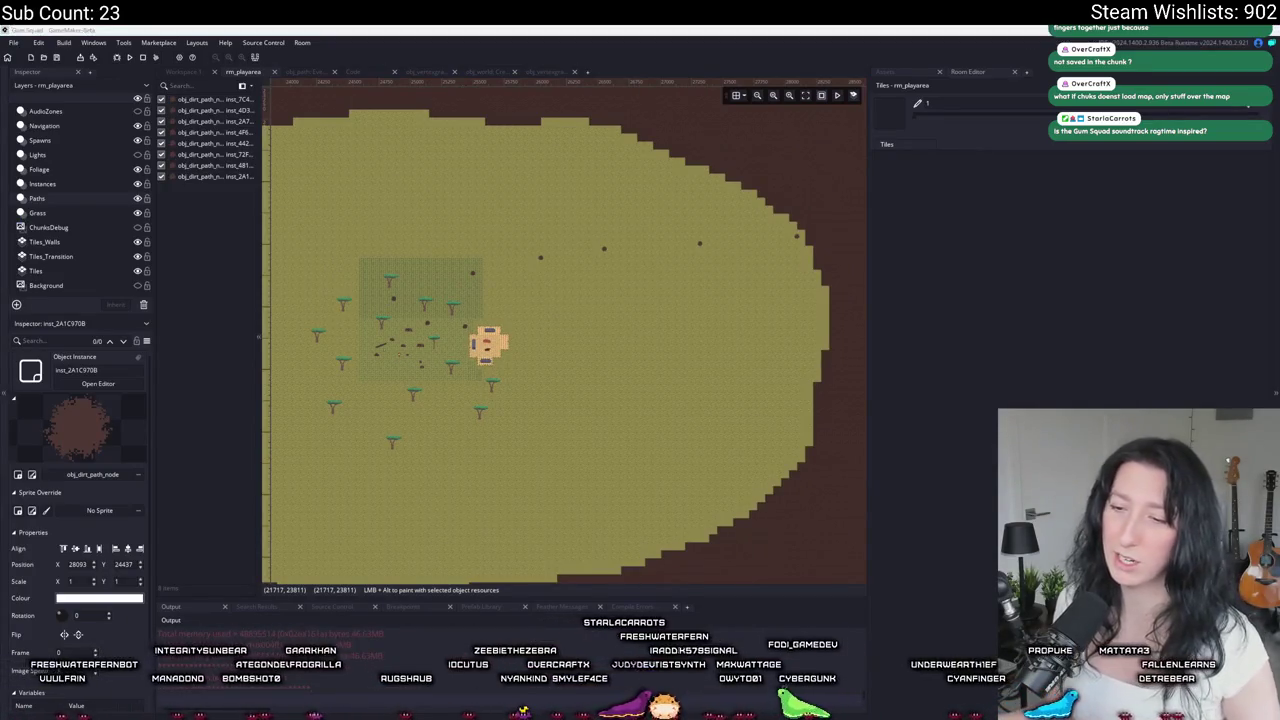
click(620, 356)
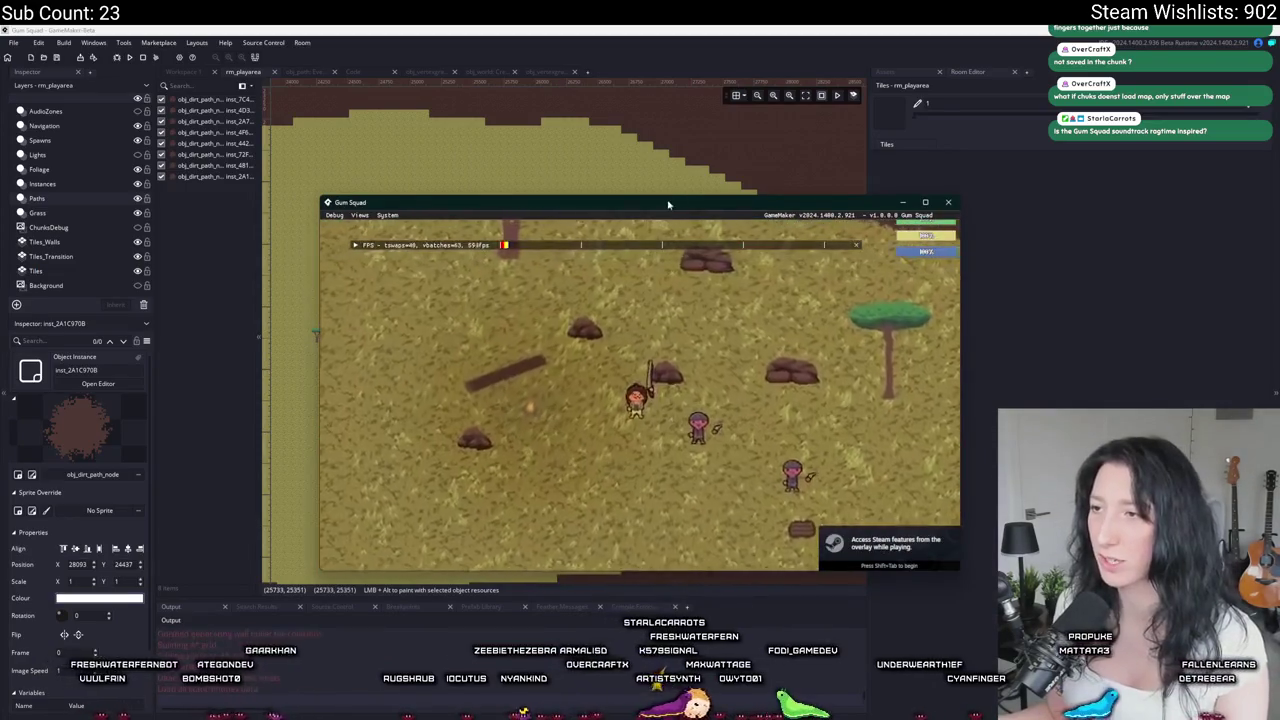
Maximize the game window and walk the character right and up along the dirt path.
double_click(675, 208)
key(s)
key(d)
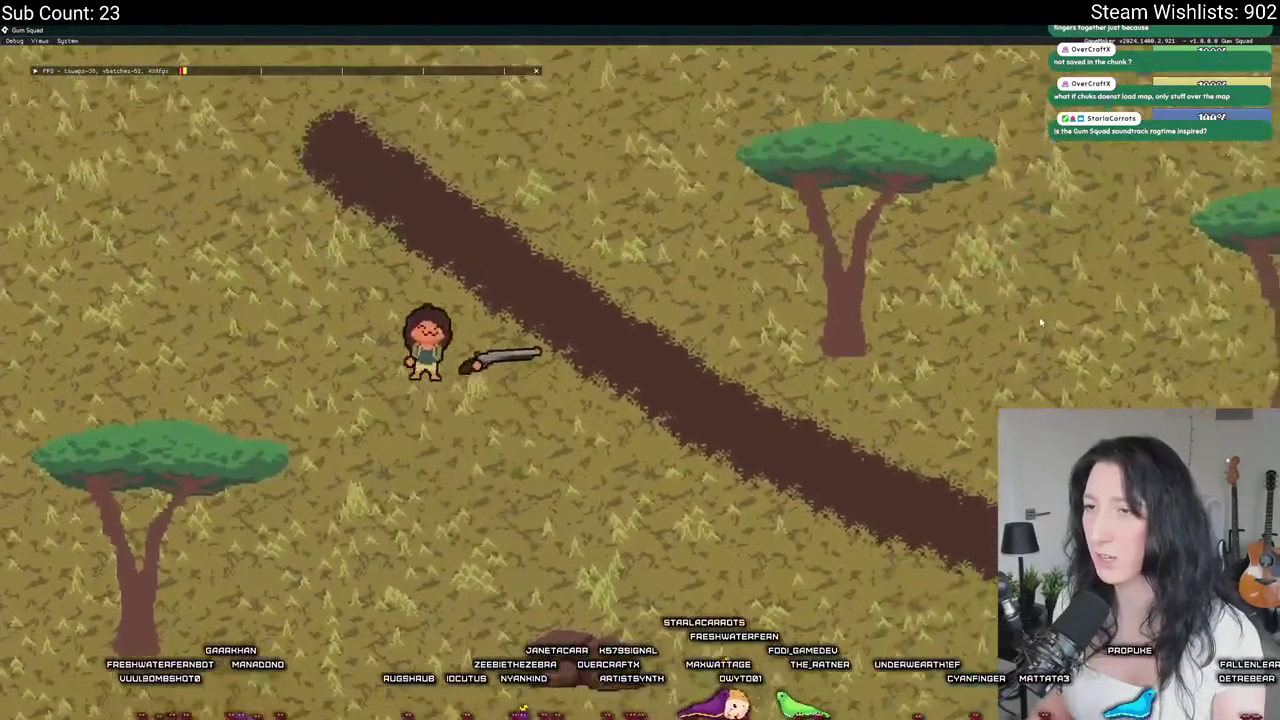
key(d)
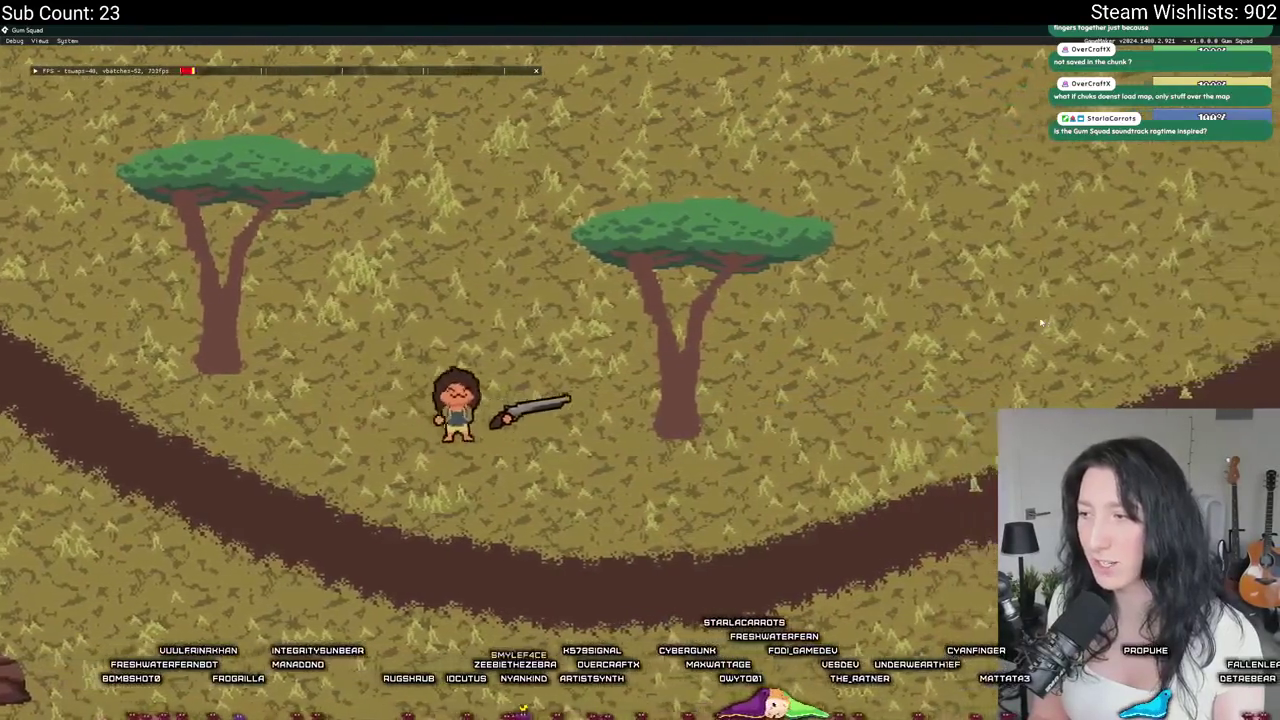
key(w)
key(d)
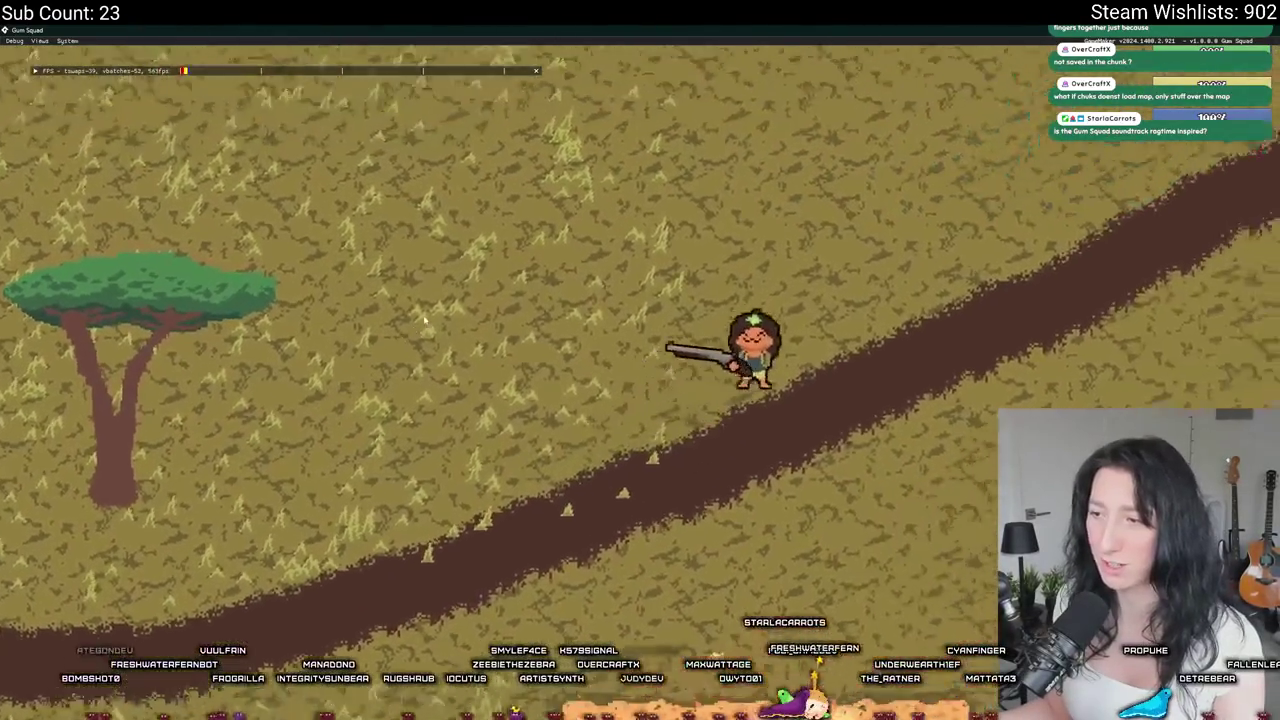
key(w)
key(a)
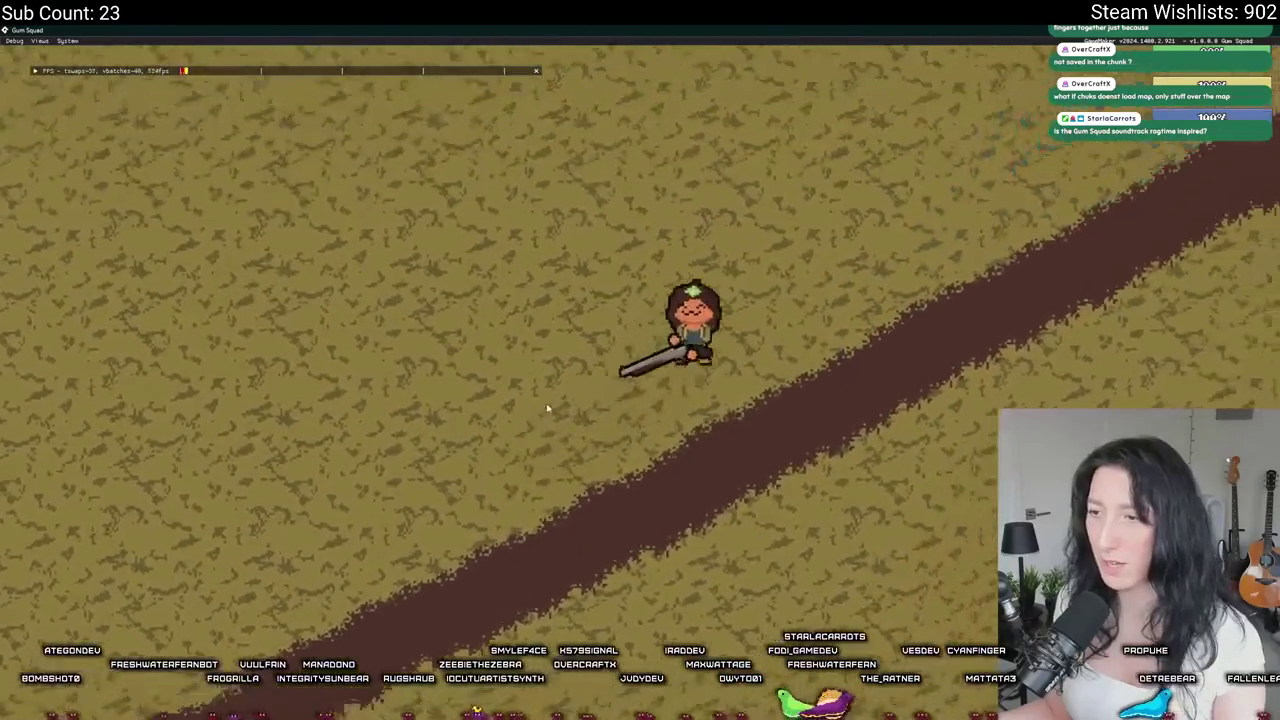
Walk right to the far end of the path, then back left toward the building.
scroll(546, 403, down, 5)
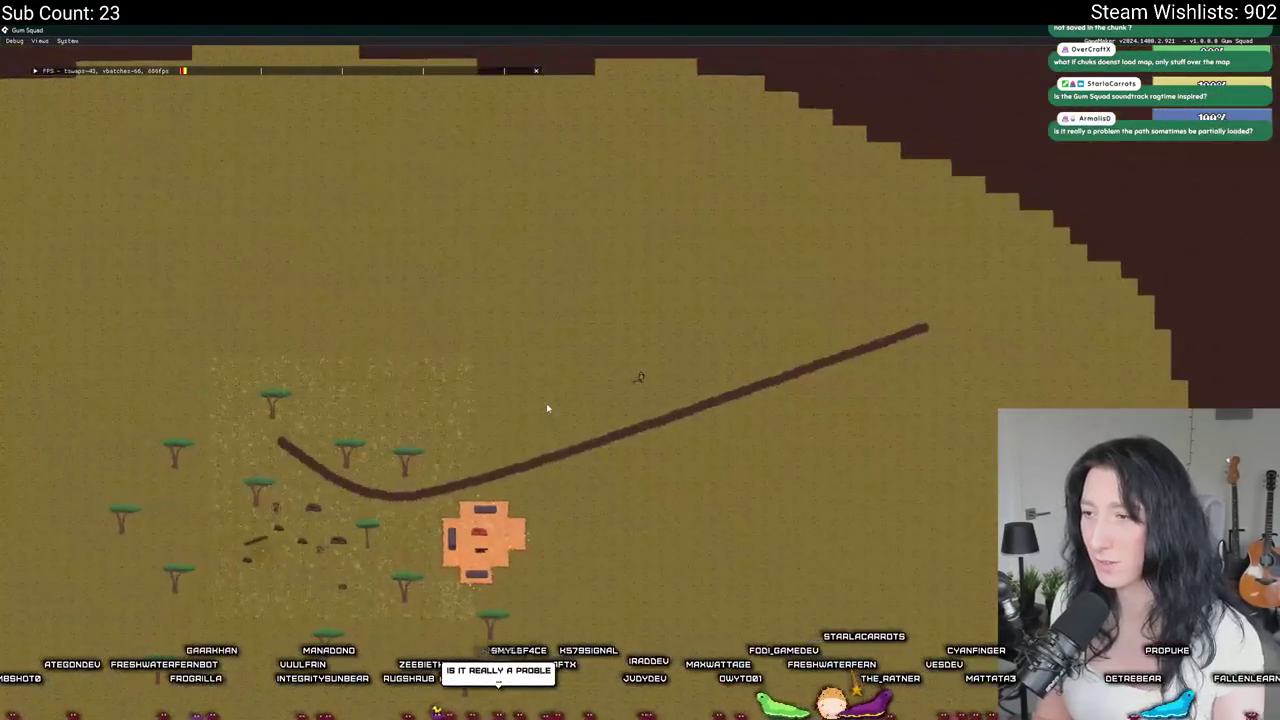
scroll(546, 403, up, 3)
scroll(546, 403, down, 3)
key(d)
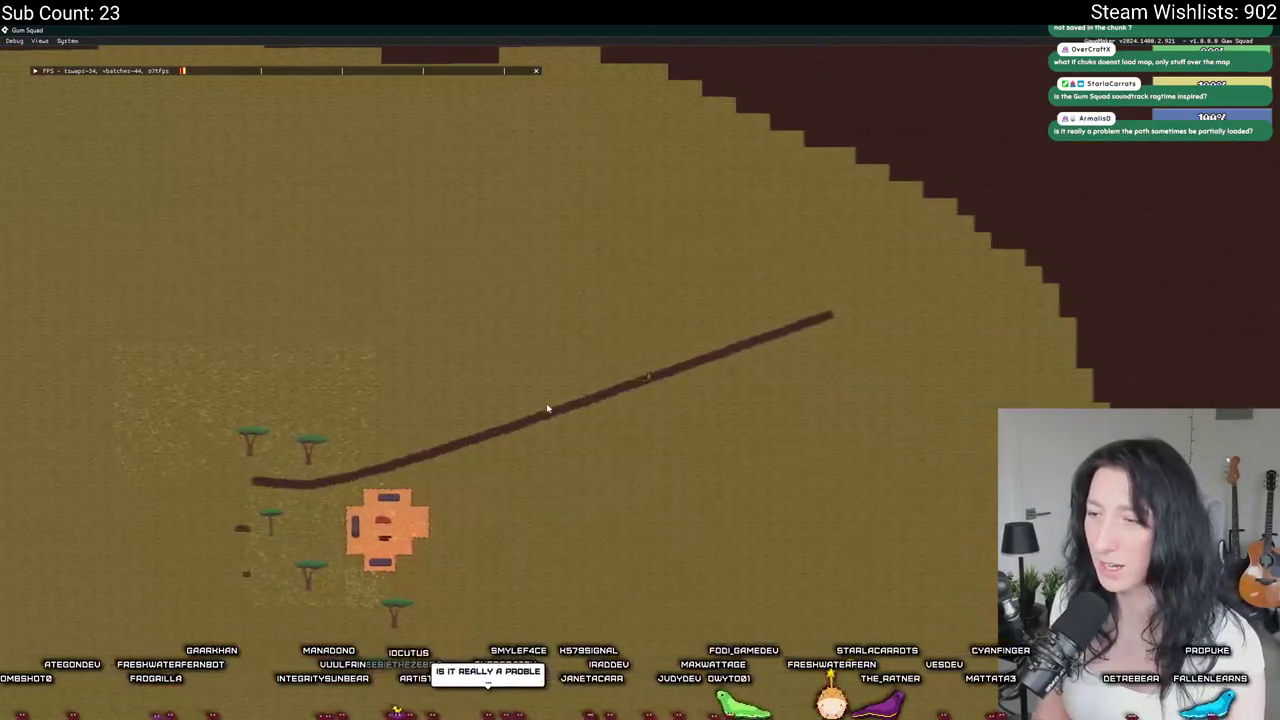
key(d)
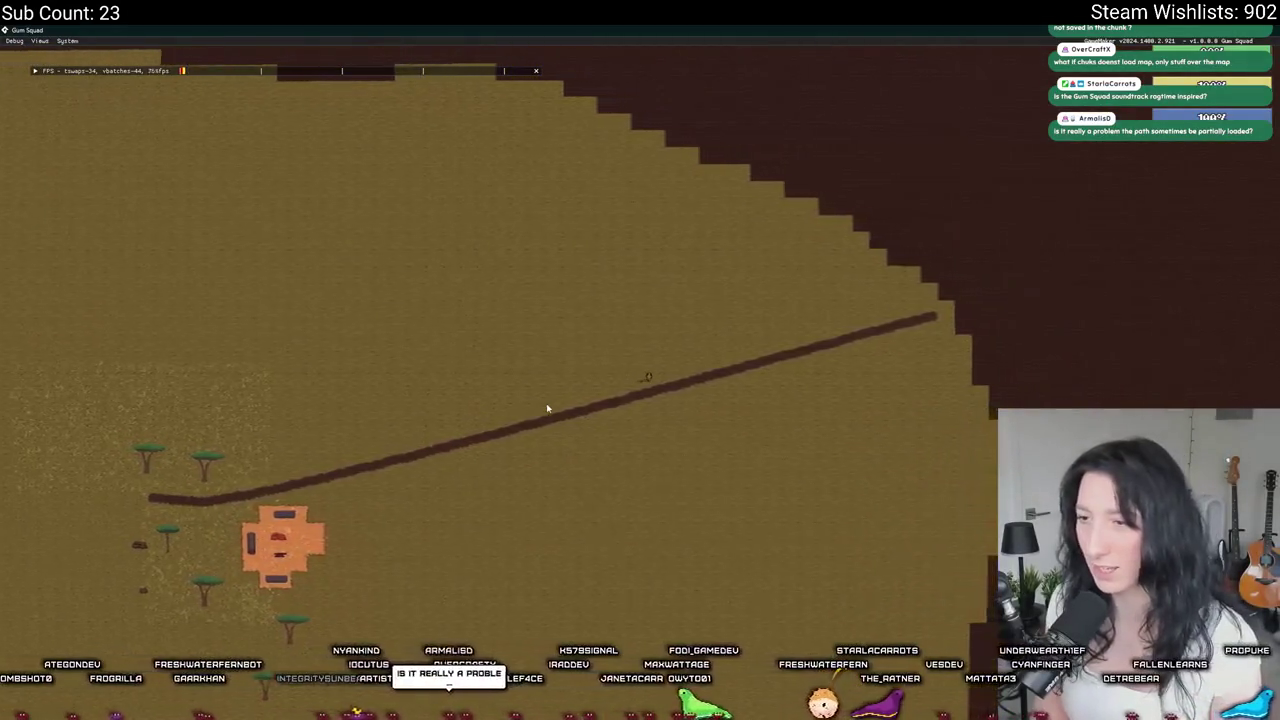
key(a)
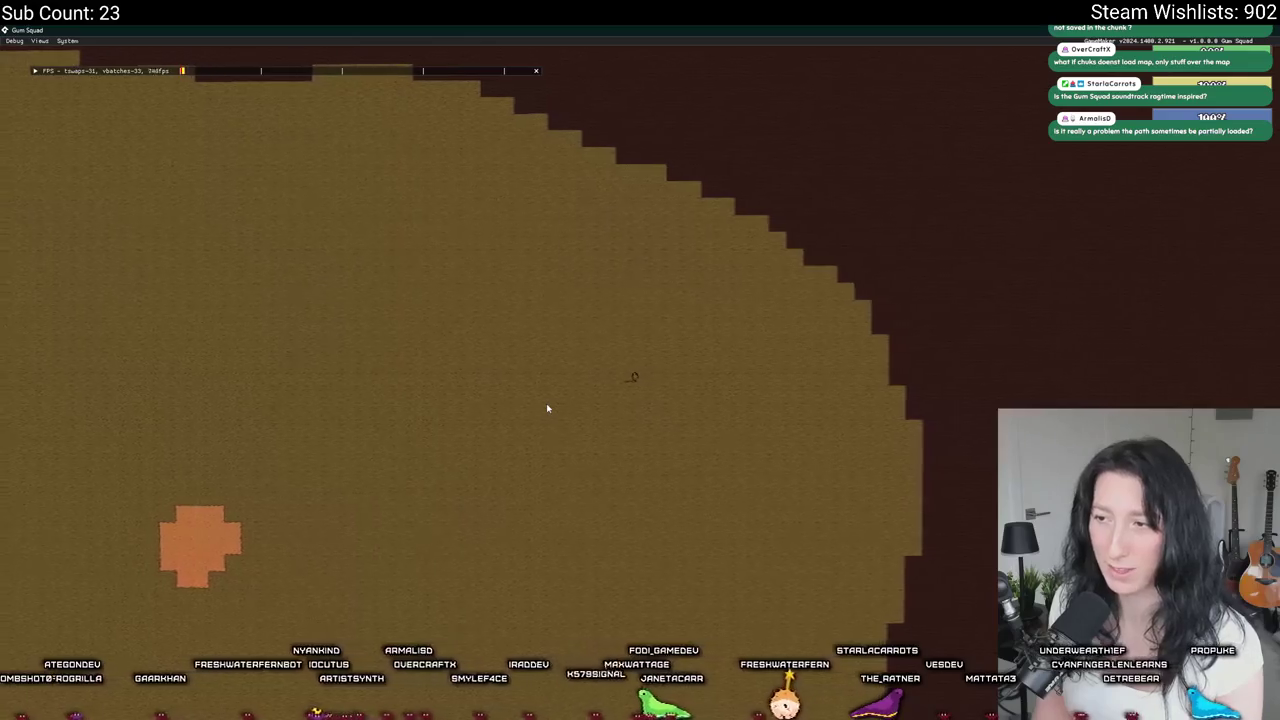
key(a)
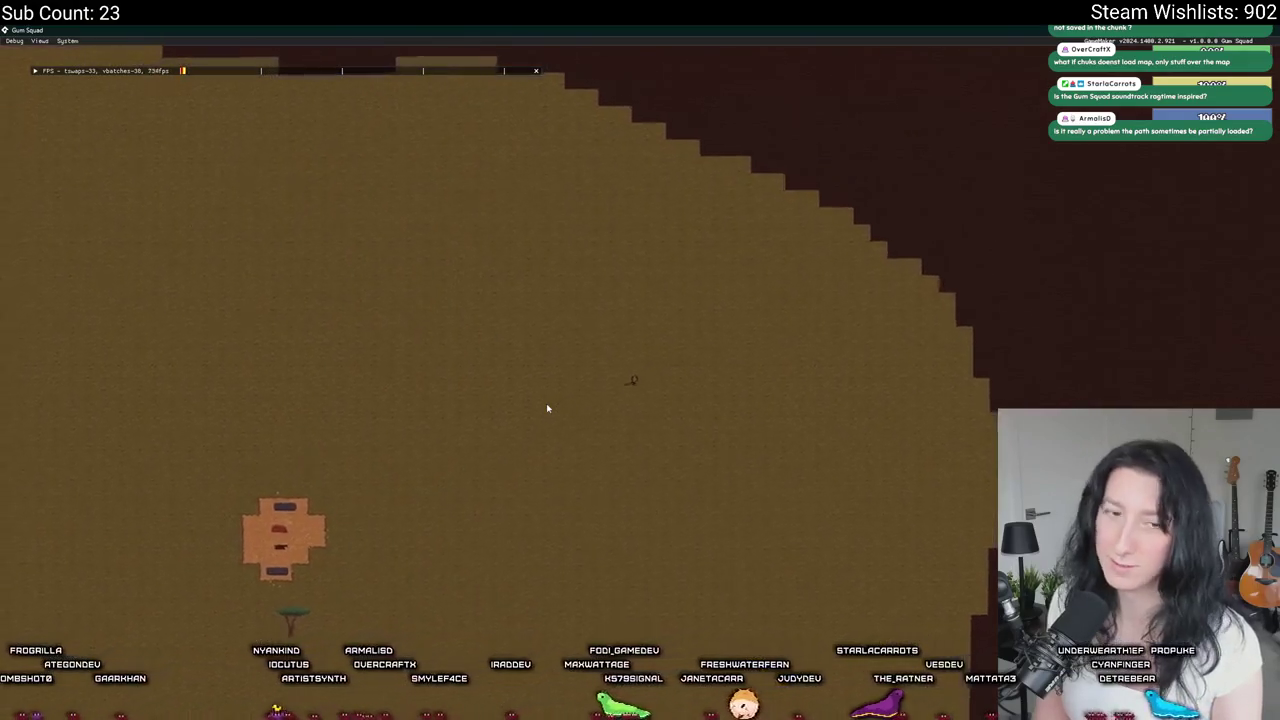
Keep walking left across the map while zooming the camera, then close the game with Escape.
scroll(546, 403, up, 2)
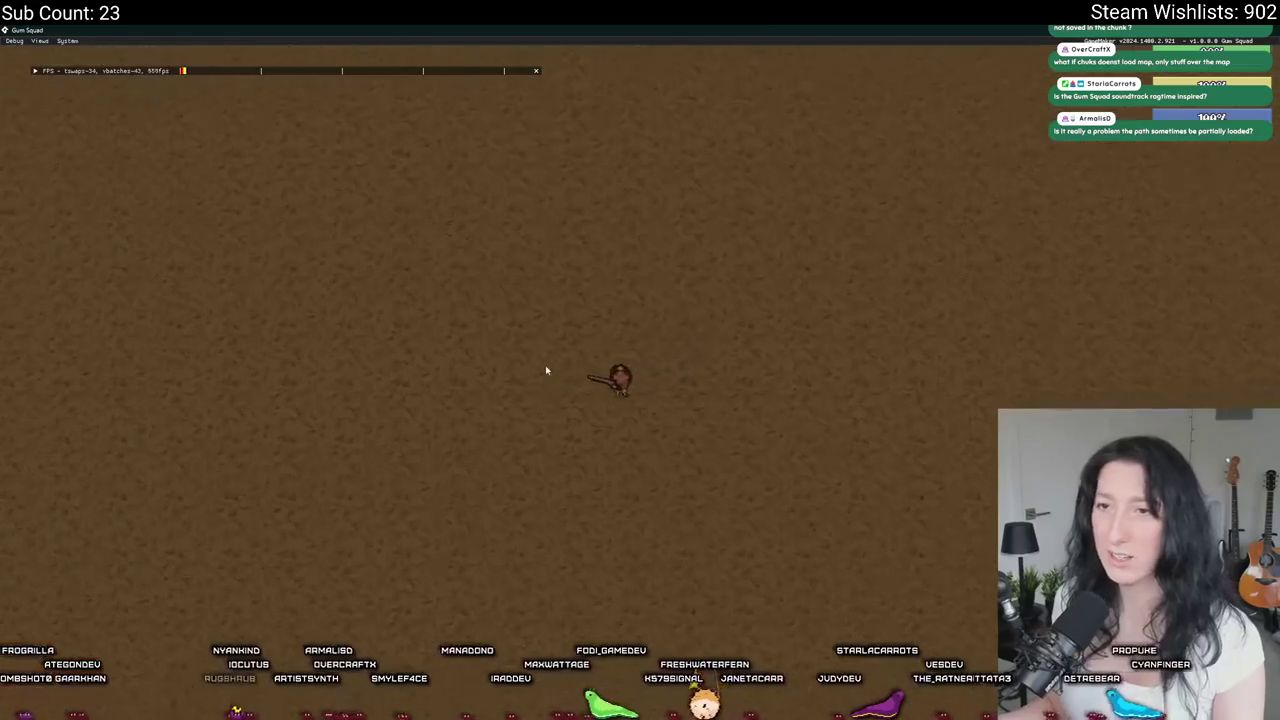
scroll(546, 366, down, 2)
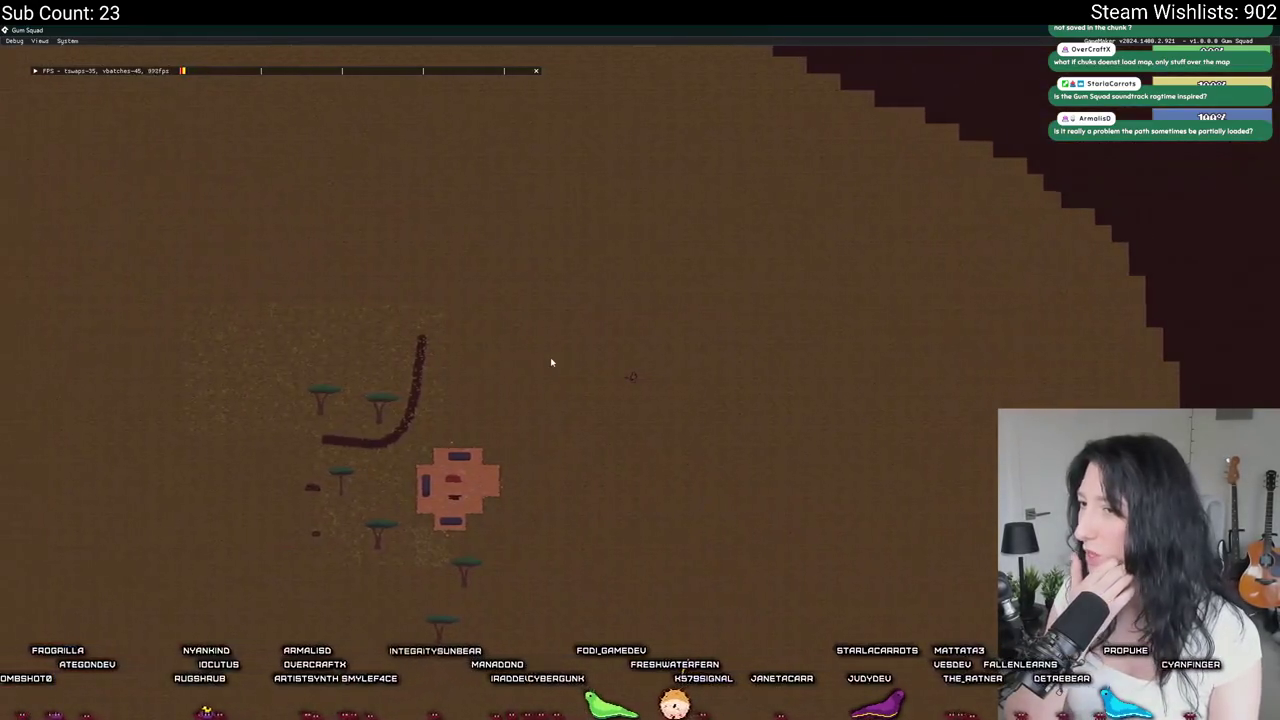
key(a)
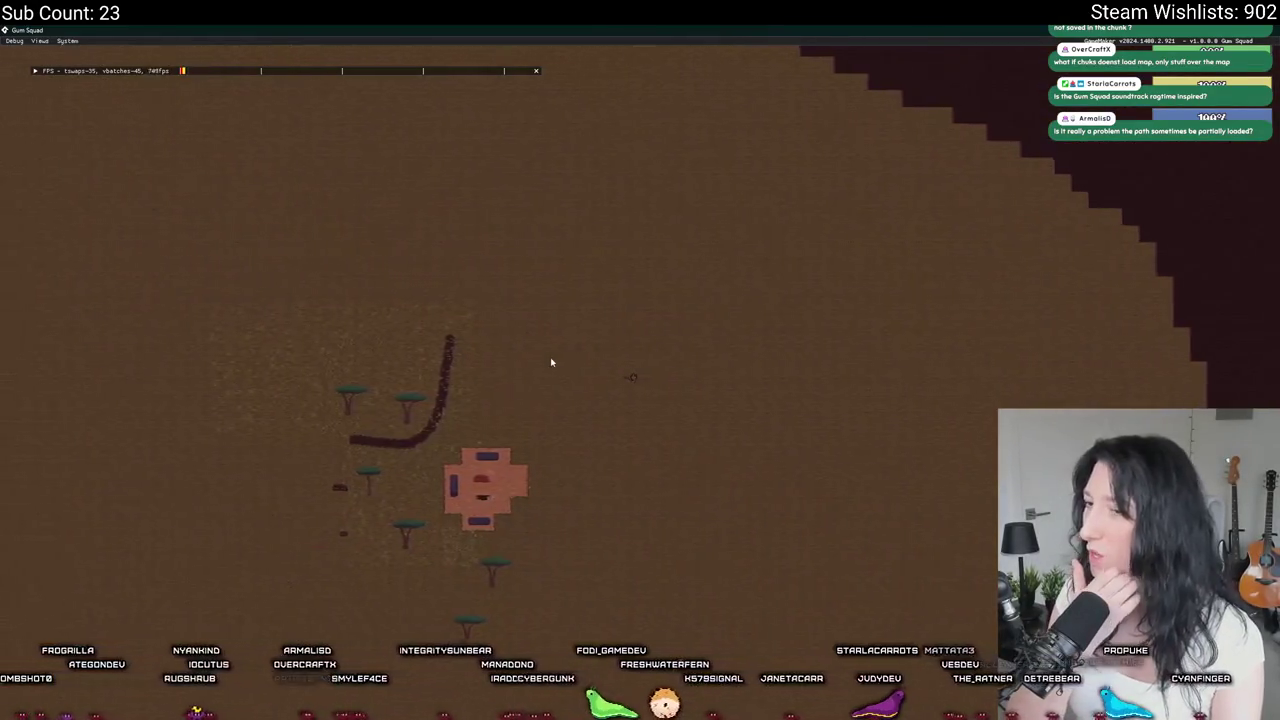
scroll(551, 362, up, 2)
key(a)
scroll(551, 362, up, 2)
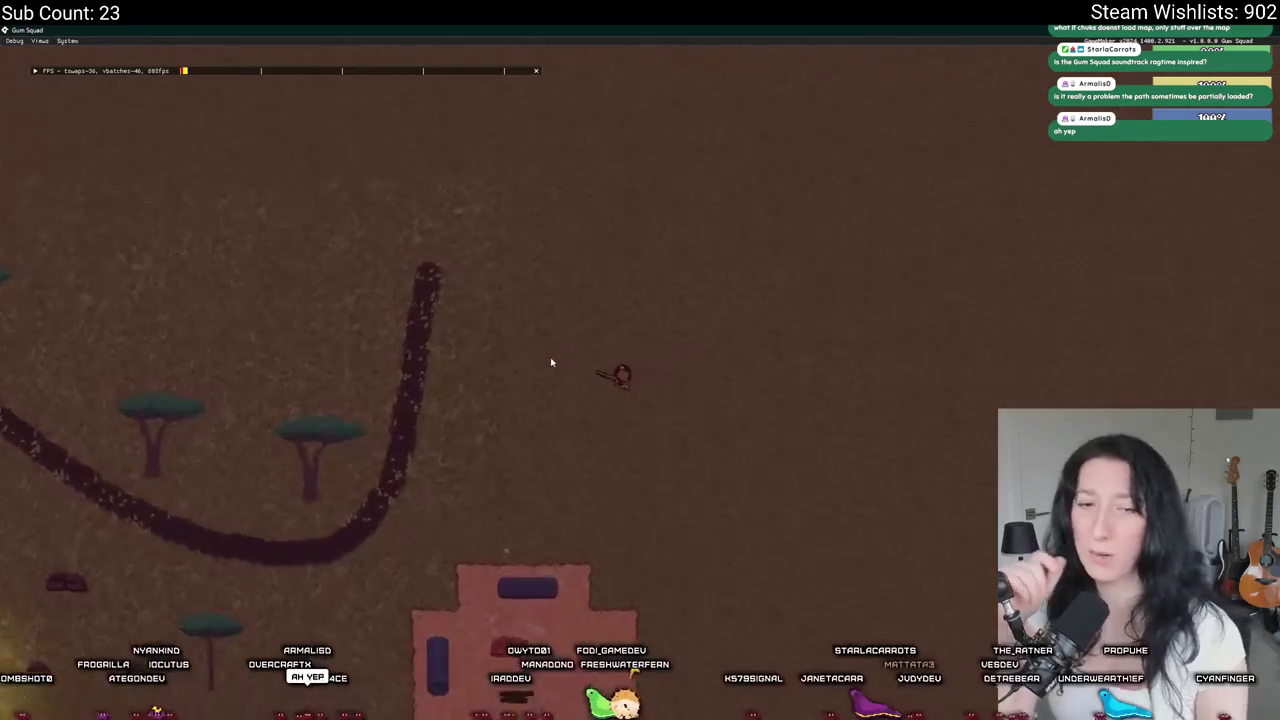
scroll(551, 362, down, 3)
scroll(551, 362, up, 3)
scroll(551, 362, up, 5)
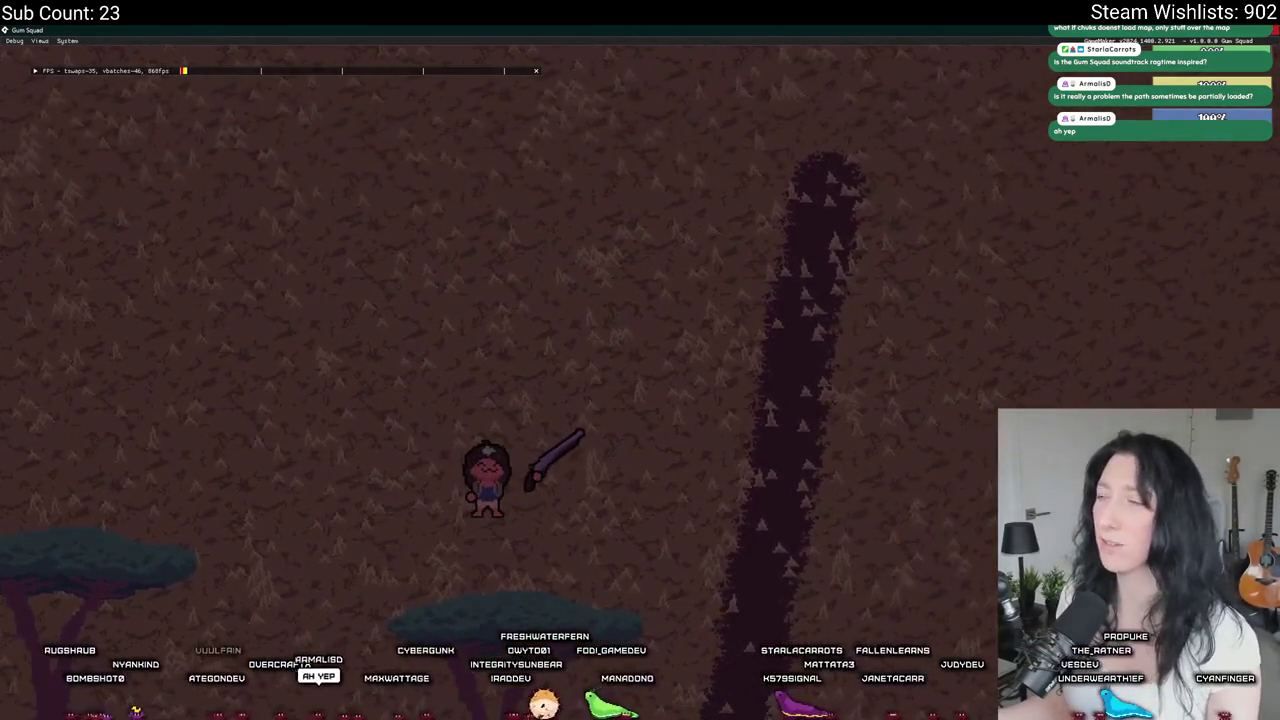
key(Escape)
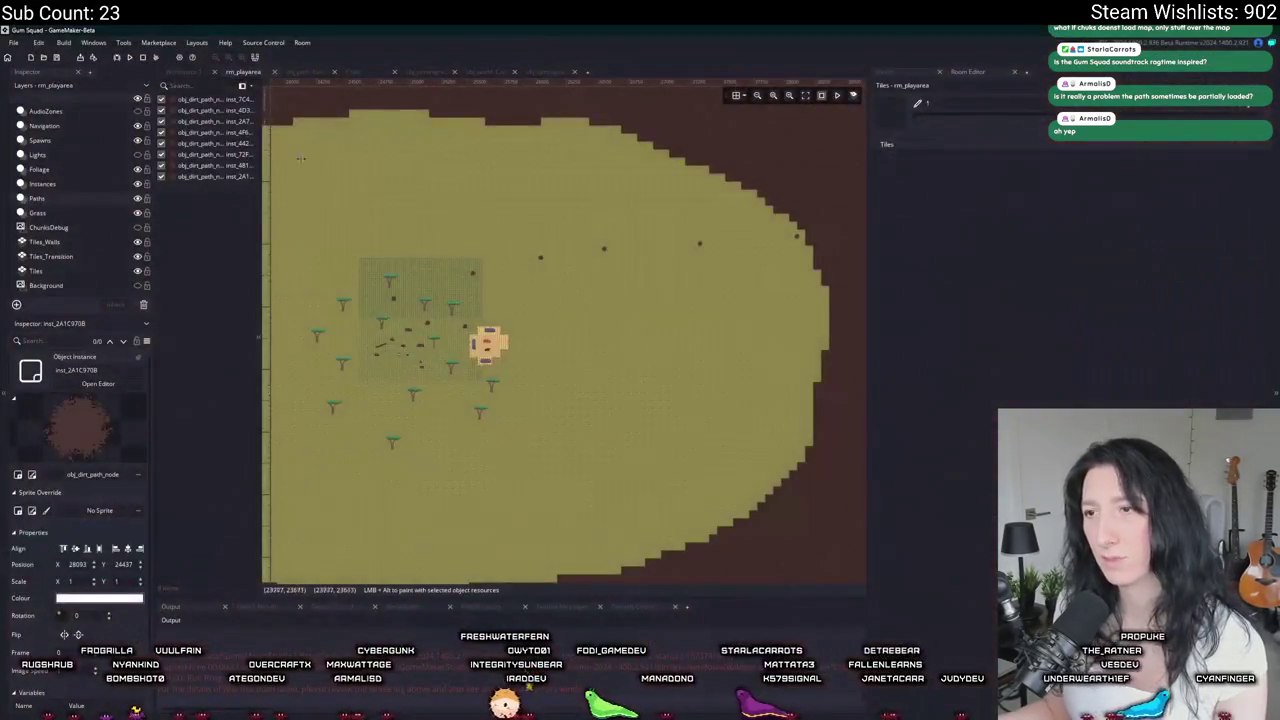
Inspect each obj_dirt_path_node instance in the room, hiding the sprite override settings.
scroll(569, 272, up, 3)
scroll(569, 272, up, 2)
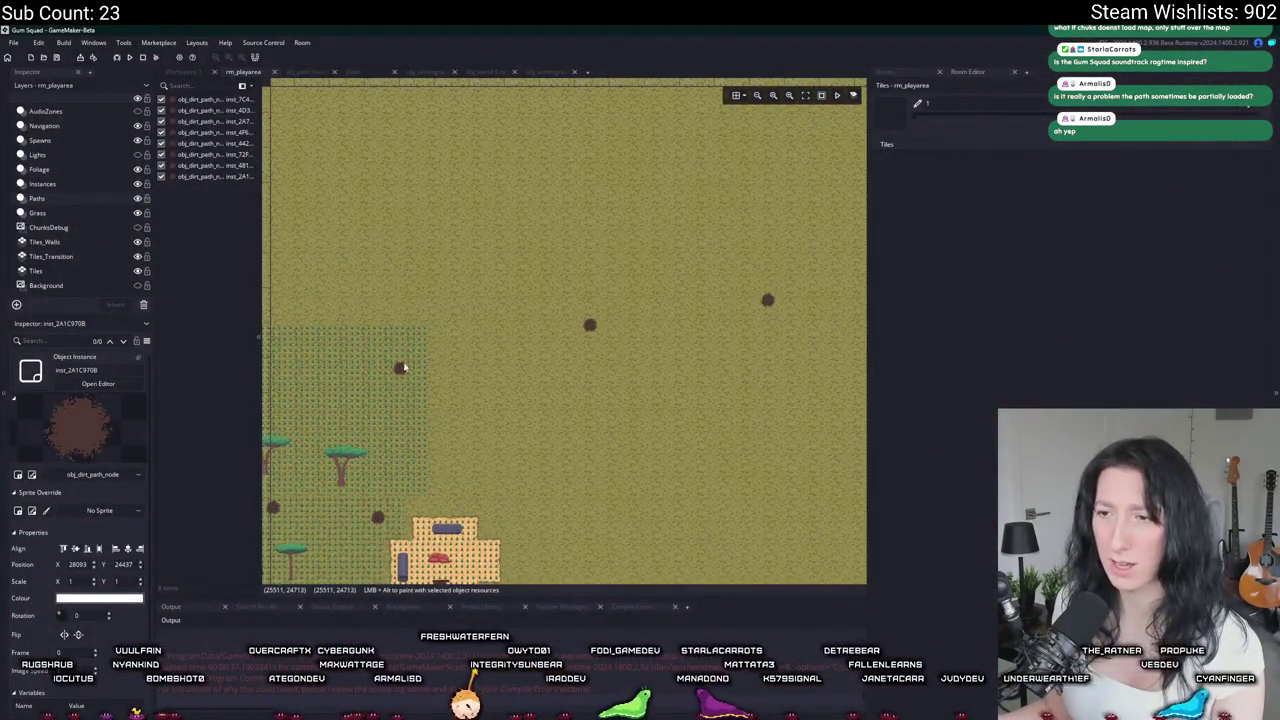
click(401, 368)
click(40, 492)
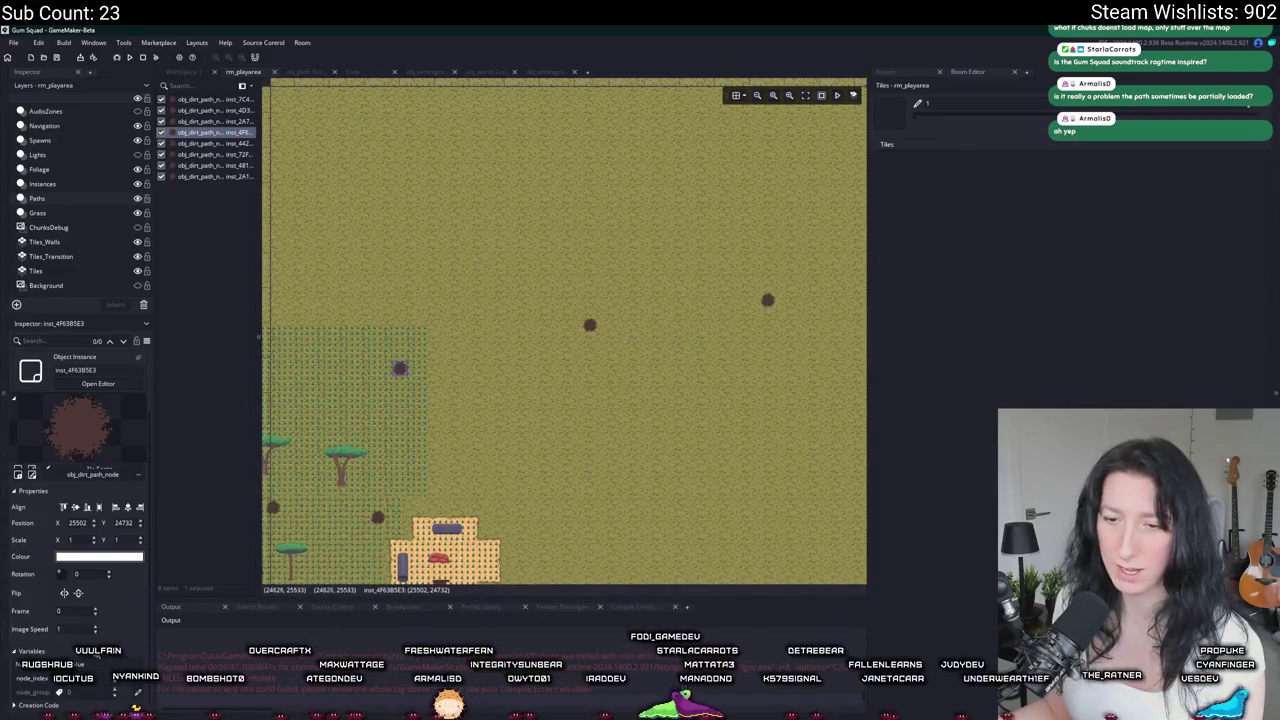
click(590, 325)
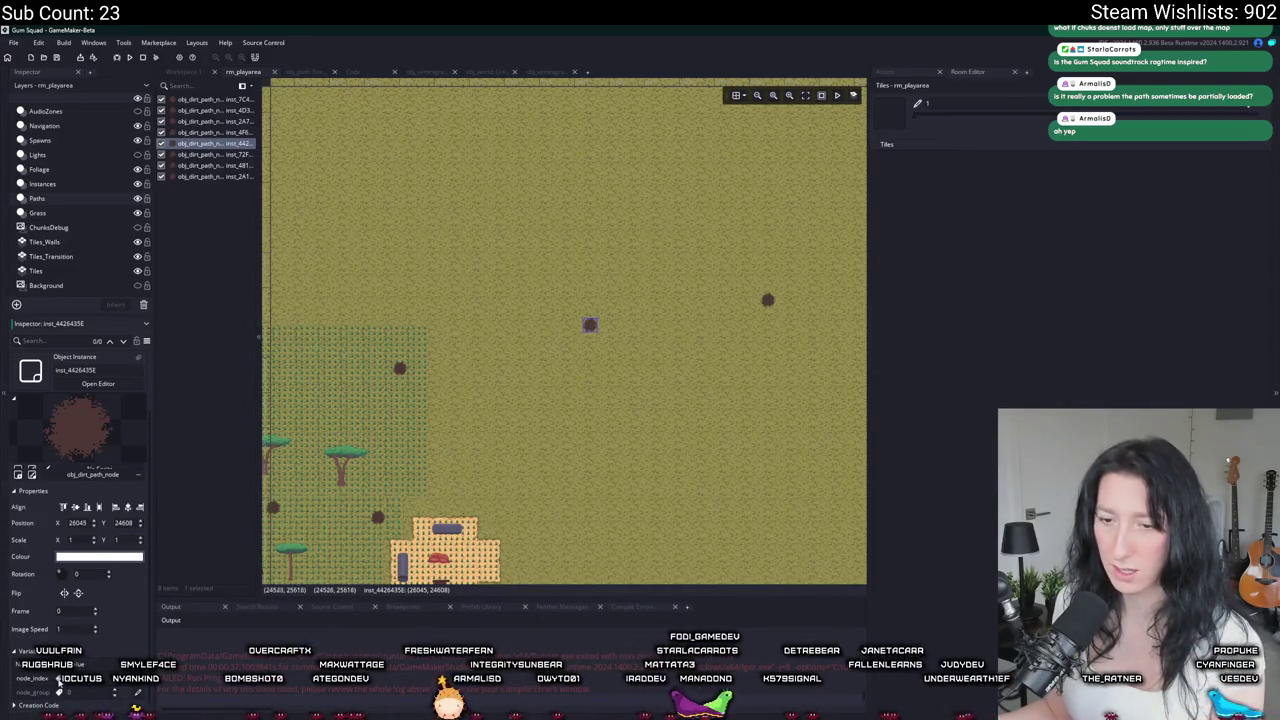
scroll(590, 325, up, 3)
click(580, 357)
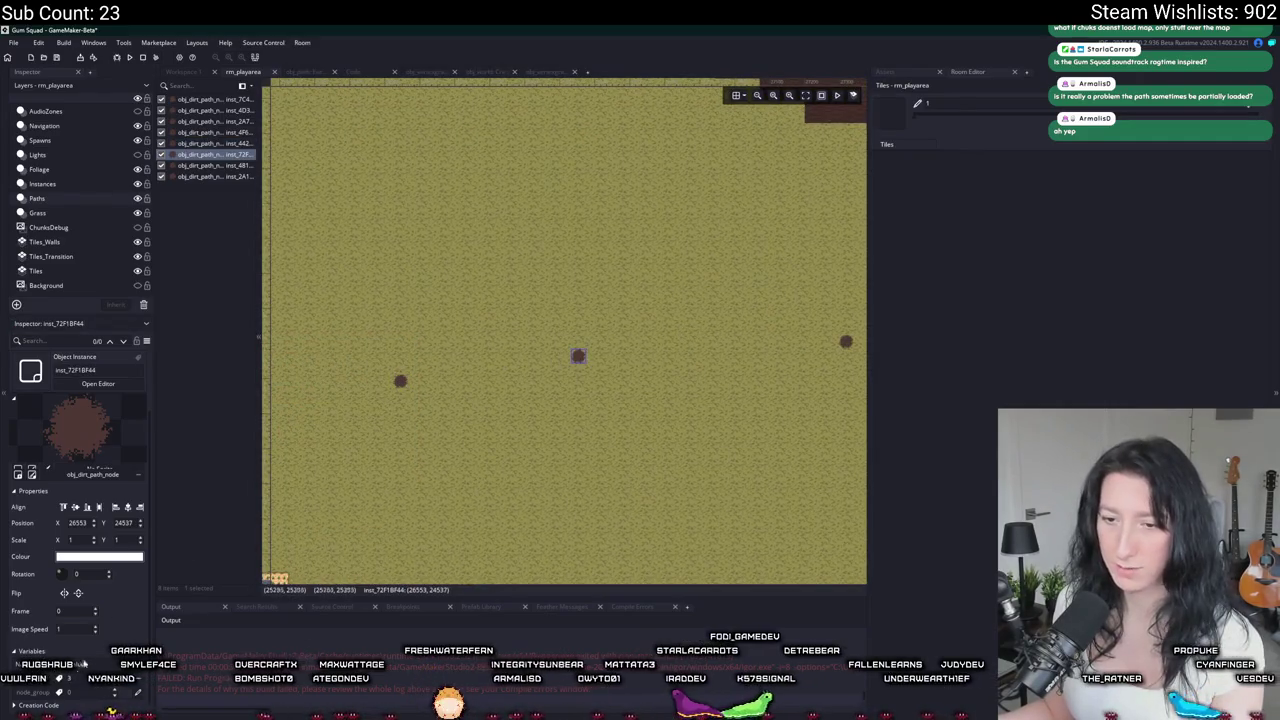
scroll(406, 458, up, 2)
click(739, 378)
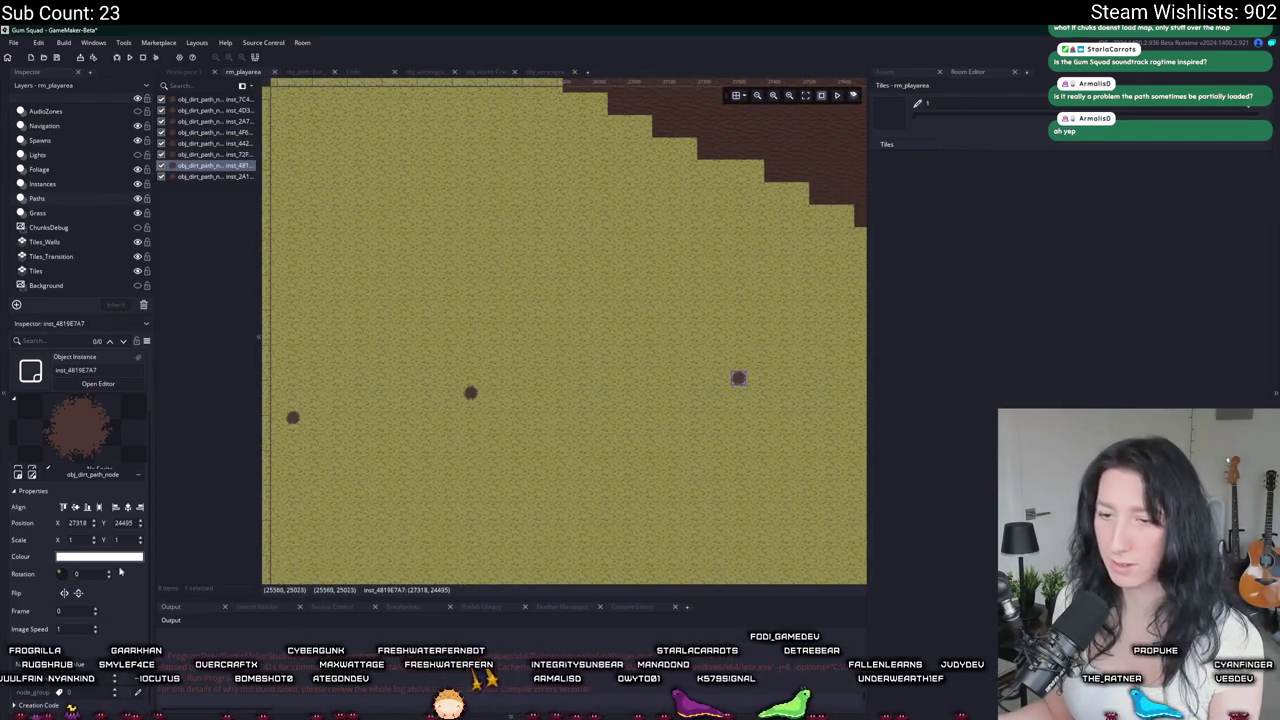
Run the game with F5 and maximize its window.
key(F5)
scroll(500, 420, left, 5)
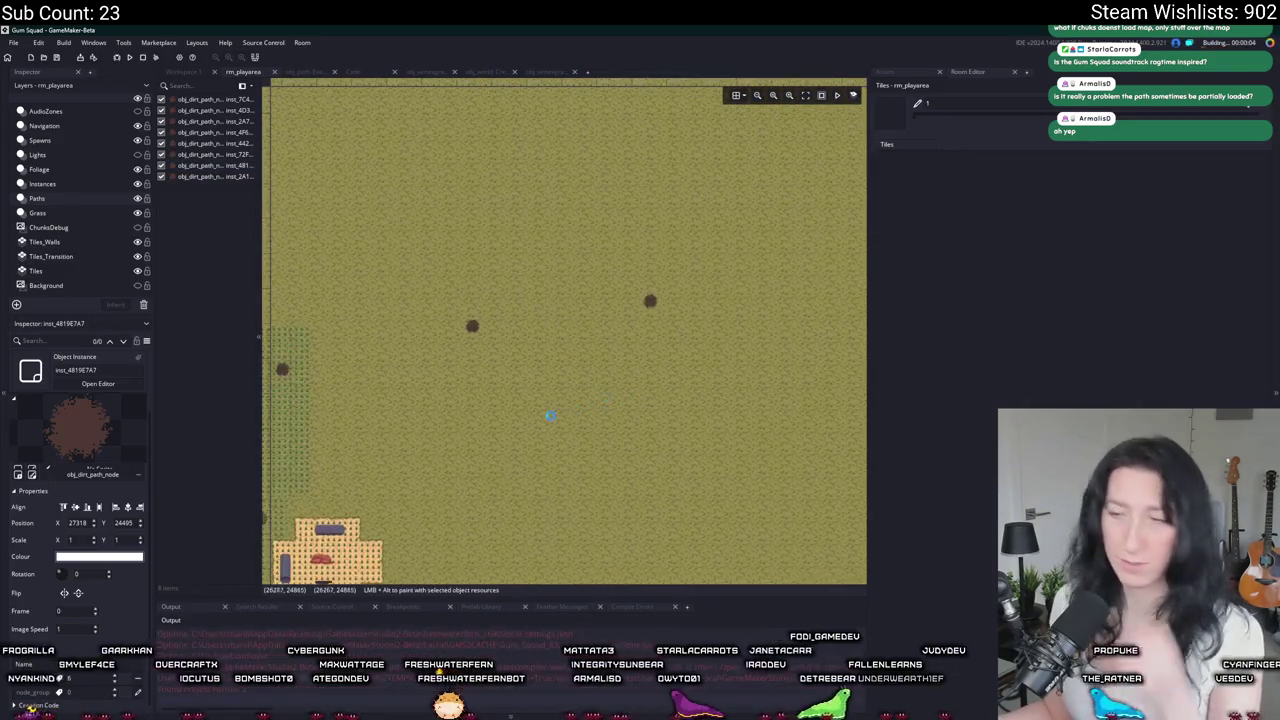
scroll(413, 362, left, 1)
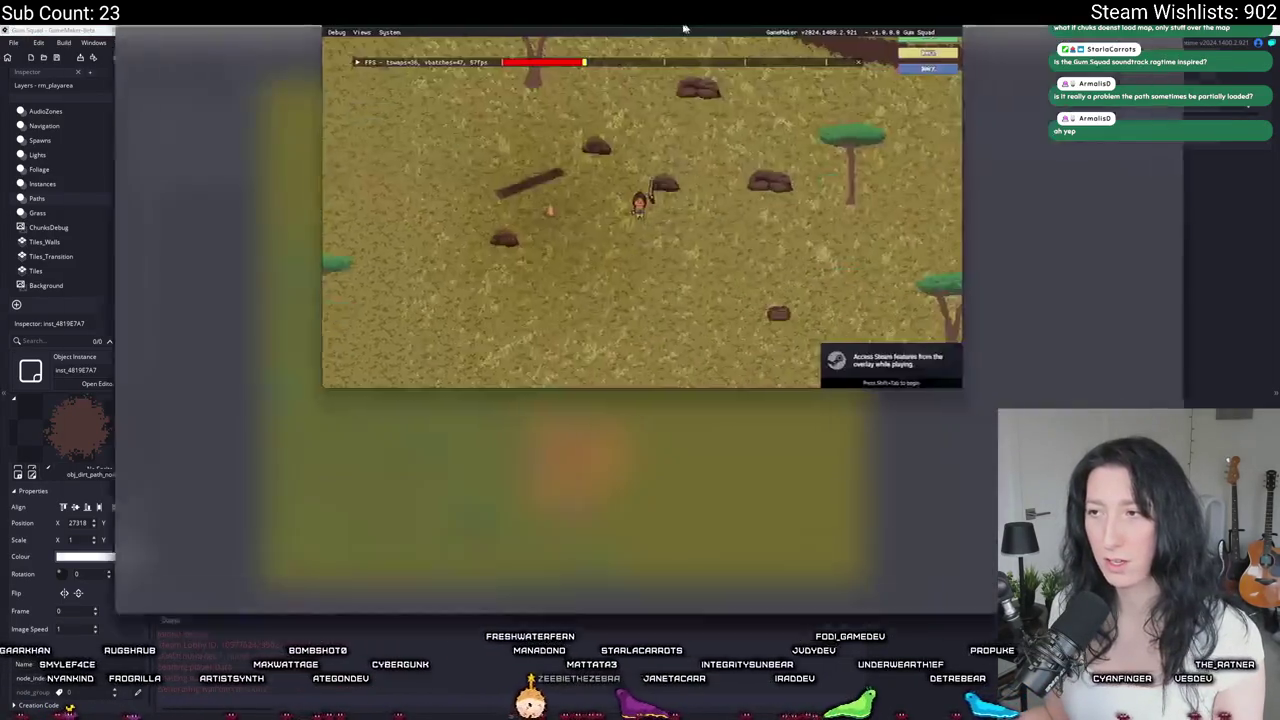
double_click(684, 29)
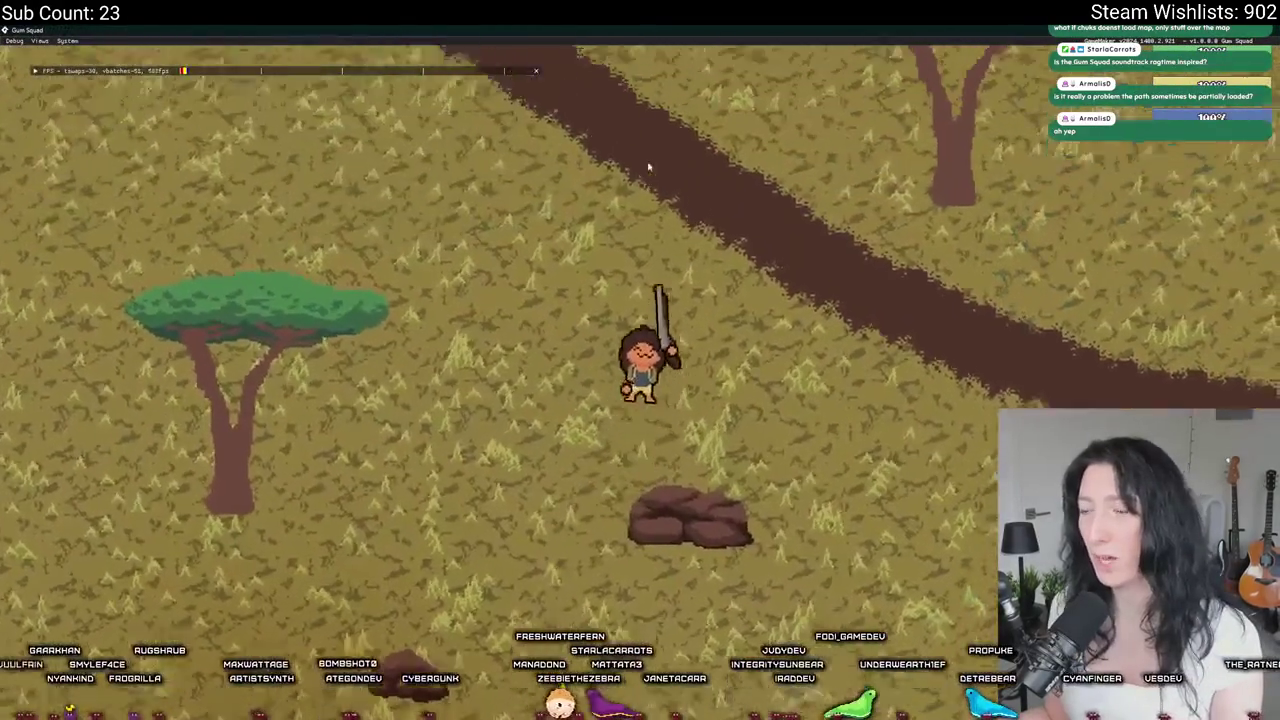
Walk the character right and up along the dirt path.
key(d)
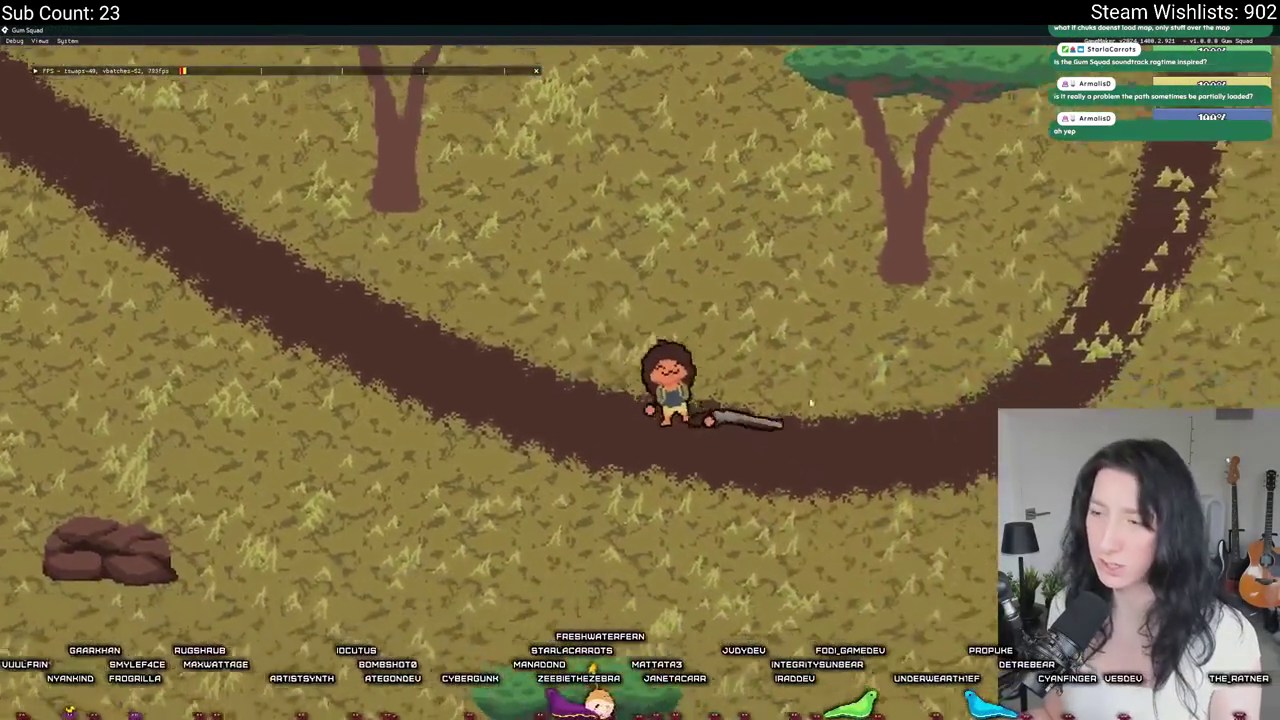
key(w)
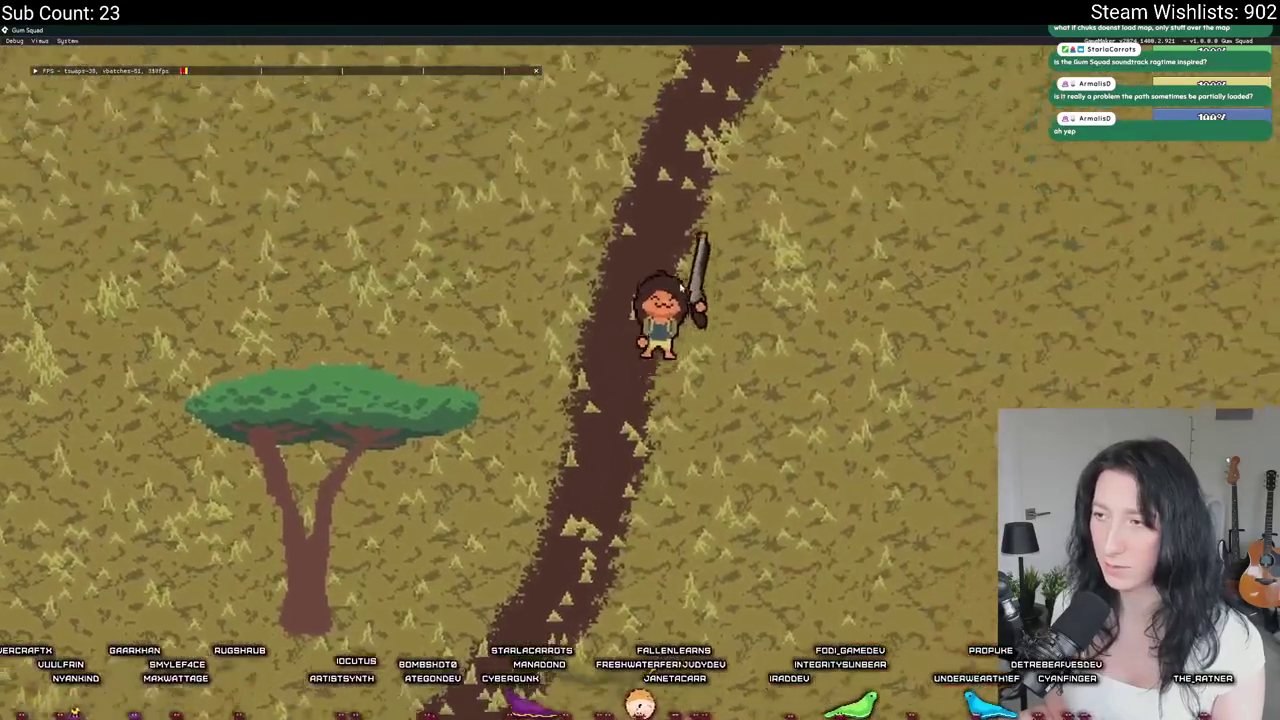
key(w)
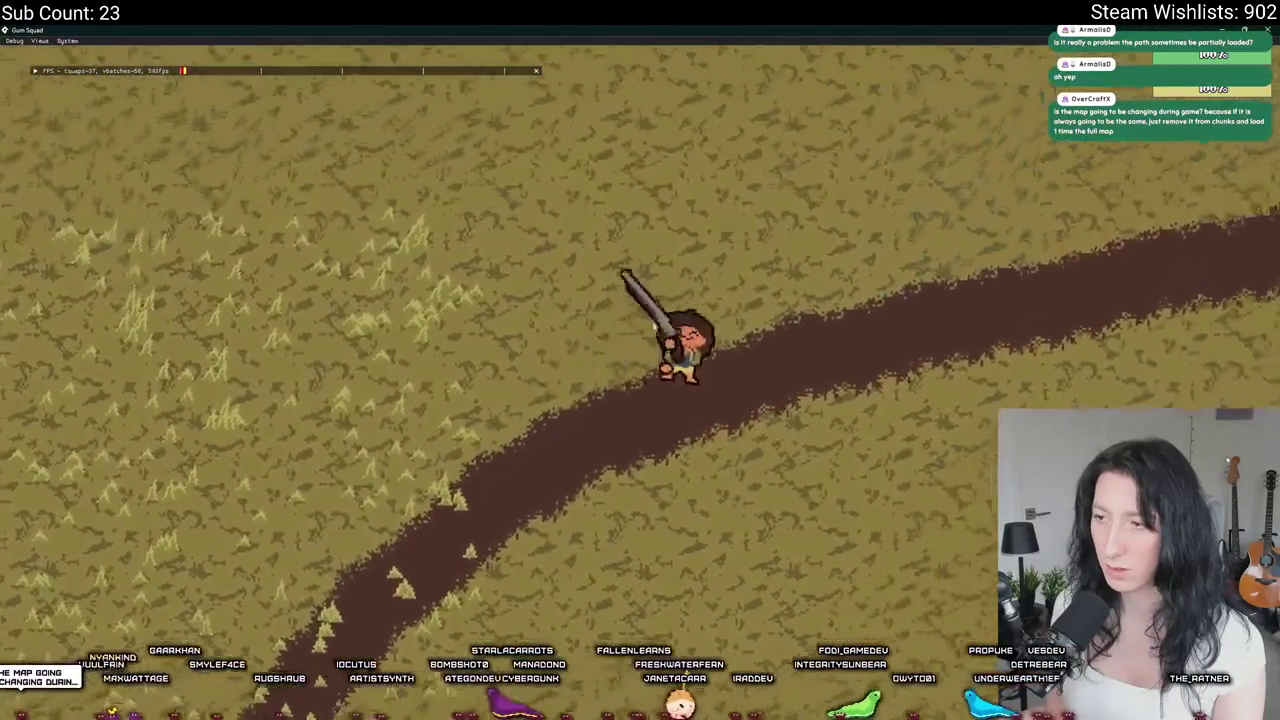
key(w)
key(d)
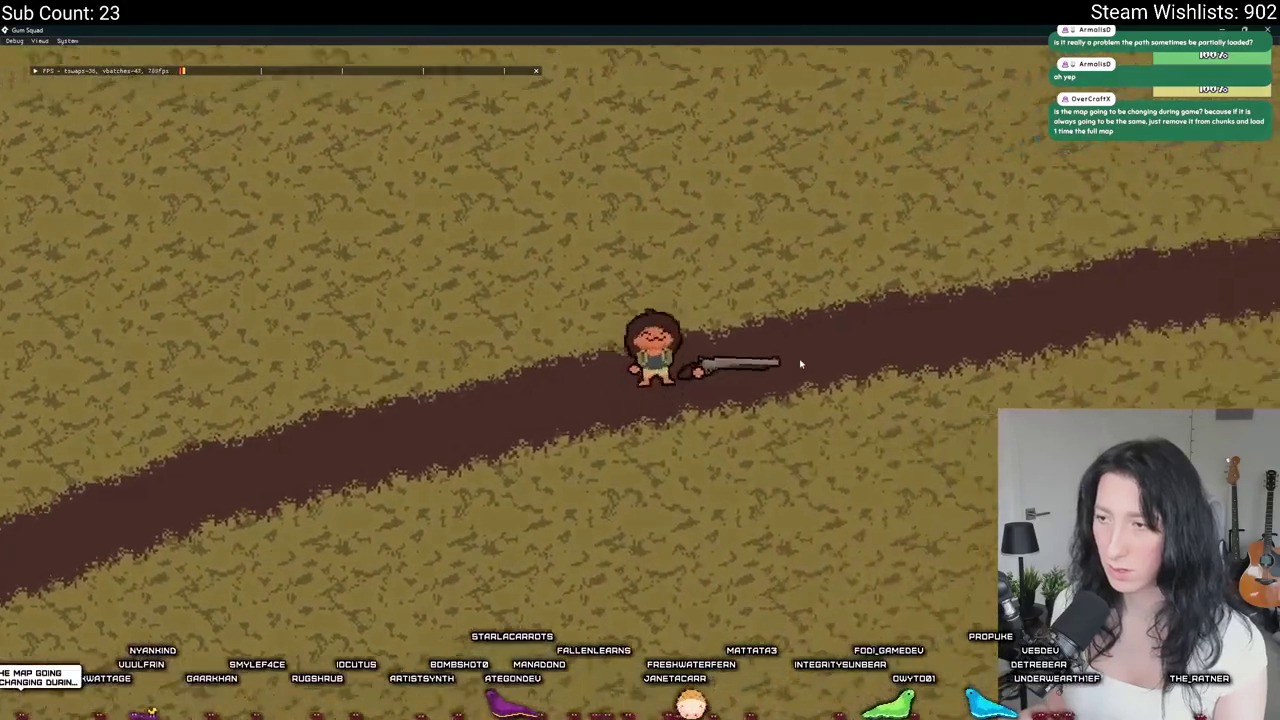
Toggle the map view on and off twice to check the path, then close the game with Alt+F4.
key(m)
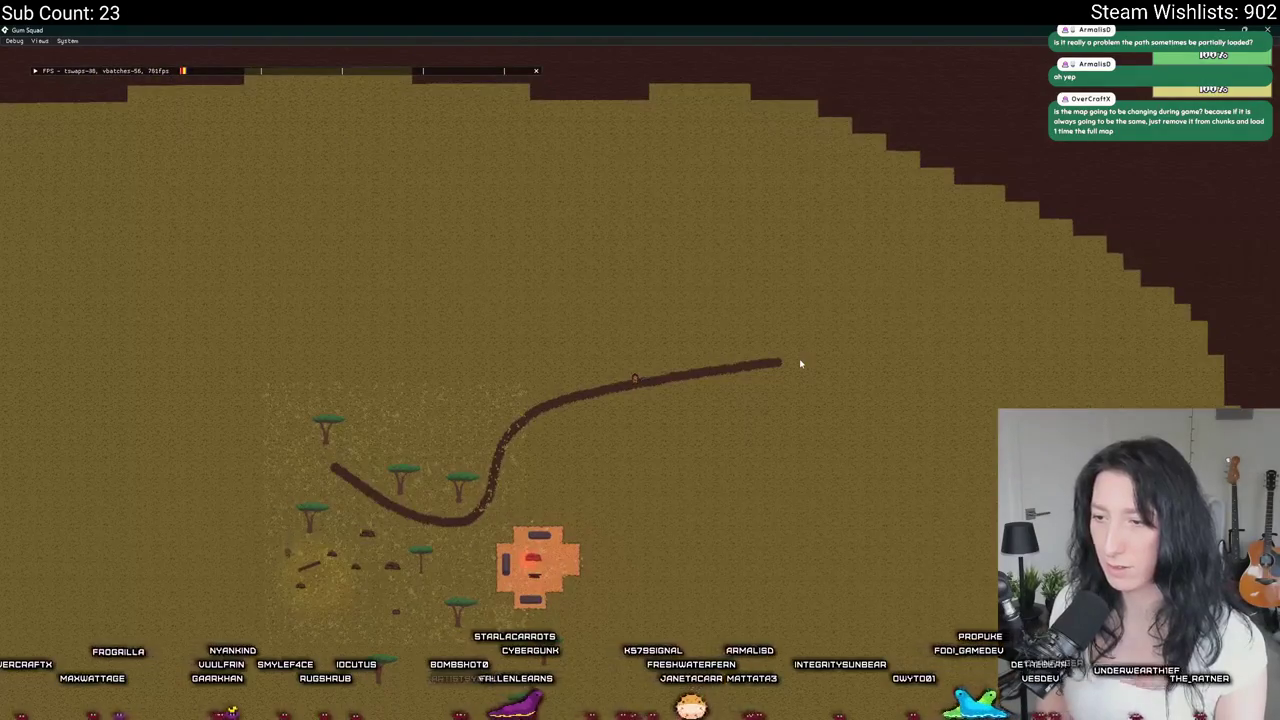
key(m)
key(m)
key(m)
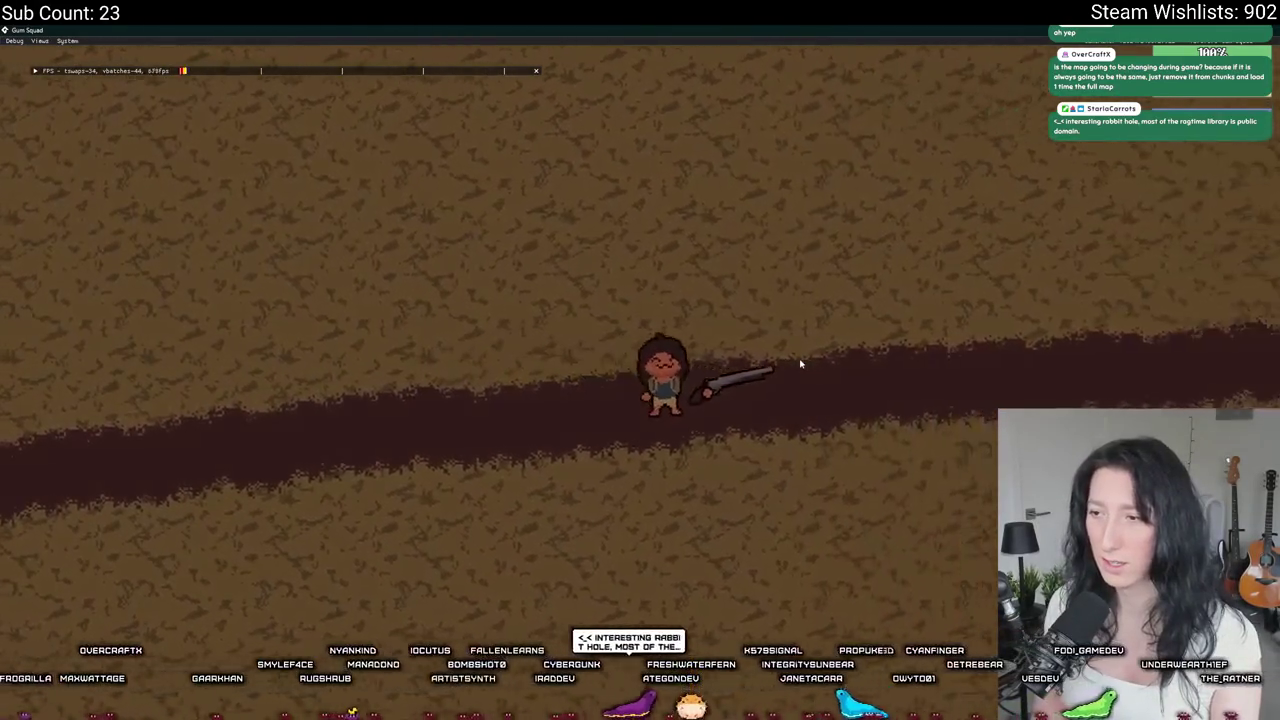
key(a)
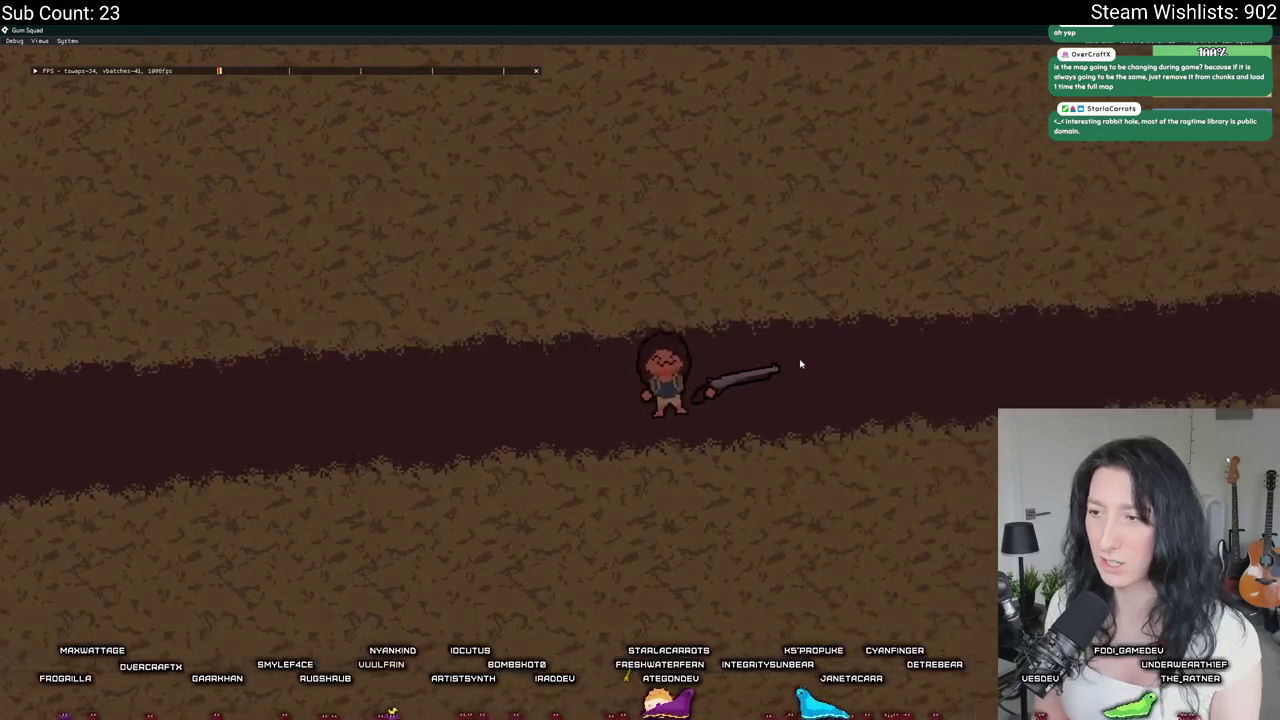
key(m)
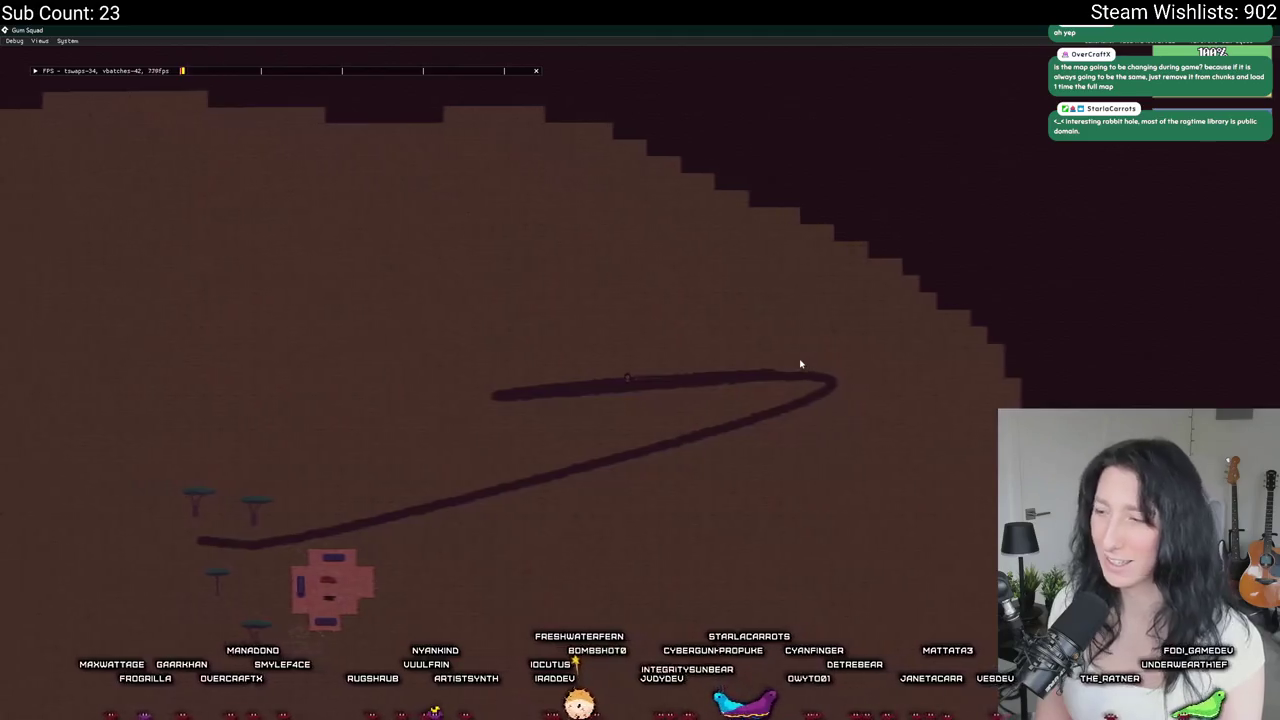
key(m)
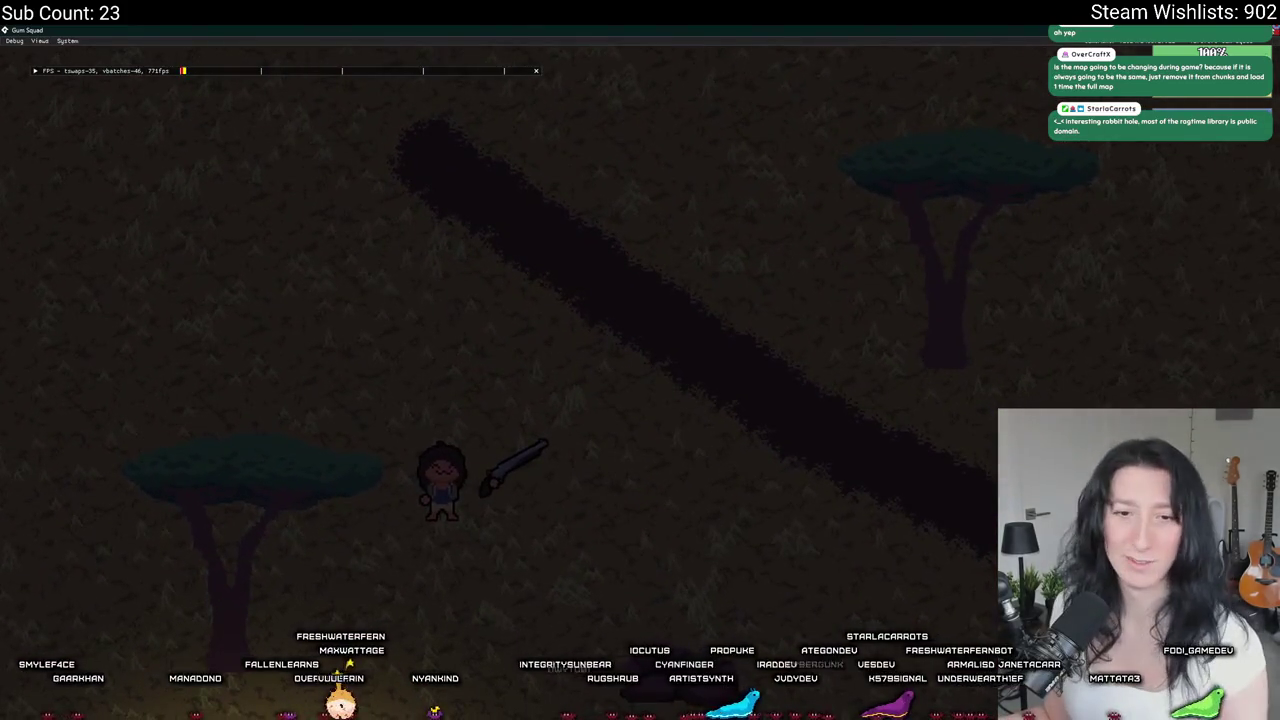
key(alt+F4)
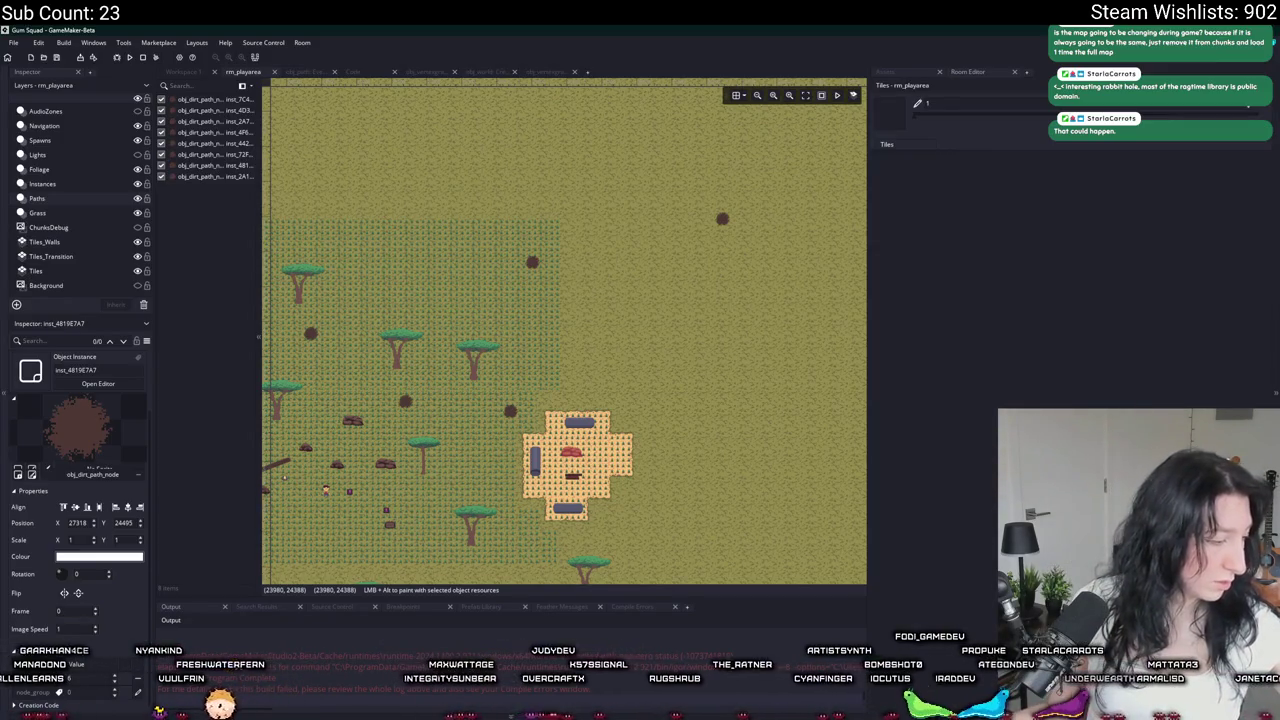
Open the obj_path code, review lines 36–37, and hide the side panels to widen the editor.
scroll(598, 524, down, 2)
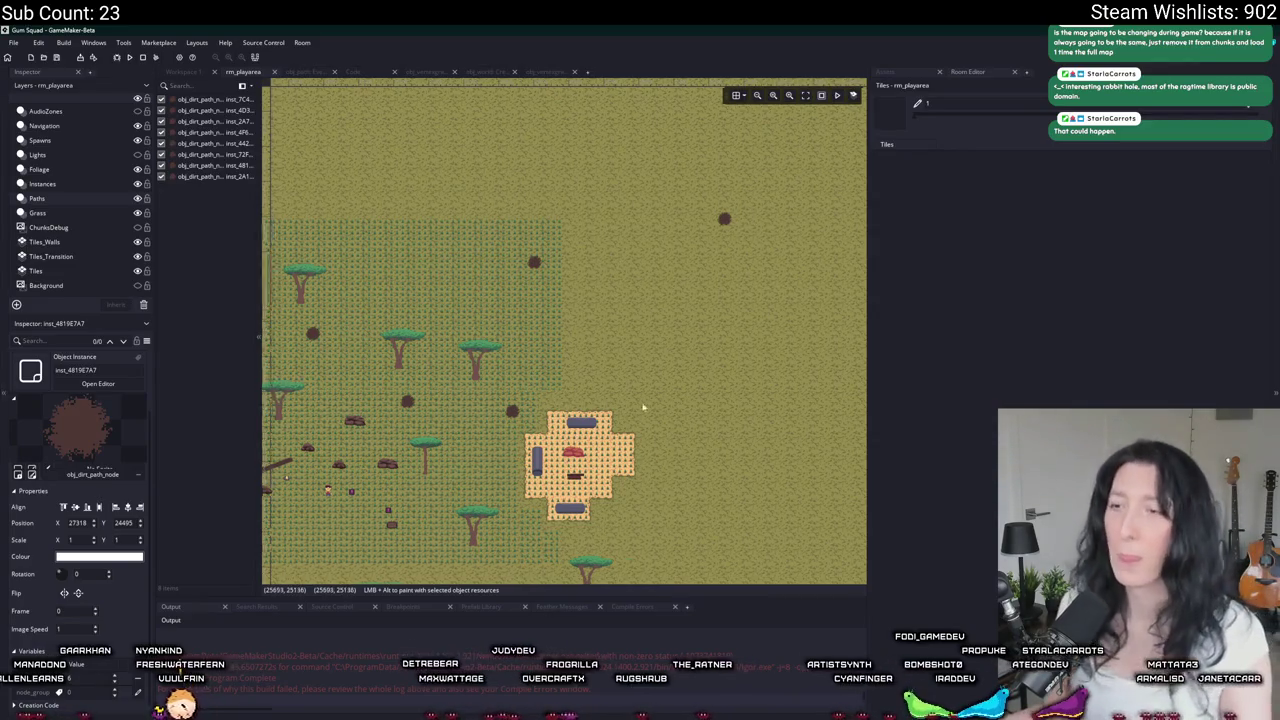
scroll(482, 365, up, 3)
click(313, 73)
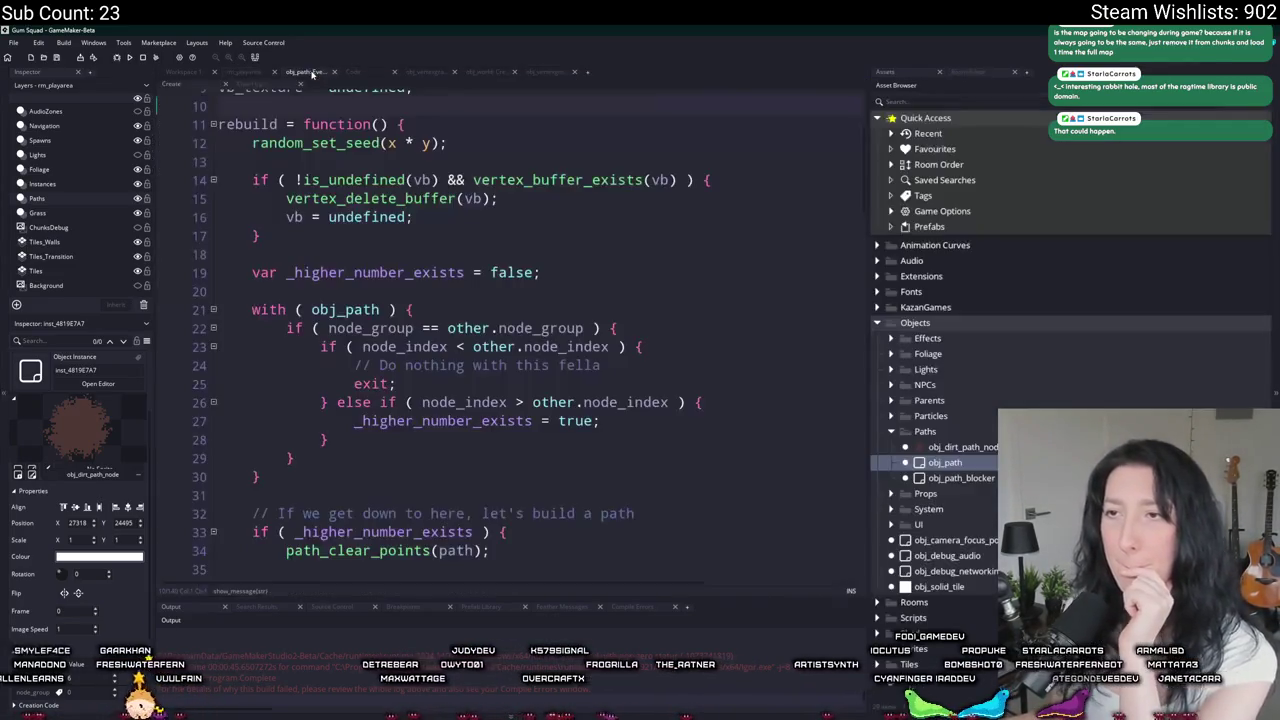
scroll(465, 229, up, 3)
scroll(464, 262, down, 9)
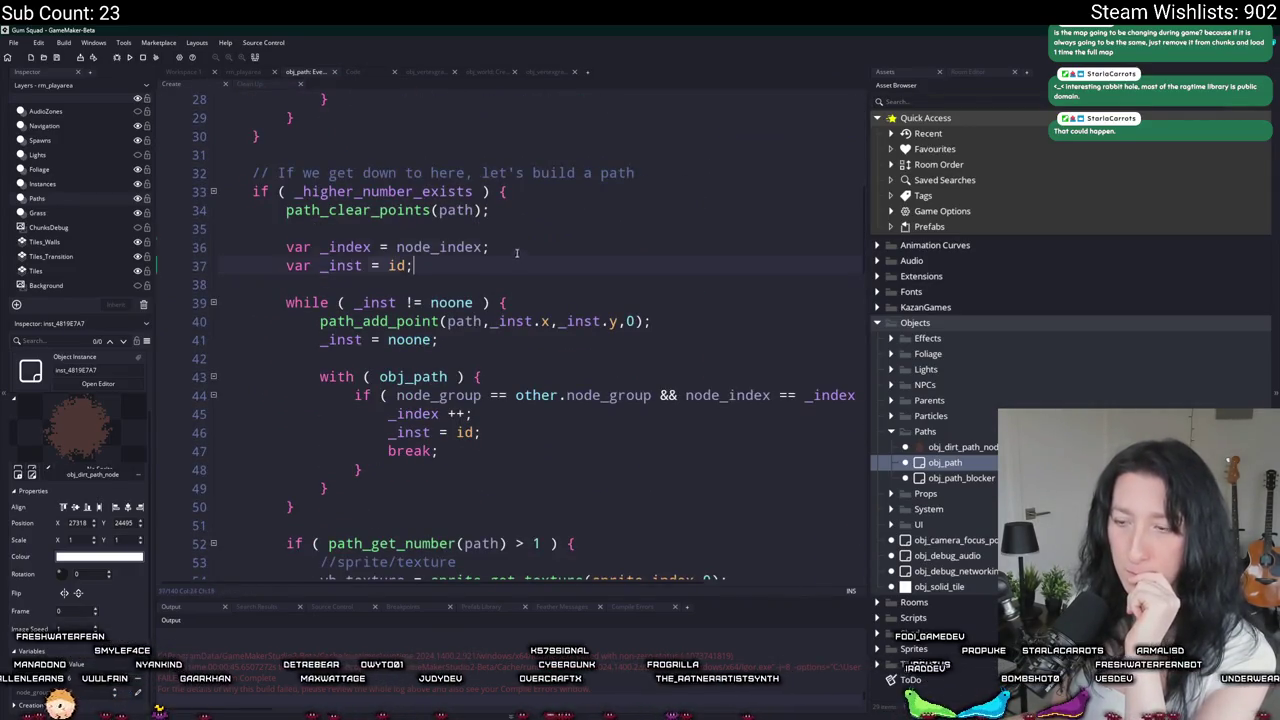
drag(485, 262, 491, 249)
key(F12)
click(517, 255)
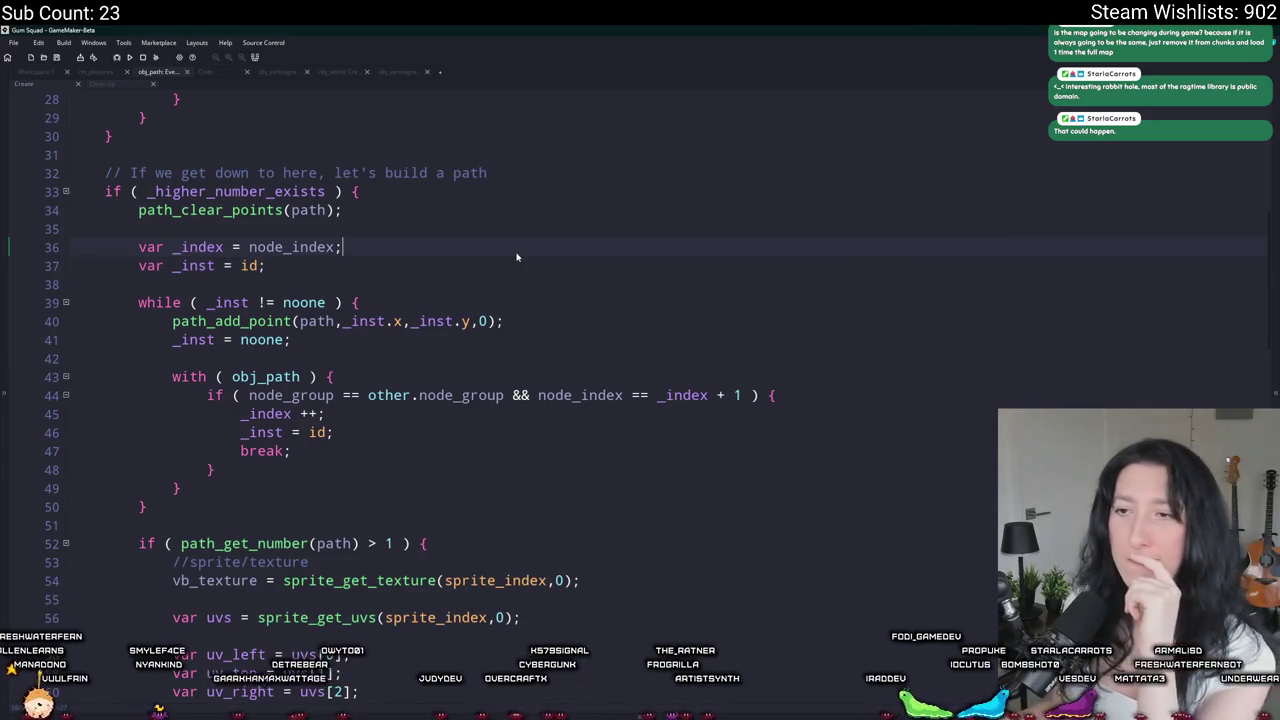
scroll(510, 250, up, 3)
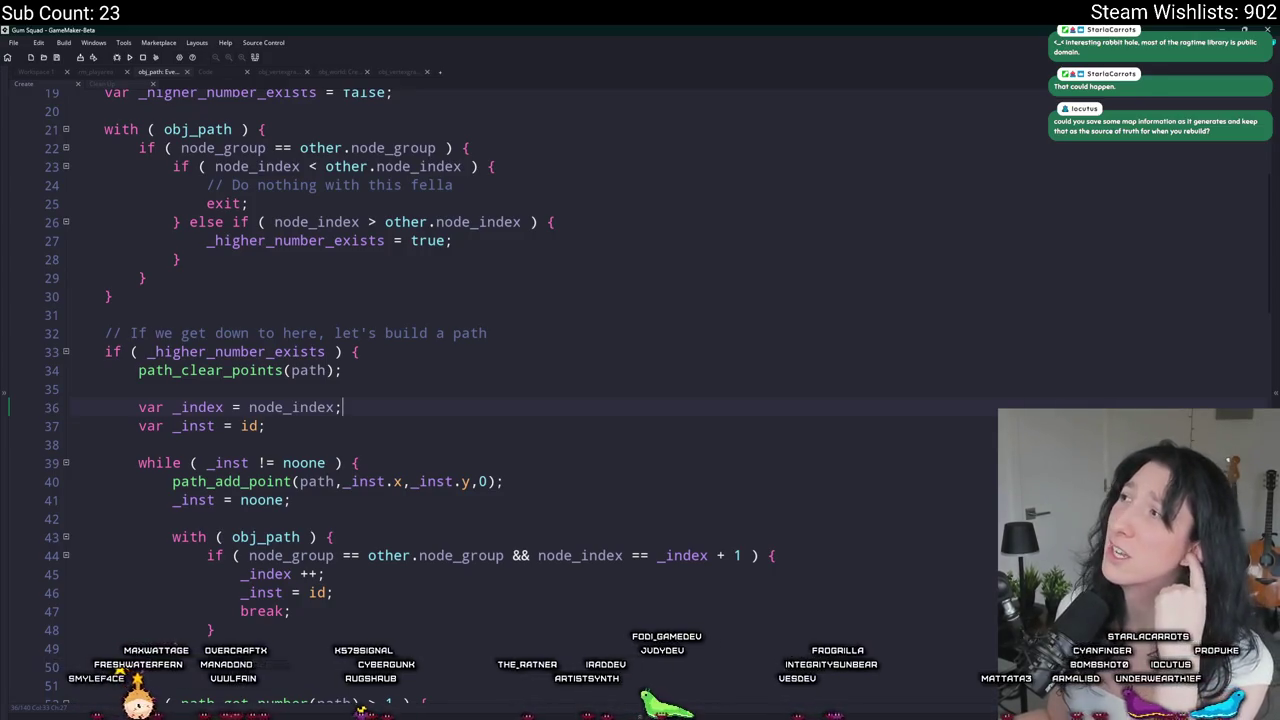
scroll(568, 498, down, 8)
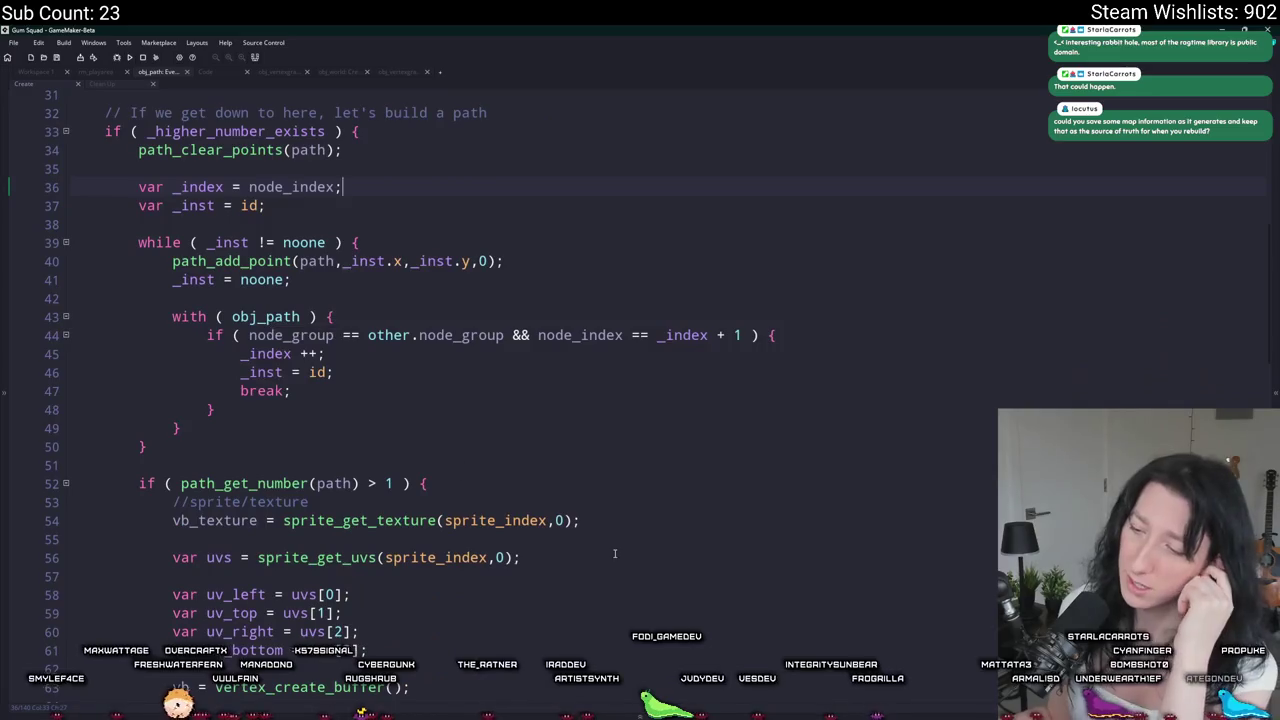
scroll(568, 498, down, 4)
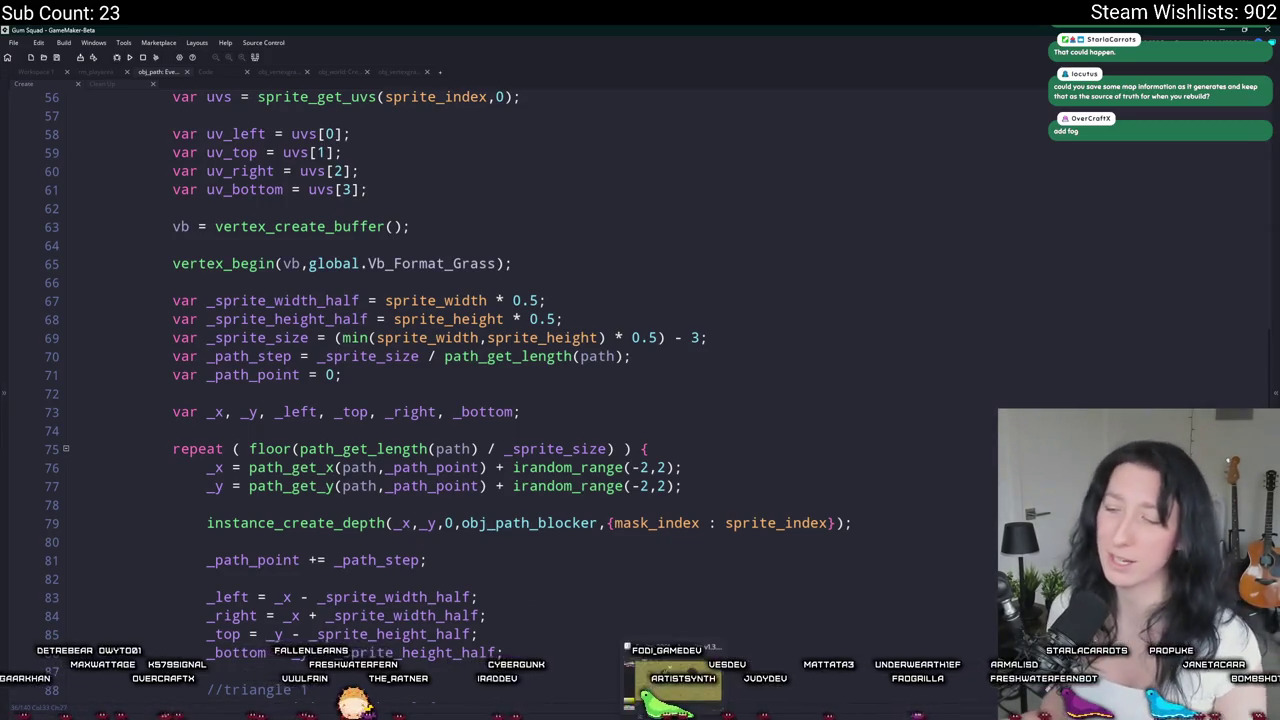
Switch to the Aseprite window with the grass canvas.
key(alt+Tab)
scroll(570, 500, down, 5)
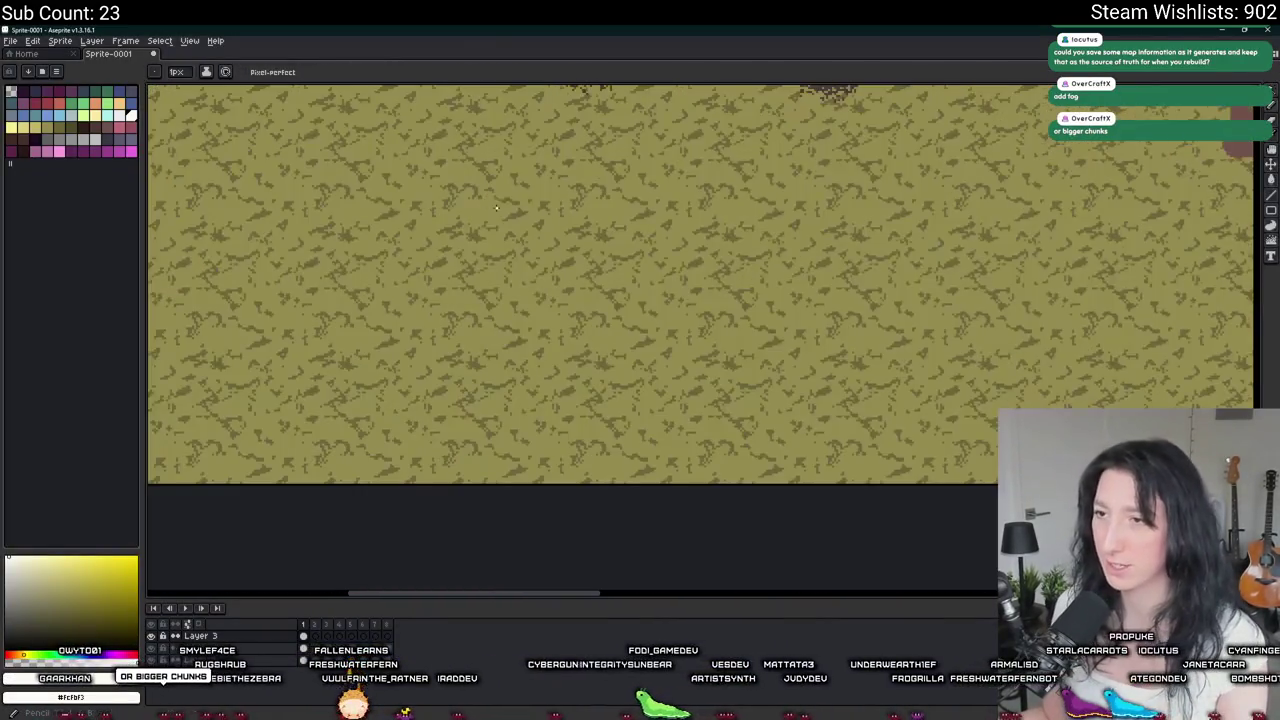
scroll(496, 208, up, 3)
scroll(491, 309, up, 2)
Draw and undo three trial white strokes on the grass, returning to the Pencil.
mouse_move(514, 377)
mouse_down()
mouse_move(477, 343)
mouse_move(455, 380)
mouse_up()
key(v)
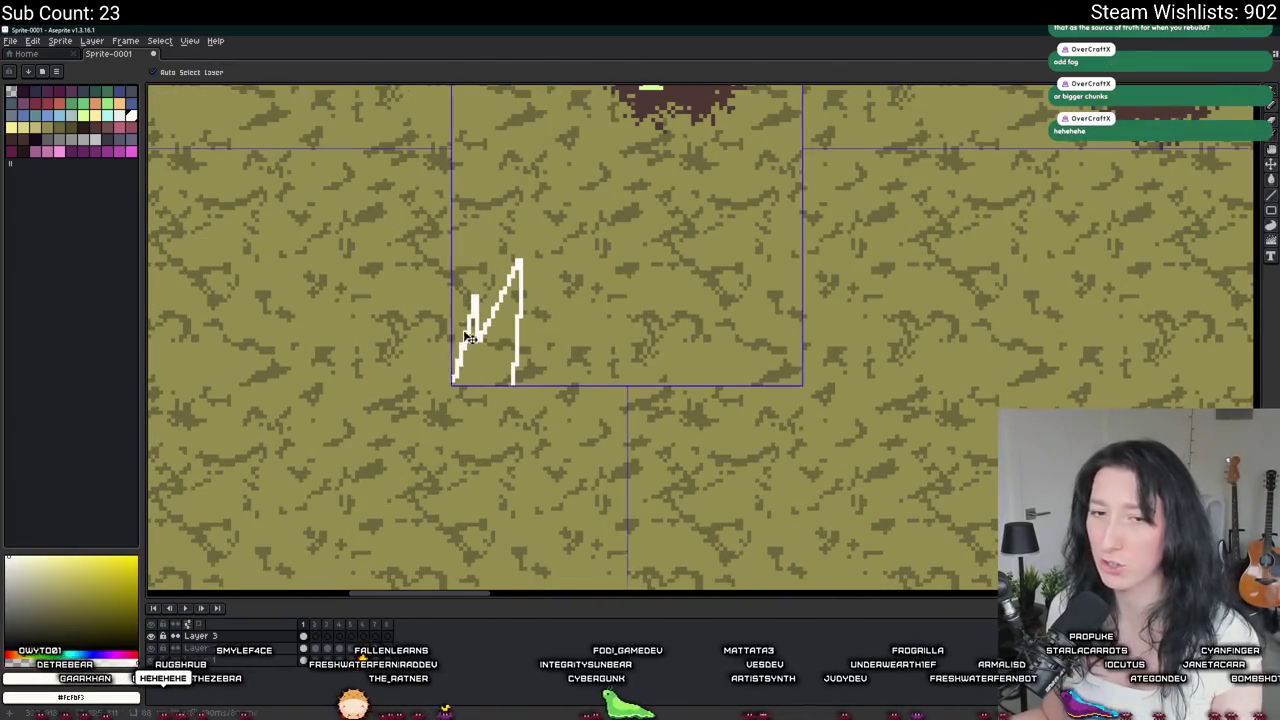
key(ctrl+z)
drag(409, 486, 449, 300)
key(ctrl+z)
drag(494, 466, 514, 306)
key(ctrl+z)
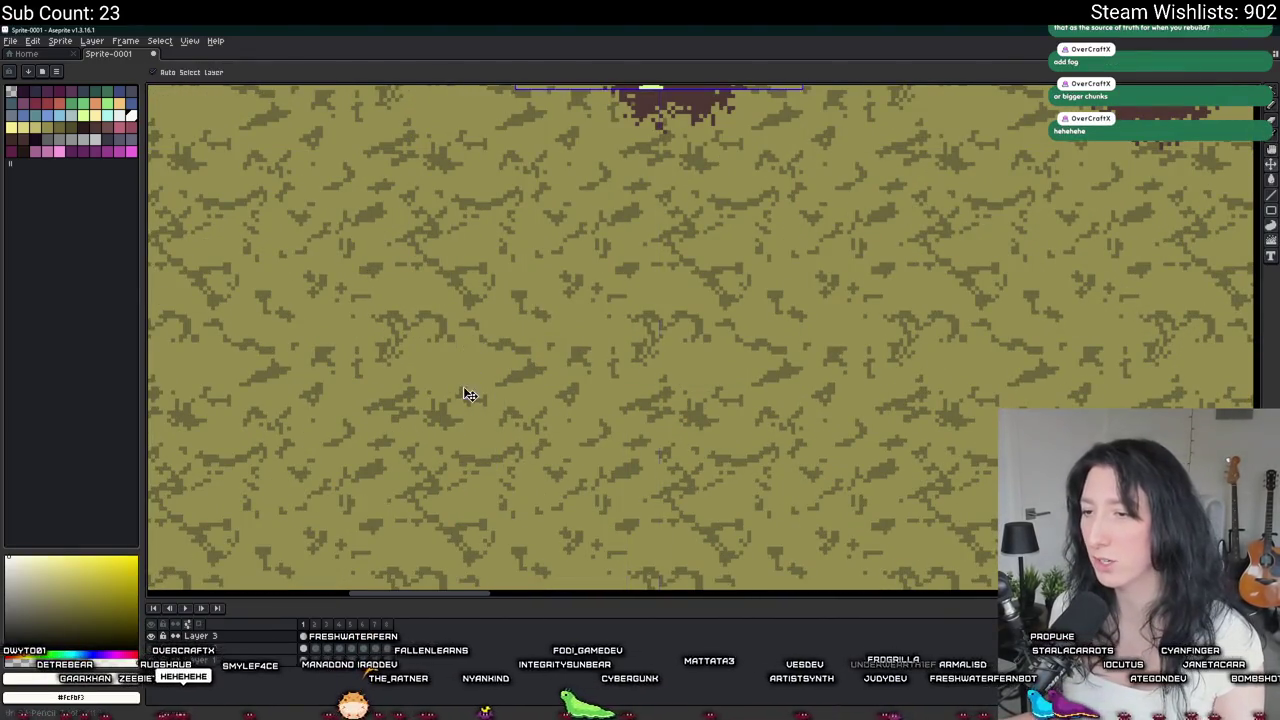
key(b)
Place a random(1) text box on the grass, then discard the misplaced attempt.
scroll(463, 386, up, 3)
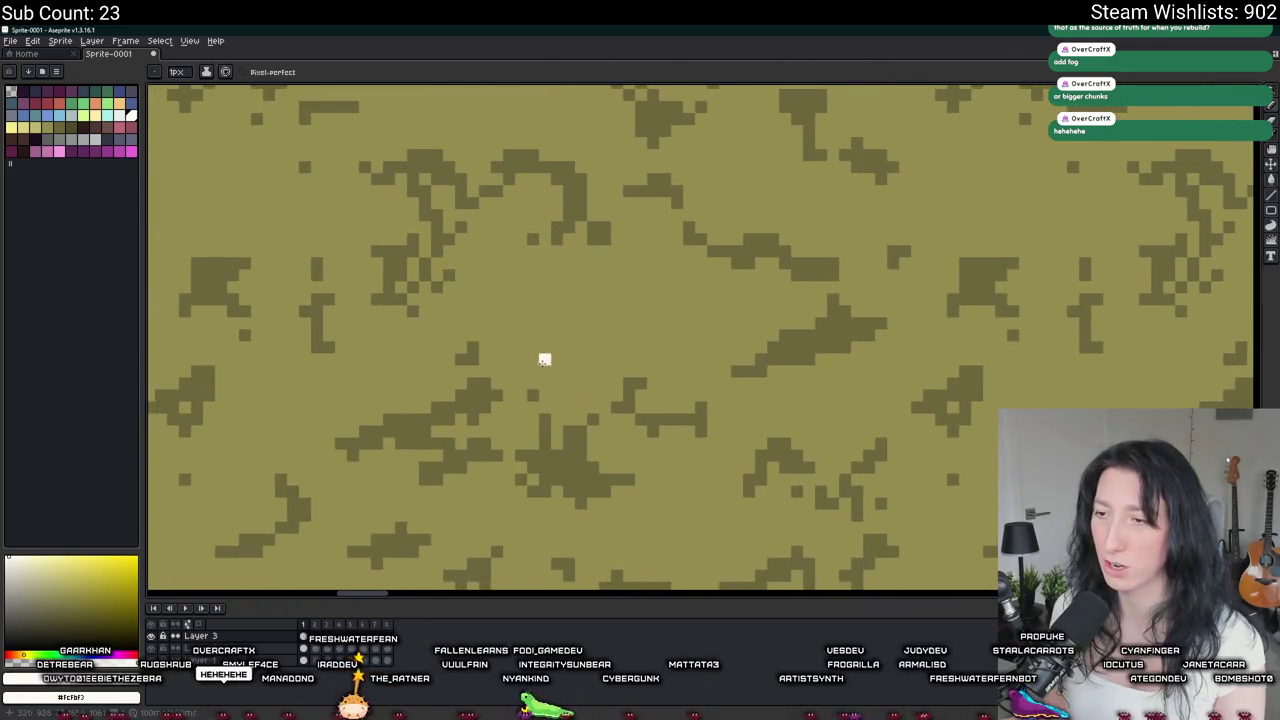
scroll(544, 359, down, 2)
key(t)
click(508, 345)
scroll(584, 338, down, 1)
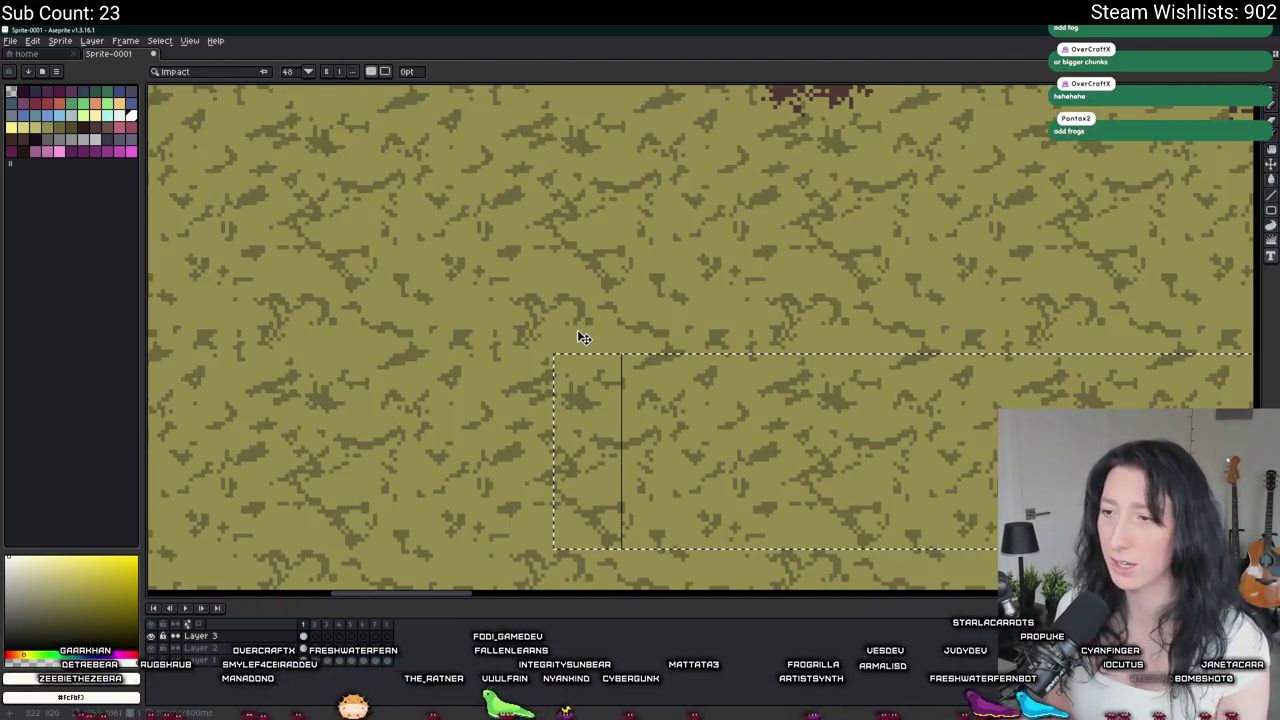
text(rando)
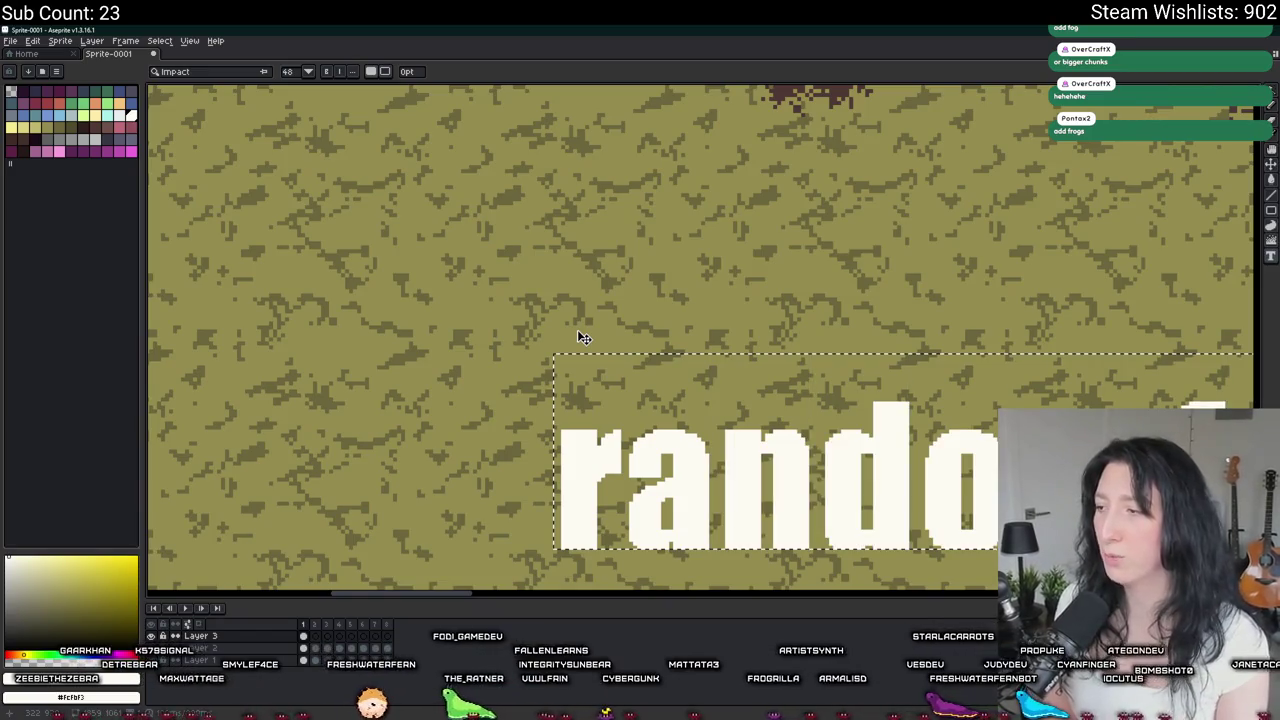
text(m(1))
scroll(757, 223, down, 1)
scroll(717, 235, down, 1)
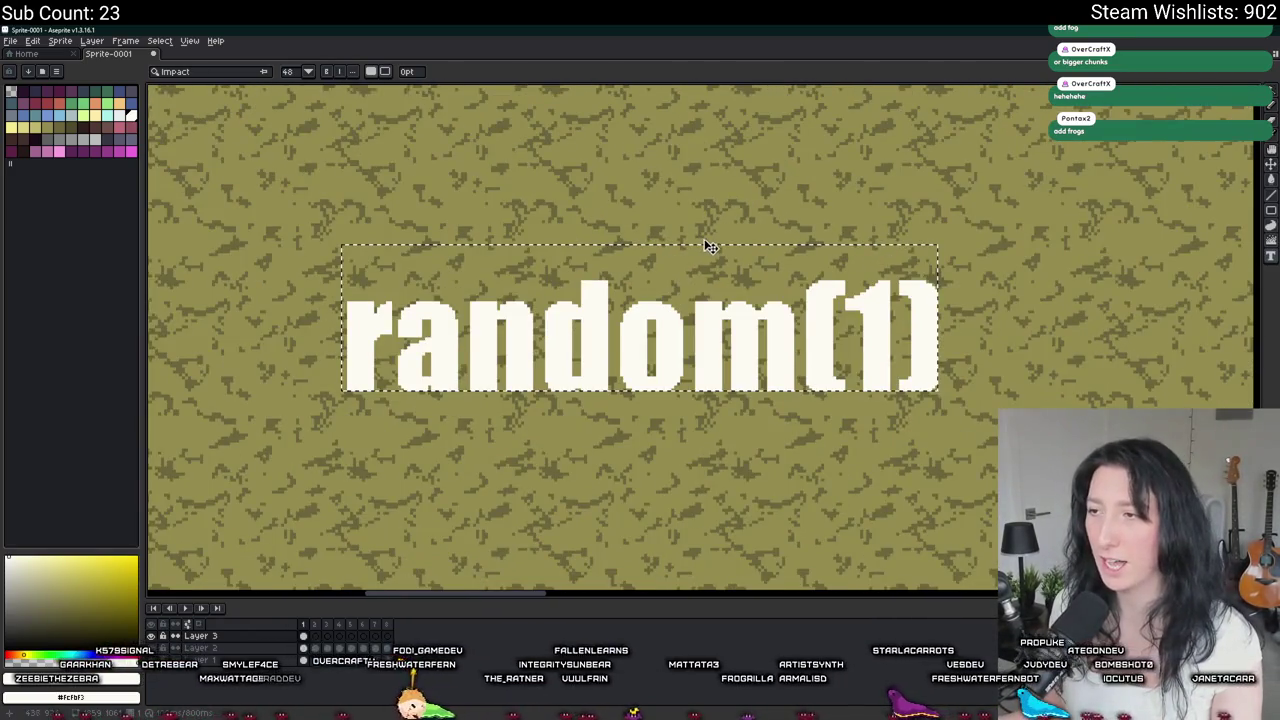
drag(707, 248, 578, 105)
key(Escape)
Write random(1) in a new text box and commit it onto the canvas.
click(377, 331)
text(rand)
text(om(1))
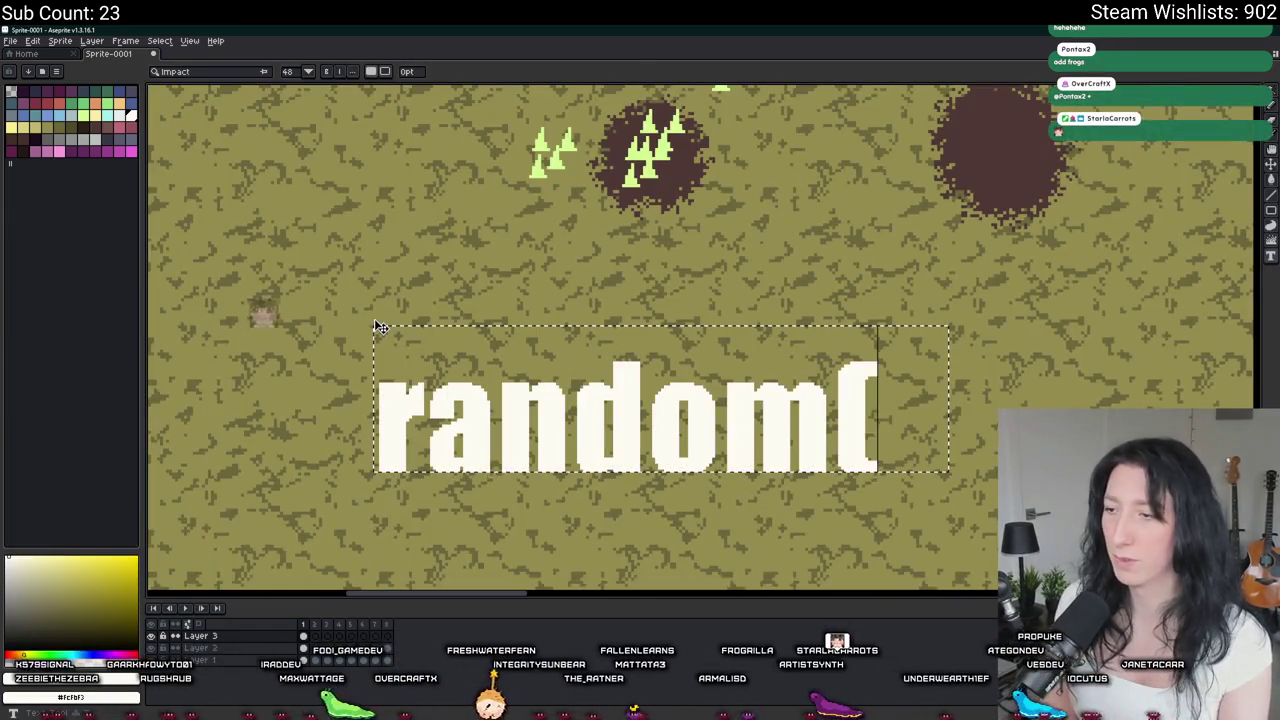
key(Return)
scroll(436, 332, down, 2)
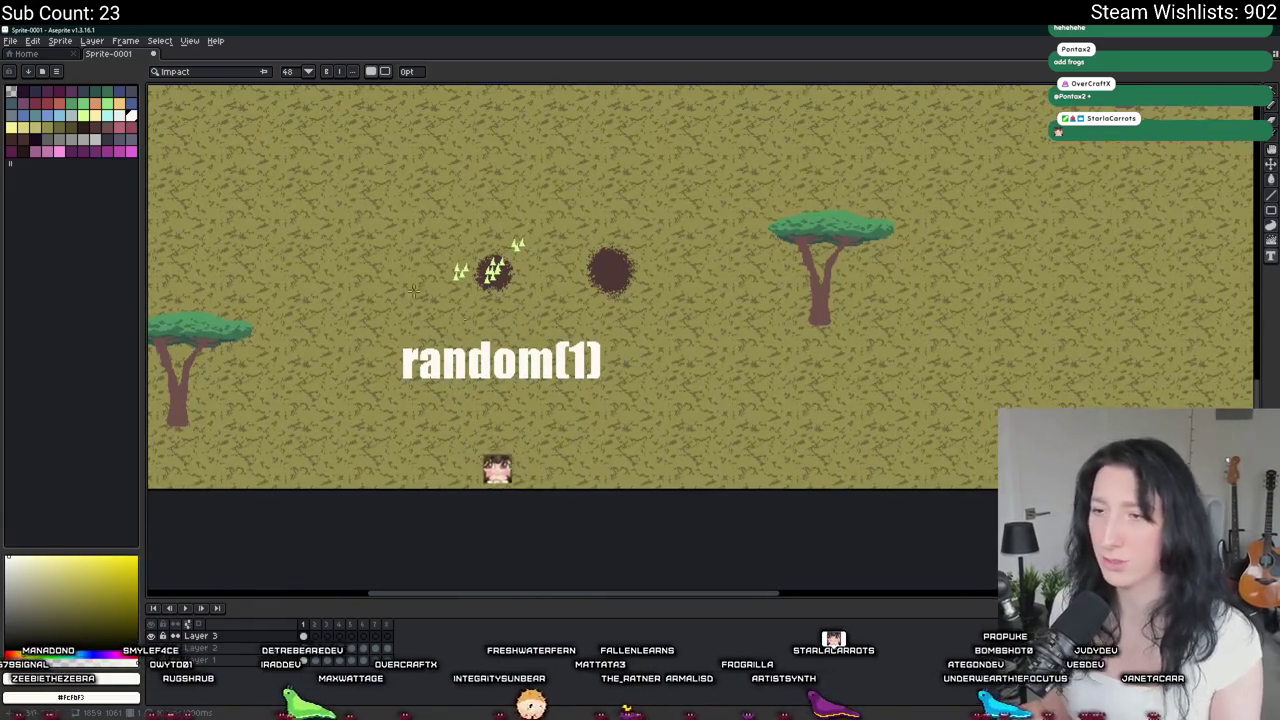
Hand-draw a small 10x beside random(1) with the Pencil.
key(b)
scroll(266, 388, up, 3)
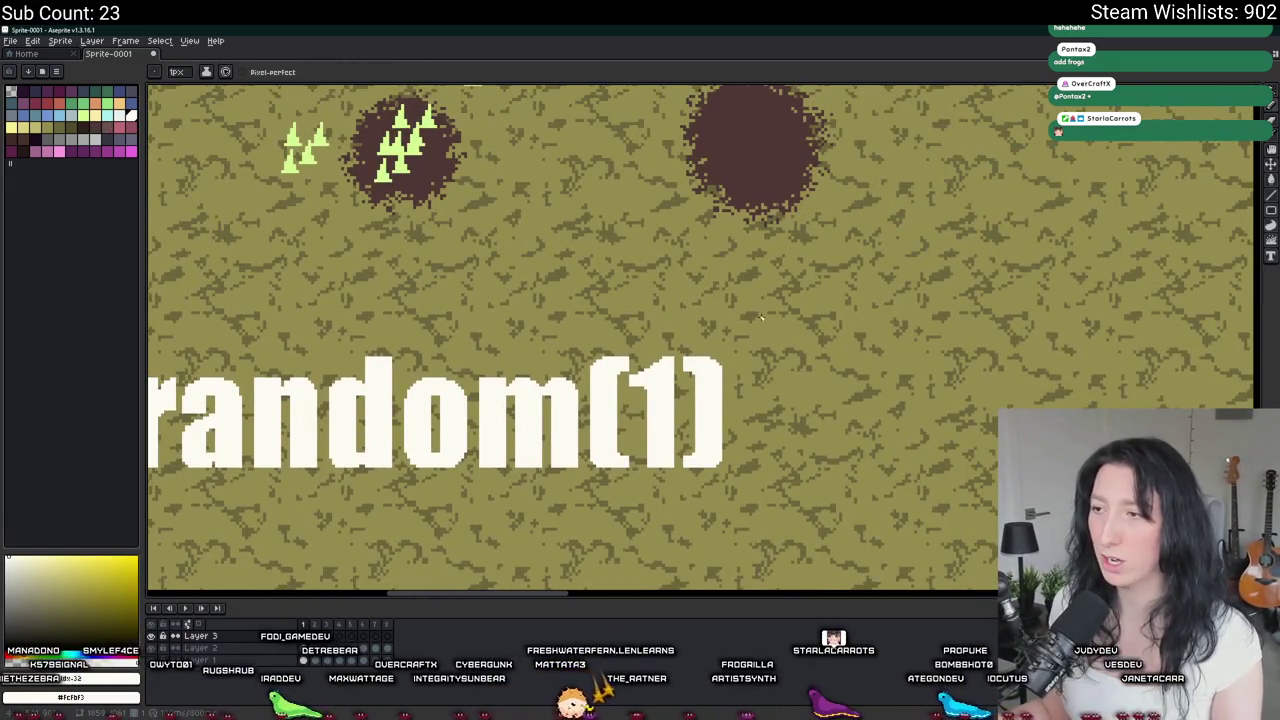
drag(776, 344, 790, 320)
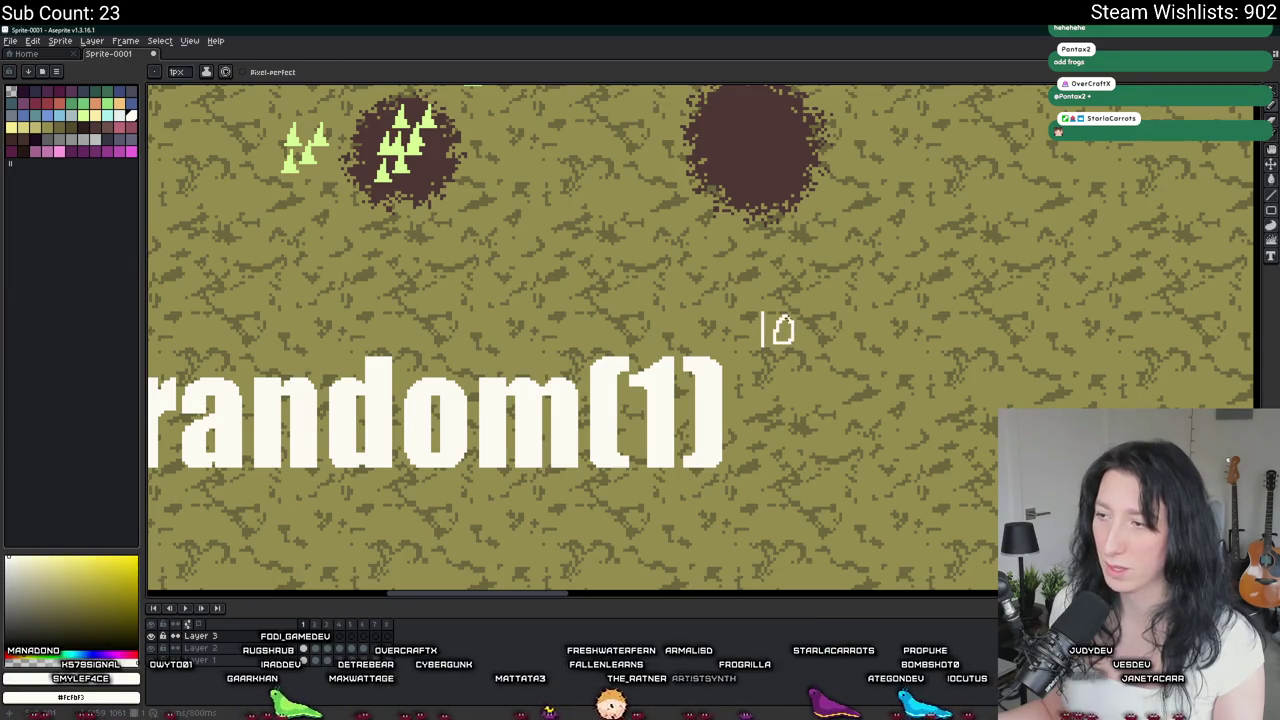
scroll(790, 335, down, 2)
scroll(760, 340, up, 1)
scroll(700, 390, down, 1)
Type the sample values 0.2, 0.5, 0.3 0.1, 0.5, 0.1, 0.7, 0.2, 0.9, 1.0 below random(1).
key(t)
click(516, 404)
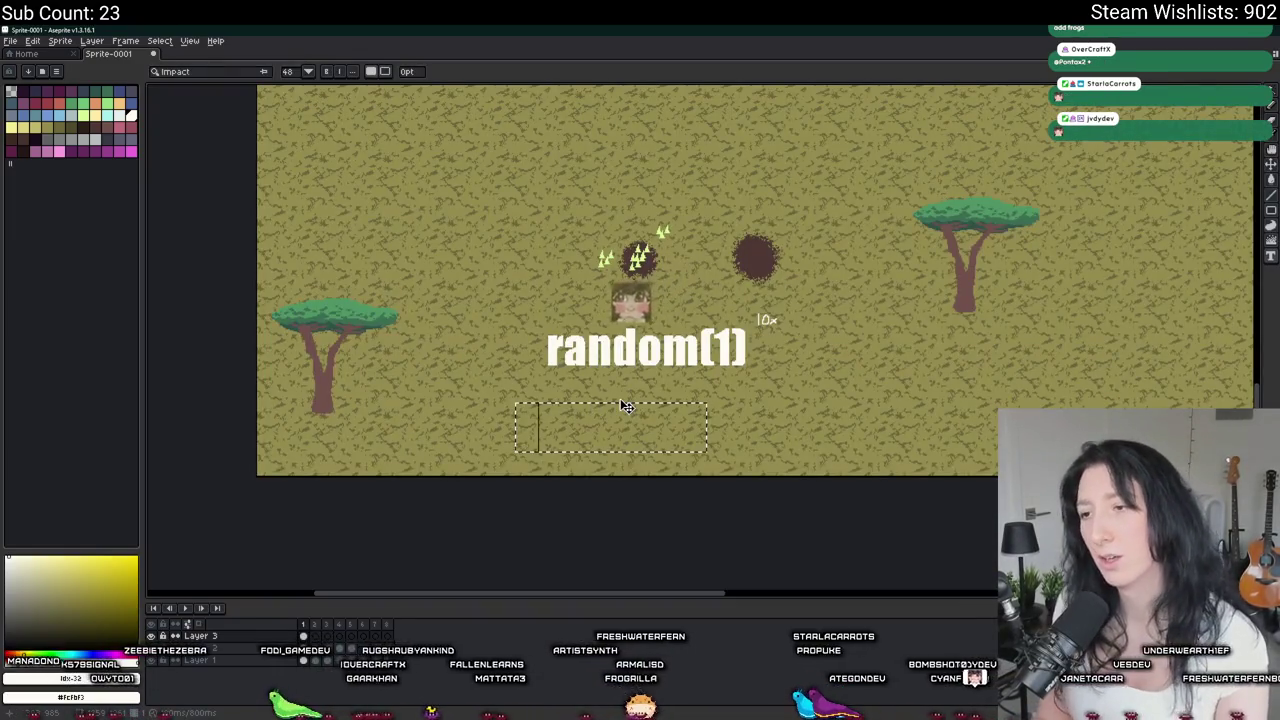
text(0.2, 0.5, 0.3 0.1)
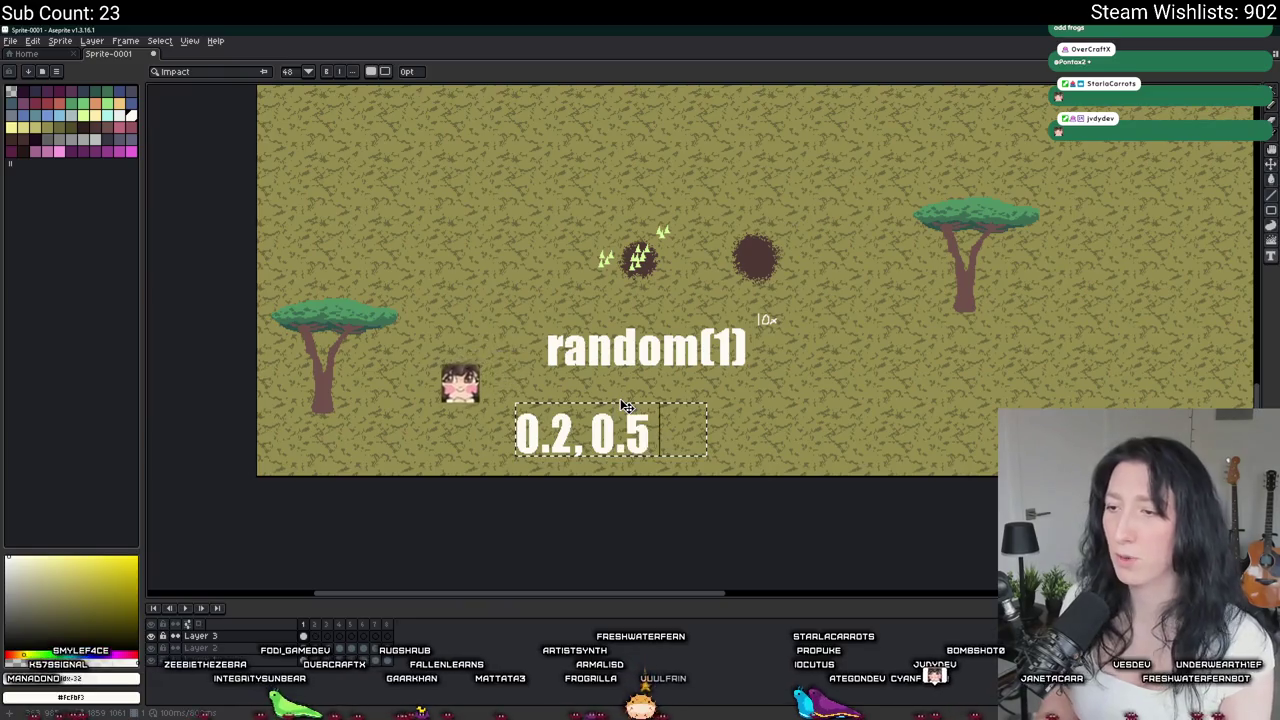
text(, 0.)
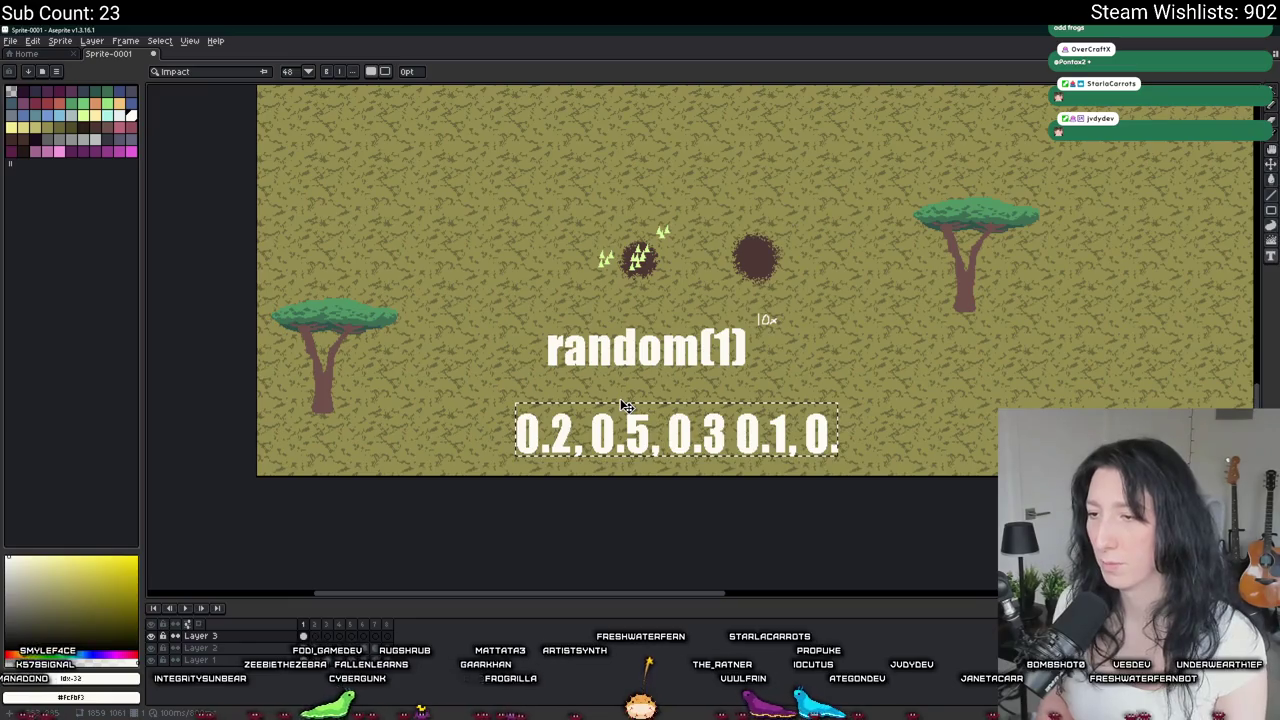
text(5, 0.)
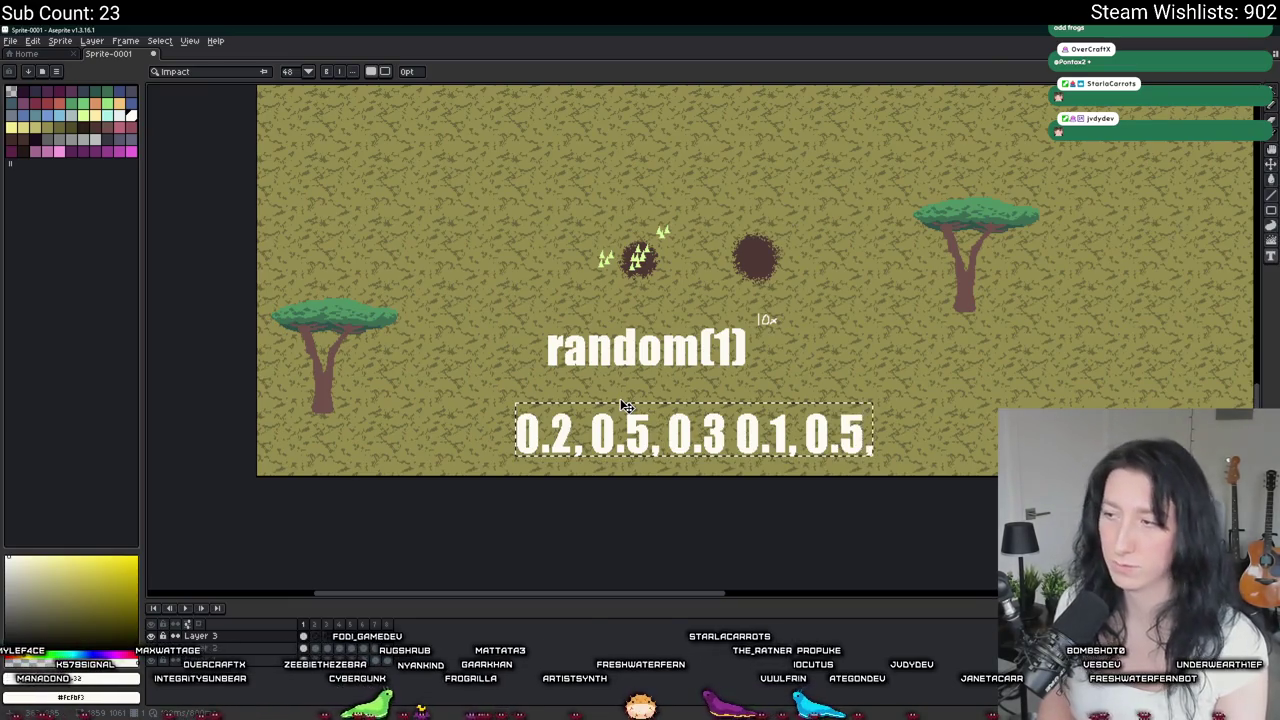
text(1,)
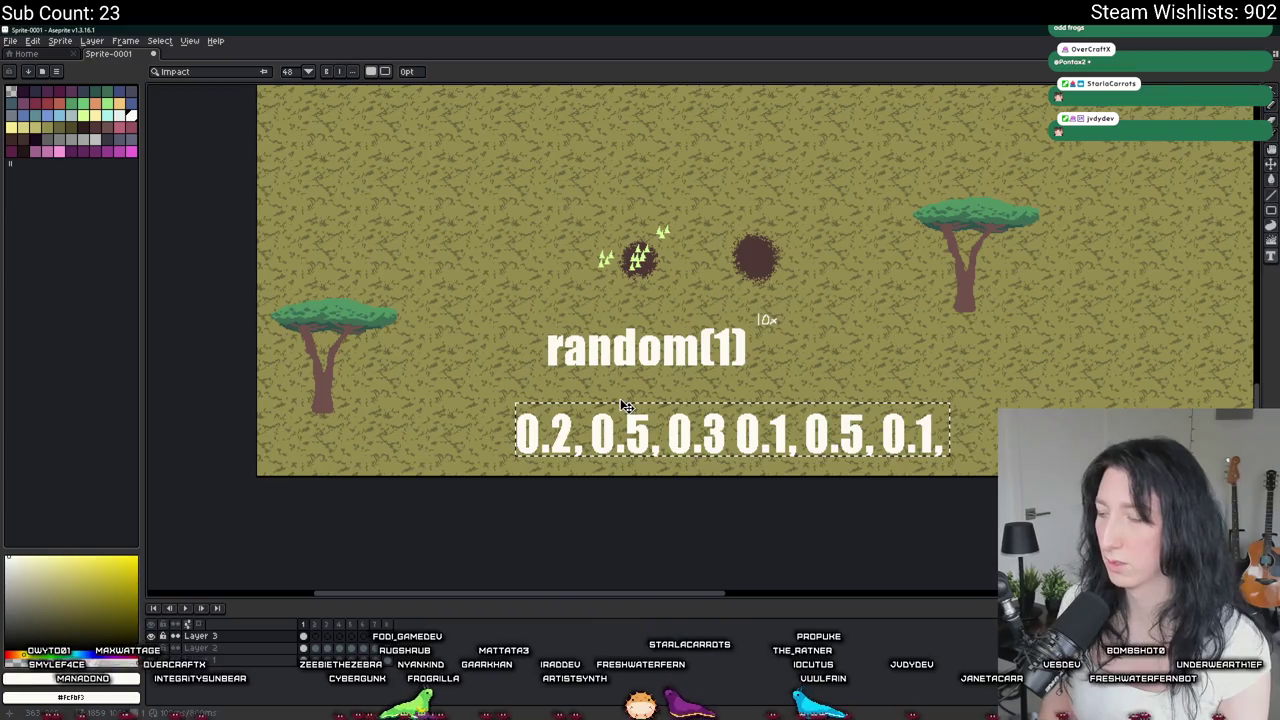
text( 0.7)
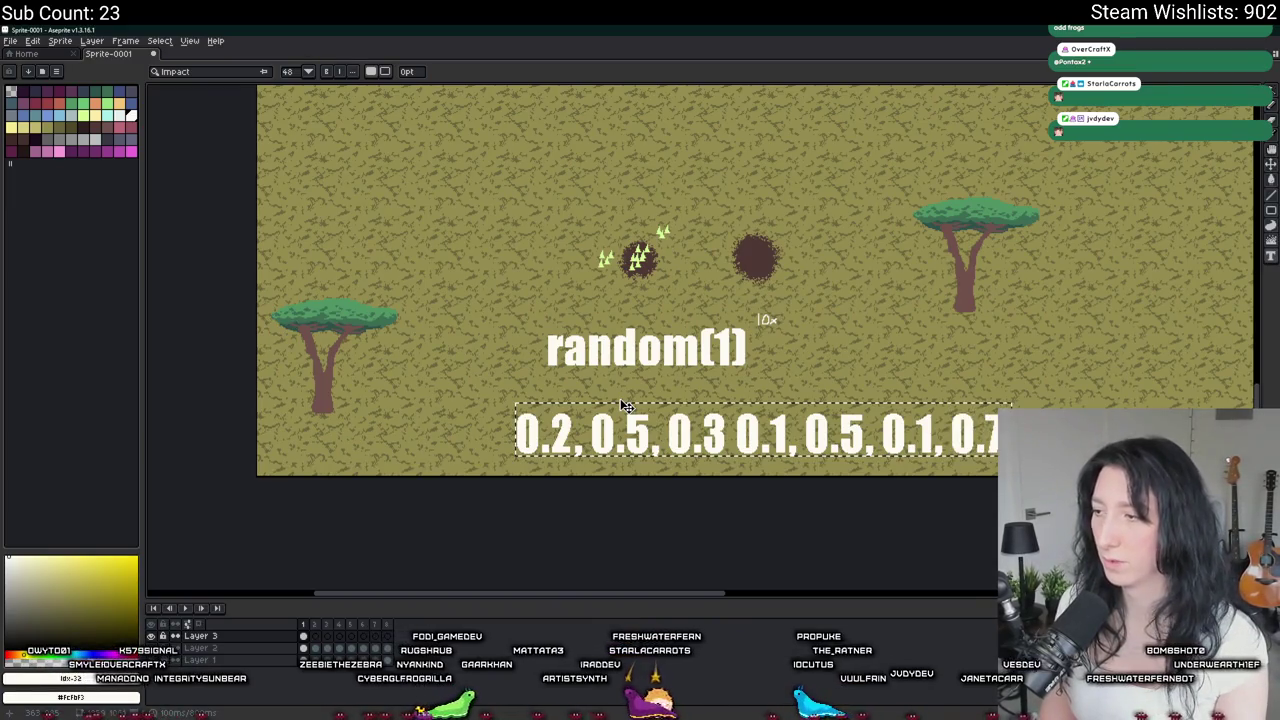
text(, 0.)
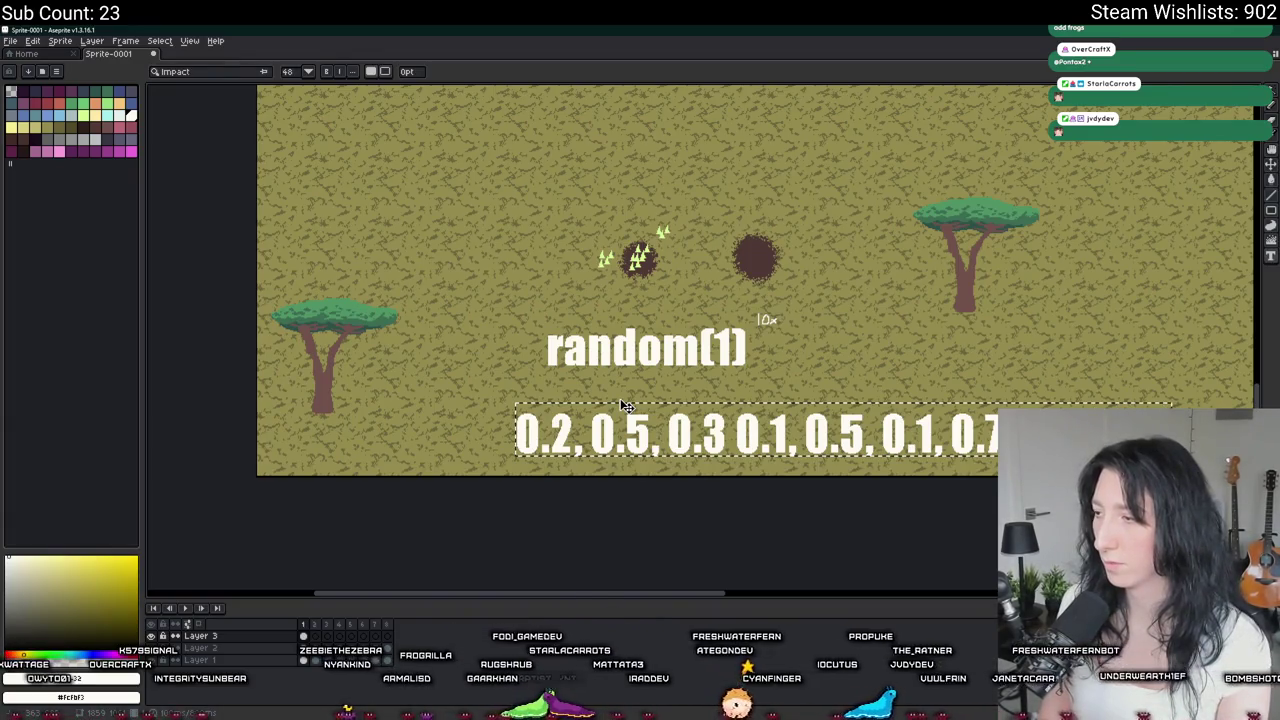
scroll(711, 374, right, 5)
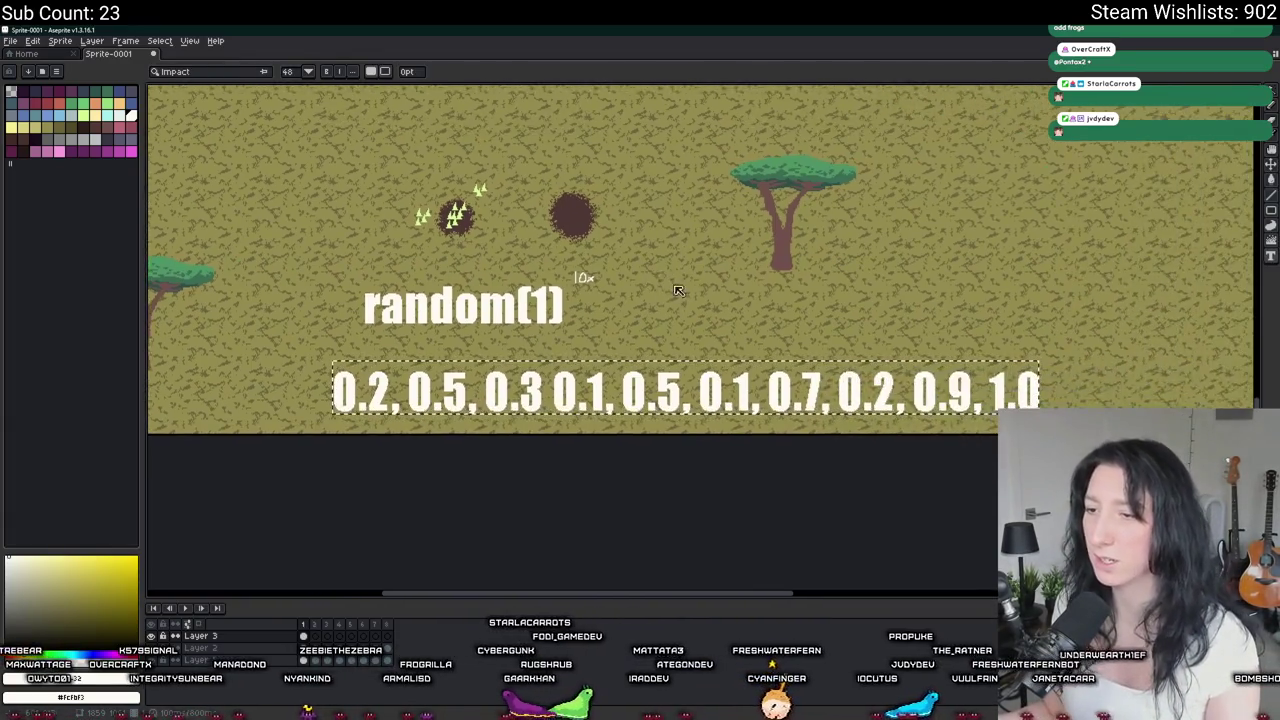
scroll(674, 286, down, 1)
Shift the number row left, commit it to the canvas, and pan across the diagram.
drag(514, 357, 331, 346)
scroll(577, 347, left, 5)
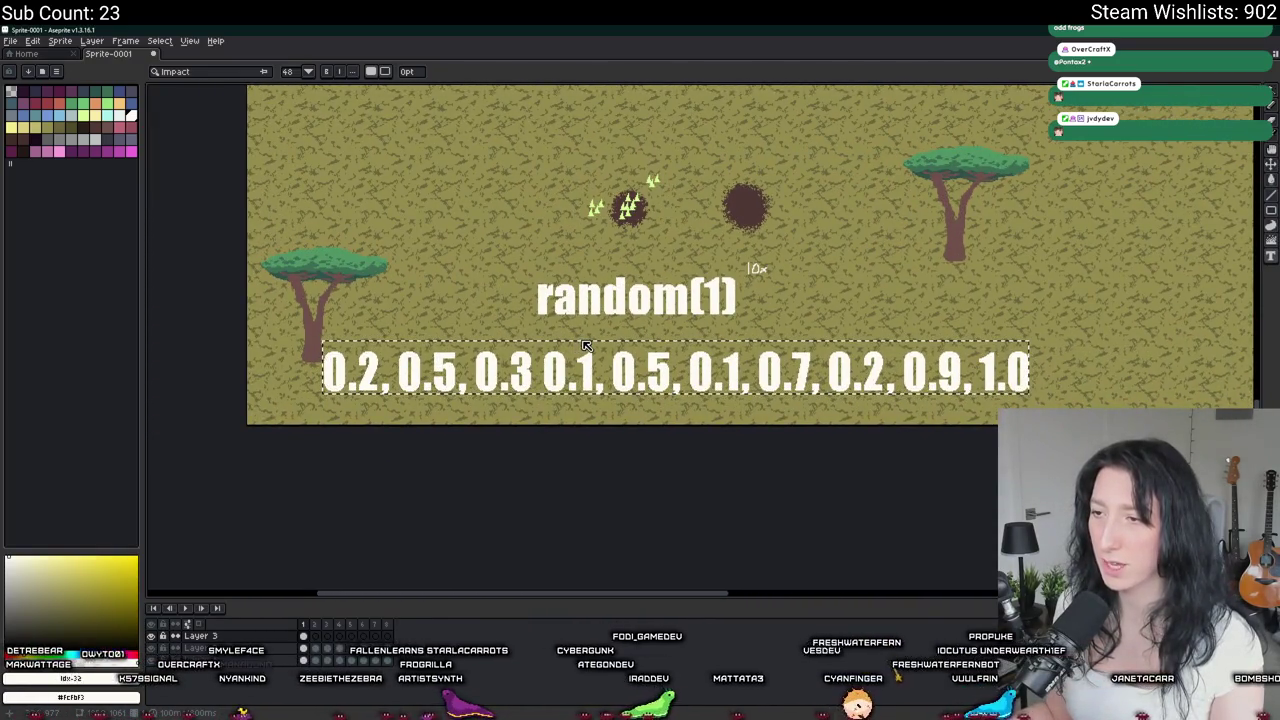
drag(589, 346, 560, 344)
click(567, 280)
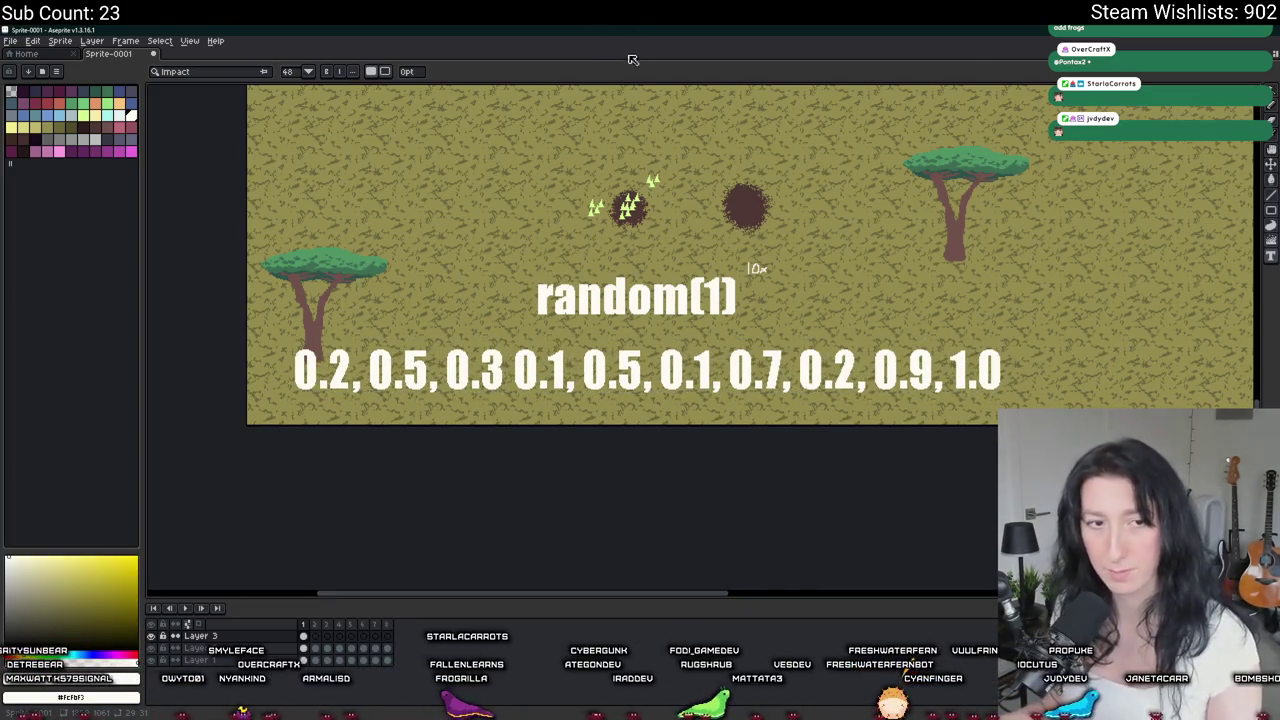
drag(755, 167, 699, 133)
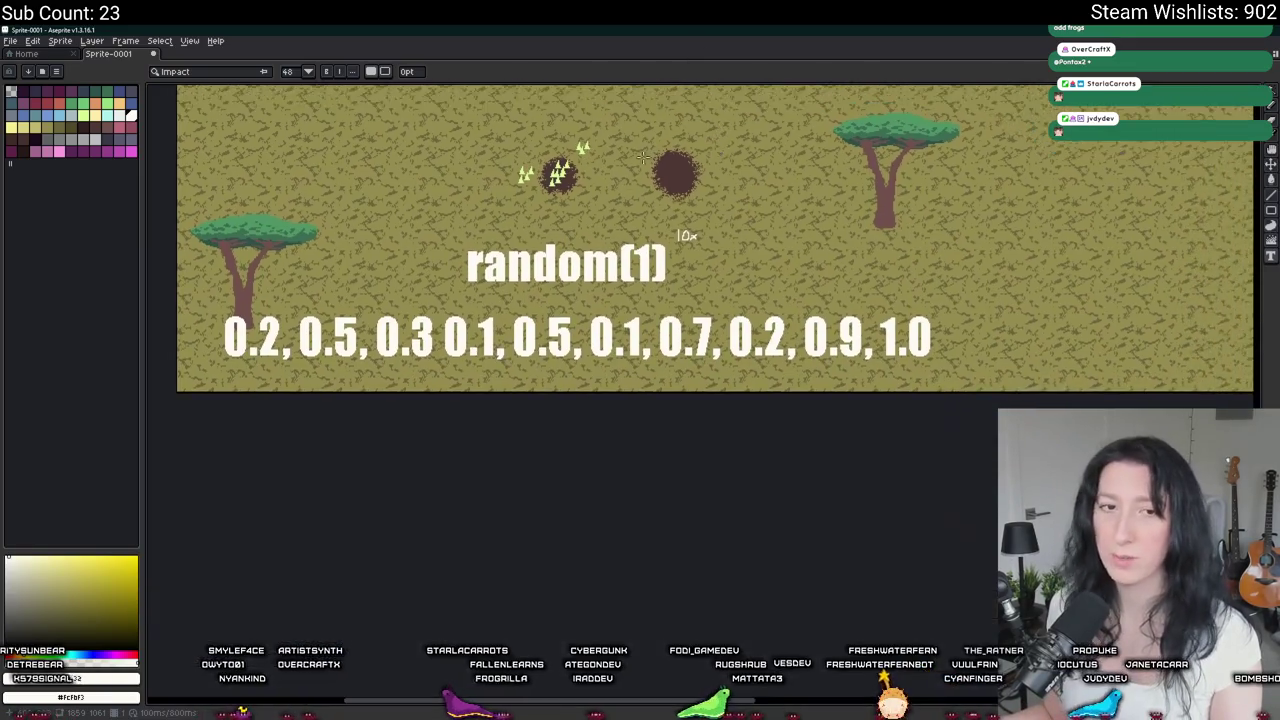
scroll(699, 133, up, 2)
scroll(699, 133, down, 2)
key(m)
drag(533, 173, 606, 195)
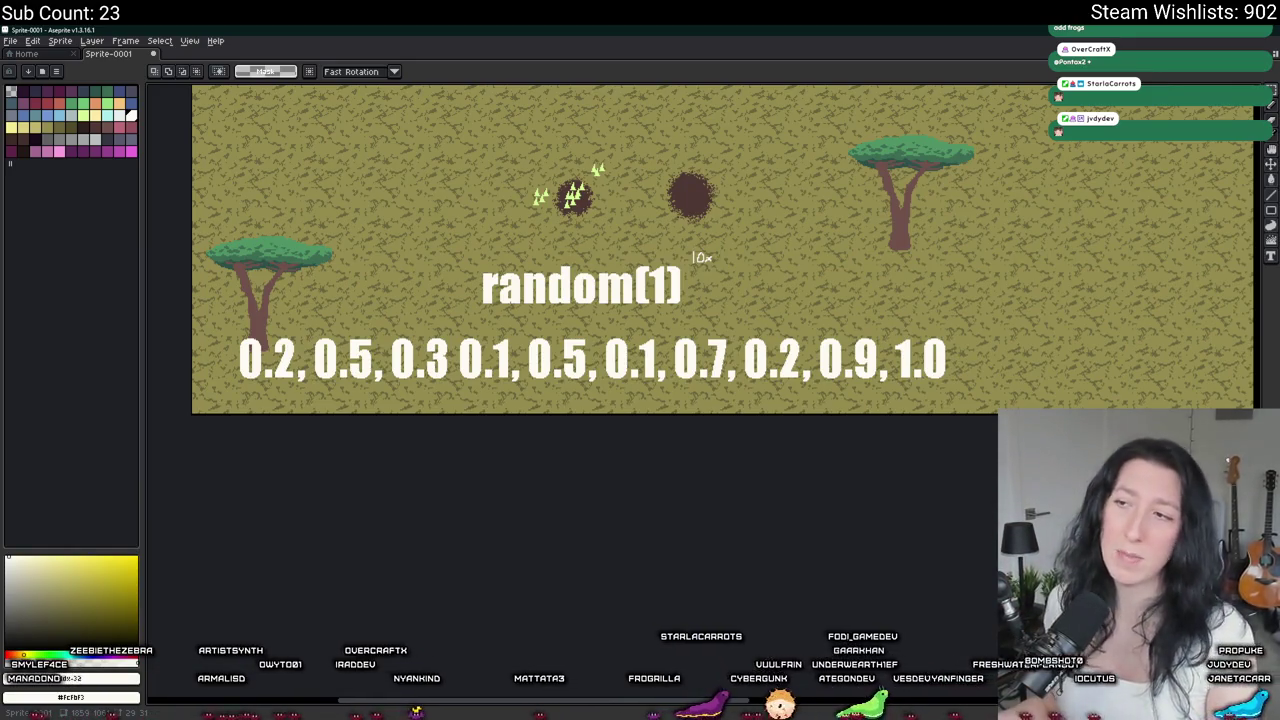
Add a 'seed: 0' text label positioned directly above random(1) and commit it.
scroll(526, 234, up, 5)
scroll(471, 314, down, 1)
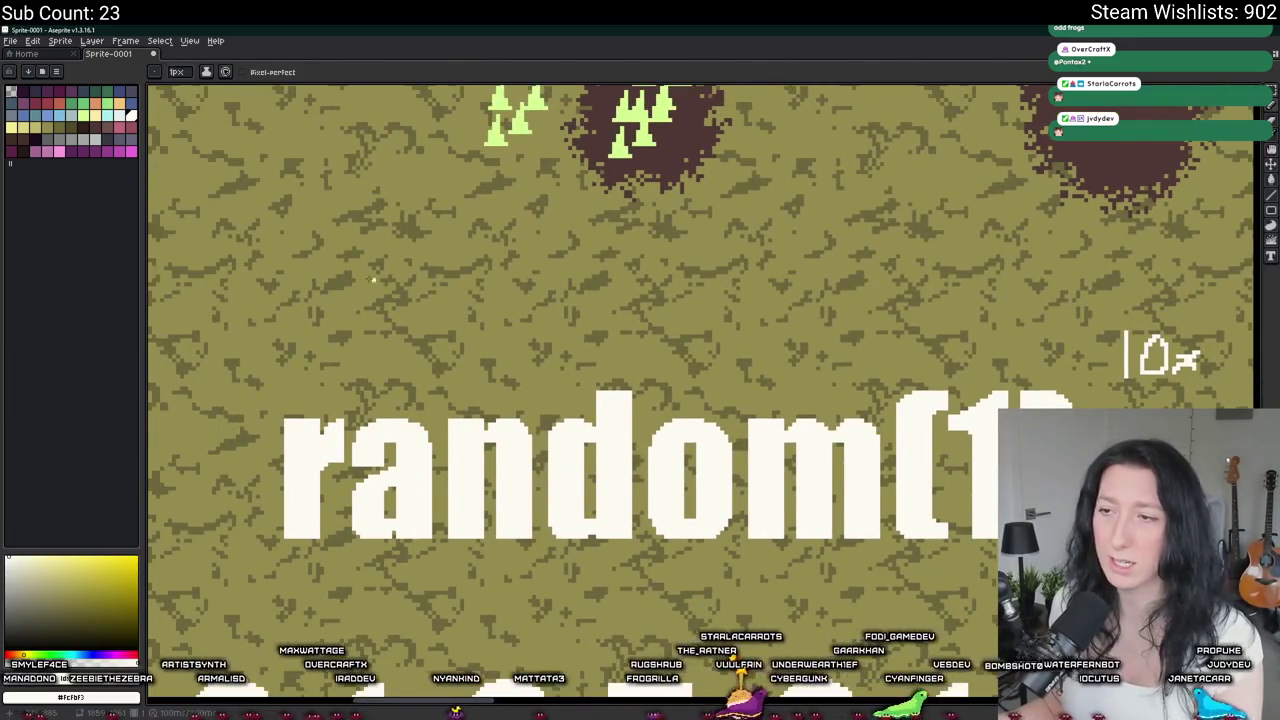
key(t)
scroll(338, 272, up, 1)
click(338, 272)
text(seed)
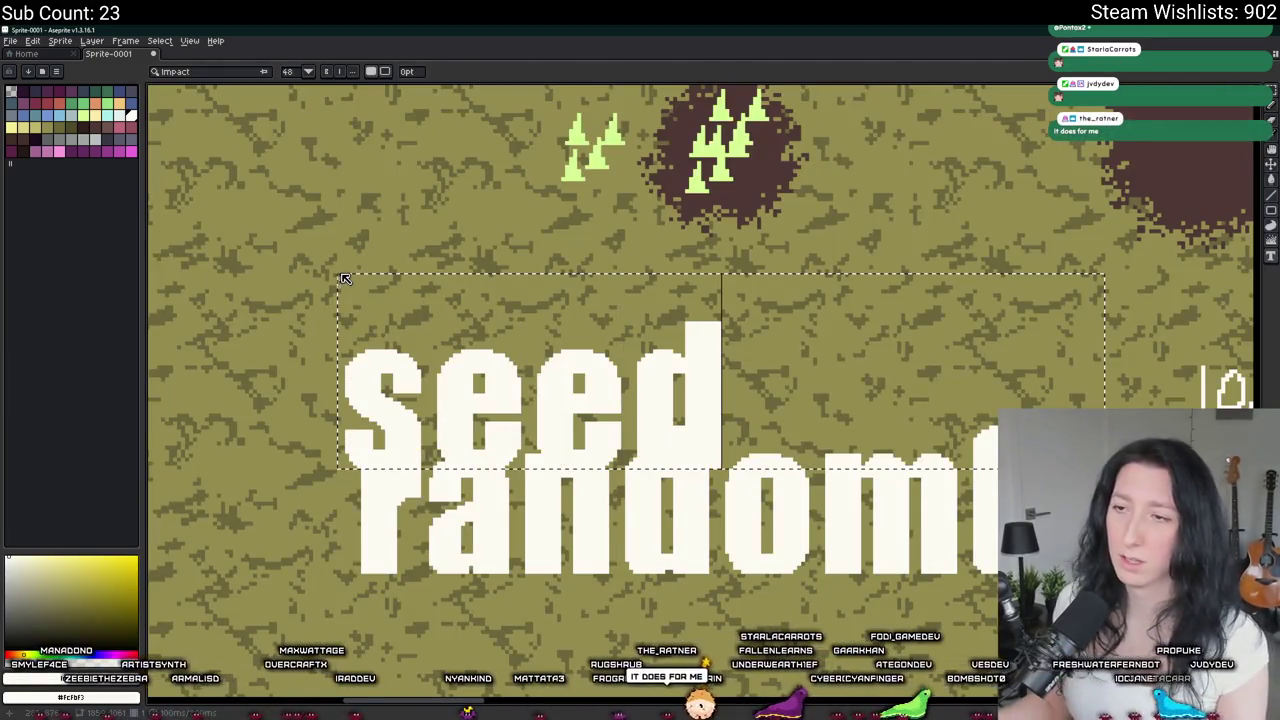
drag(370, 279, 230, 198)
text(: )
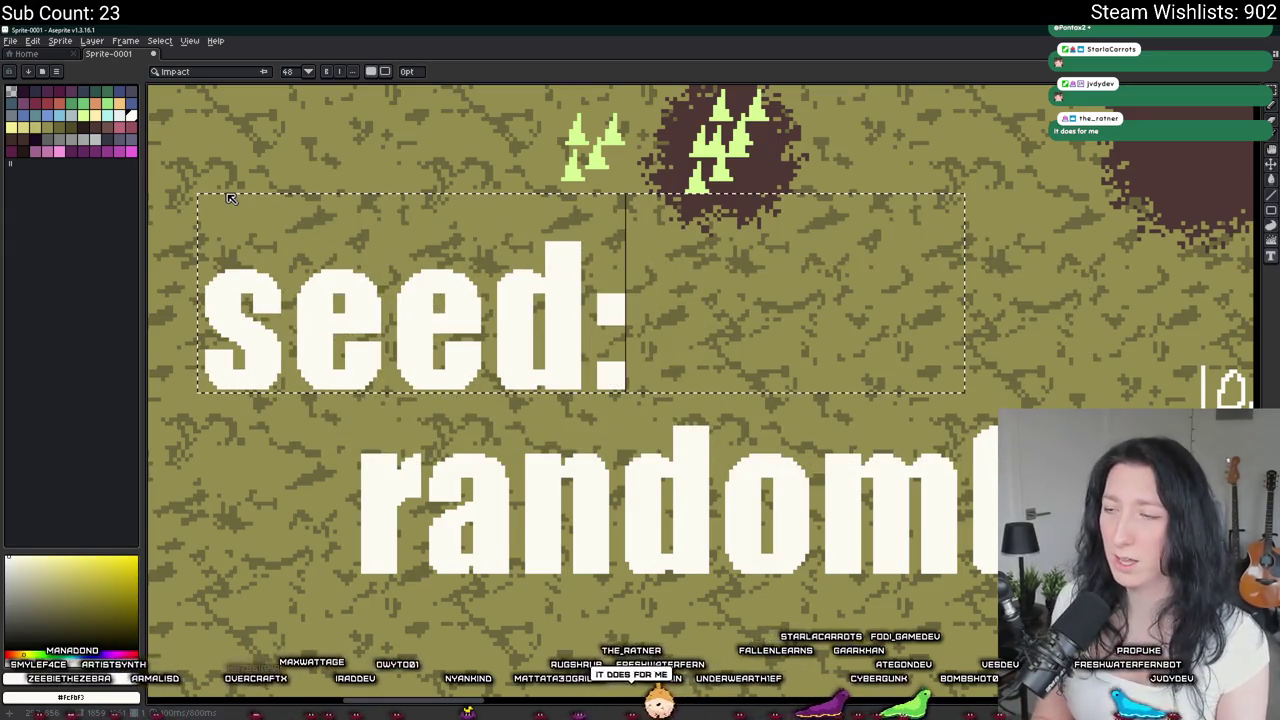
text(0)
scroll(230, 198, down, 2)
drag(381, 203, 512, 203)
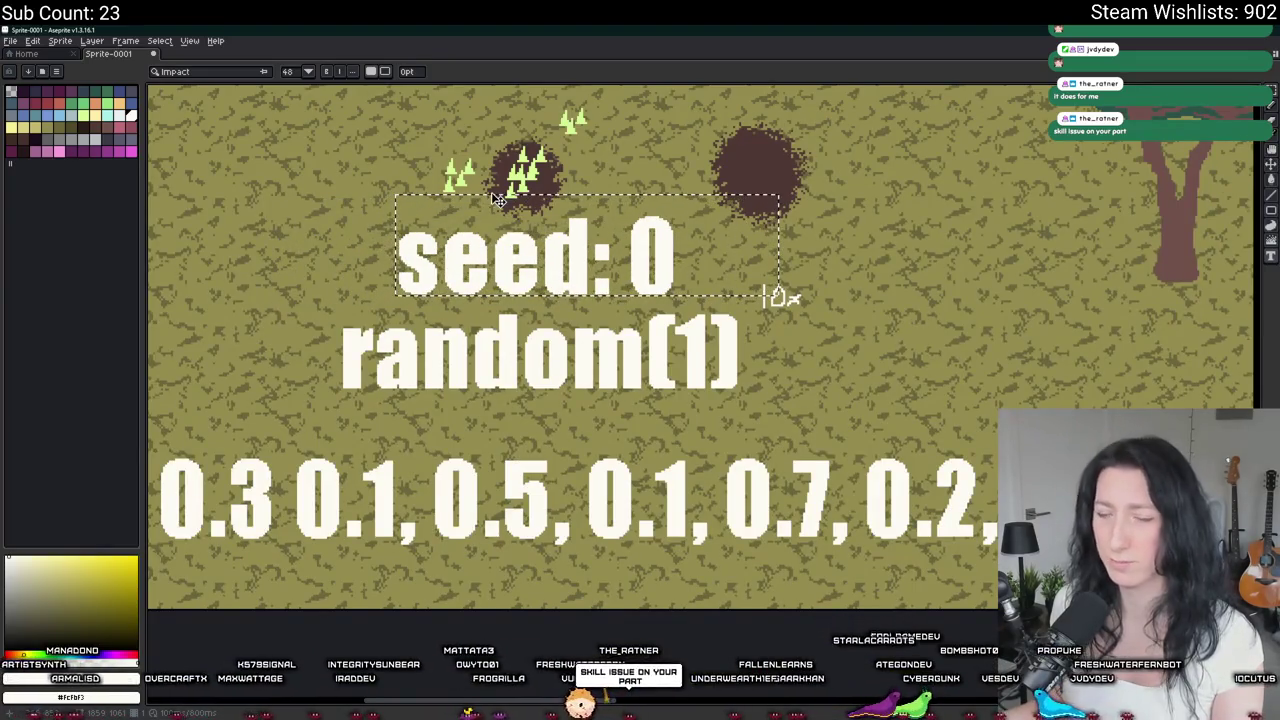
click(492, 188)
key(b)
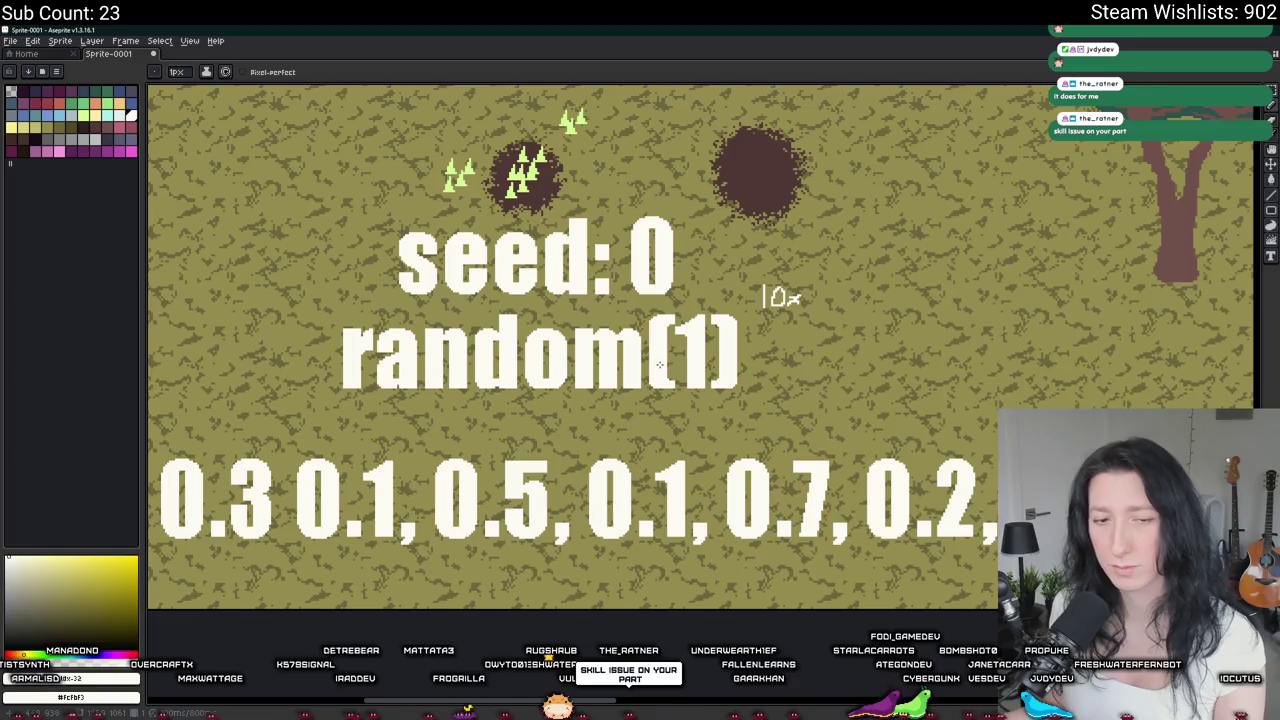
Draw a white pencil stroke around the row of ten random numbers, zooming around the canvas.
scroll(545, 304, down, 2)
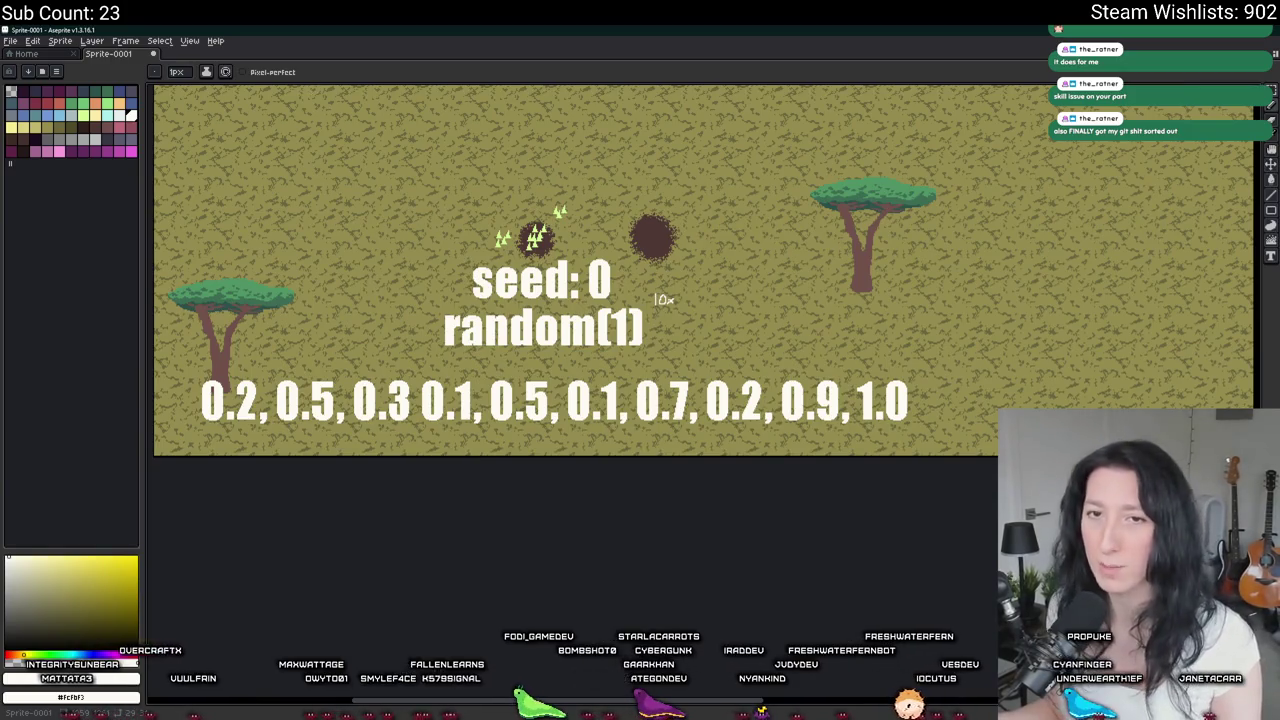
scroll(620, 336, up, 3)
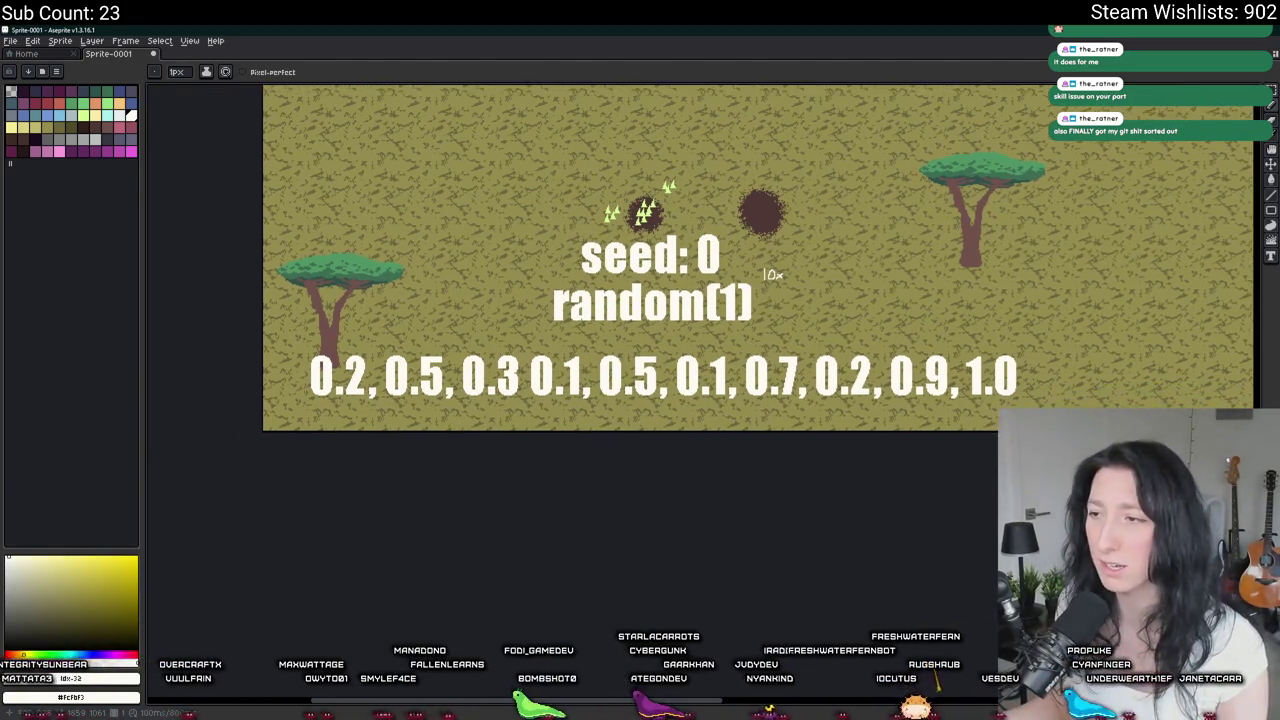
scroll(690, 297, up, 2)
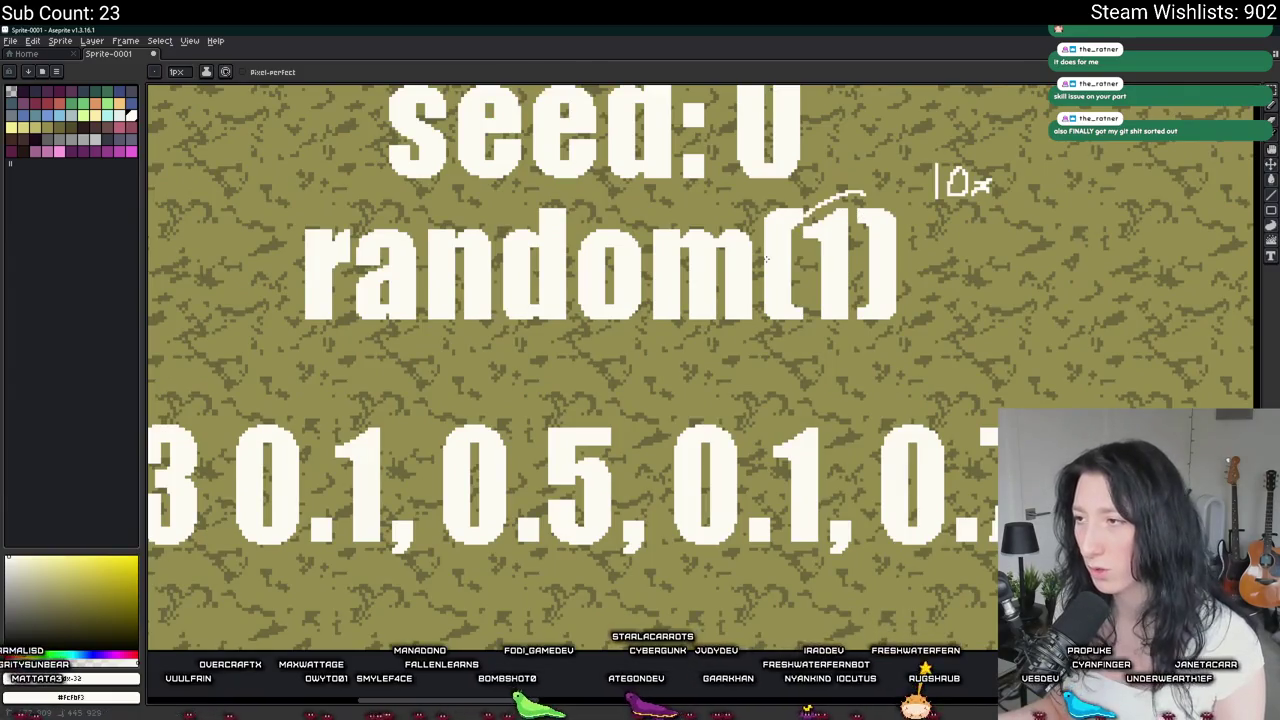
scroll(895, 307, down, 4)
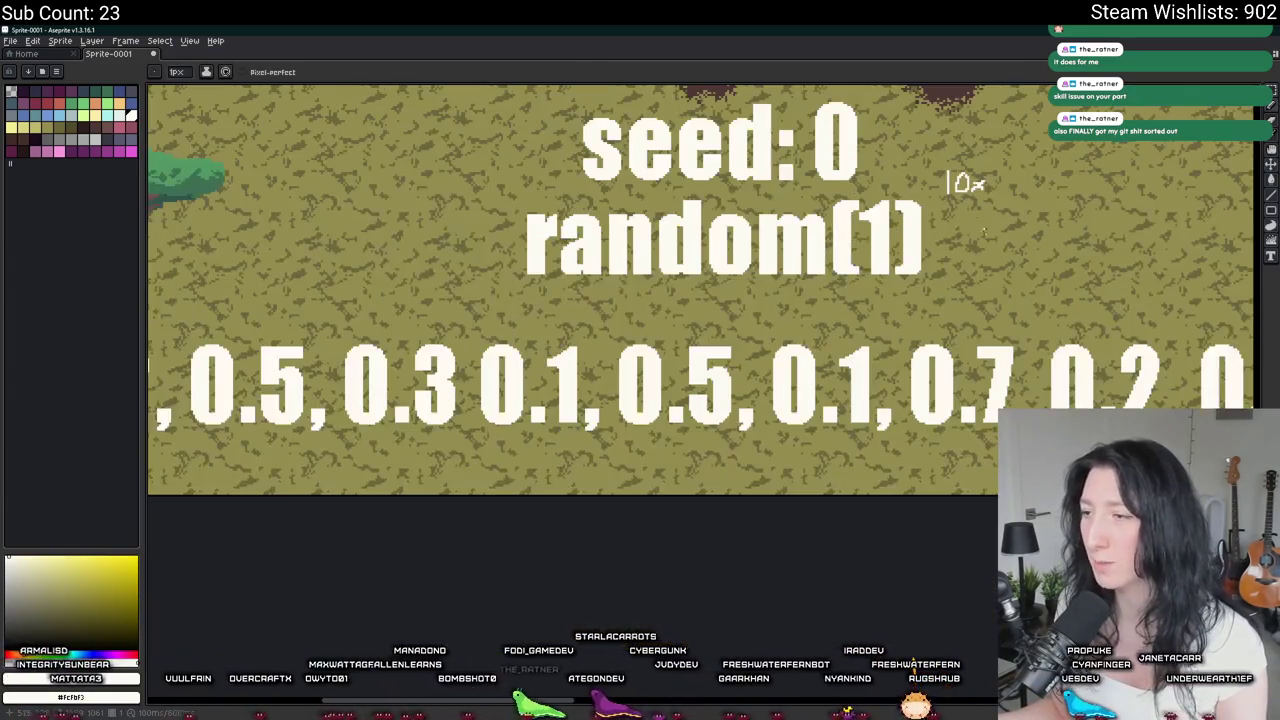
mouse_move(1032, 318)
mouse_down()
mouse_move(534, 306)
mouse_move(435, 385)
mouse_move(1185, 392)
mouse_move(1135, 316)
mouse_up()
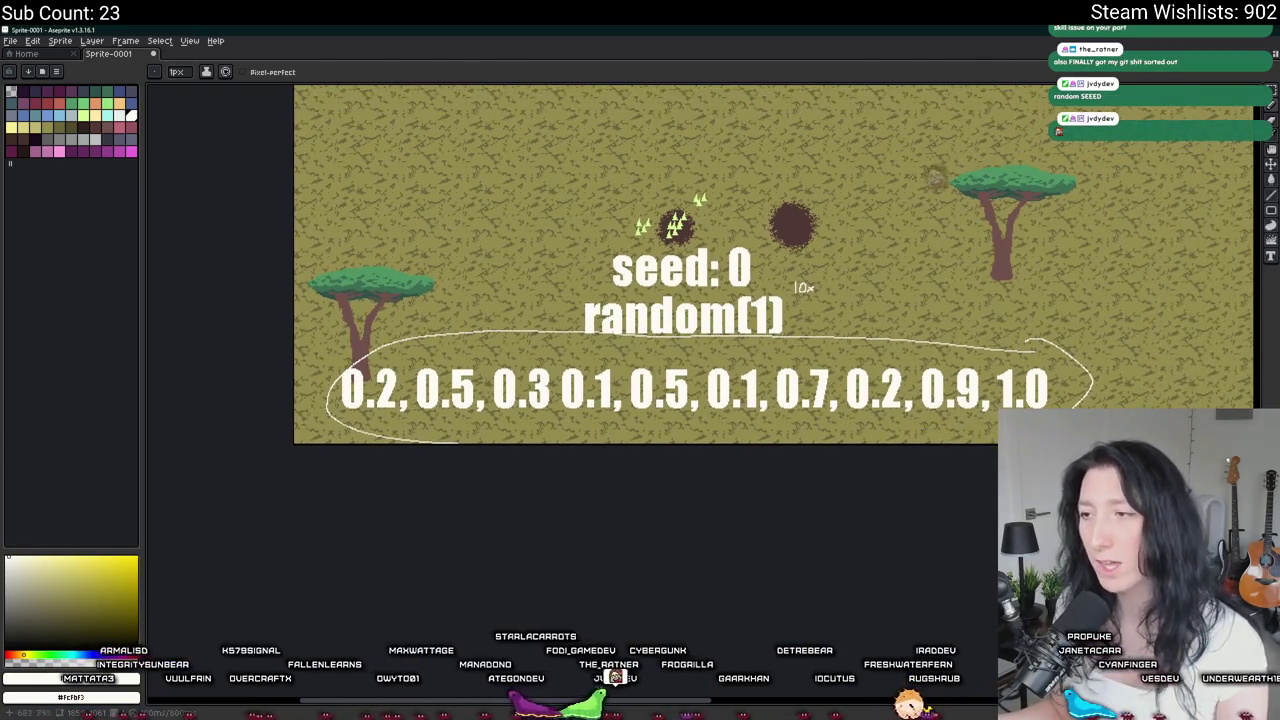
scroll(789, 300, up, 2)
scroll(789, 300, down, 2)
scroll(789, 300, up, 2)
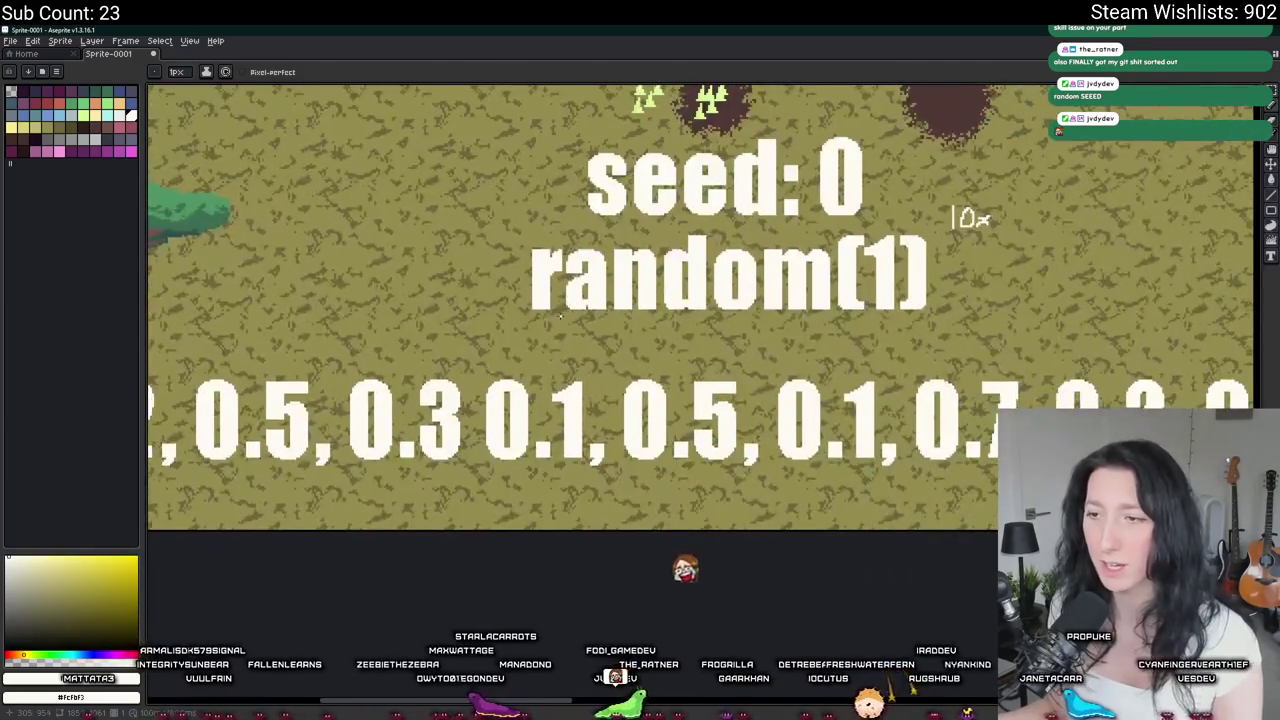
scroll(560, 318, down, 2)
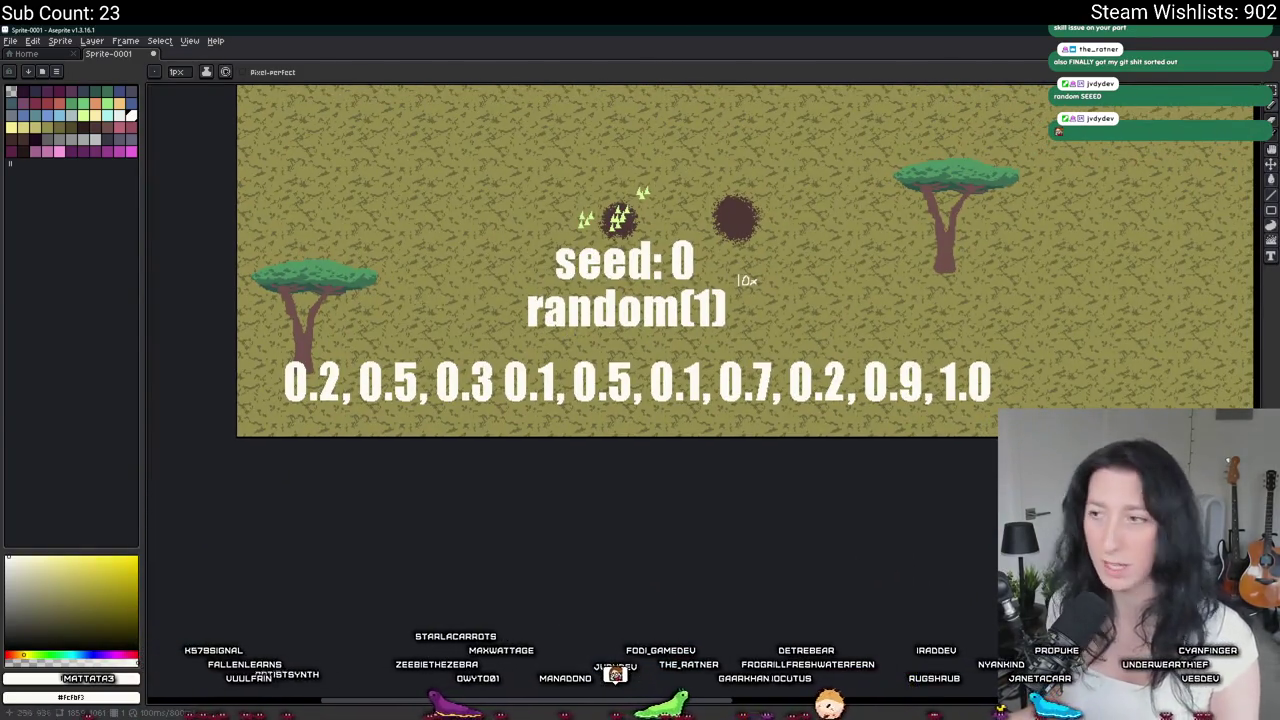
scroll(700, 265, right, 4)
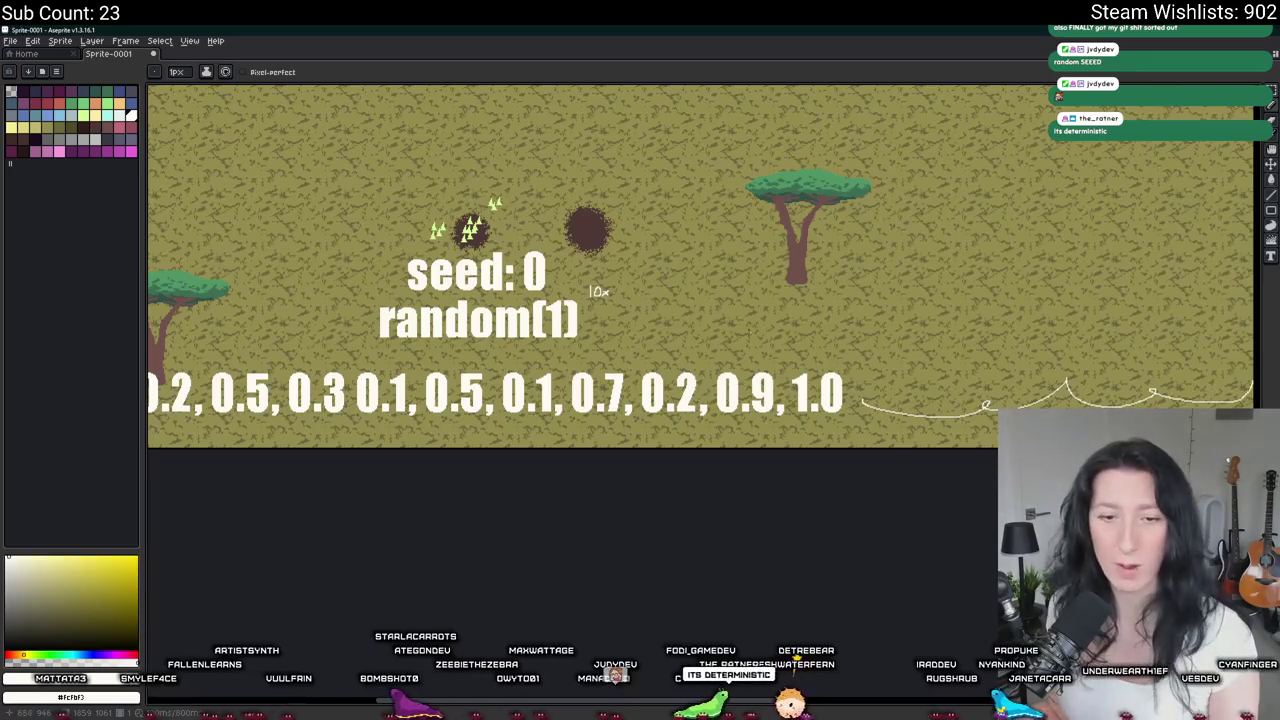
scroll(556, 335, down, 1)
scroll(785, 240, left, 2)
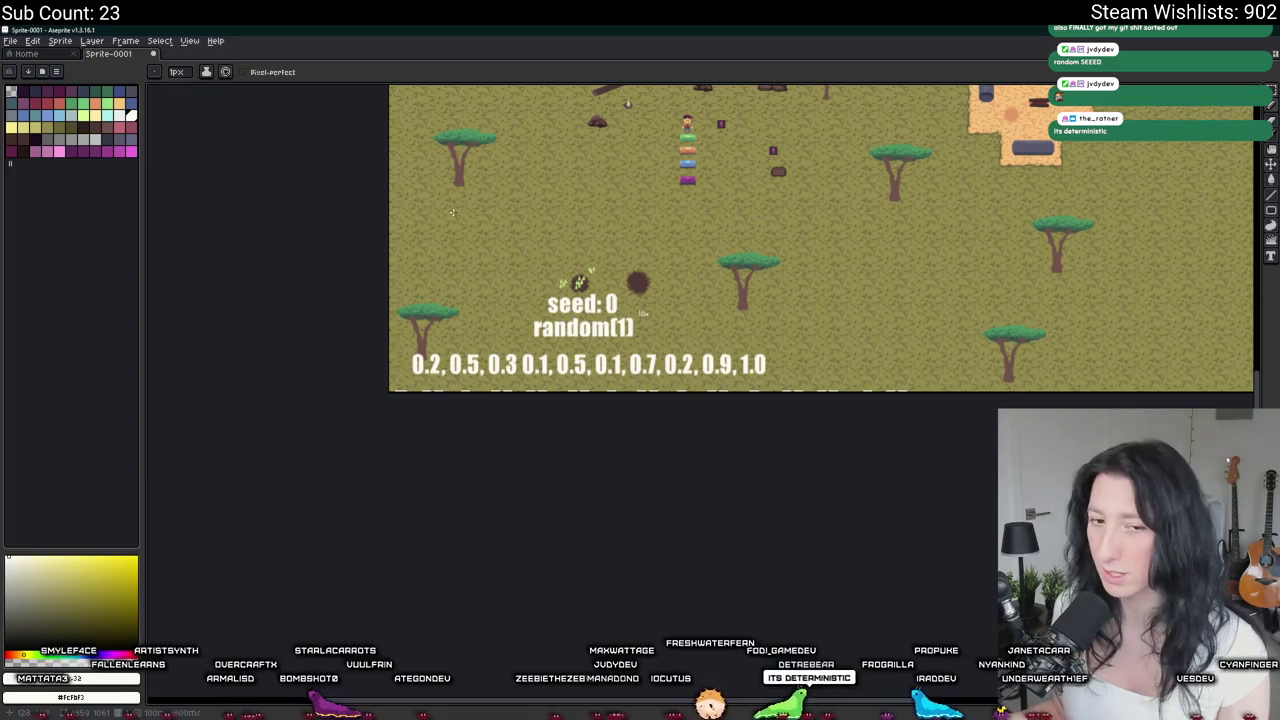
scroll(560, 340, up, 1)
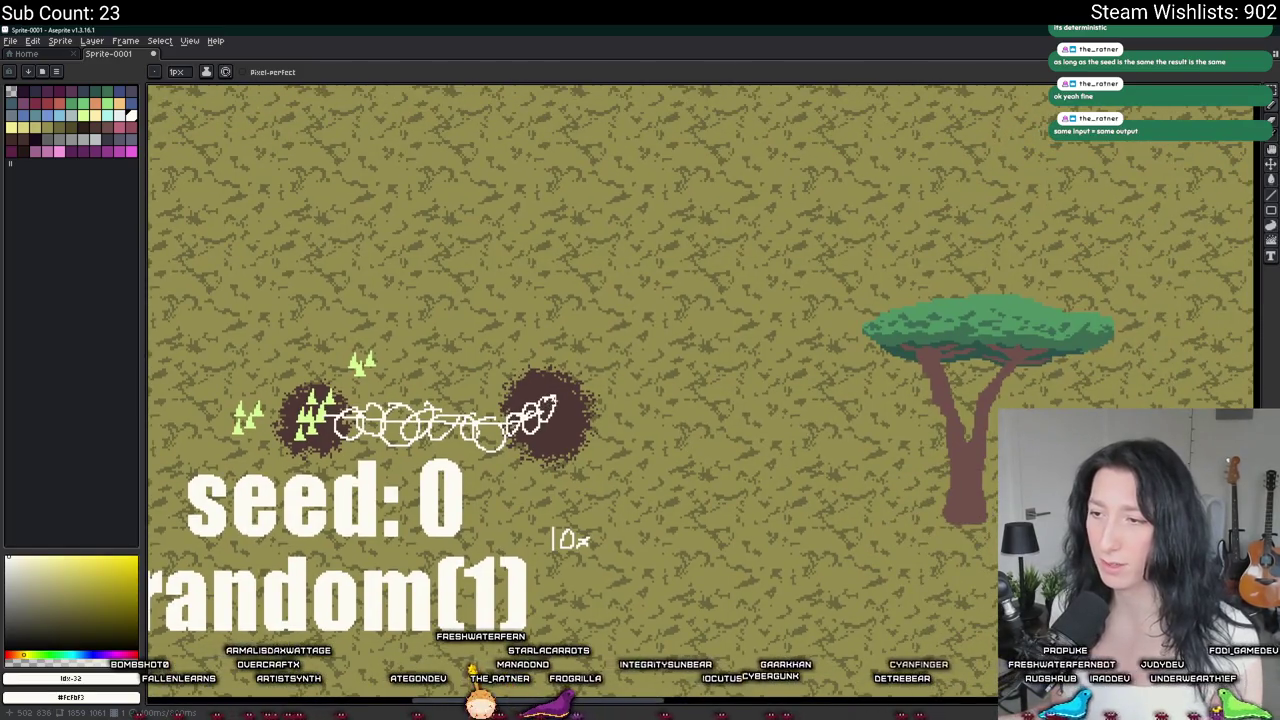
Undo the old scribble and start a white pencil stroke on the bare dirt patch.
key(ctrl+z)
key(ctrl+z)
key(ctrl+z)
key(ctrl+z)
key(ctrl+z)
key(ctrl+z)
key(b)
mouse_move(497, 425)
mouse_down()
mouse_move(457, 243)
mouse_move(183, 496)
mouse_up()
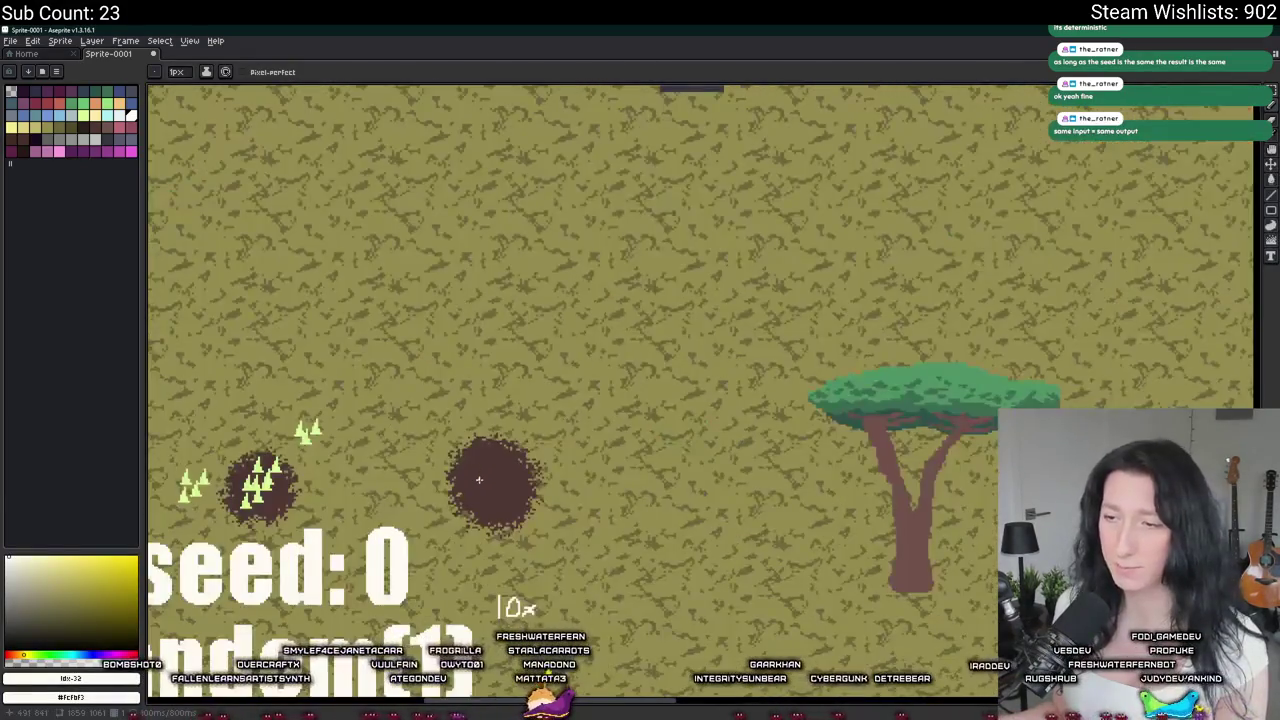
mouse_move(404, 518)
mouse_down()
mouse_move(654, 340)
mouse_move(708, 325)
mouse_move(660, 308)
mouse_move(652, 342)
mouse_move(556, 408)
mouse_move(562, 392)
mouse_move(530, 445)
mouse_move(500, 455)
mouse_move(505, 445)
mouse_move(475, 515)
mouse_move(420, 492)
mouse_up()
Draw a white looping trail from the dirt patch up-right around the 'seed: 0' label.
scroll(555, 457, down, 2)
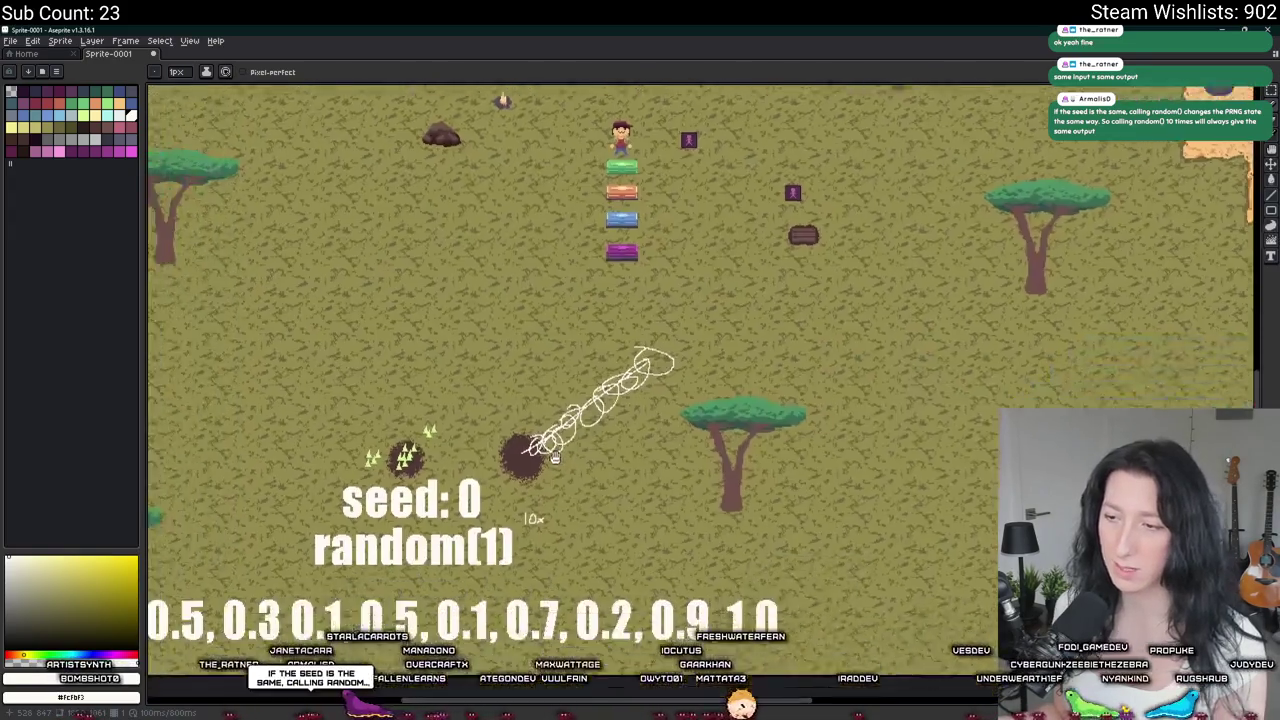
scroll(555, 457, up, 1)
scroll(520, 430, down, 2)
scroll(640, 345, up, 1)
scroll(660, 320, up, 3)
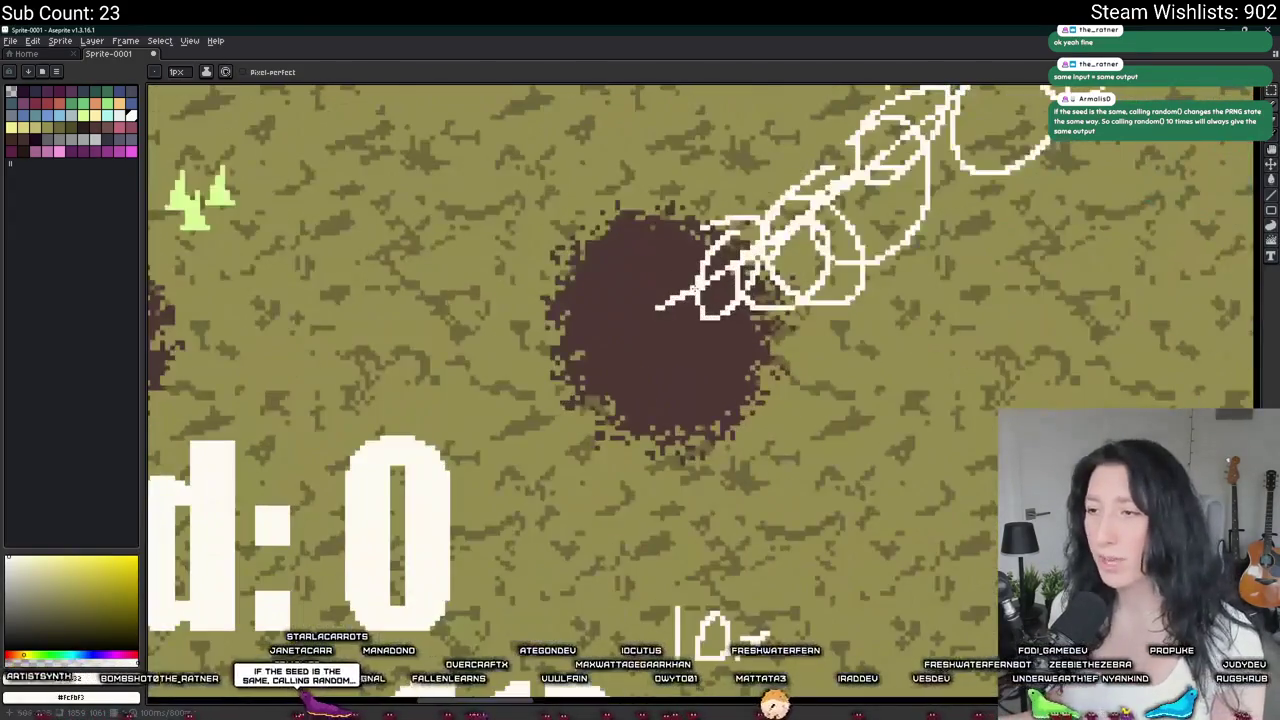
drag(621, 247, 615, 293)
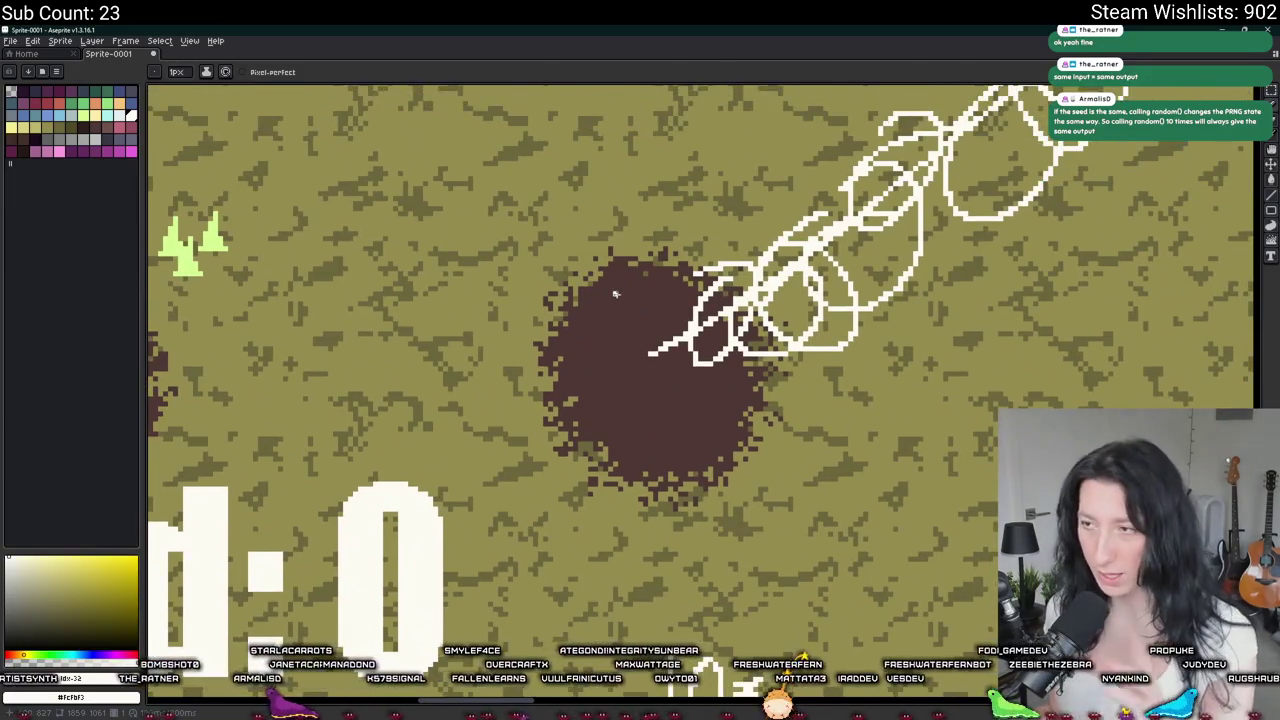
mouse_move(647, 236)
mouse_down()
mouse_move(605, 284)
mouse_move(455, 372)
mouse_move(625, 335)
mouse_up()
scroll(605, 370, down, 3)
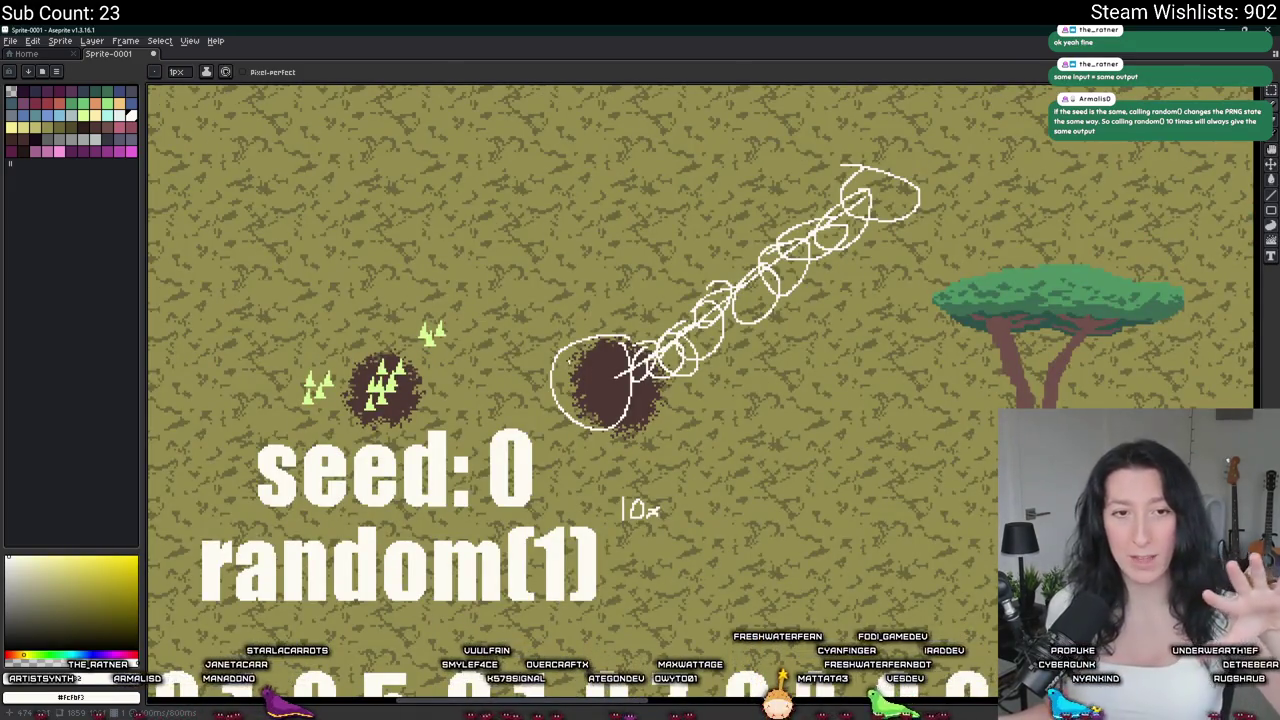
mouse_move(560, 481)
mouse_down()
mouse_move(668, 268)
mouse_move(715, 366)
mouse_up()
drag(712, 298, 575, 420)
mouse_move(600, 350)
mouse_down()
mouse_move(771, 359)
mouse_move(1070, 237)
mouse_up()
Try circling the 0.2 and 1.0 numbers in the row, undoing both circles.
drag(462, 437, 430, 412)
key(ctrl+z)
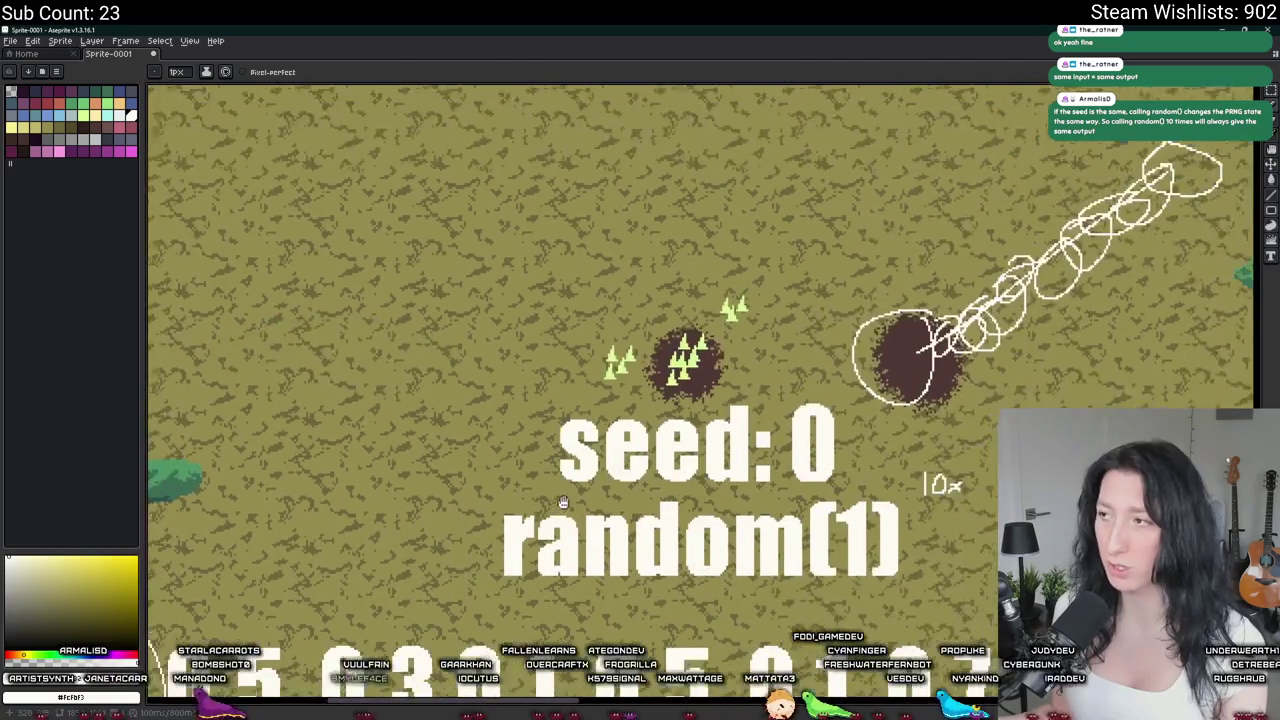
scroll(973, 350, up, 1)
drag(973, 350, 808, 317)
scroll(1047, 457, up, 3)
drag(795, 389, 635, 369)
scroll(635, 369, down, 3)
key(ctrl+z)
drag(470, 304, 743, 414)
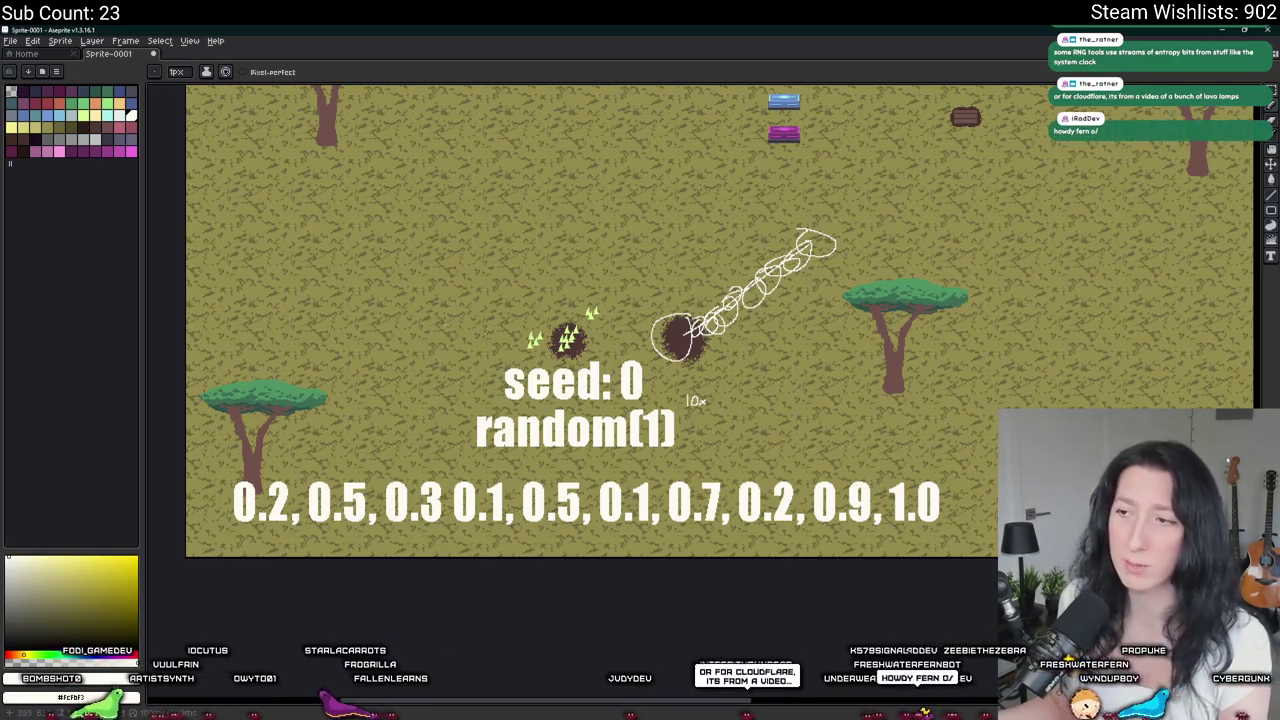
scroll(592, 337, up, 3)
mouse_move(488, 261)
mouse_down()
mouse_move(640, 365)
mouse_move(515, 278)
mouse_up()
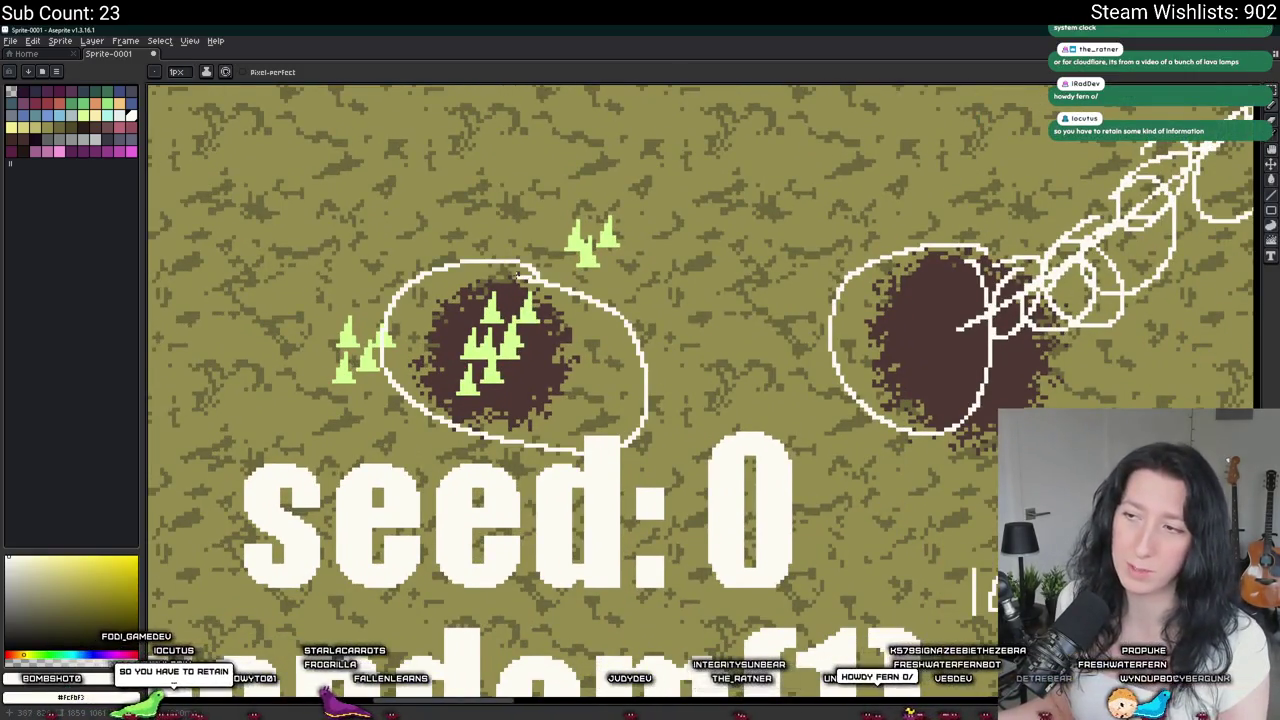
drag(600, 350, 534, 372)
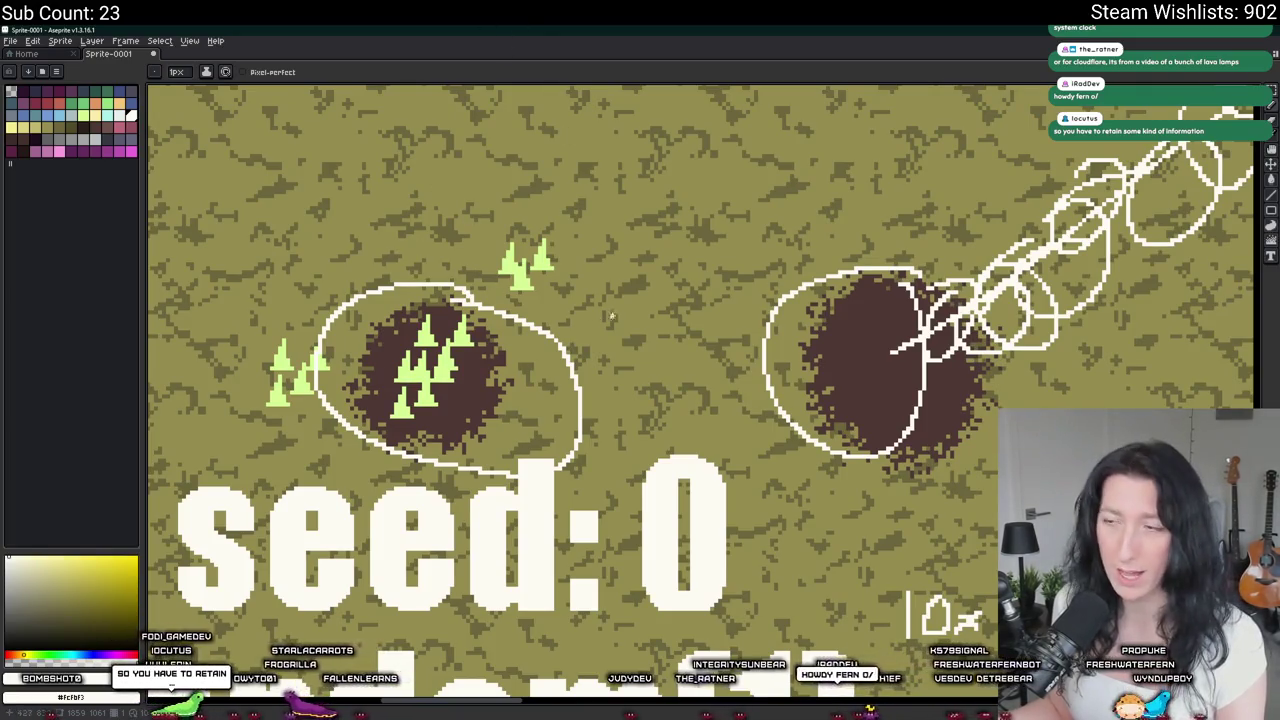
key(ctrl+z)
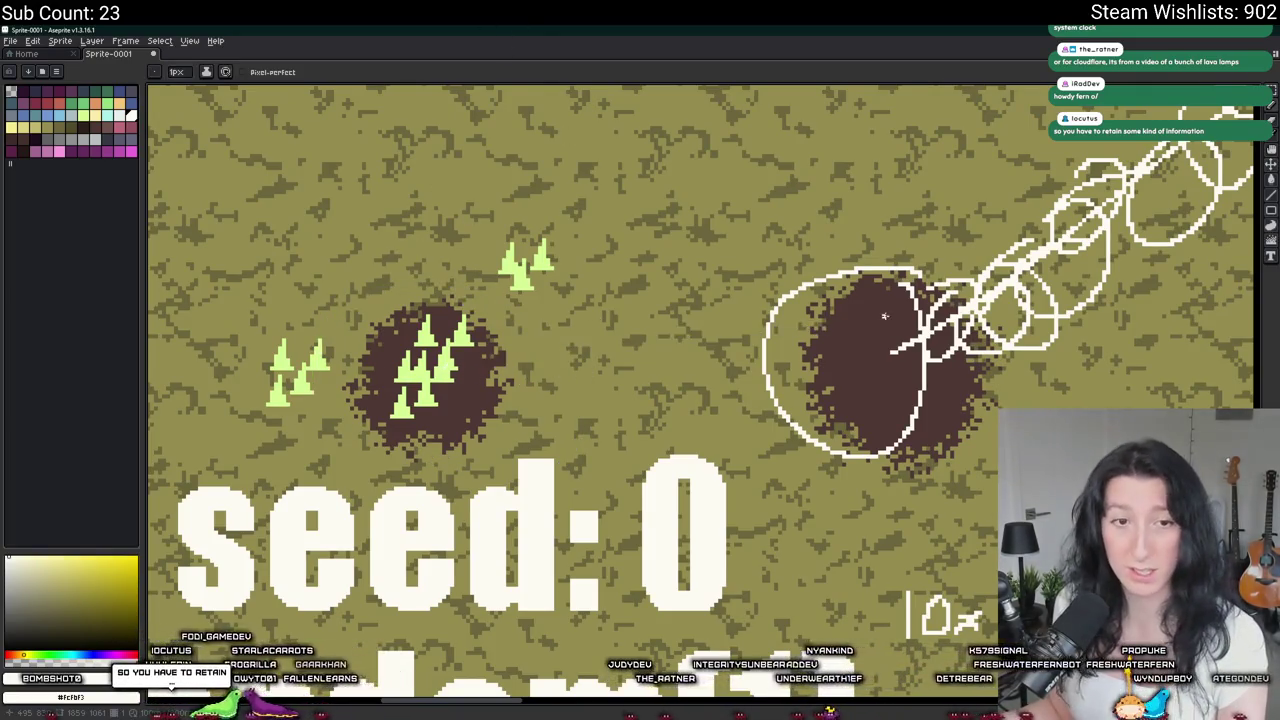
scroll(612, 355, down, 3)
scroll(612, 355, right, 3)
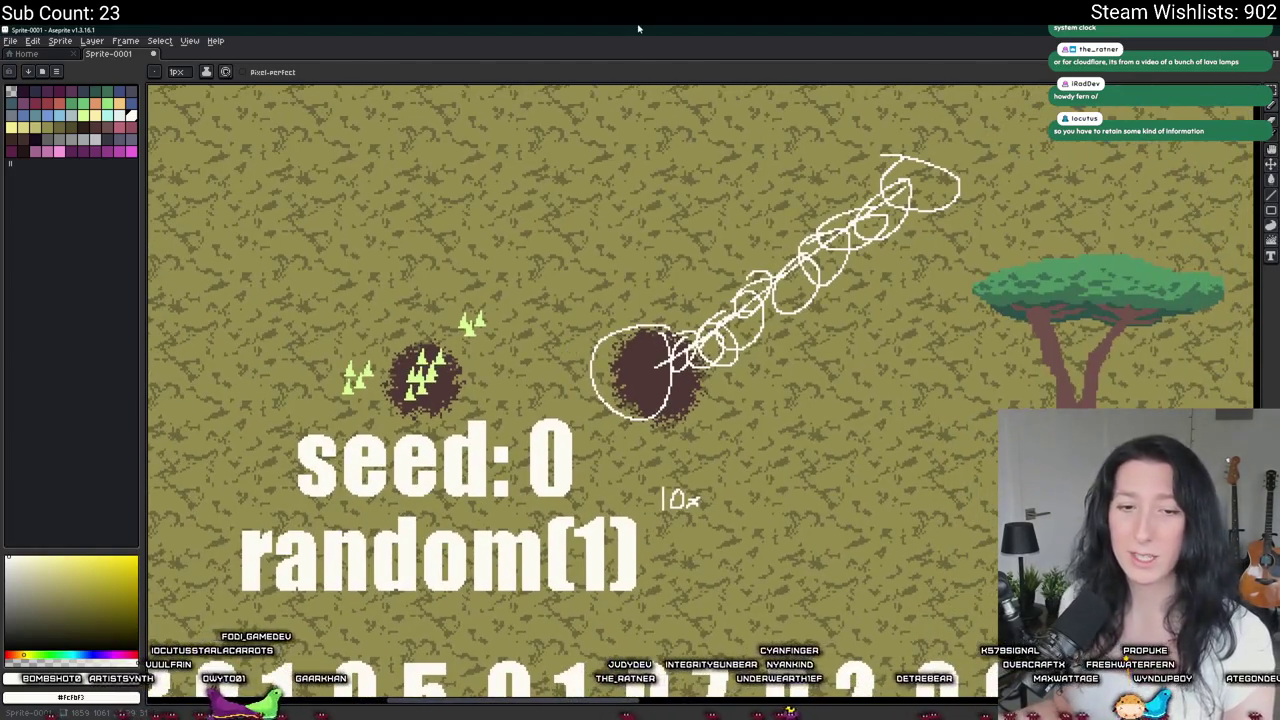
scroll(560, 240, right, 3)
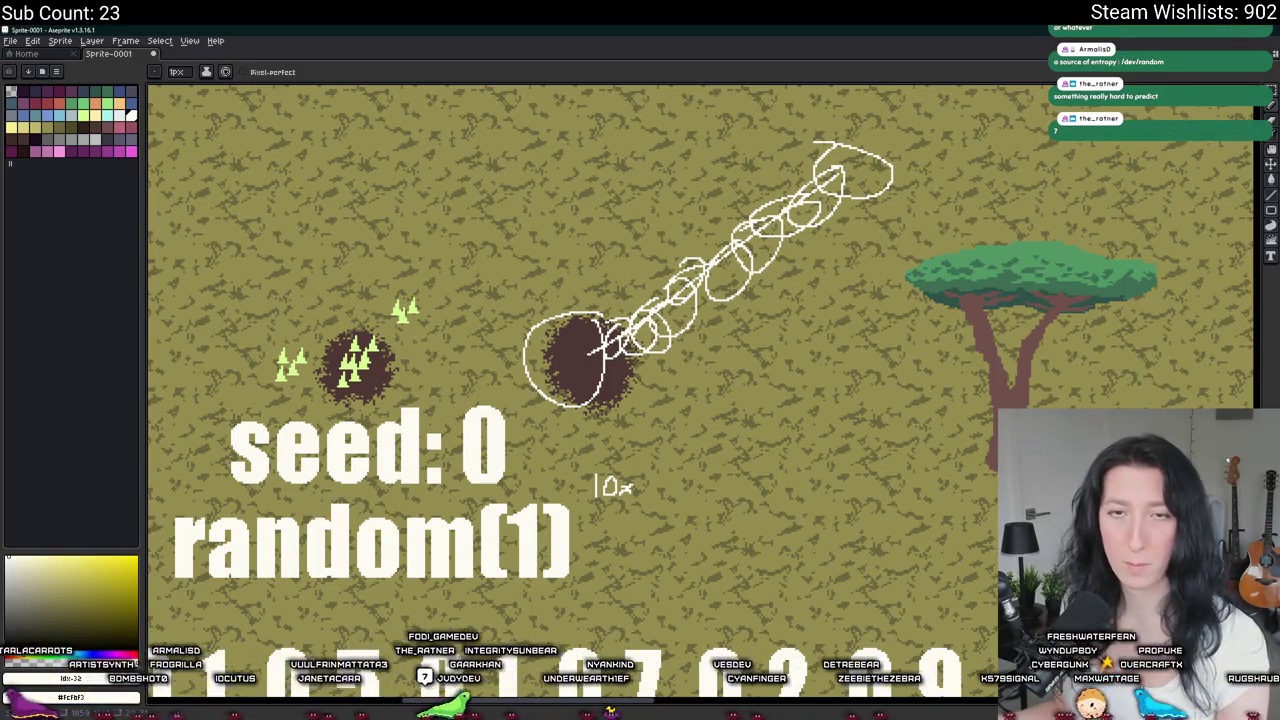
scroll(625, 261, down, 3)
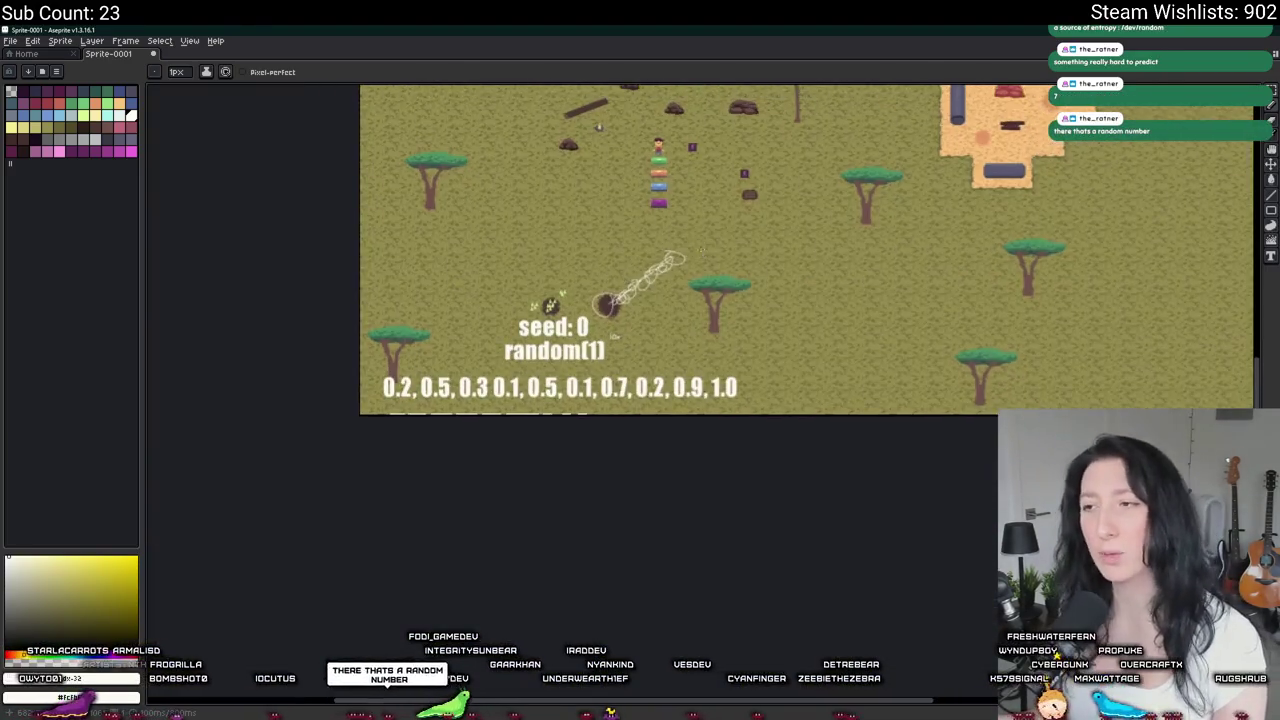
scroll(558, 445, up, 2)
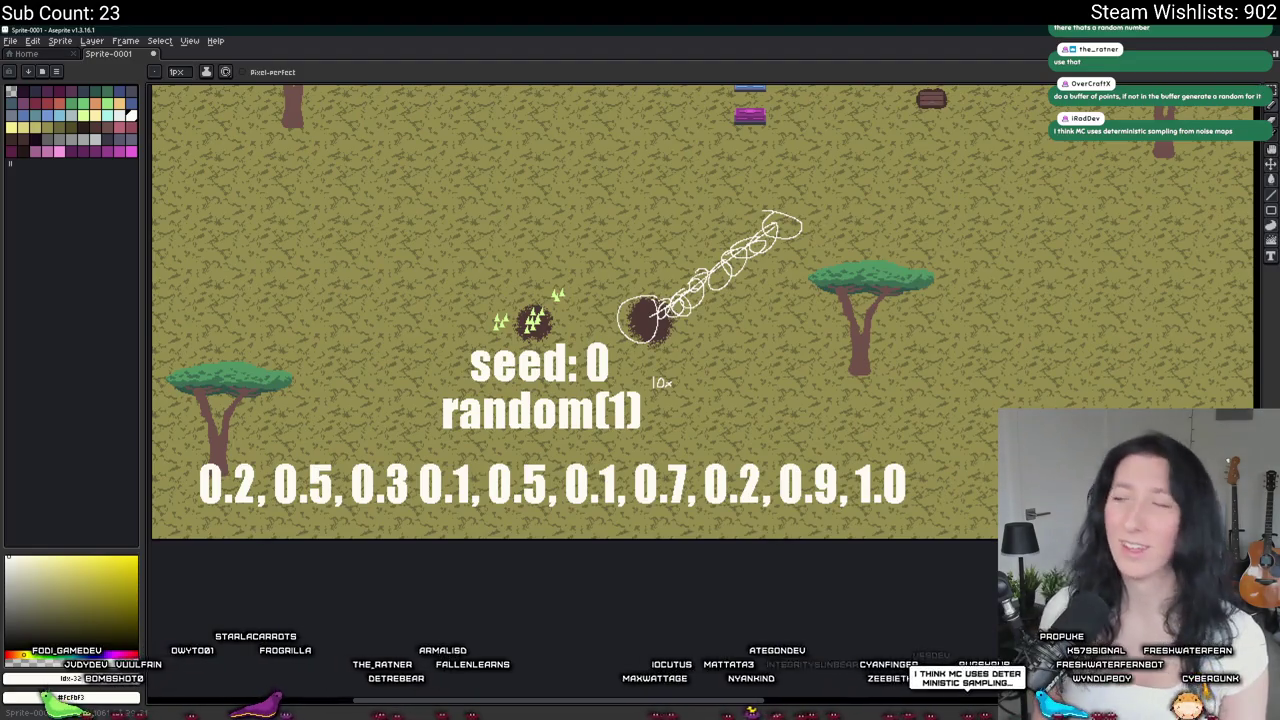
mouse_move(575, 310)
mouse_down()
mouse_move(535, 376)
mouse_move(475, 418)
mouse_up()
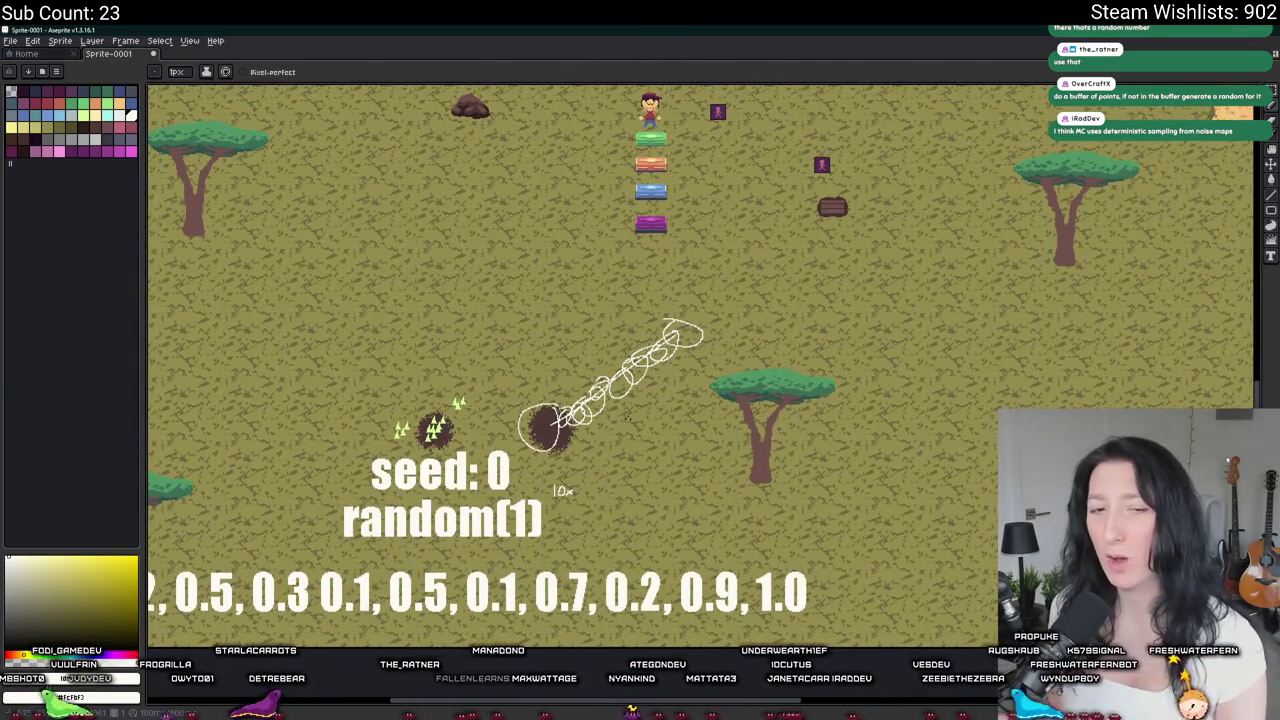
scroll(479, 271, down, 2)
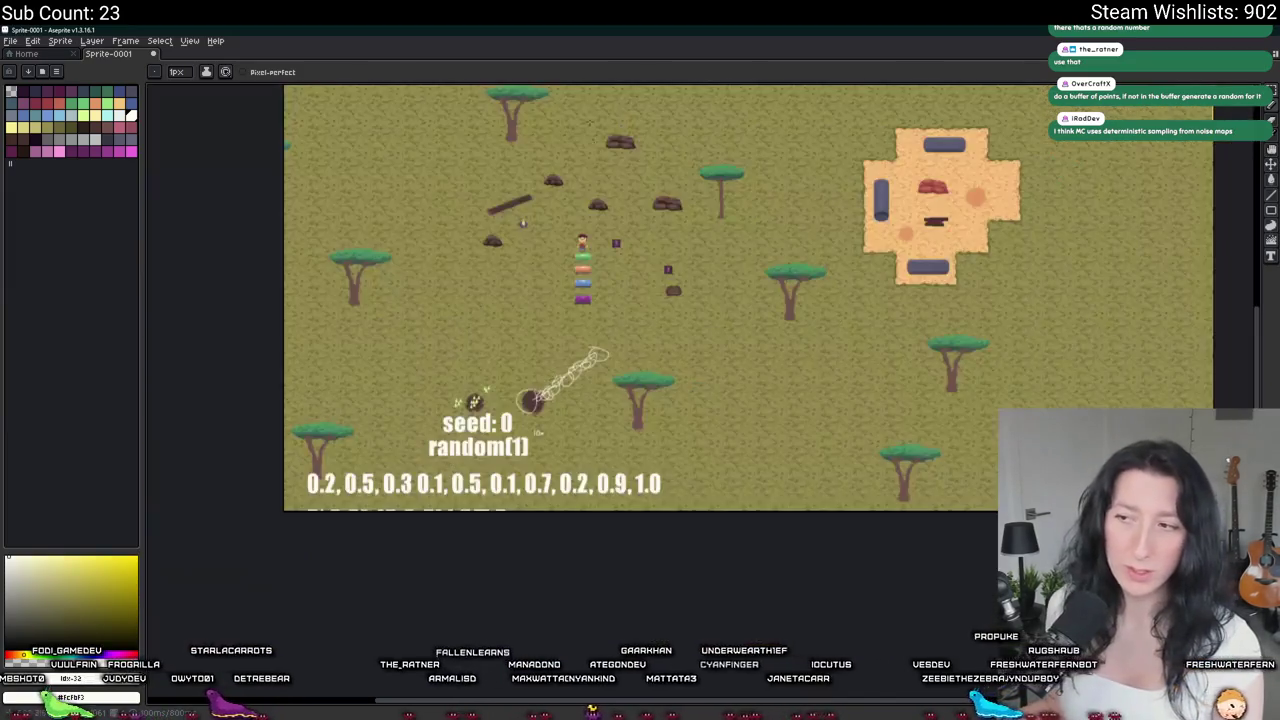
key(alt+Tab)
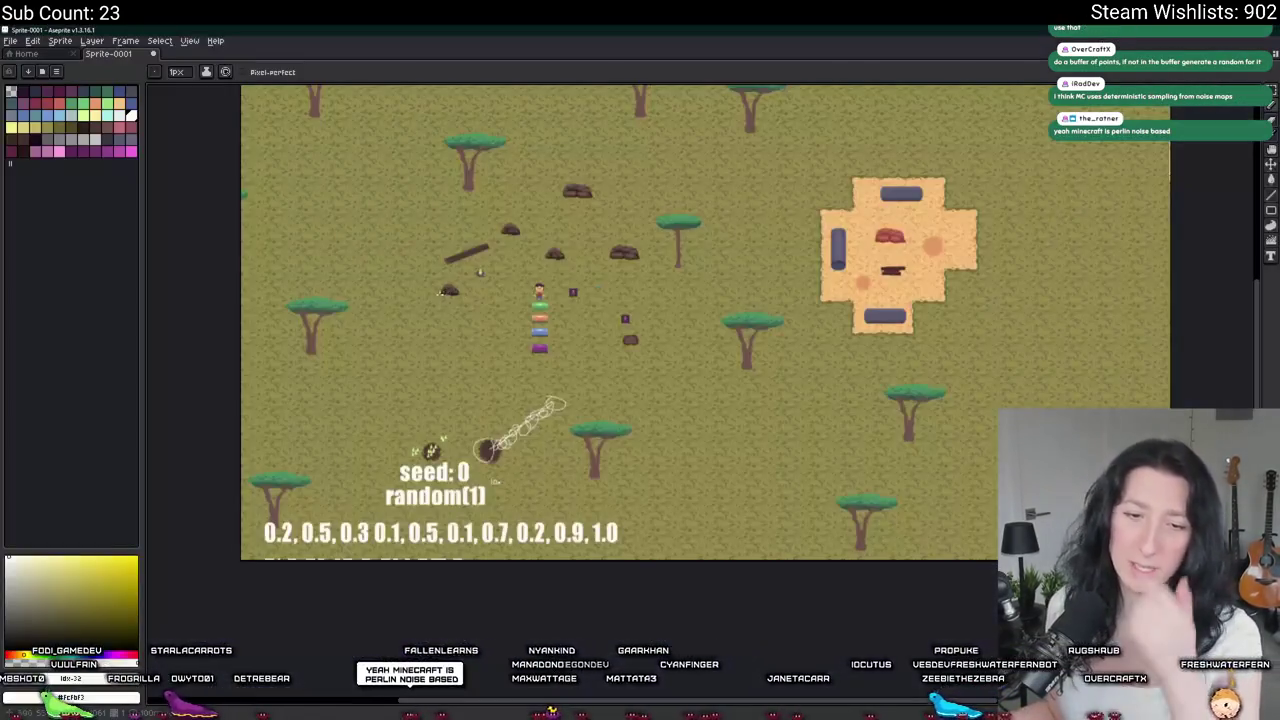
drag(443, 482, 498, 450)
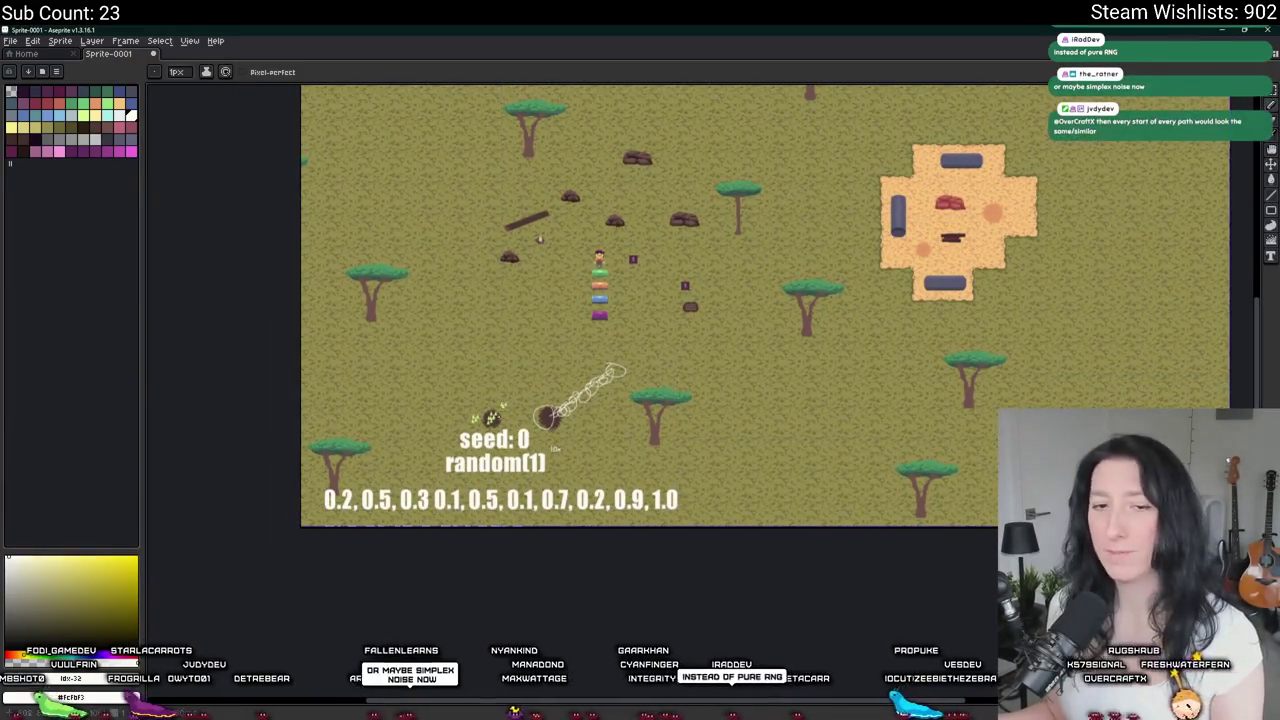
scroll(498, 450, up, 2)
scroll(497, 450, up, 2)
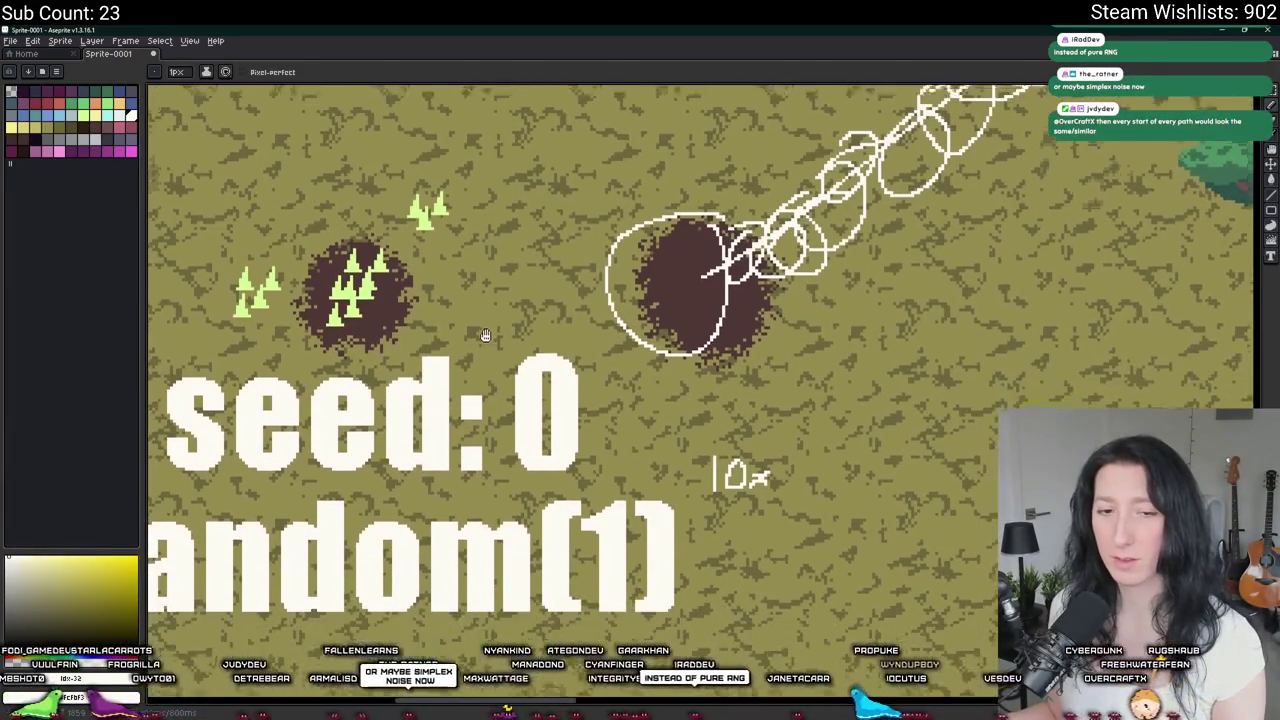
drag(466, 374, 490, 422)
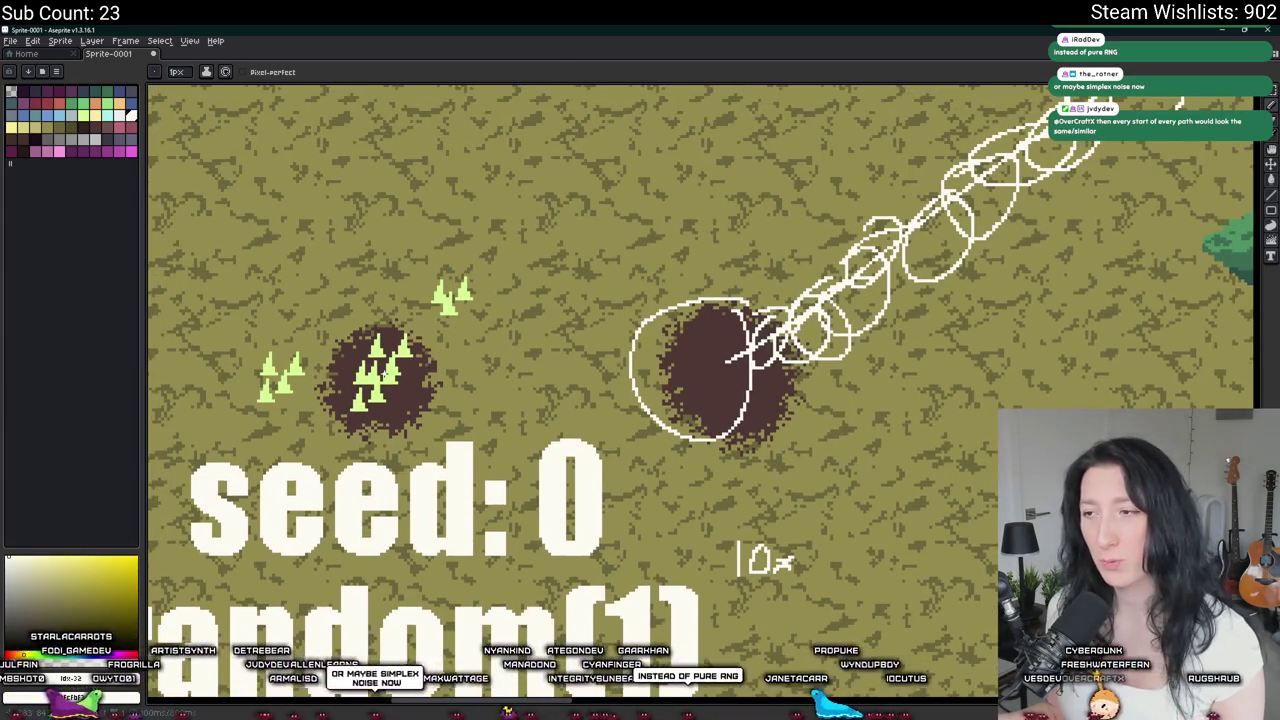
scroll(700, 365, down, 2)
key(alt+Tab)
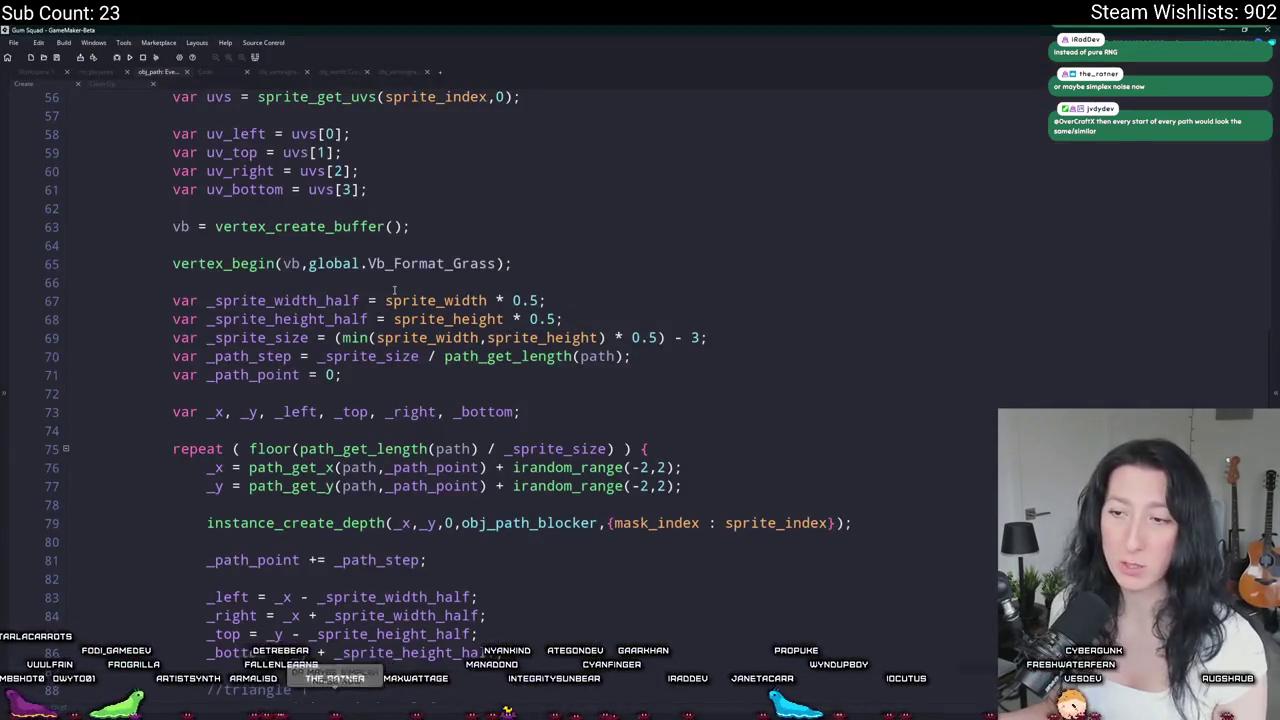
Cut the random_set_seed line out of the rebuild code.
scroll(394, 290, down, 1)
scroll(455, 388, down, 6)
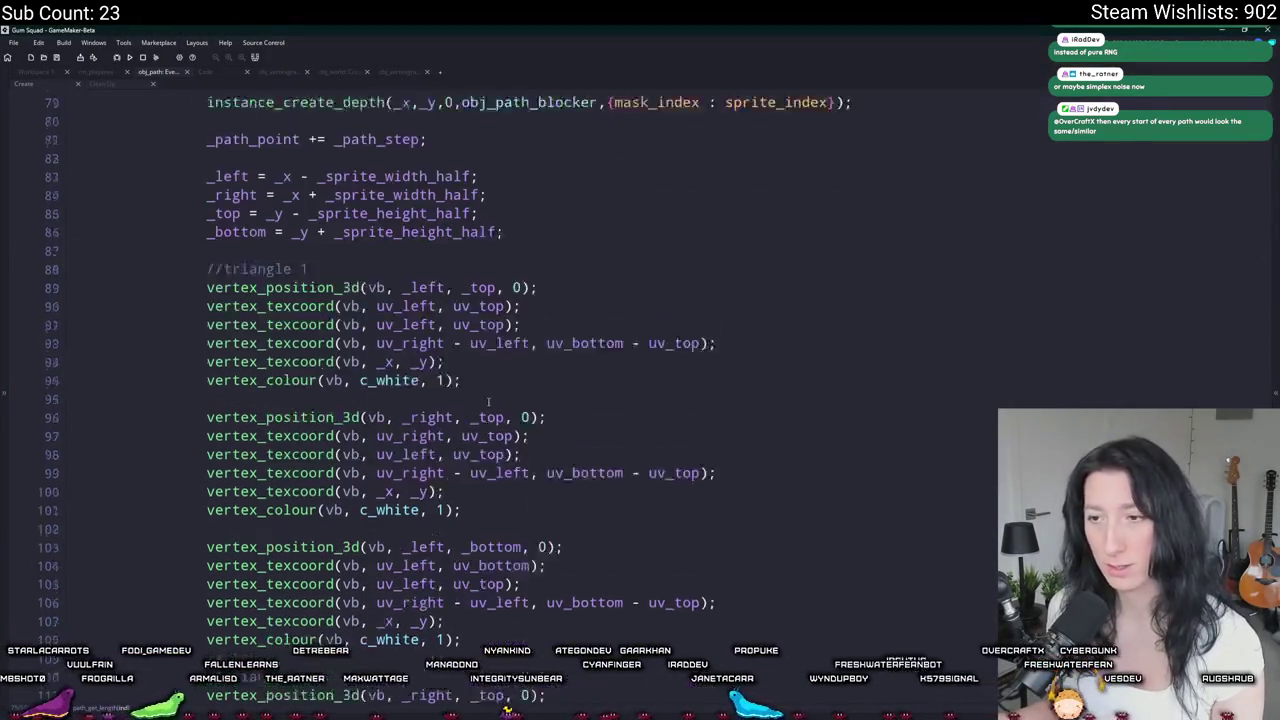
scroll(511, 330, up, 5)
scroll(509, 333, up, 10)
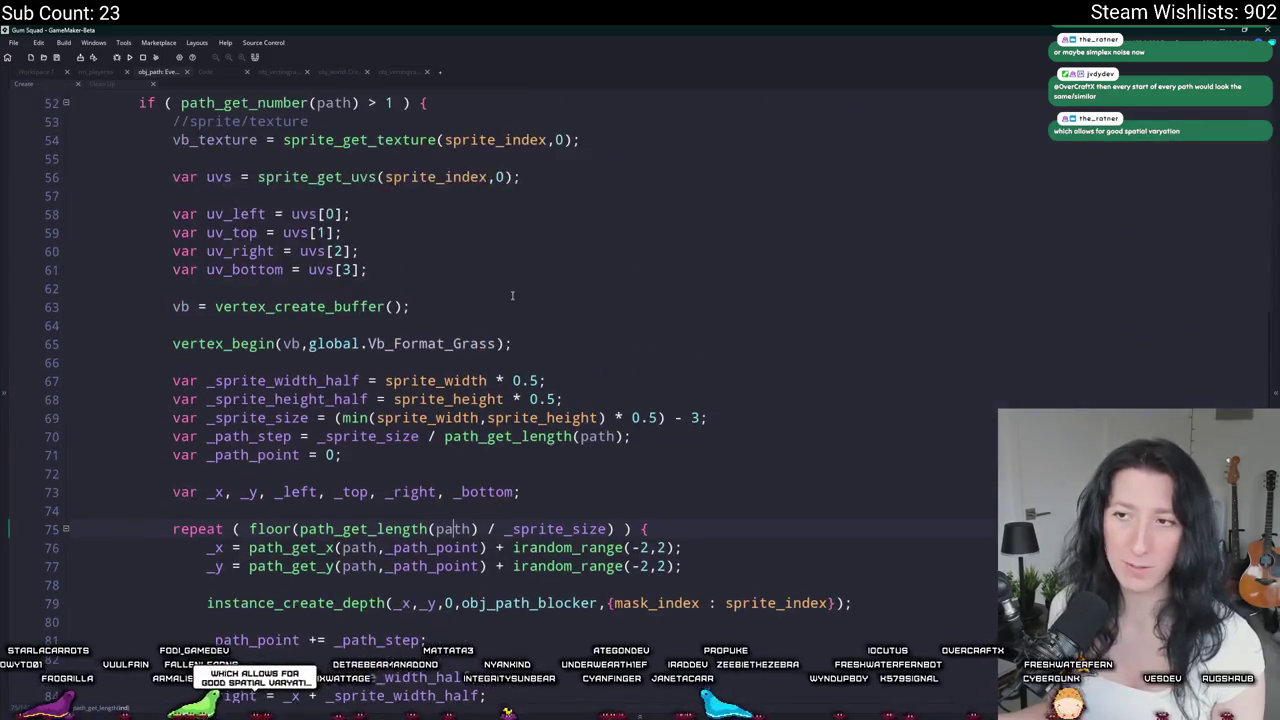
scroll(494, 245, down, 13)
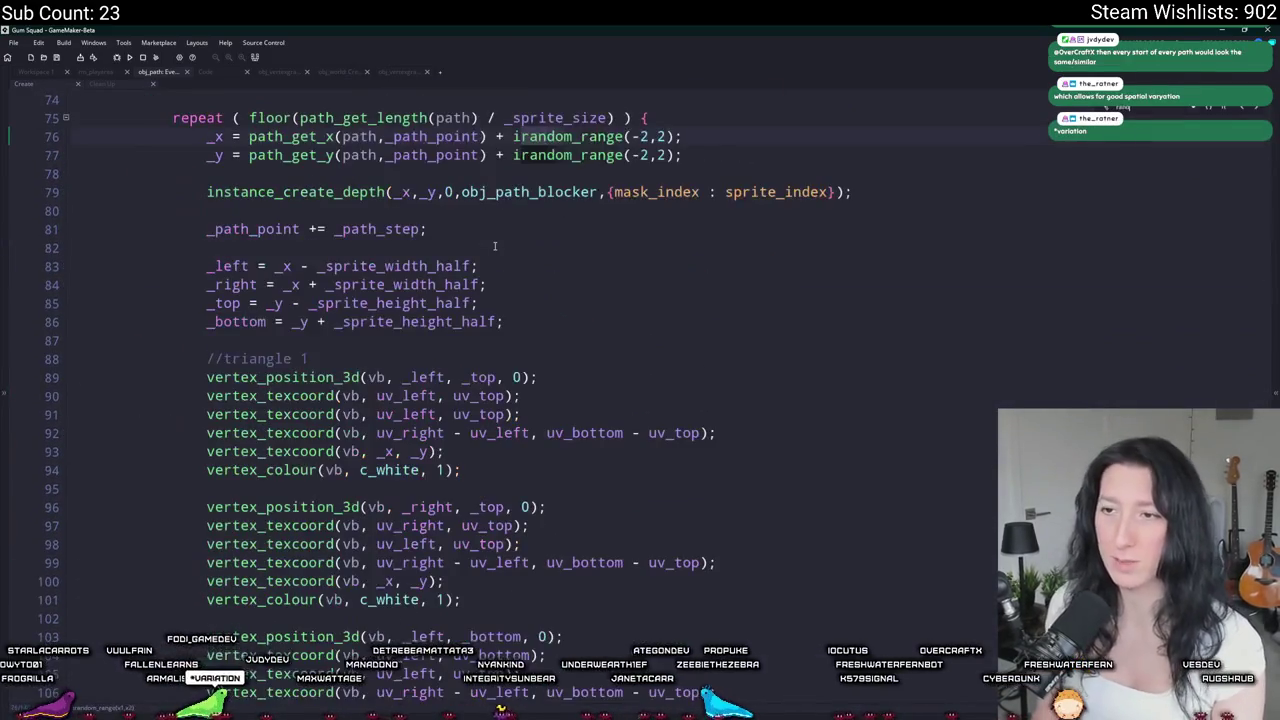
scroll(494, 245, up, 15)
scroll(491, 243, down, 15)
scroll(491, 243, up, 20)
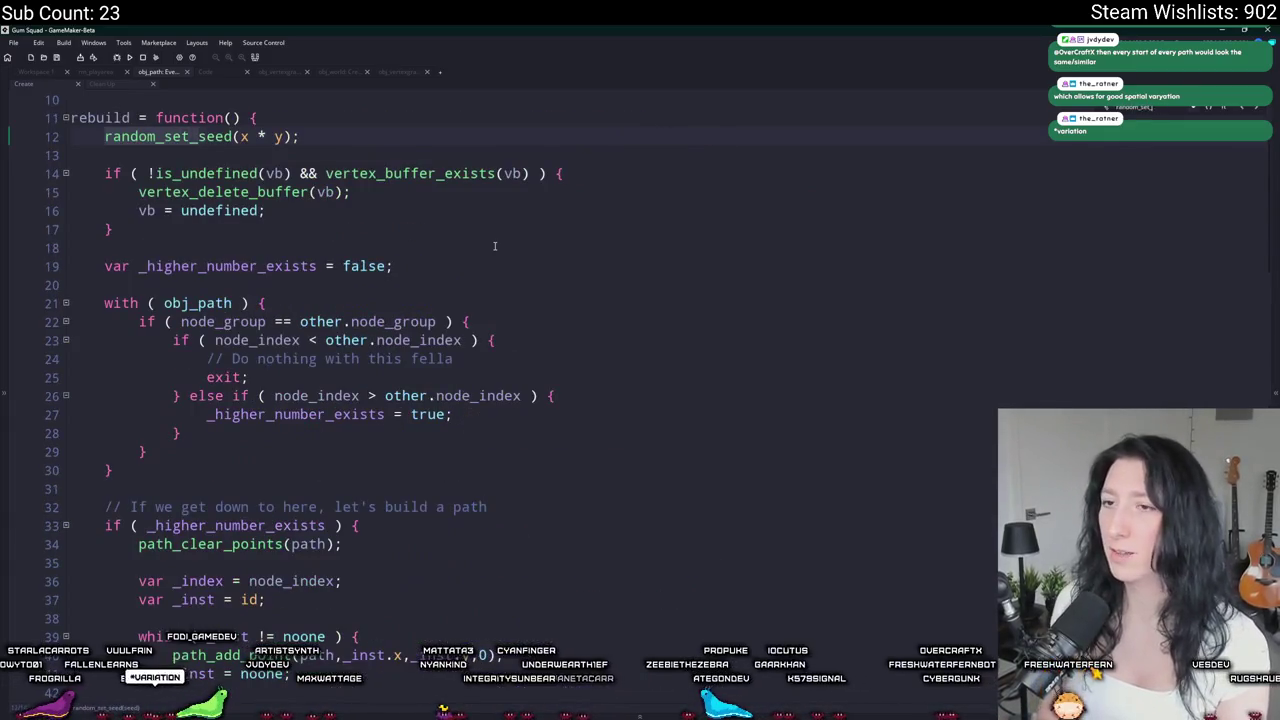
triple_click(344, 143)
key(BackSpace)
key(BackSpace)
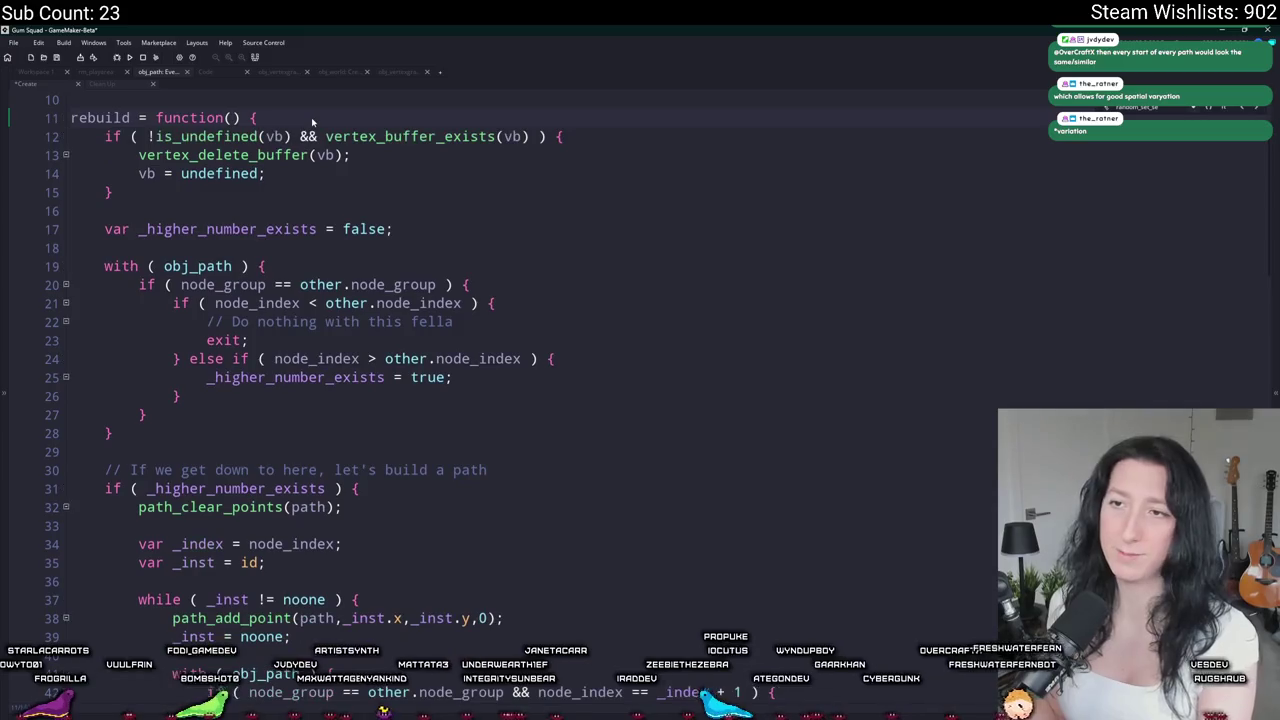
Paste the random_set_seed call at the start of the repeat loop.
scroll(376, 428, down, 13)
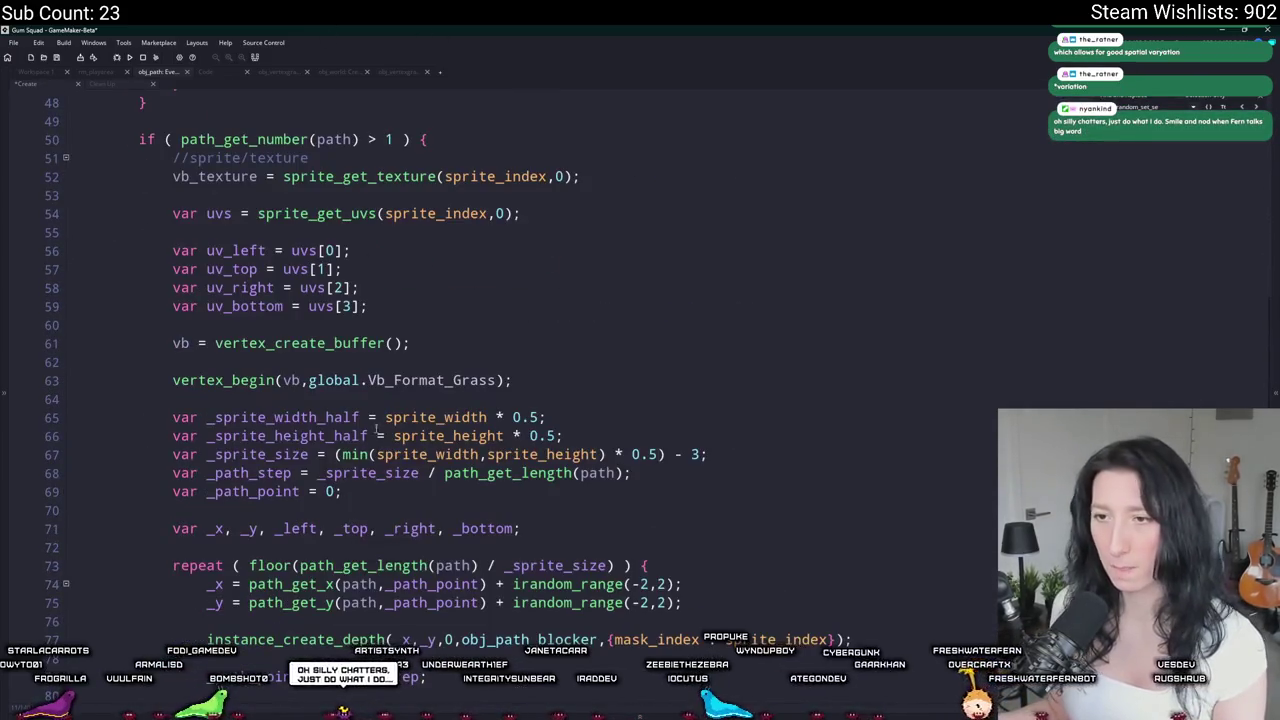
scroll(376, 430, down, 2)
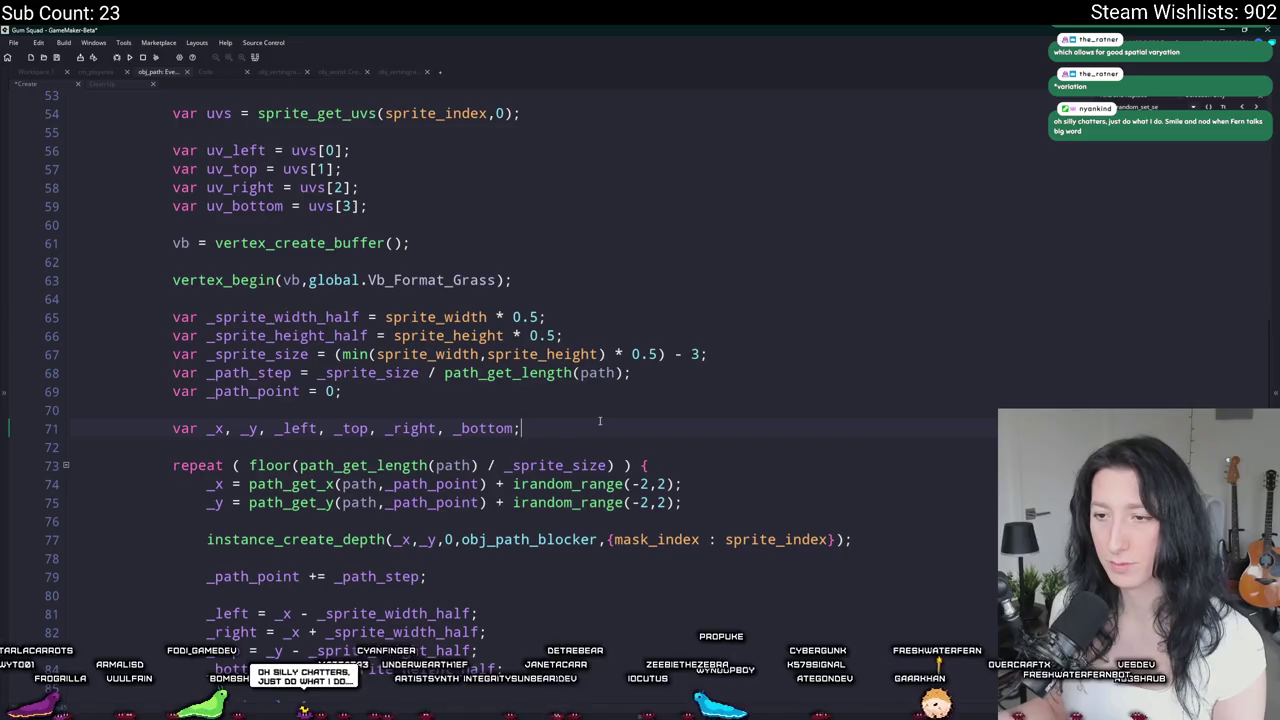
key(ctrl+v)
scroll(660, 450, down, 1)
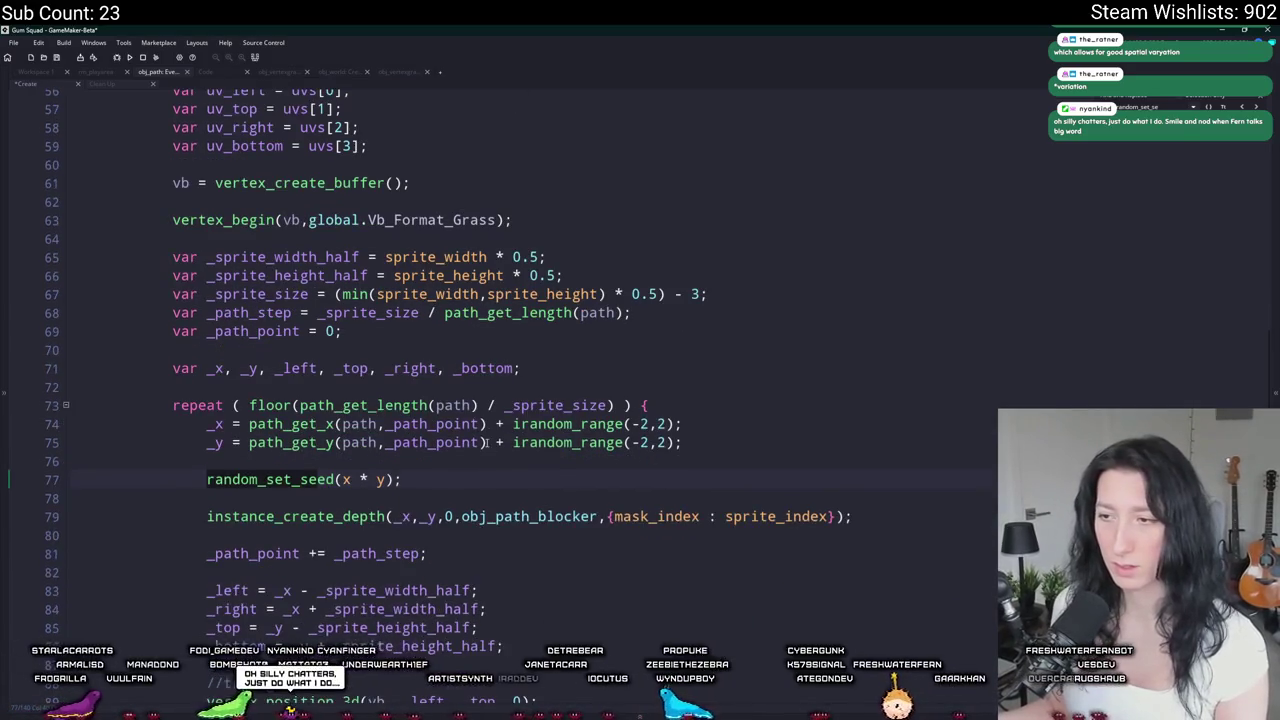
key(ctrl+z)
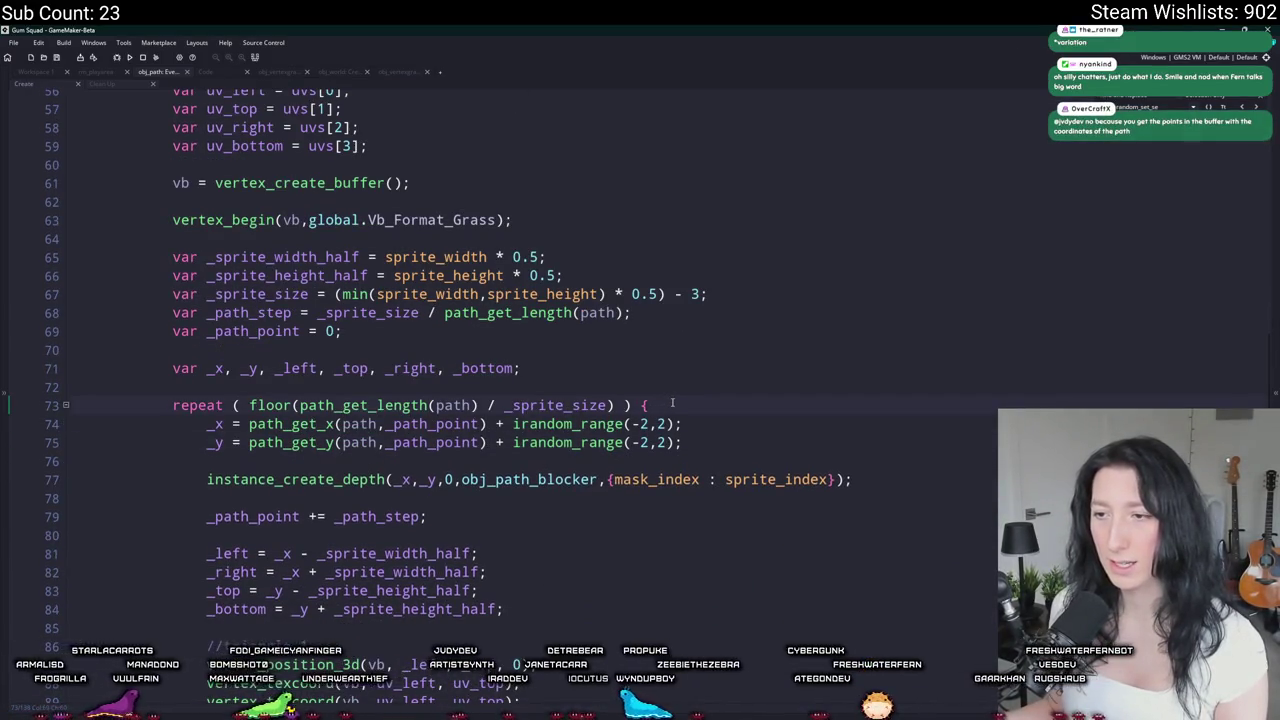
click(672, 404)
key(Return)
text(random_set_seed(x * y);)
Copy the _x and _y path_get_x/y lookups above the seed call.
scroll(489, 422, down, 1)
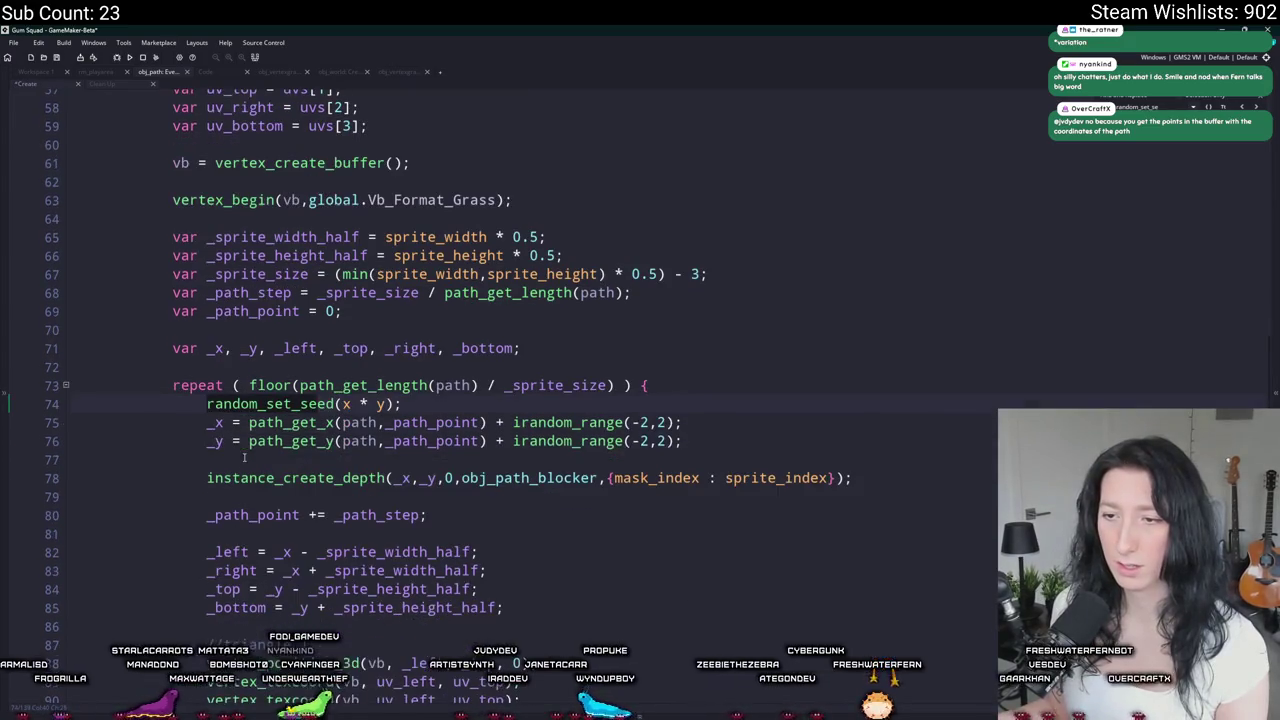
drag(489, 422, 207, 441)
key(ctrl+c)
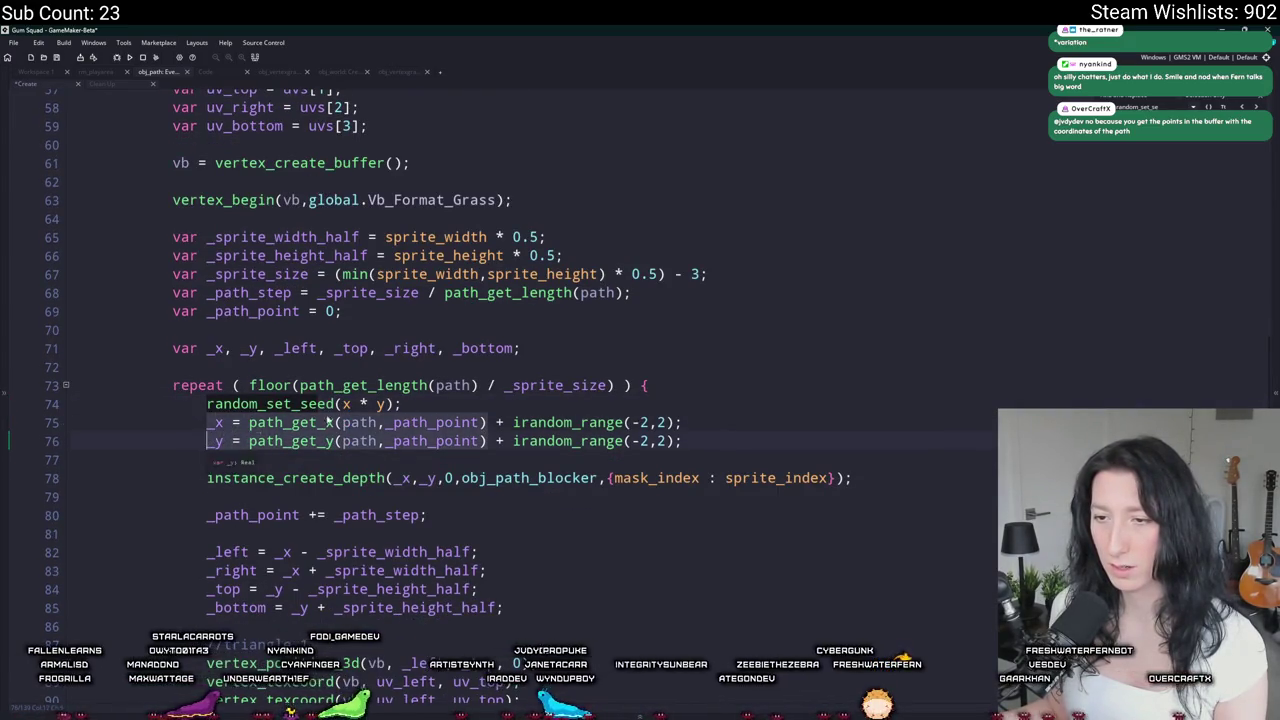
click(722, 386)
key(Return)
key(ctrl+v)
Change the _x and _y offset lines to += irandom_range(-2,2), removing the duplicate lookups.
scroll(447, 451, down, 2)
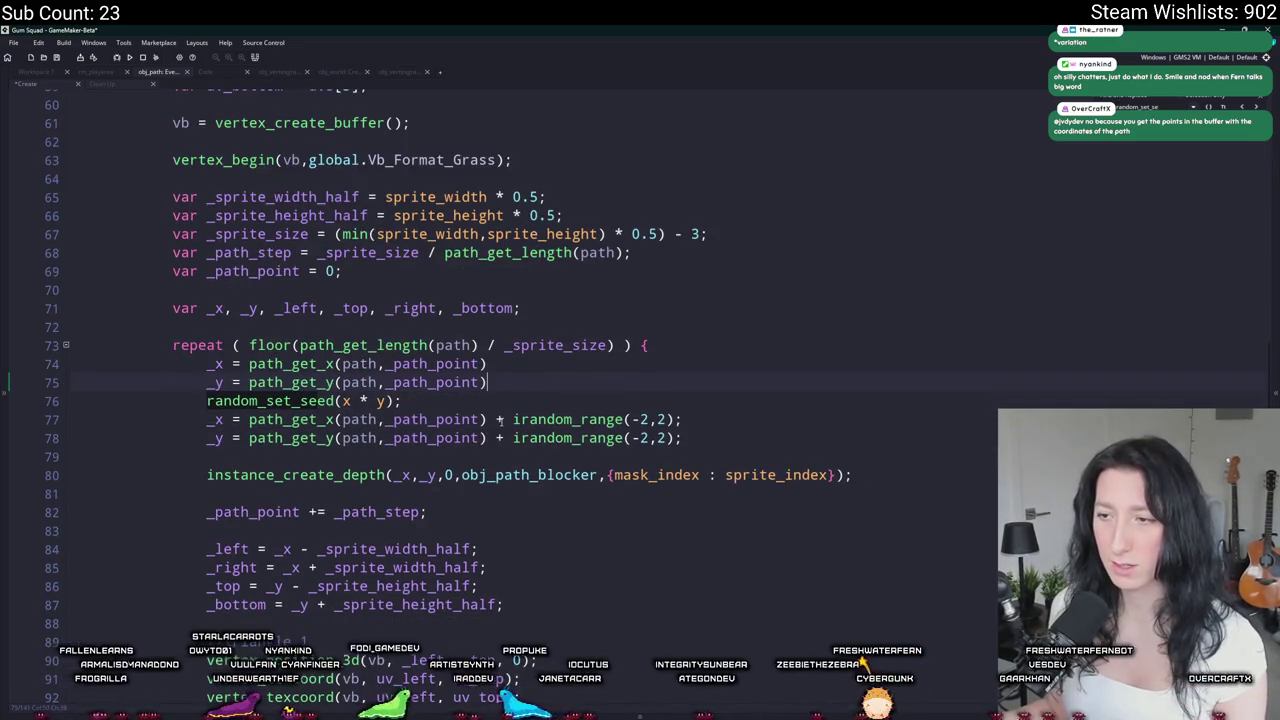
drag(231, 421, 231, 440)
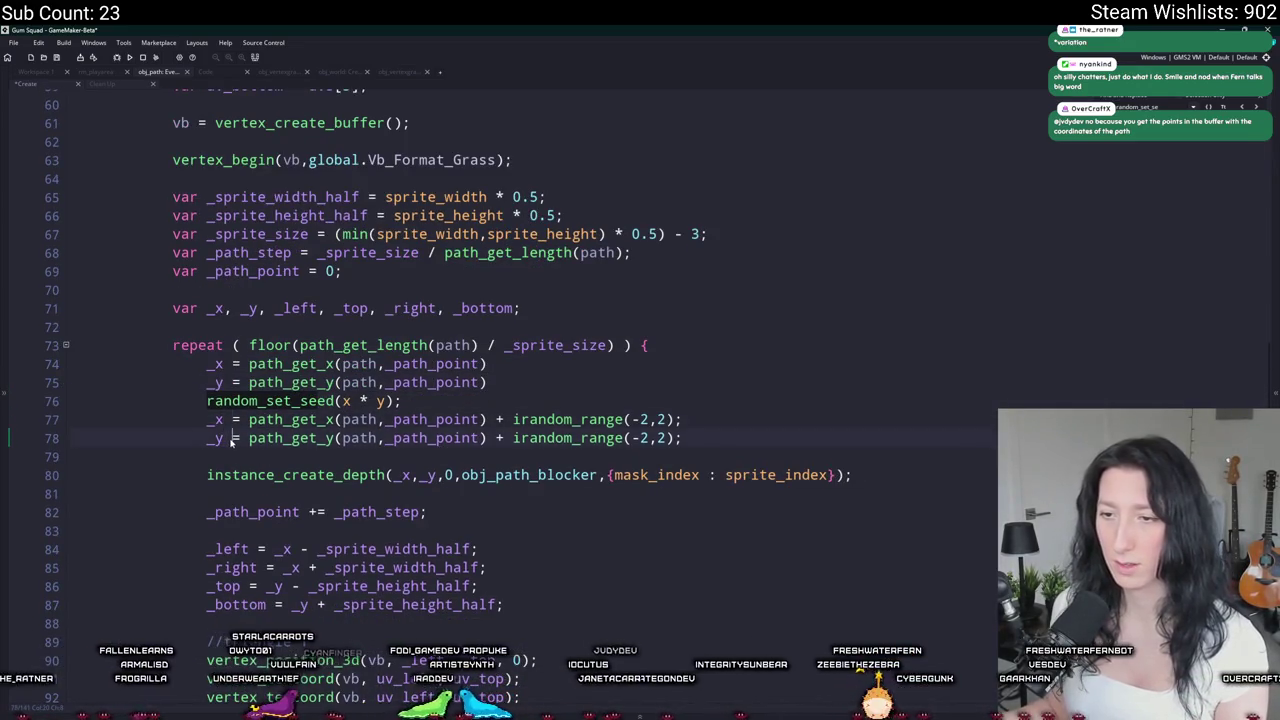
text(+)
mouse_move(520, 421)
mouse_down()
mouse_move(270, 440)
mouse_move(528, 438)
mouse_up()
click(257, 419)
key(BackSpace)
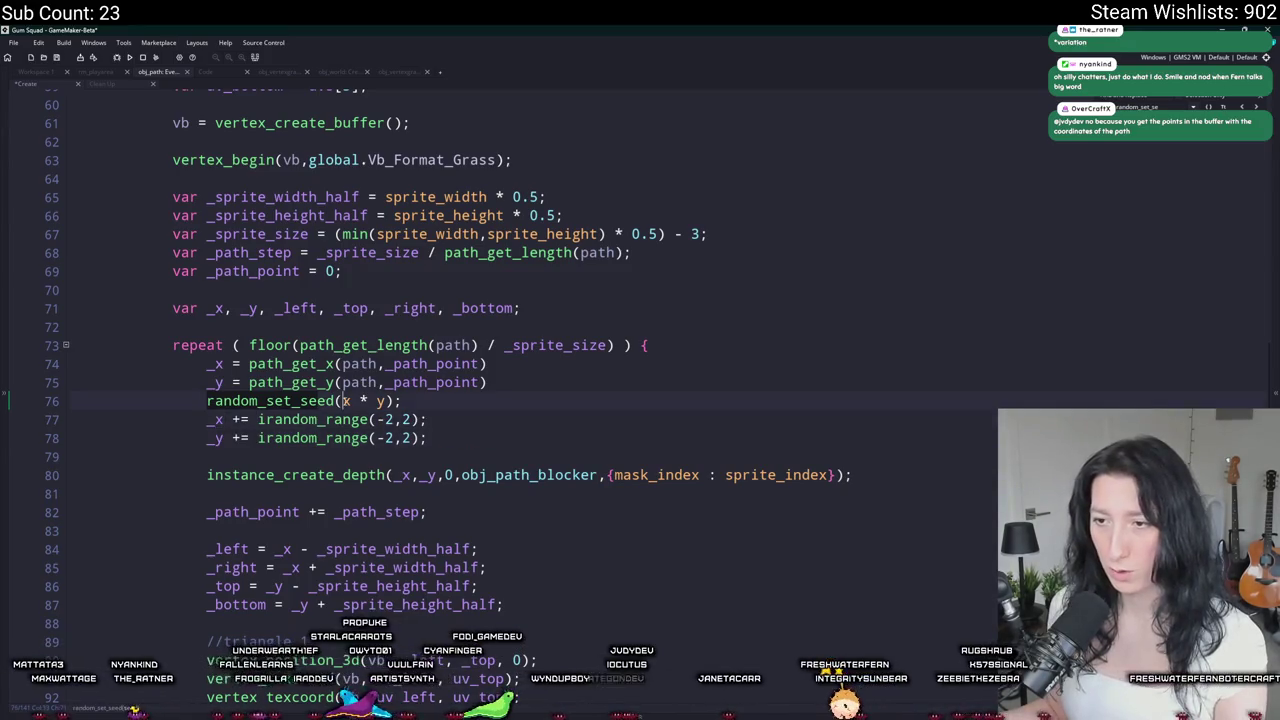
Make the seed random_set_seed(_x + _y) using the local variables, then build and run.
click(343, 400)
text(_)
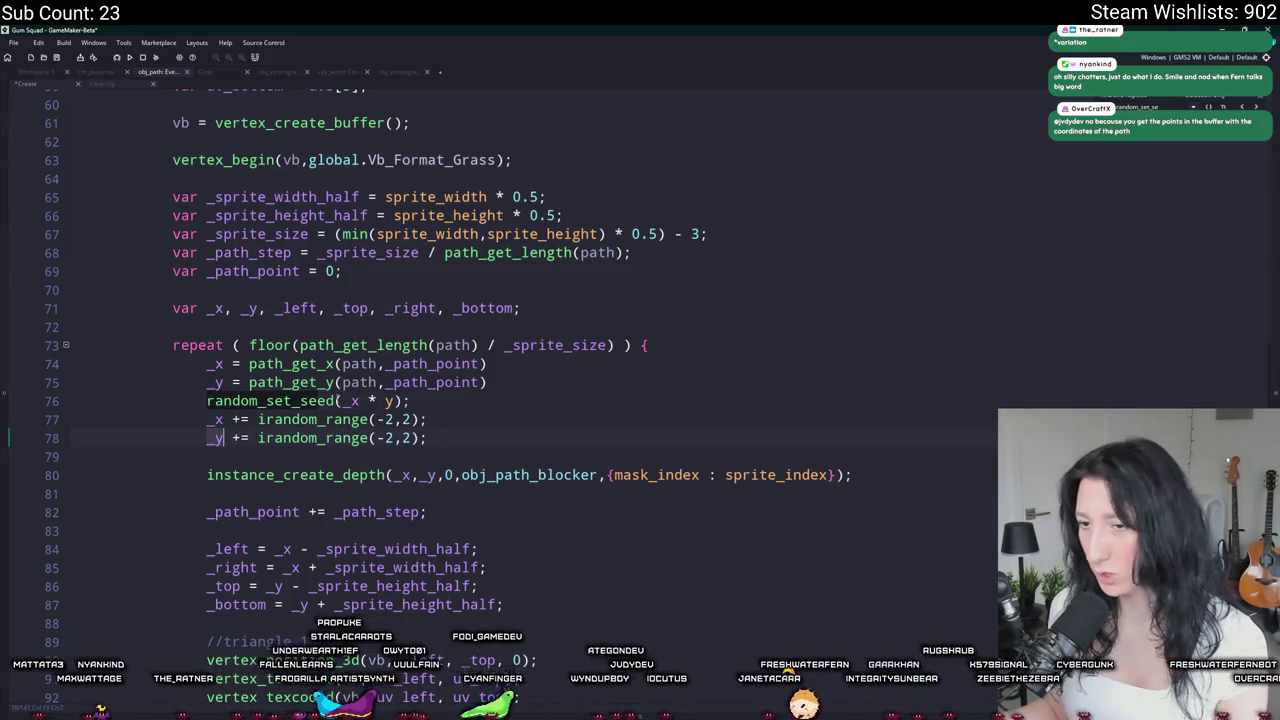
click(387, 400)
text(_)
click(513, 401)
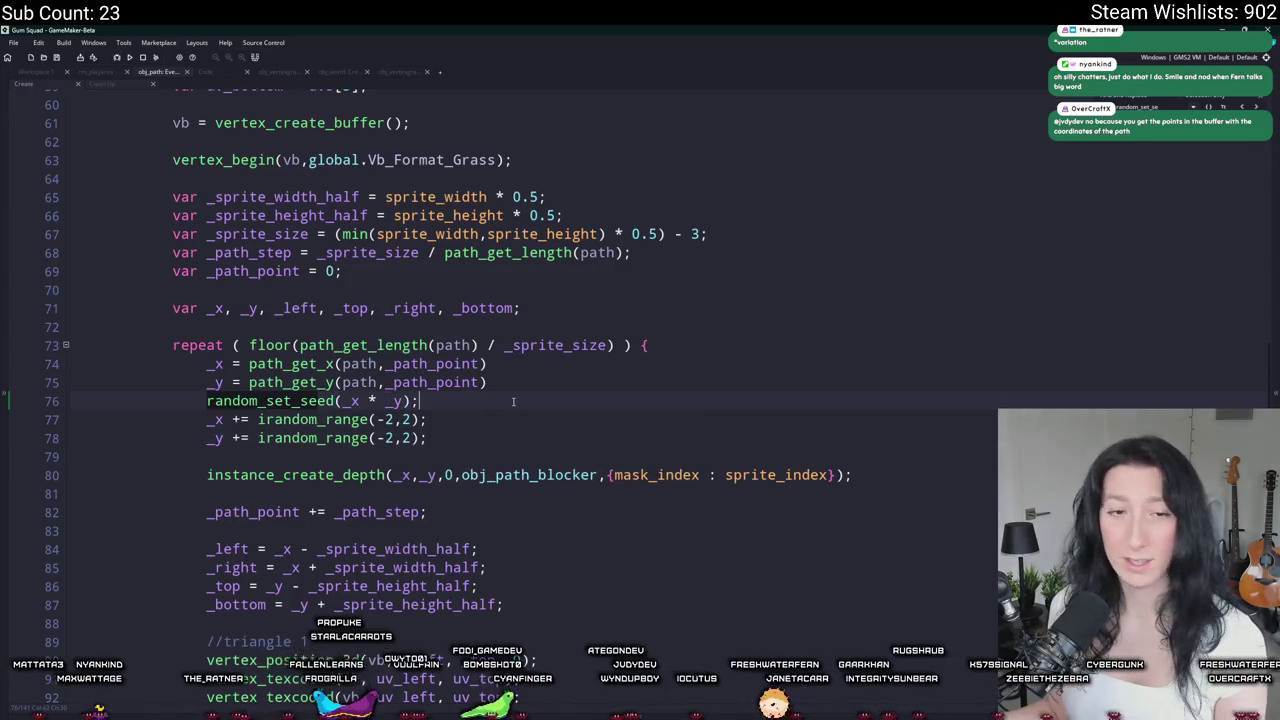
double_click(370, 400)
text(+)
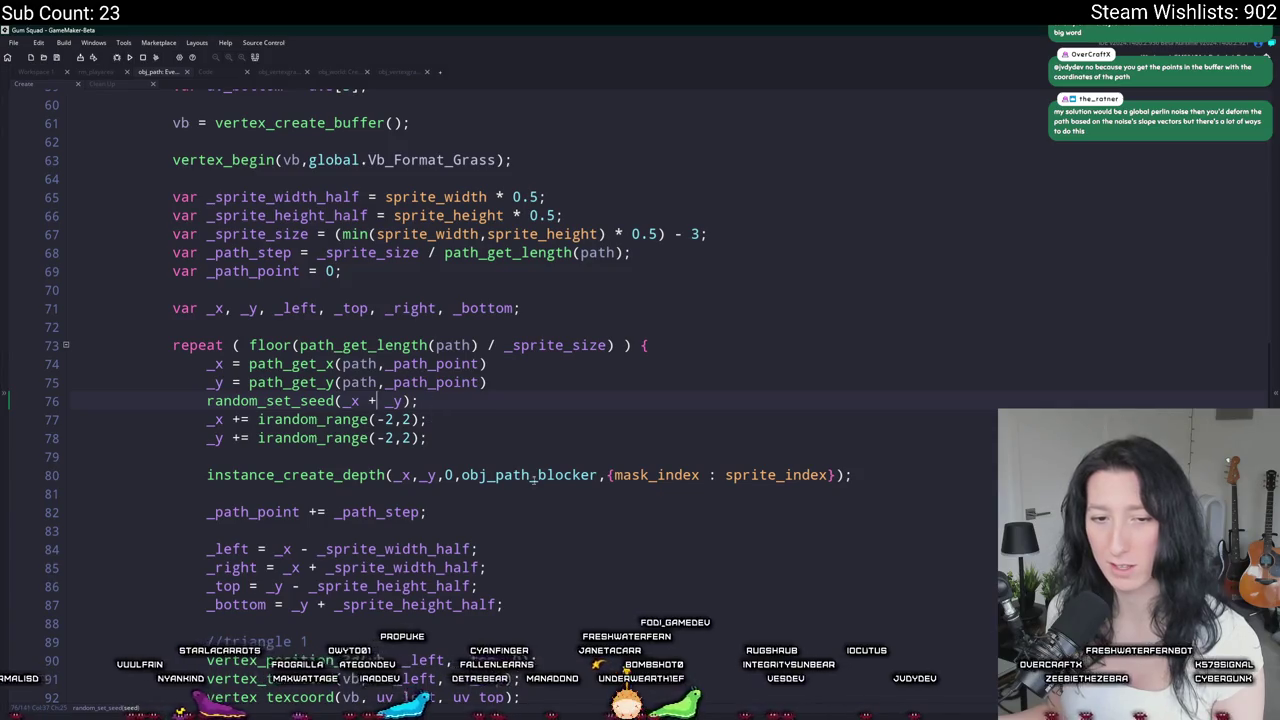
click(604, 412)
click(579, 399)
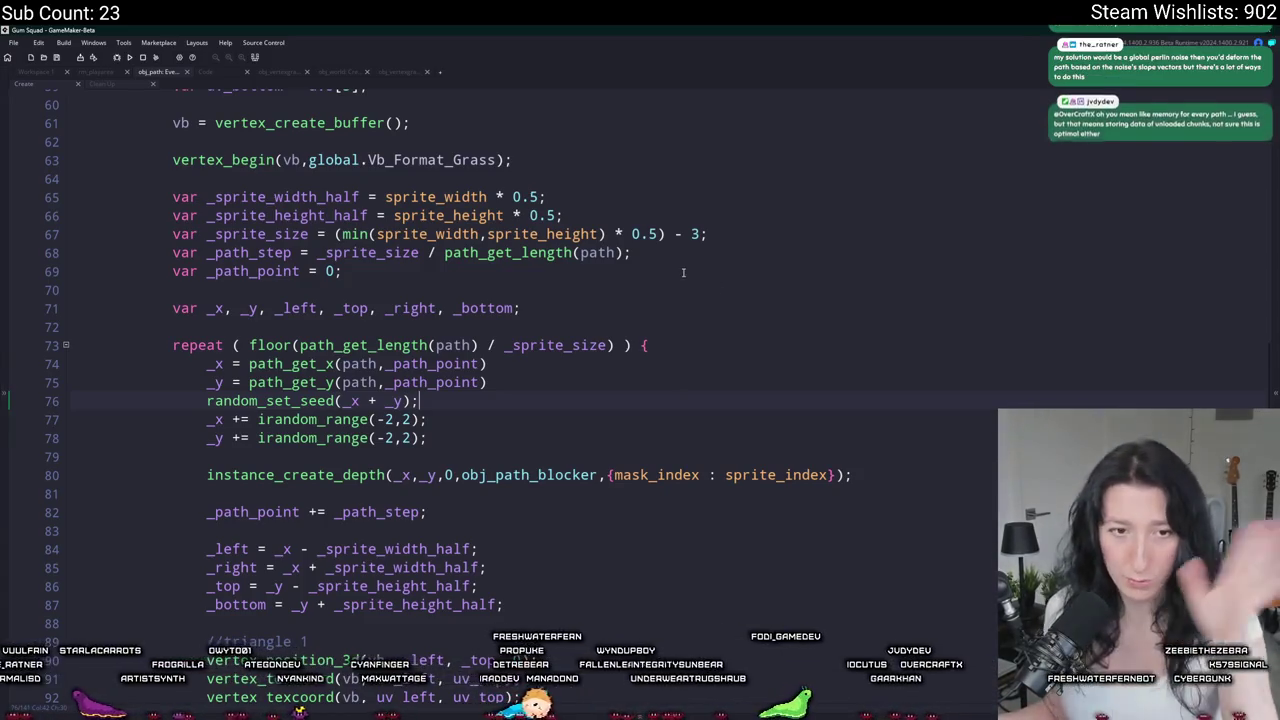
click(577, 410)
key(F5)
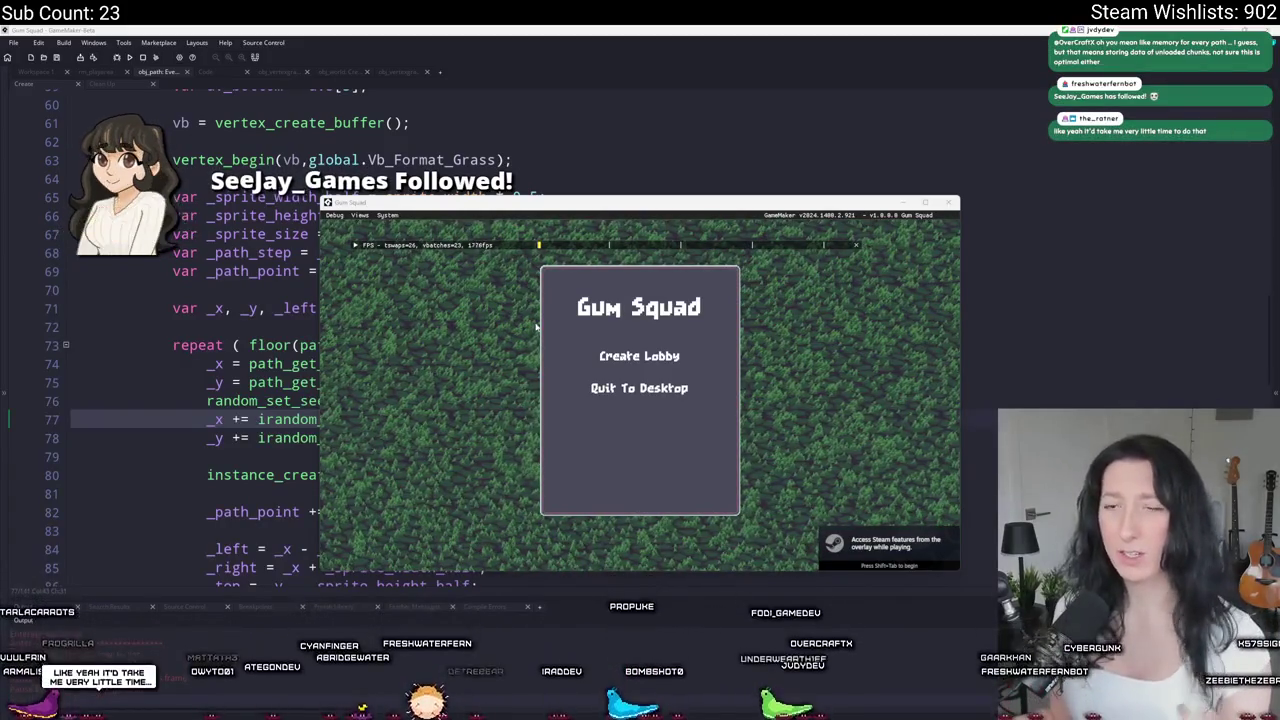
Create a lobby, walk and zoom along the curved dirt path, then close the game.
click(621, 353)
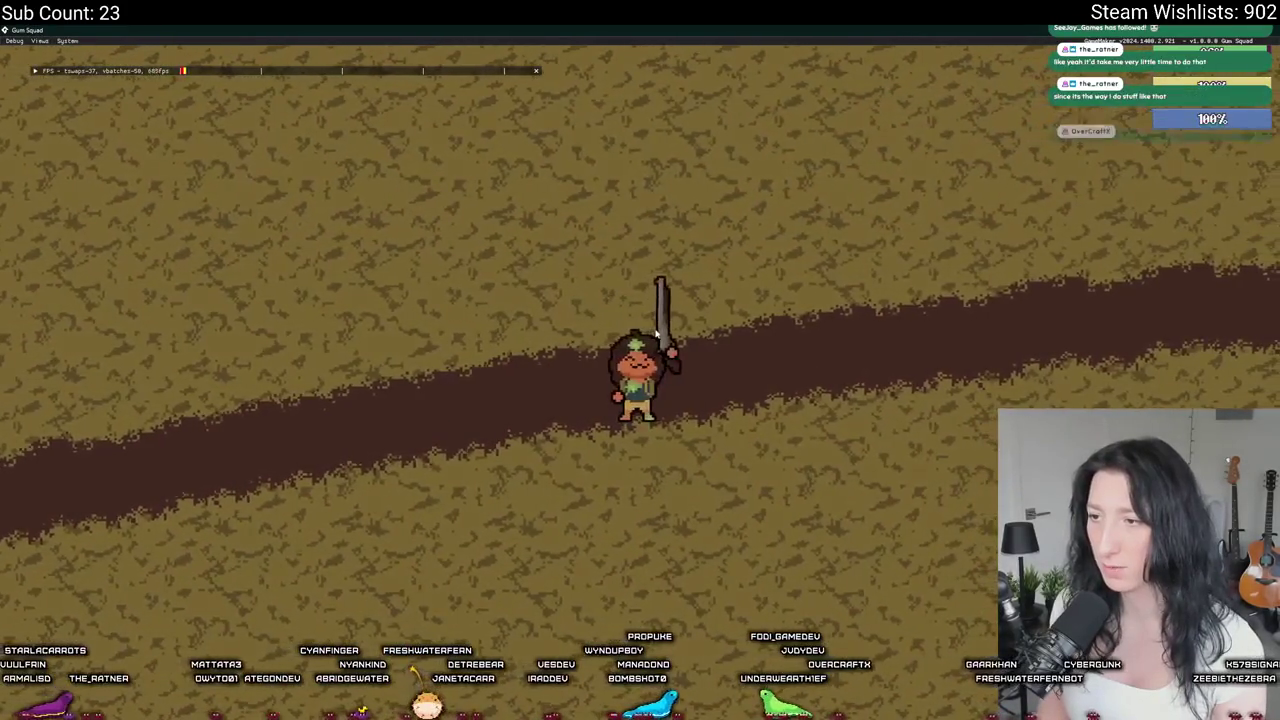
scroll(656, 334, down, 5)
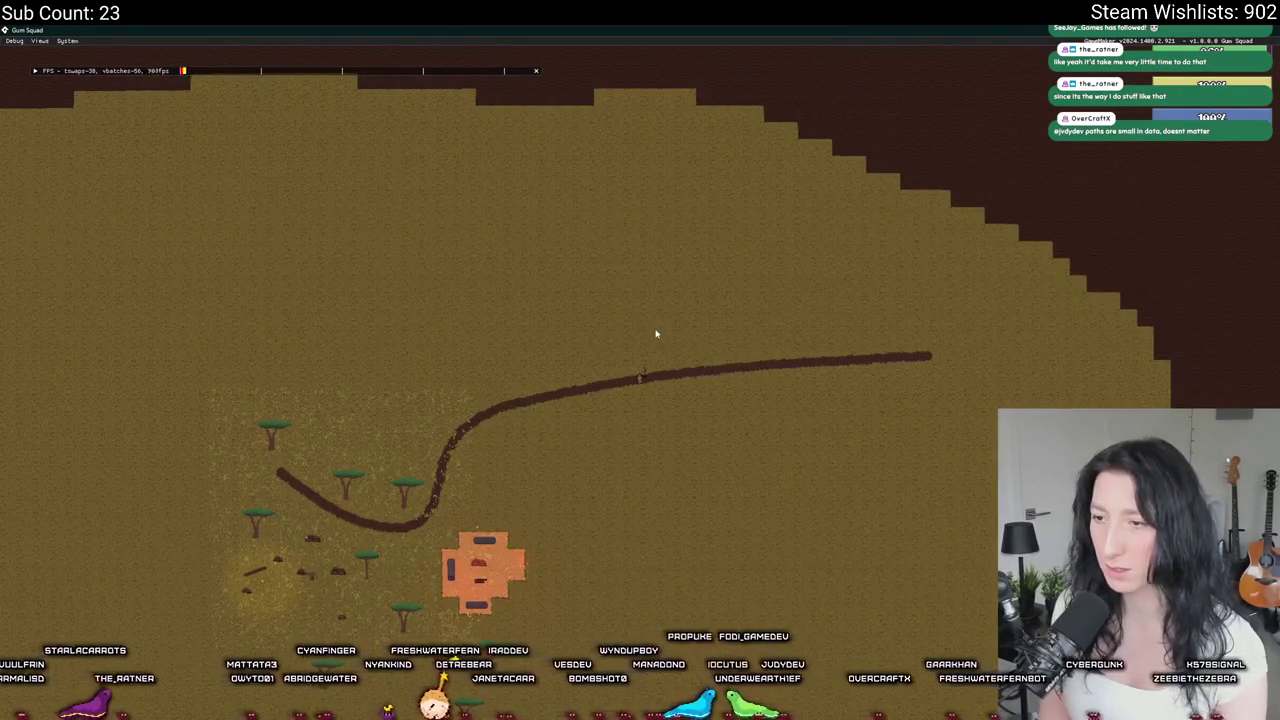
scroll(656, 334, up, 2)
scroll(656, 334, down, 5)
scroll(656, 334, up, 4)
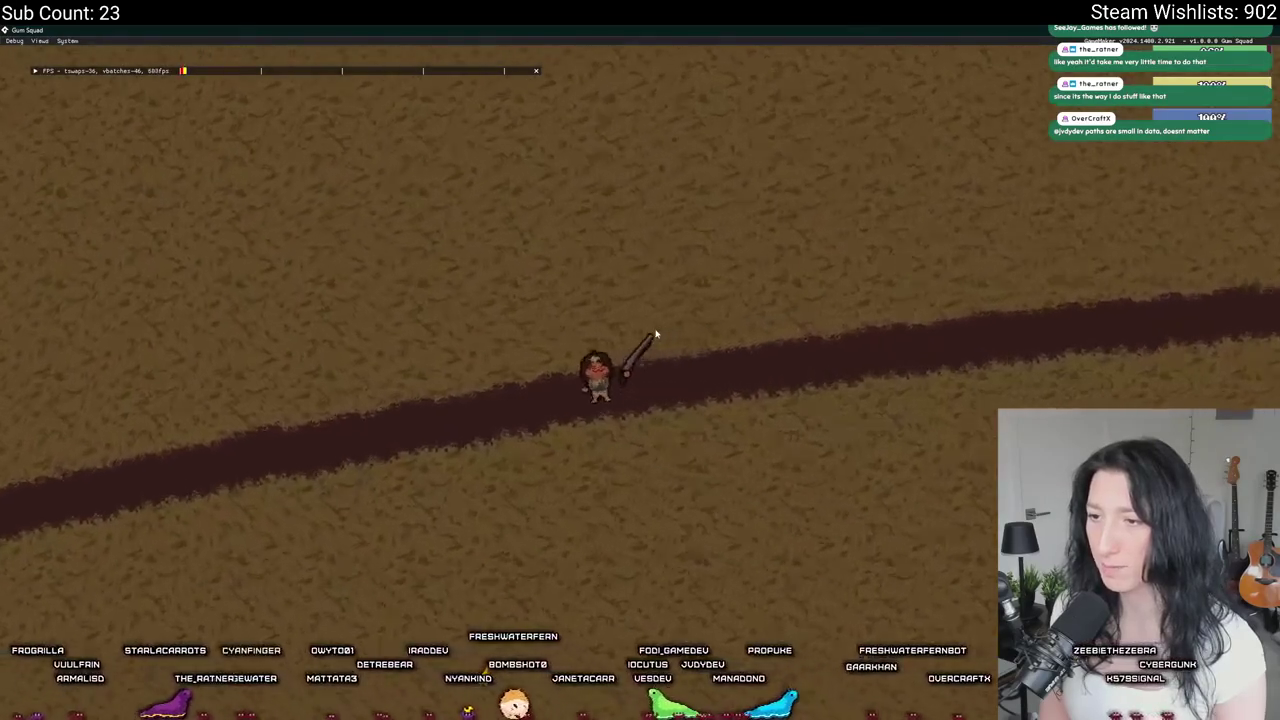
key(d)
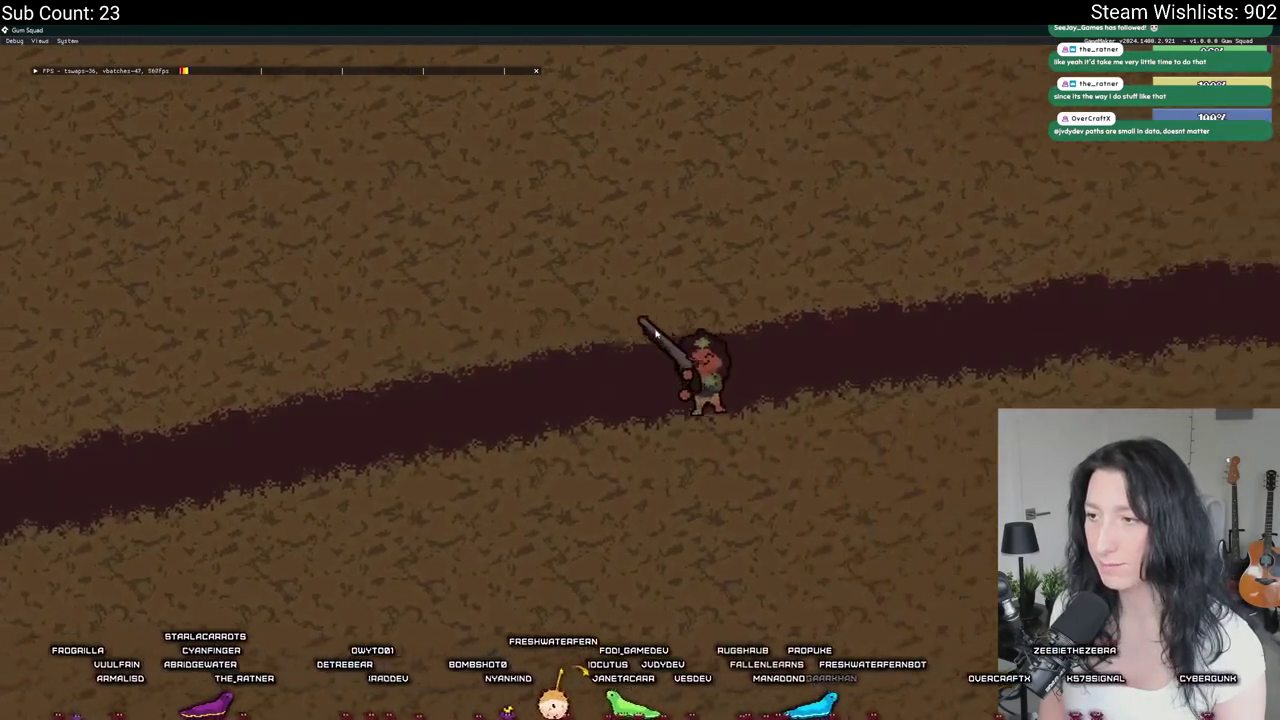
scroll(656, 334, down, 4)
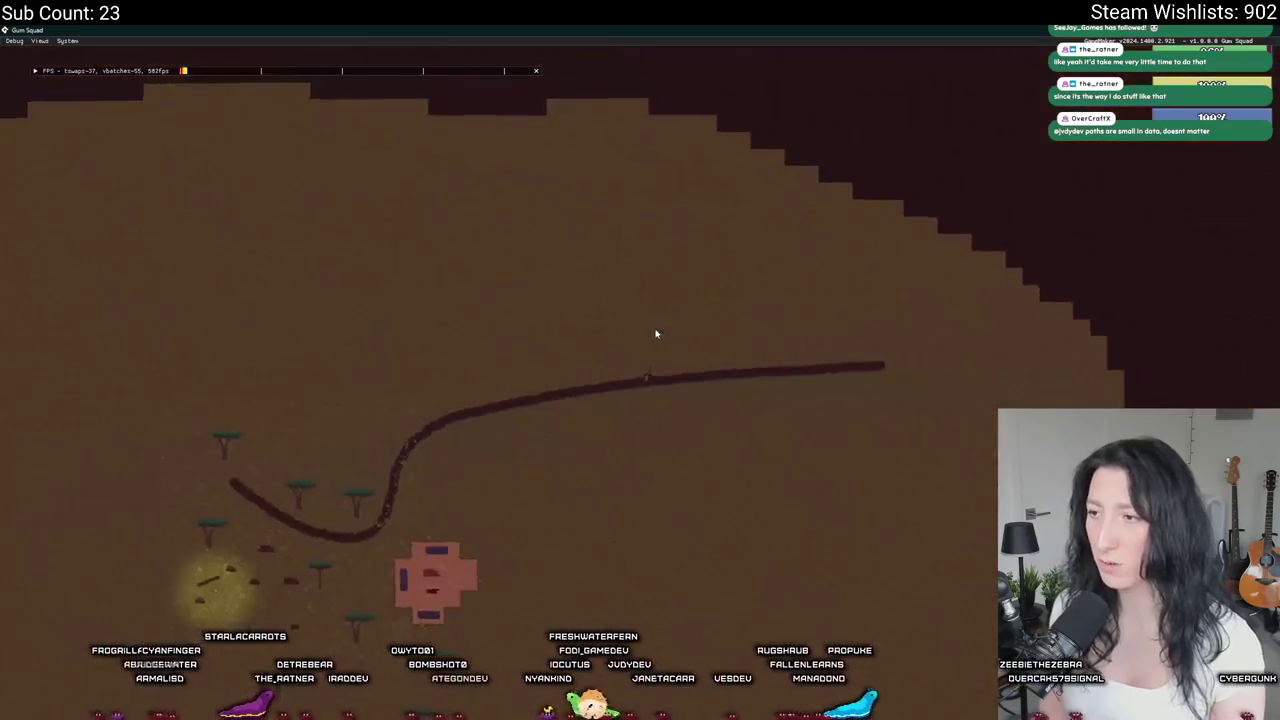
scroll(656, 334, up, 3)
scroll(656, 334, down, 4)
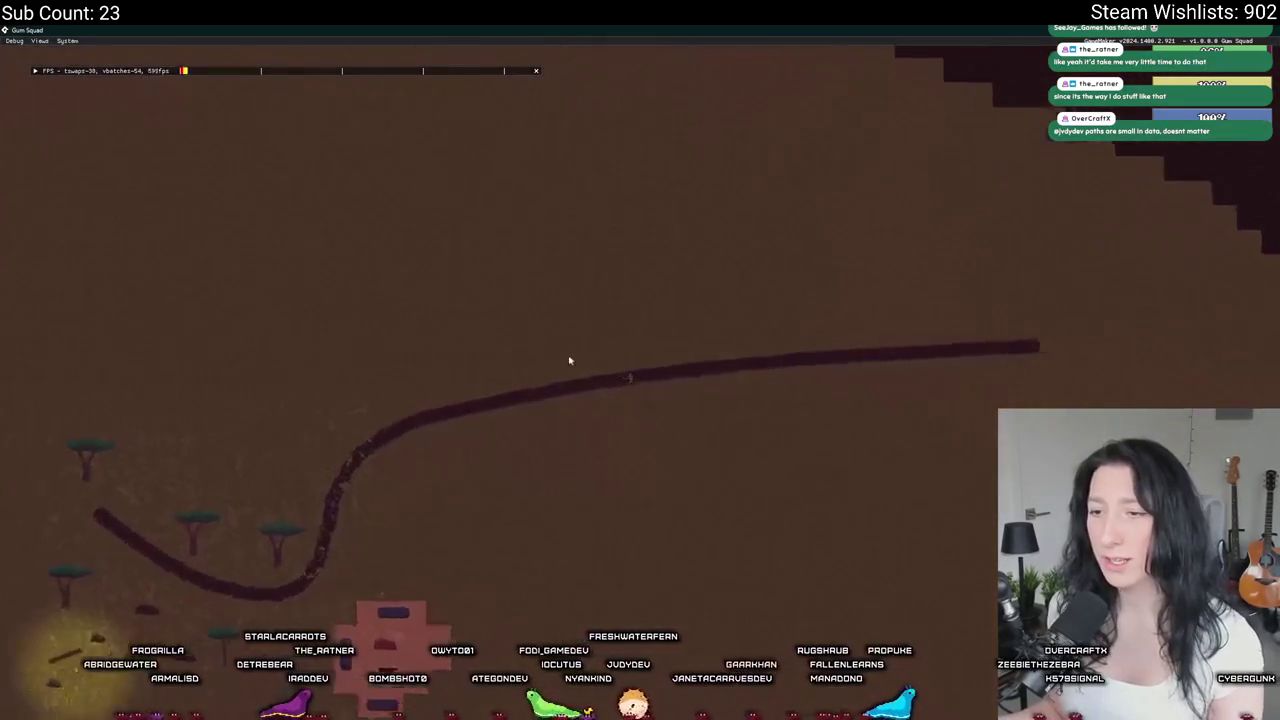
scroll(569, 360, up, 5)
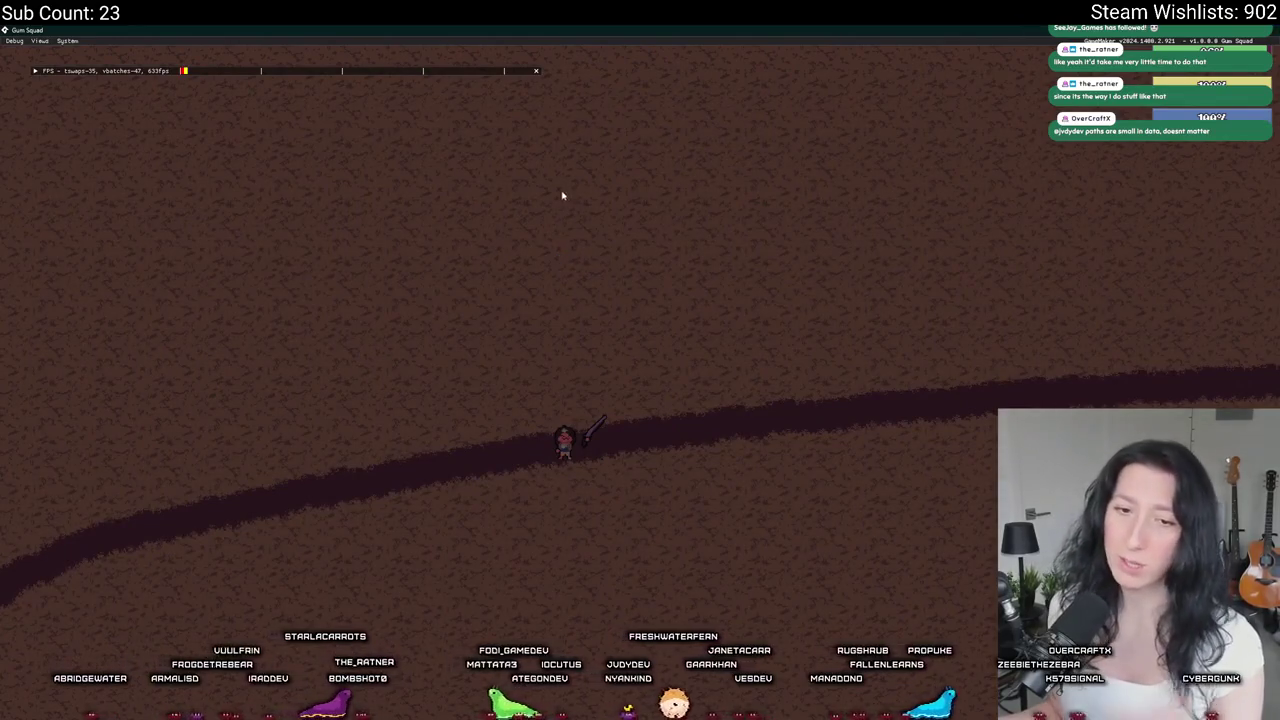
key(Escape)
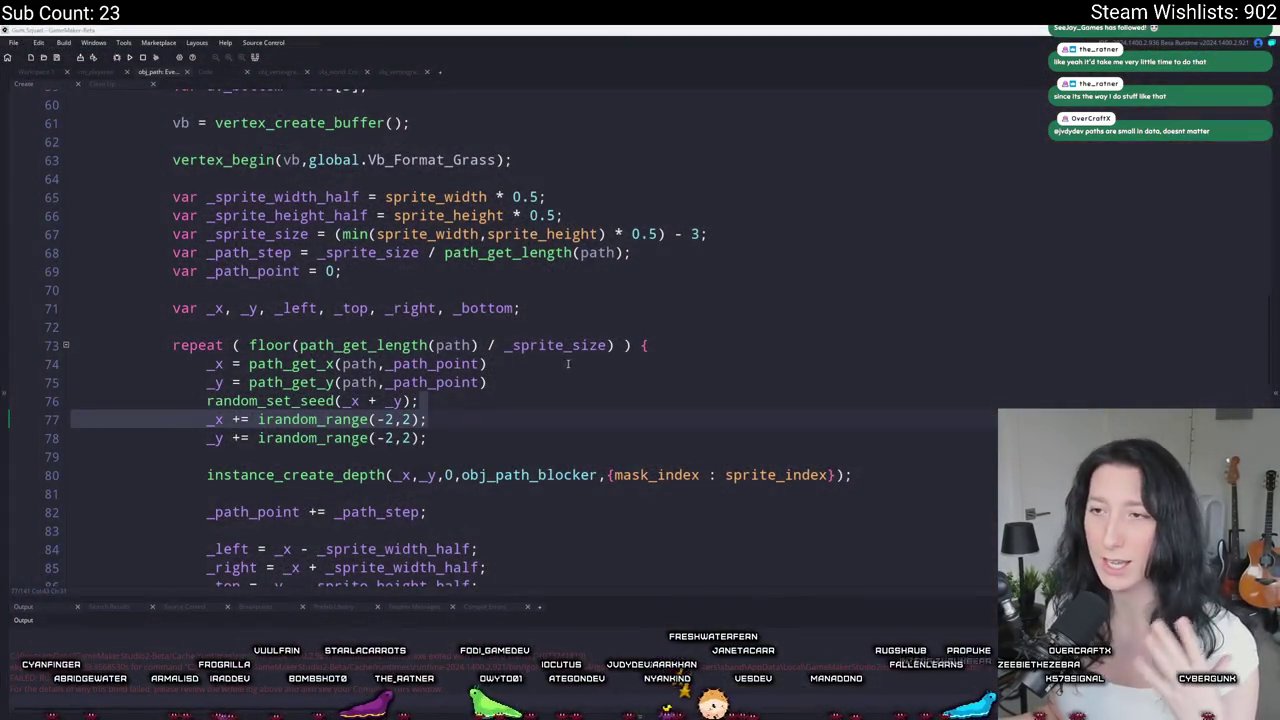
Undo the loop edits until random_set_seed and the test message are removed from obj_path.
scroll(553, 361, up, 4)
scroll(553, 361, up, 8)
scroll(496, 204, down, 13)
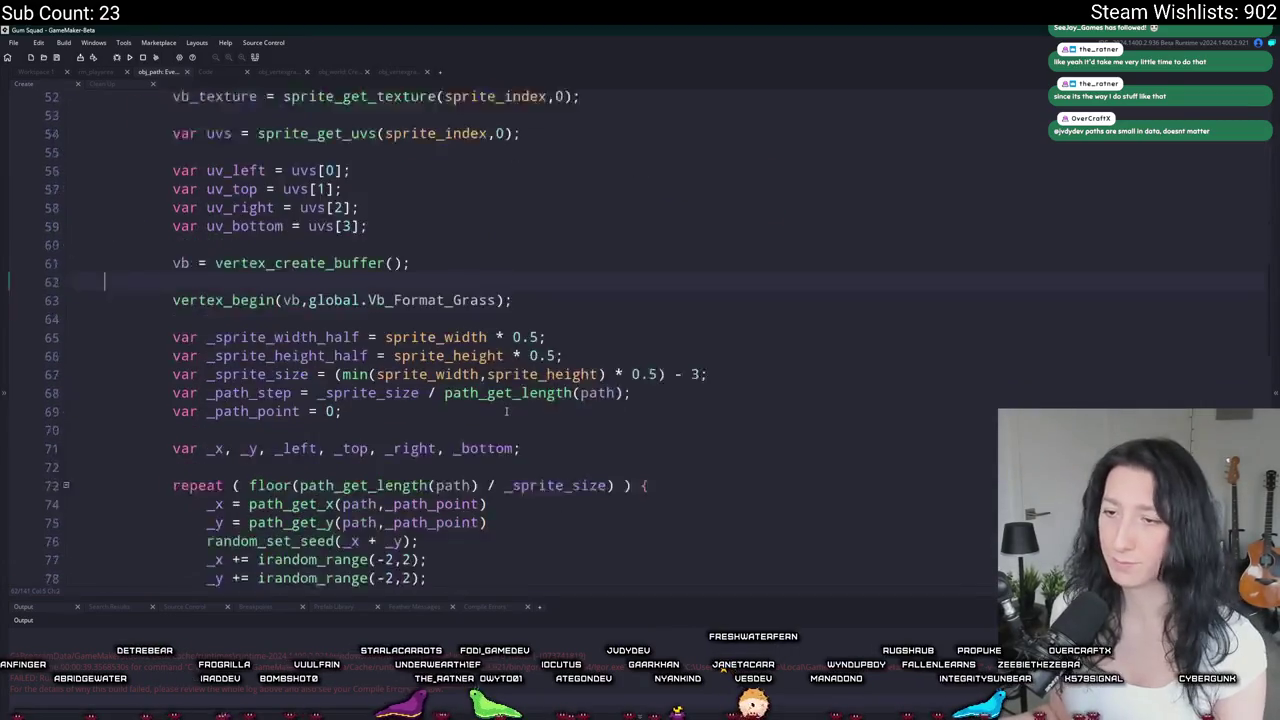
scroll(496, 204, down, 1)
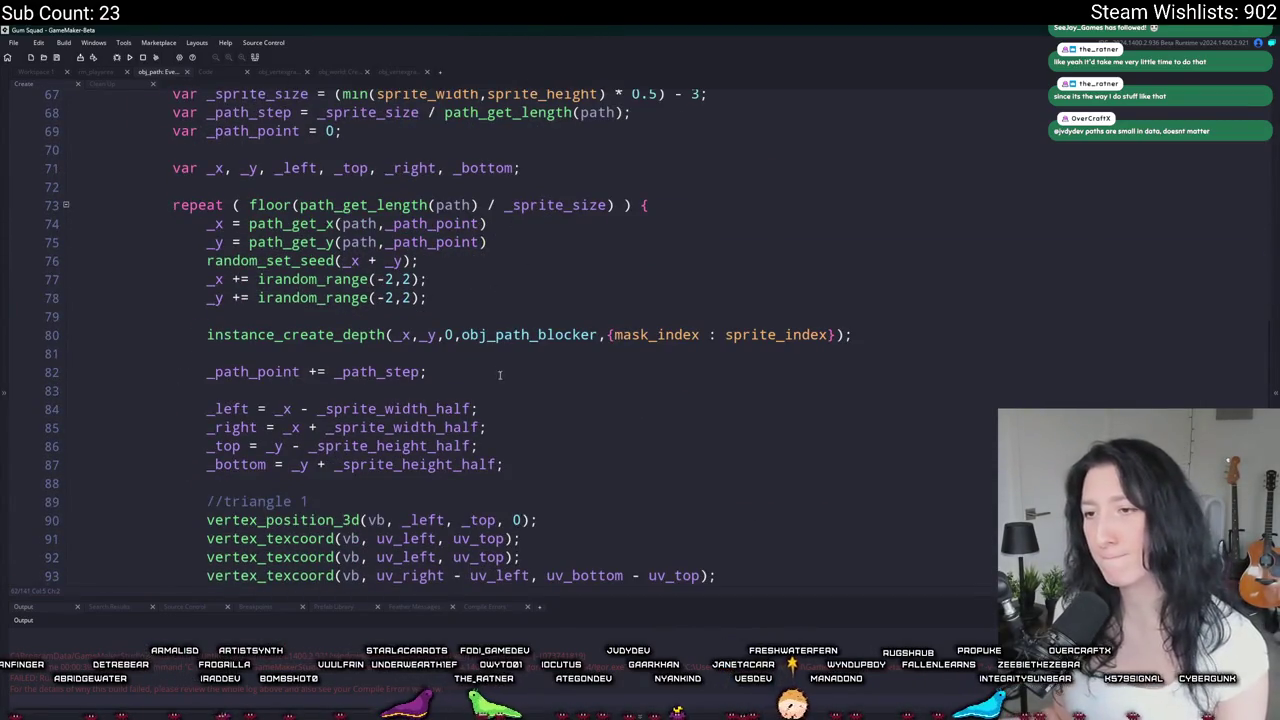
scroll(500, 375, down, 3)
scroll(470, 178, up, 8)
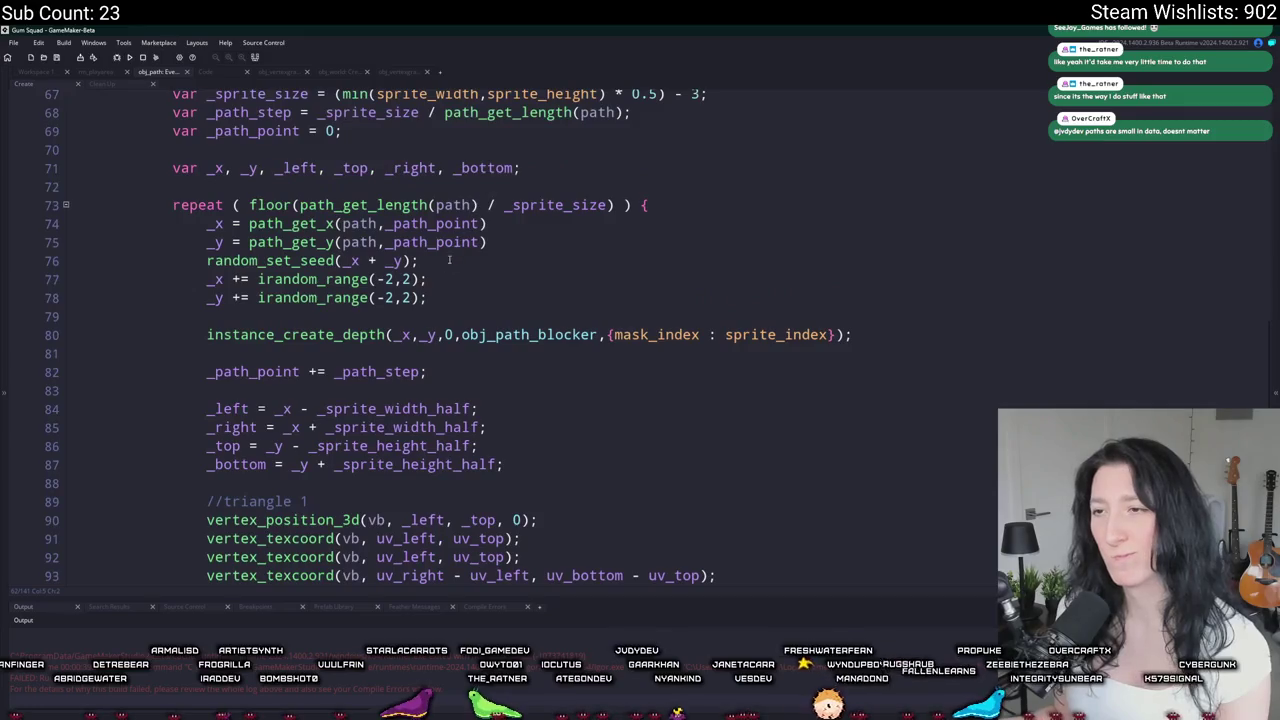
scroll(438, 152, down, 5)
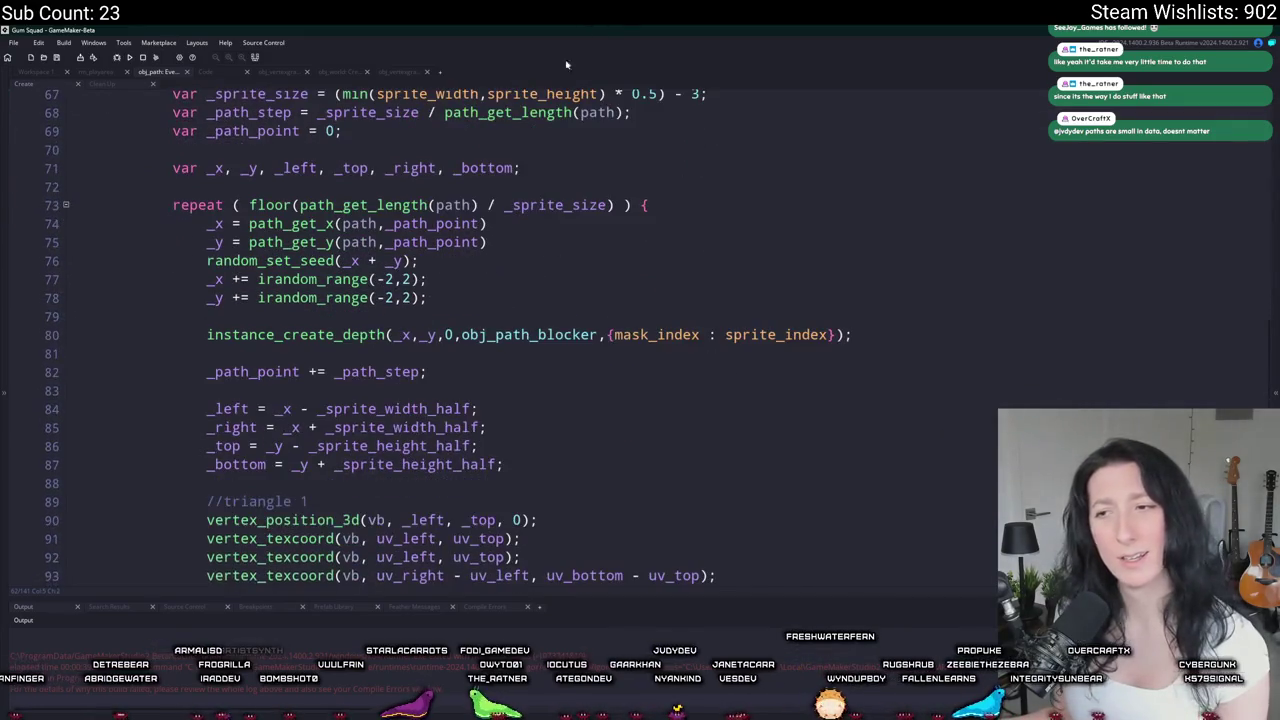
scroll(438, 152, up, 1)
scroll(438, 152, up, 1)
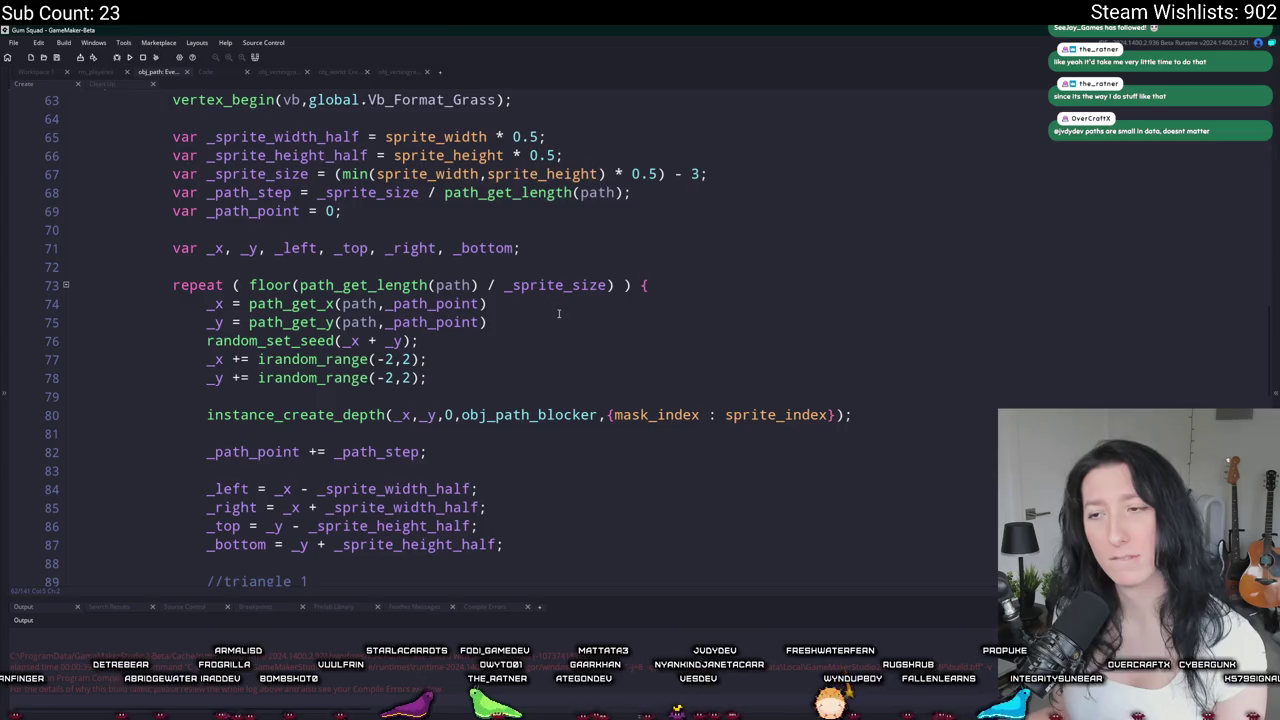
key(shift+Home)
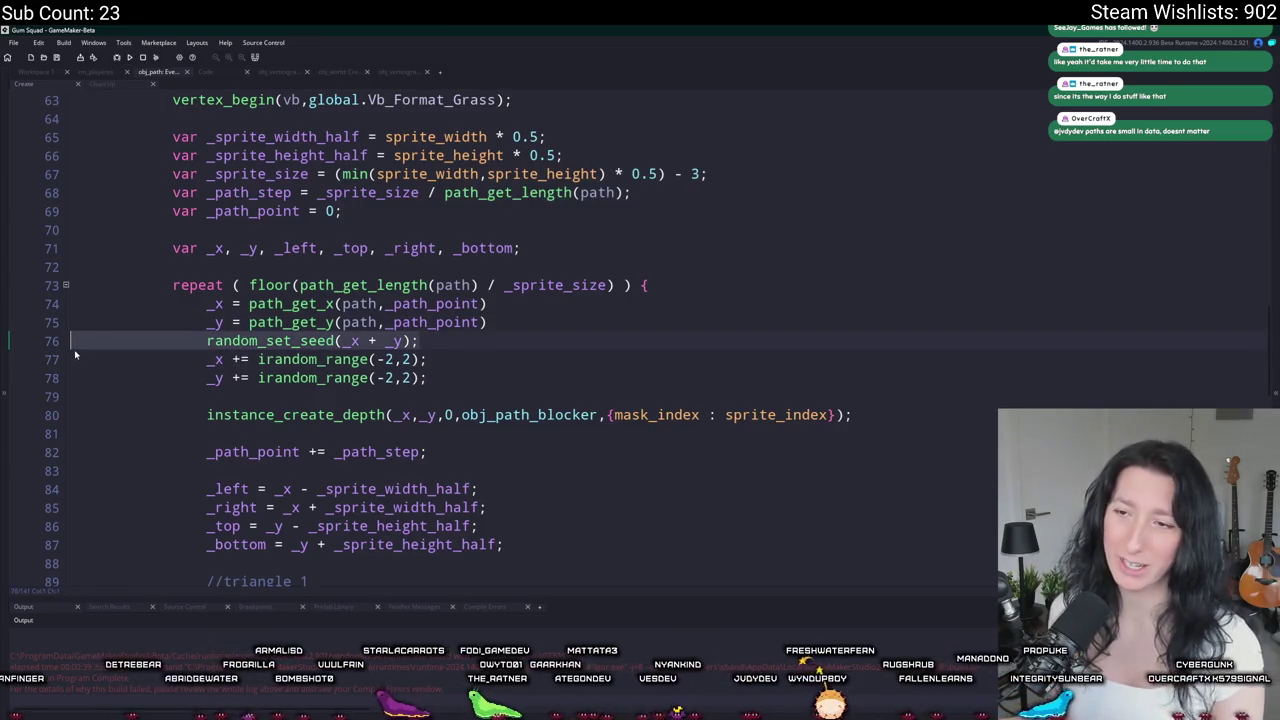
key(ctrl+z)
key(ctrl+z)
key(ctrl+z)
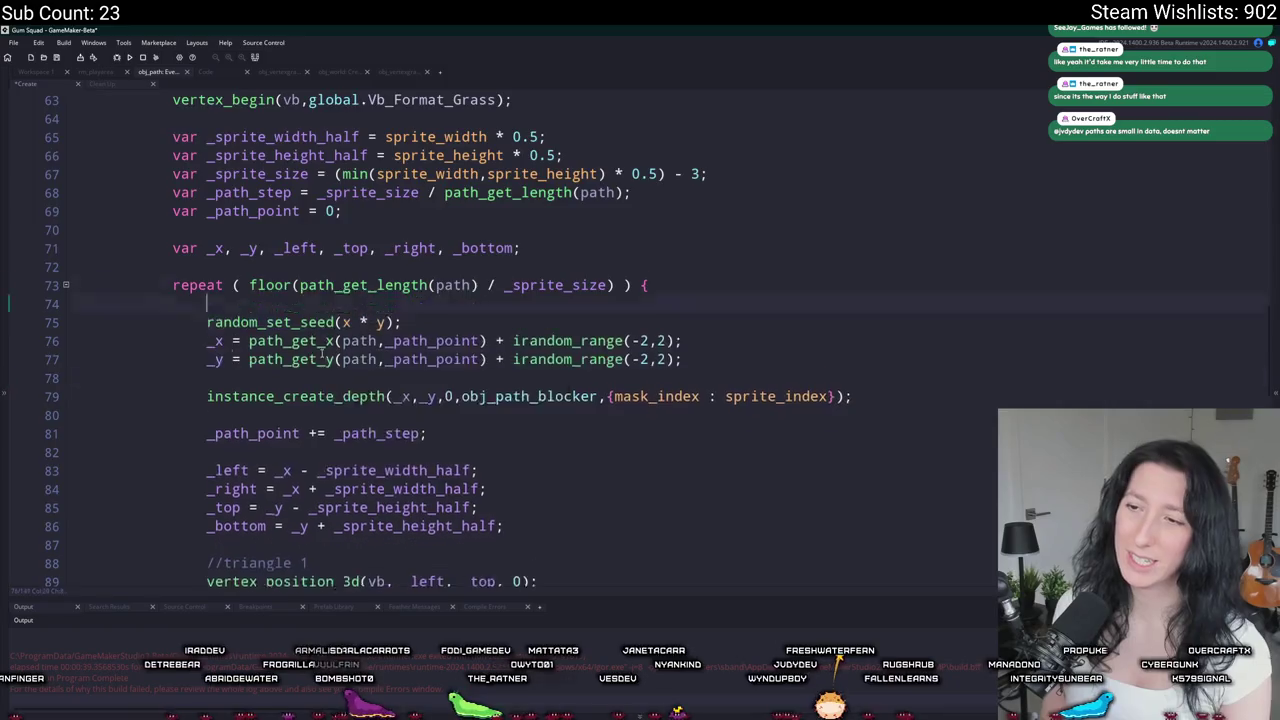
key(ctrl+z)
key(ctrl+z)
key(ctrl+z)
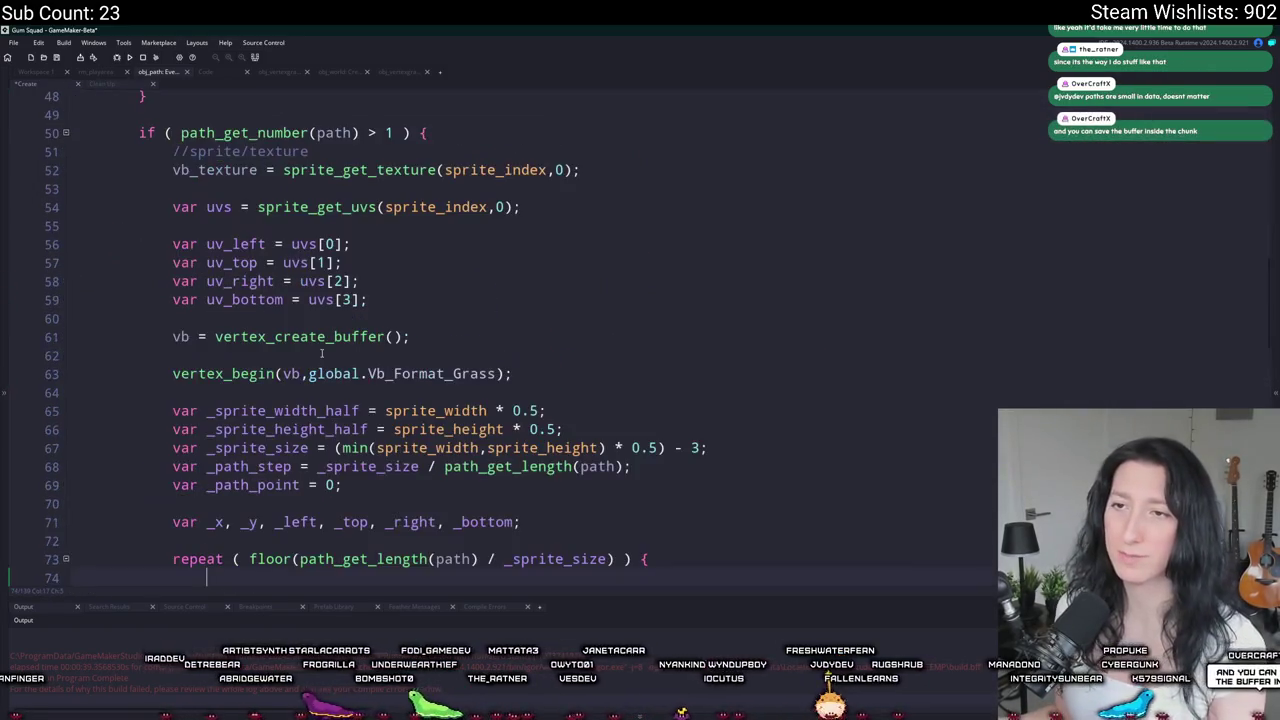
key(ctrl+z)
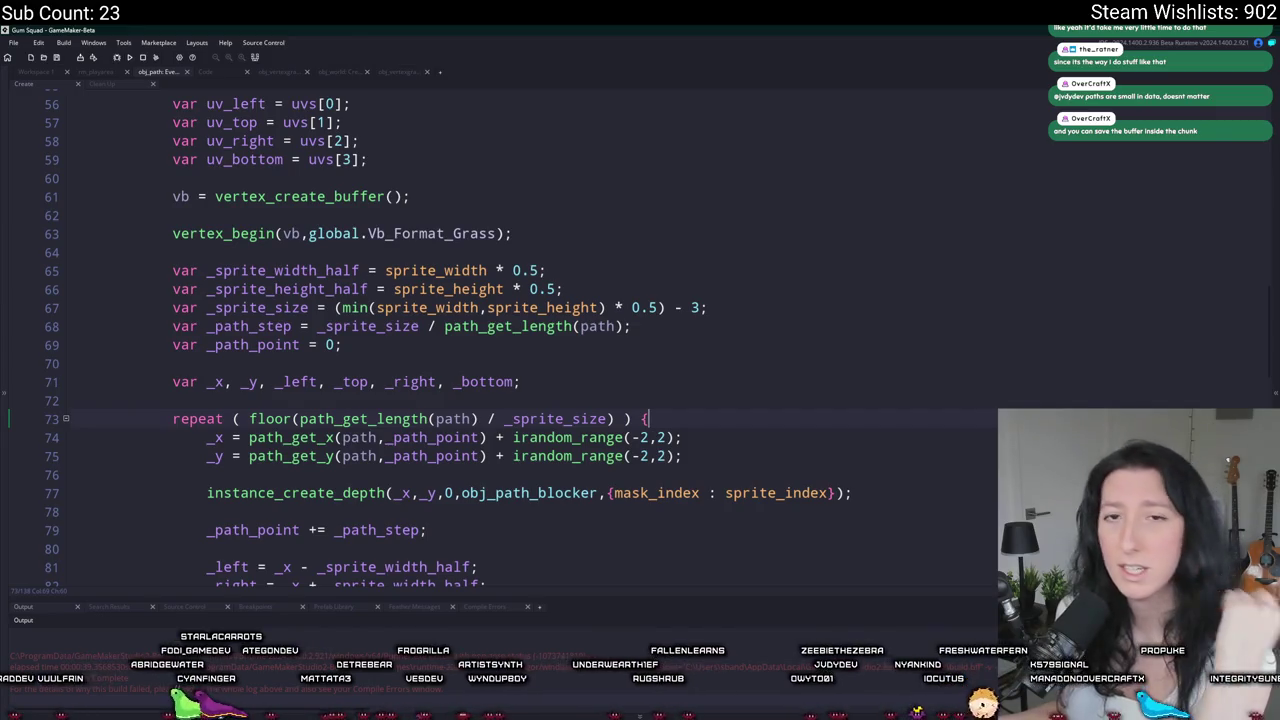
Open rm_playarea, zoom in on its trees and dirt patches, then switch to Aseprite.
click(86, 77)
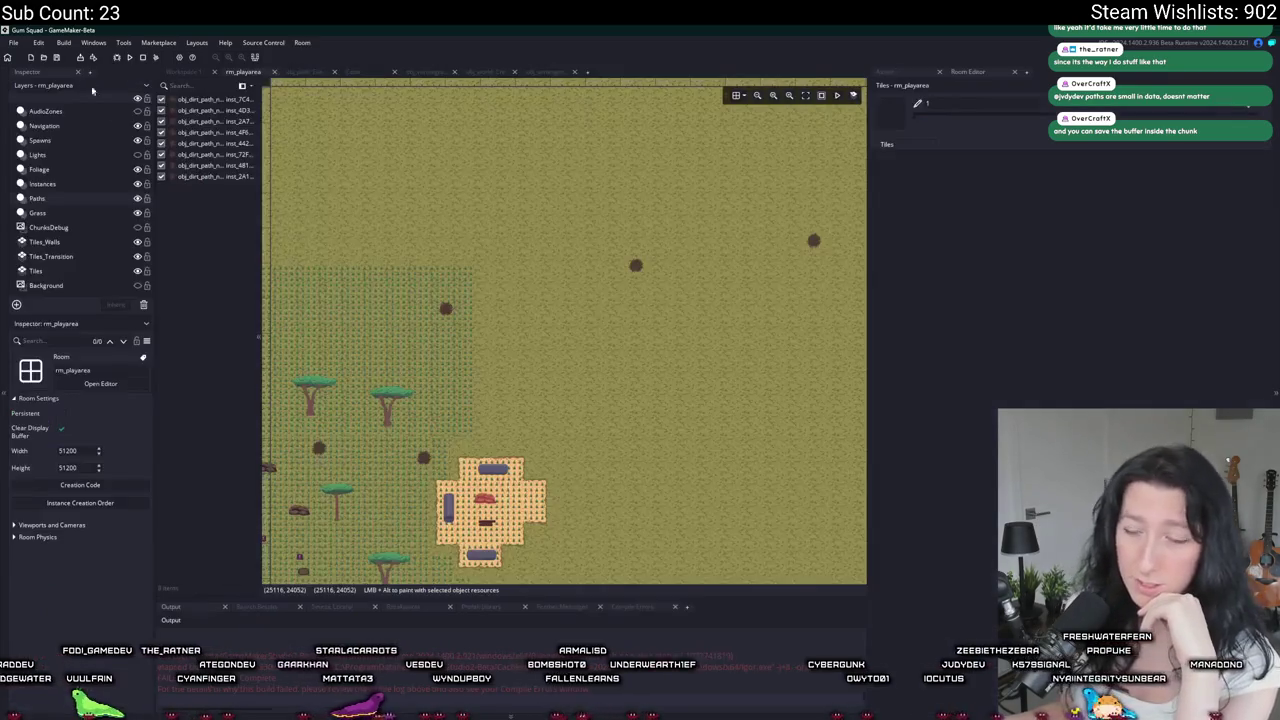
scroll(286, 234, up, 2)
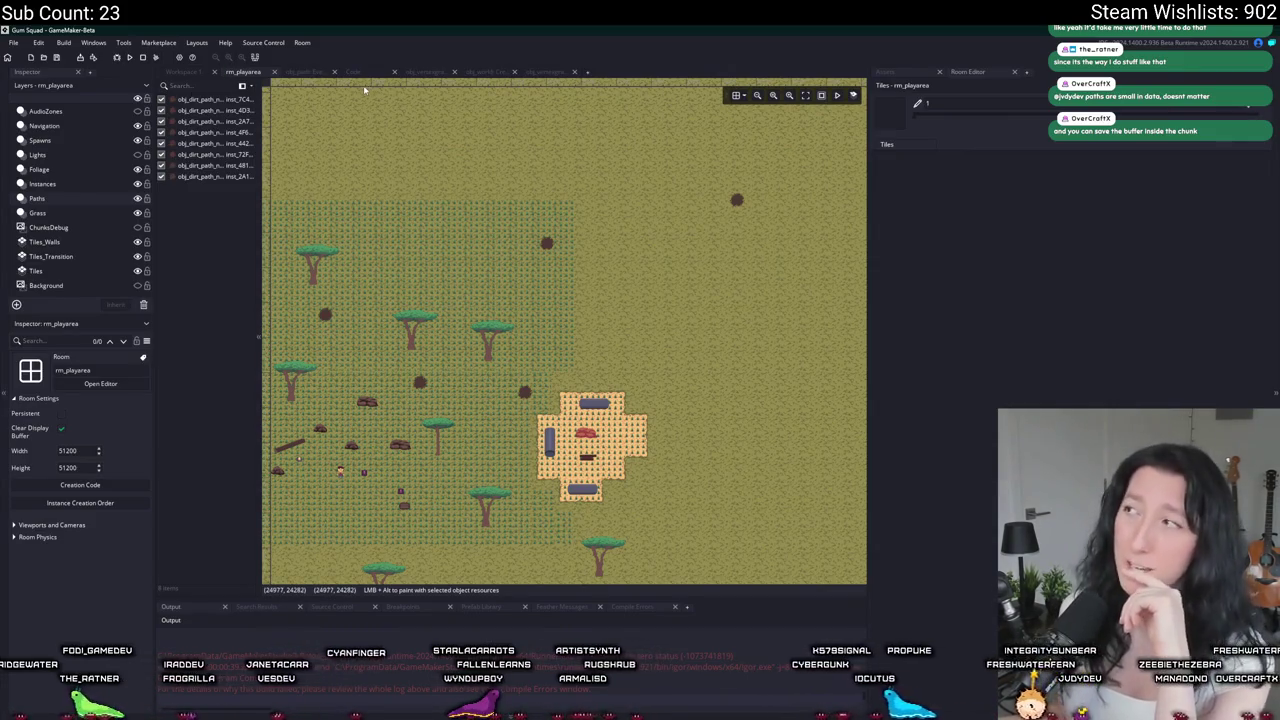
scroll(754, 309, up, 3)
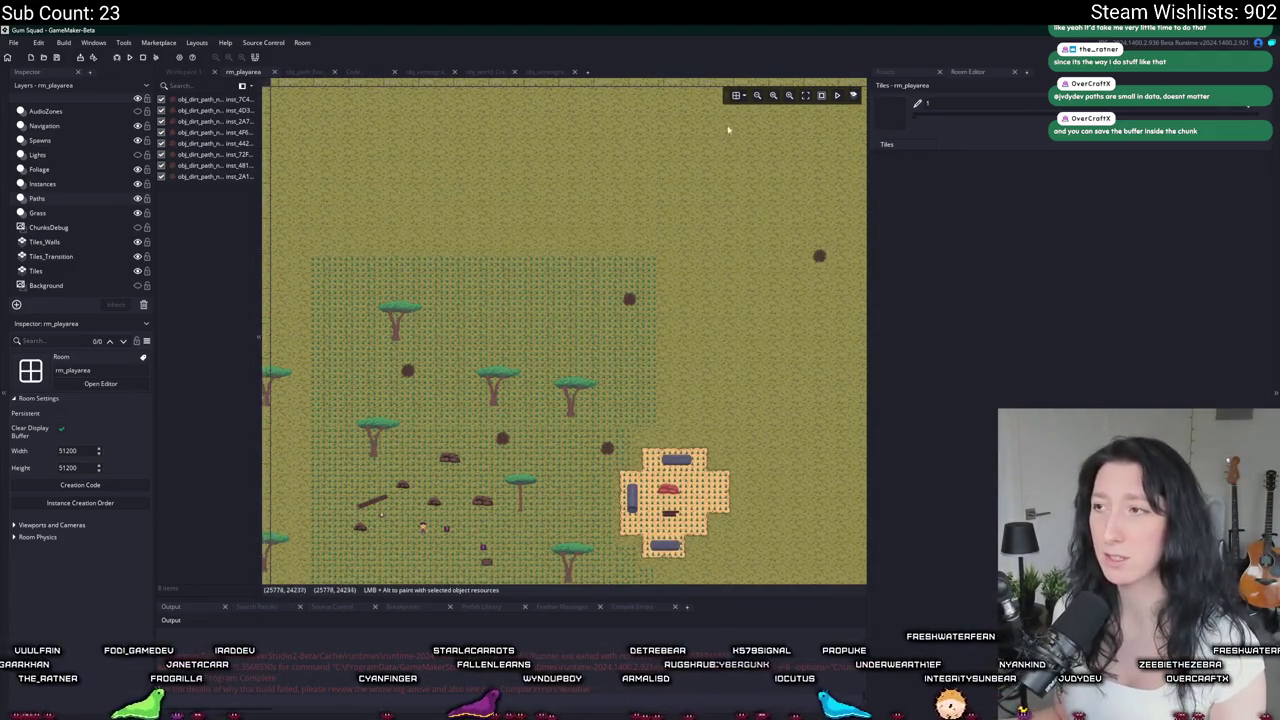
key(alt+Tab)
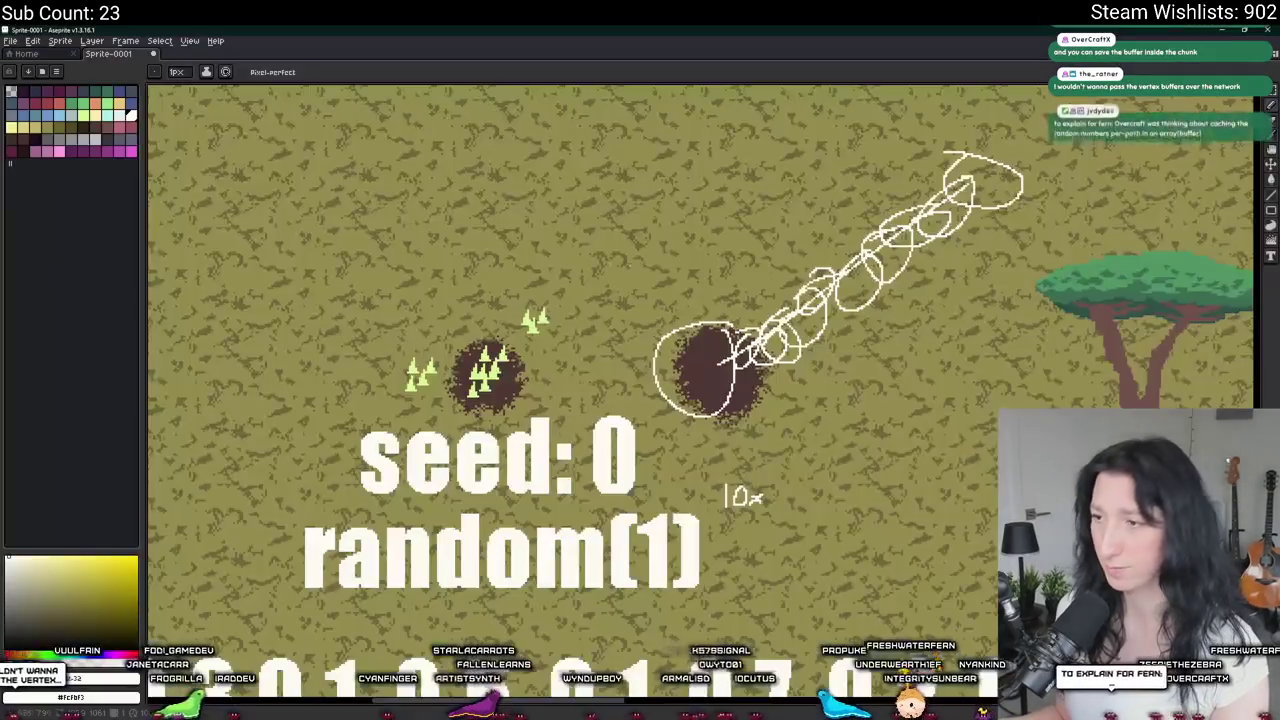
Sketch a white box, circle and connecting line to the small dirt patch, then undo them.
scroll(674, 249, up, 3)
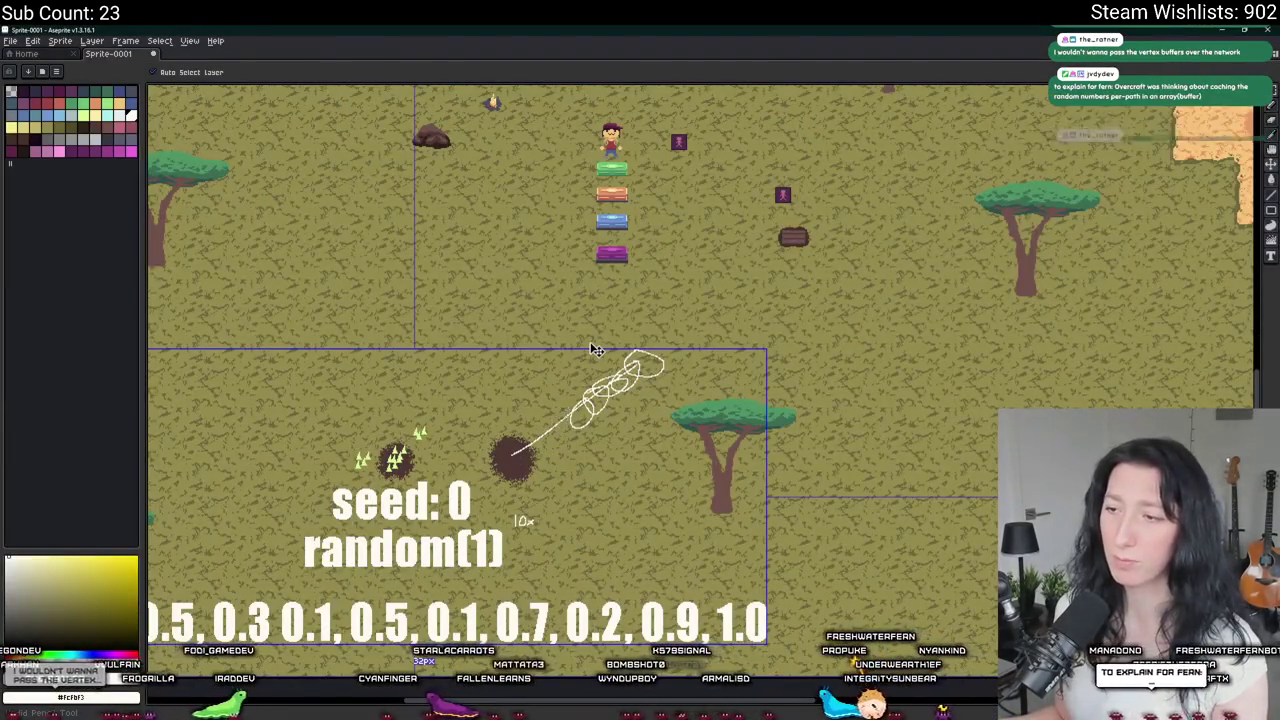
key(b)
mouse_move(462, 329)
mouse_down()
mouse_move(459, 548)
mouse_move(268, 392)
mouse_move(446, 327)
mouse_up()
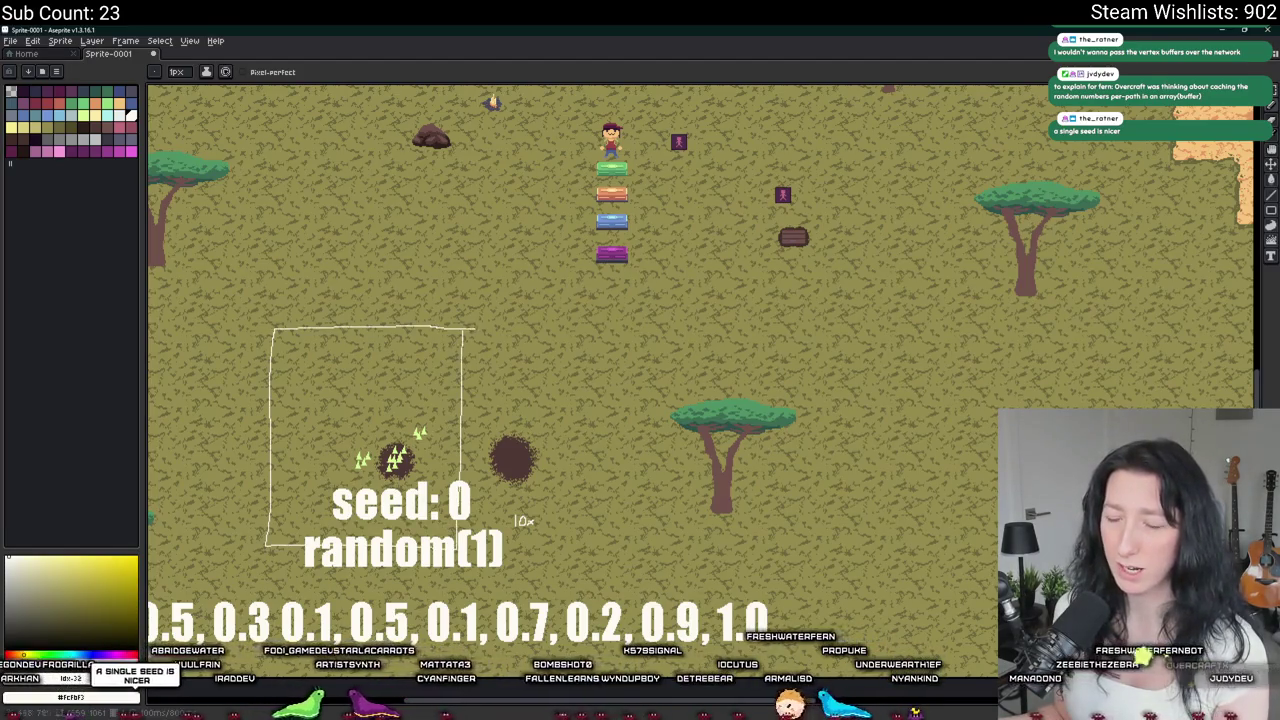
scroll(418, 430, up, 3)
mouse_move(400, 400)
mouse_down()
mouse_move(596, 373)
mouse_move(619, 350)
mouse_move(804, 464)
mouse_up()
drag(343, 268, 345, 270)
drag(341, 318, 714, 560)
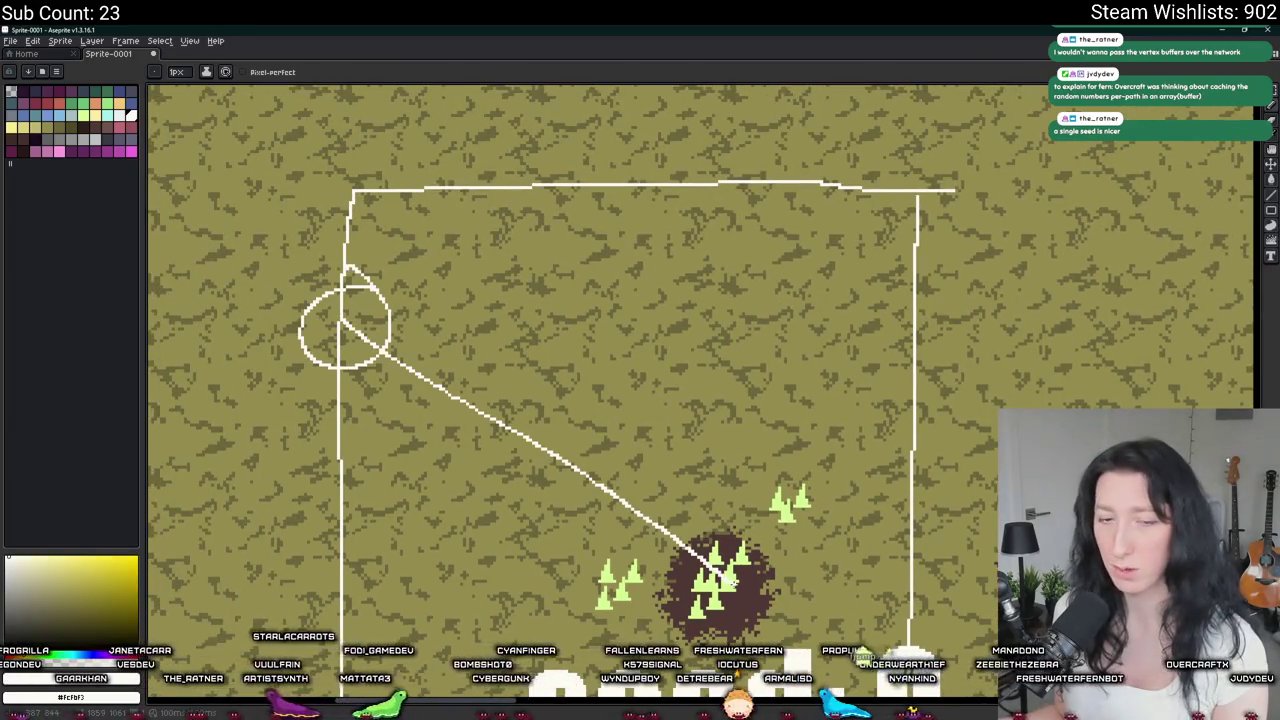
scroll(725, 580, down, 3)
drag(816, 152, 603, 28)
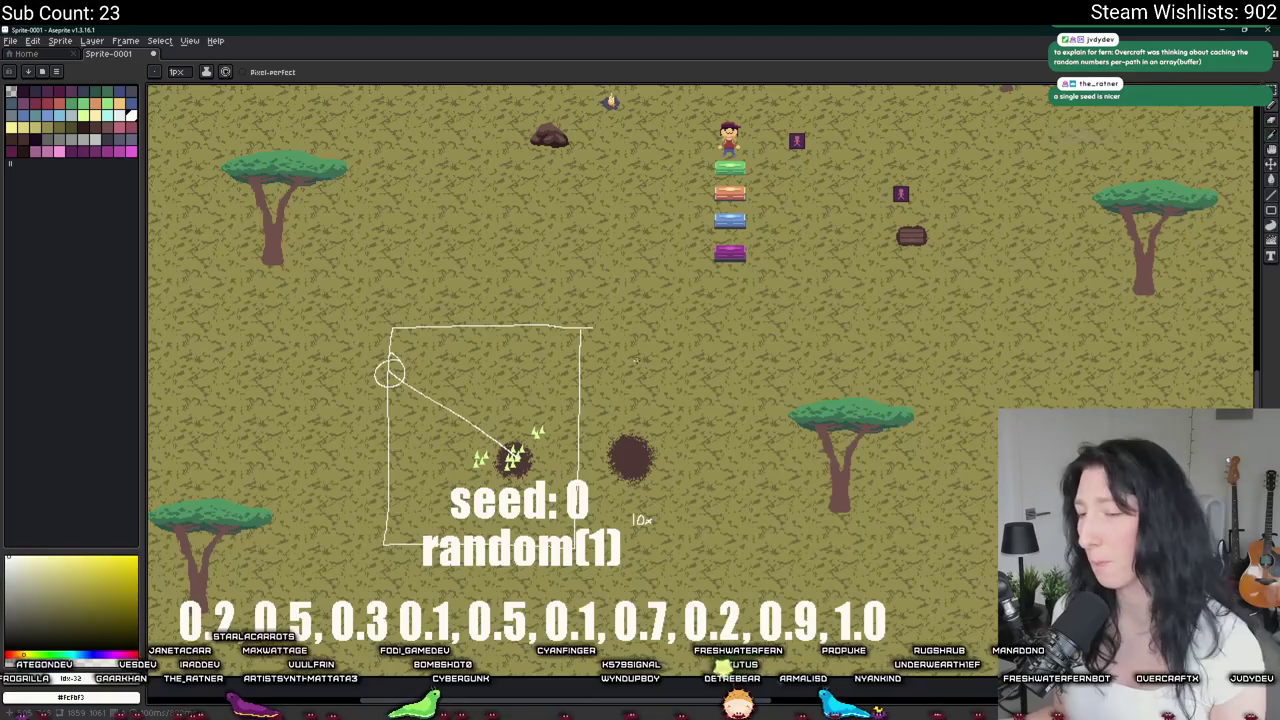
key(ctrl+z)
key(ctrl+z)
key(ctrl+z)
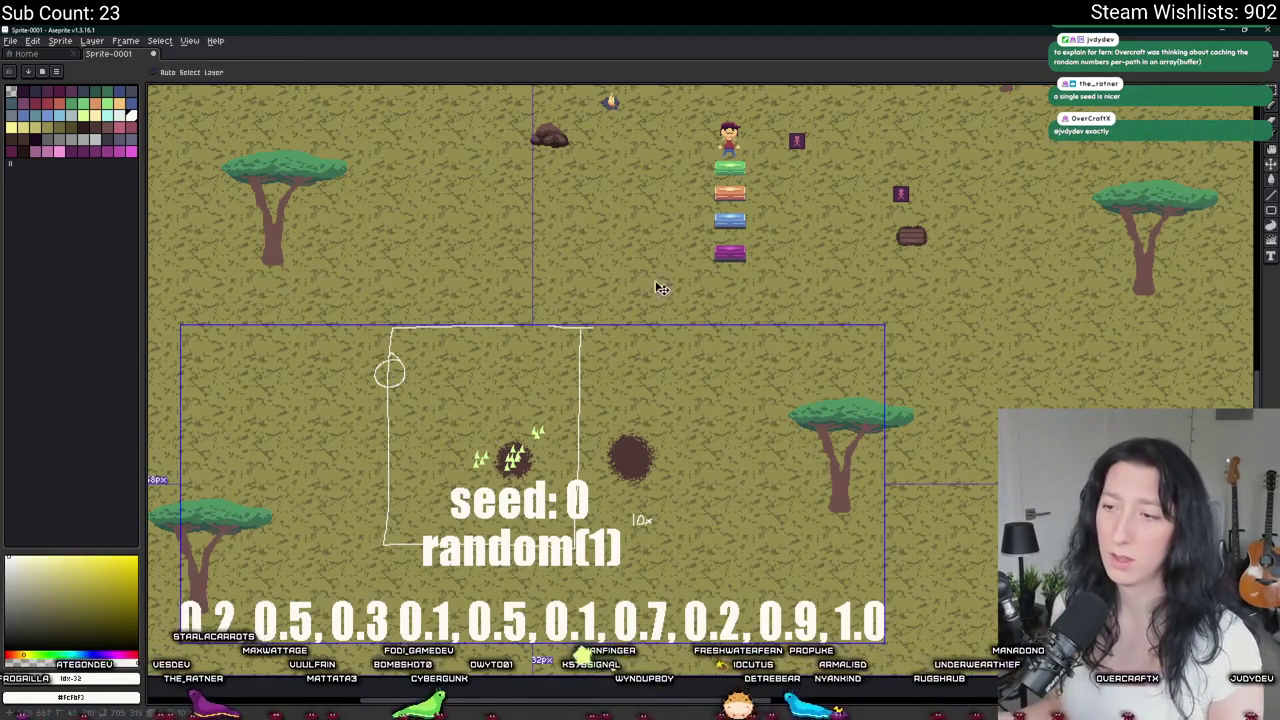
Try boxes around the dirt patches and right tree, with a line and loop, undoing each attempt.
mouse_move(704, 358)
mouse_down()
mouse_move(560, 358)
mouse_move(605, 528)
mouse_move(715, 352)
mouse_move(895, 300)
mouse_up()
scroll(692, 400, up, 2)
mouse_move(340, 476)
mouse_down()
mouse_move(688, 460)
mouse_move(683, 430)
mouse_move(628, 404)
mouse_up()
scroll(683, 462, down, 2)
key(ctrl+z)
key(ctrl+z)
mouse_move(722, 310)
mouse_down()
mouse_move(778, 467)
mouse_move(894, 466)
mouse_move(742, 306)
mouse_move(714, 306)
mouse_move(820, 276)
mouse_up()
key(ctrl+z)
mouse_move(598, 252)
mouse_down()
mouse_move(590, 414)
mouse_move(420, 292)
mouse_move(618, 236)
mouse_up()
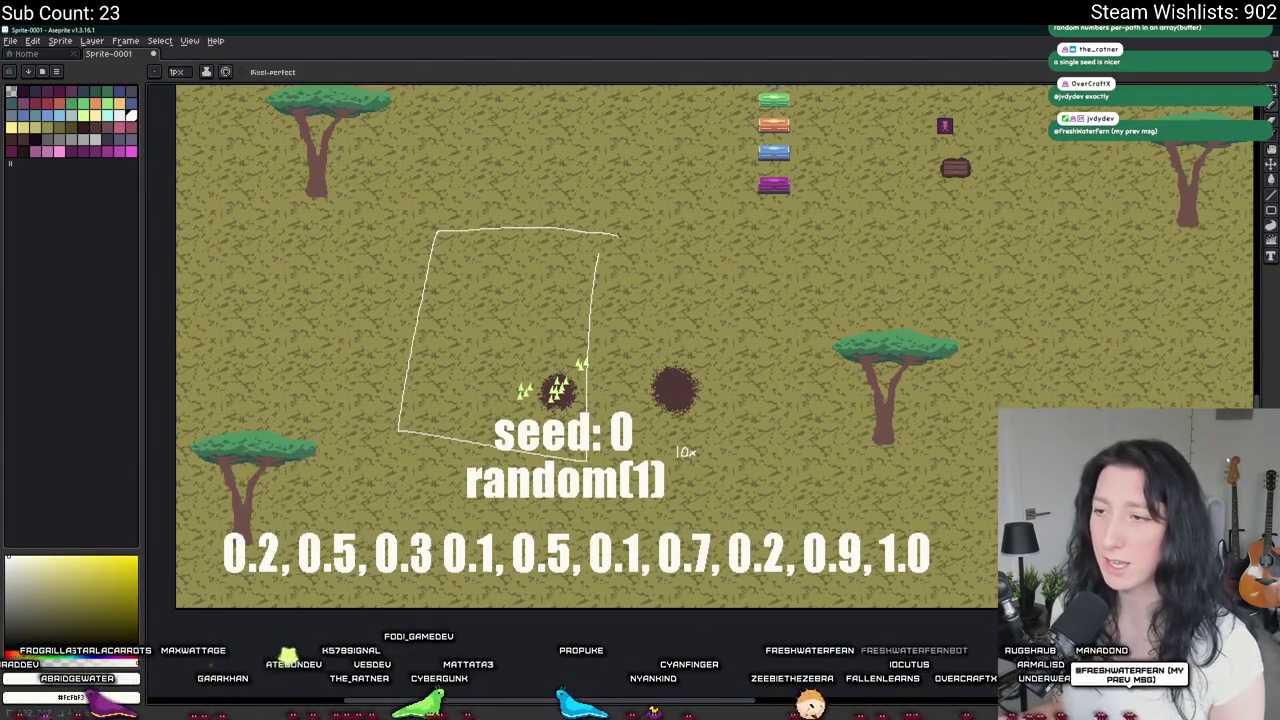
mouse_move(490, 276)
mouse_down()
mouse_move(486, 310)
mouse_move(550, 388)
mouse_up()
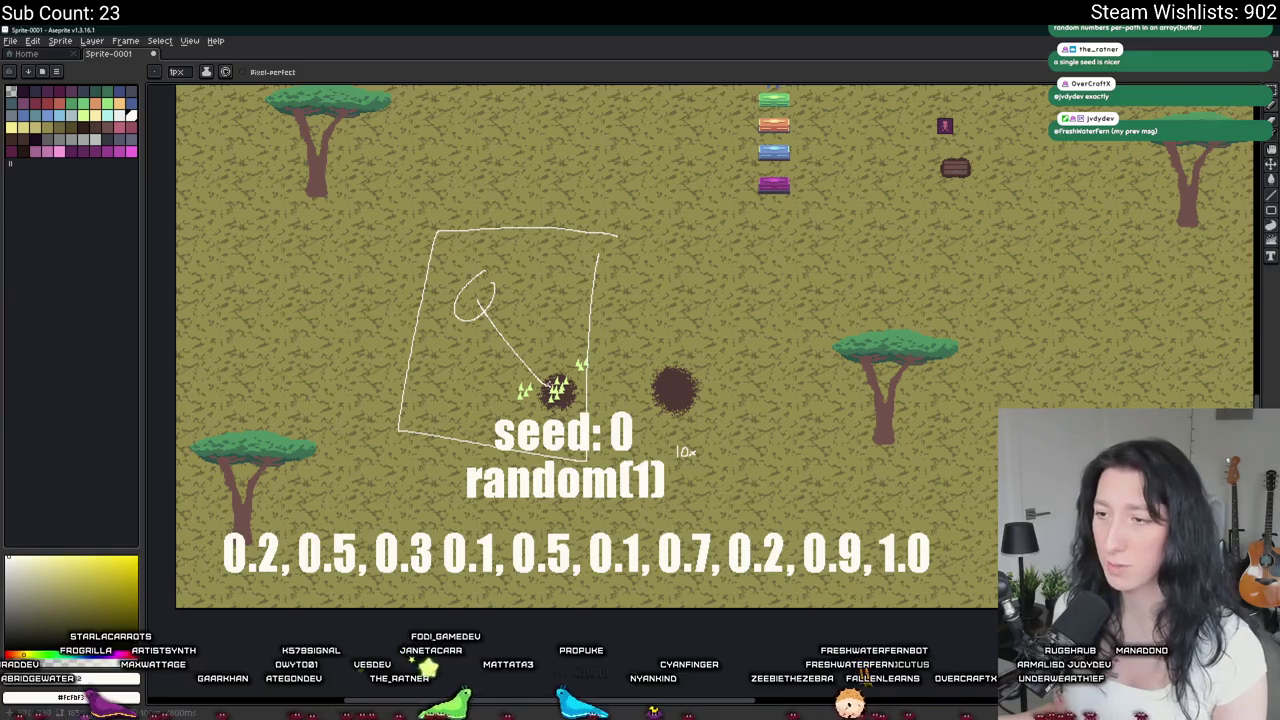
key(ctrl+z)
key(ctrl+z)
mouse_move(786, 244)
mouse_down()
mouse_move(686, 250)
mouse_move(606, 280)
mouse_move(792, 290)
mouse_move(789, 244)
mouse_move(592, 252)
mouse_move(470, 468)
mouse_move(756, 294)
mouse_move(662, 252)
mouse_up()
key(Escape)
Draw a line between the dirt patches, a freehand 0 and two circles, then clear them all.
key(b)
drag(566, 386, 668, 388)
scroll(536, 344, up, 1)
mouse_move(472, 240)
mouse_down()
mouse_move(460, 288)
mouse_move(478, 234)
mouse_up()
drag(574, 458, 578, 450)
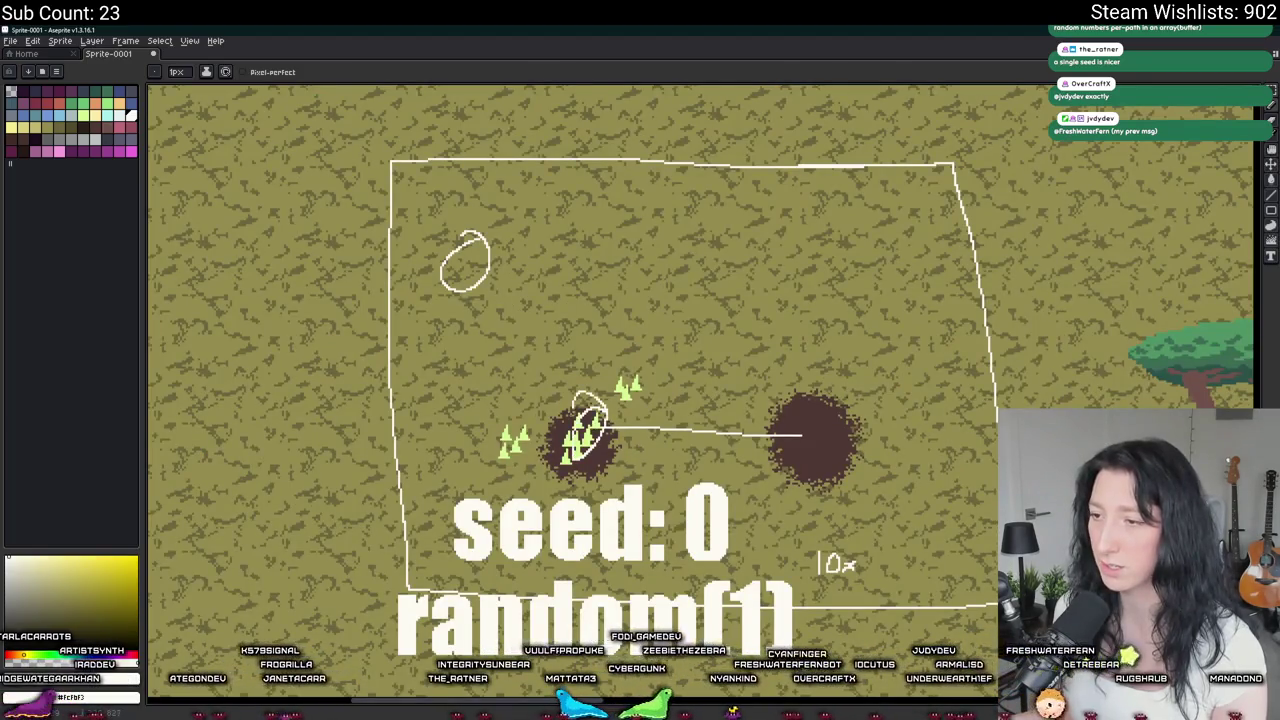
drag(838, 383, 838, 380)
scroll(840, 440, down, 1)
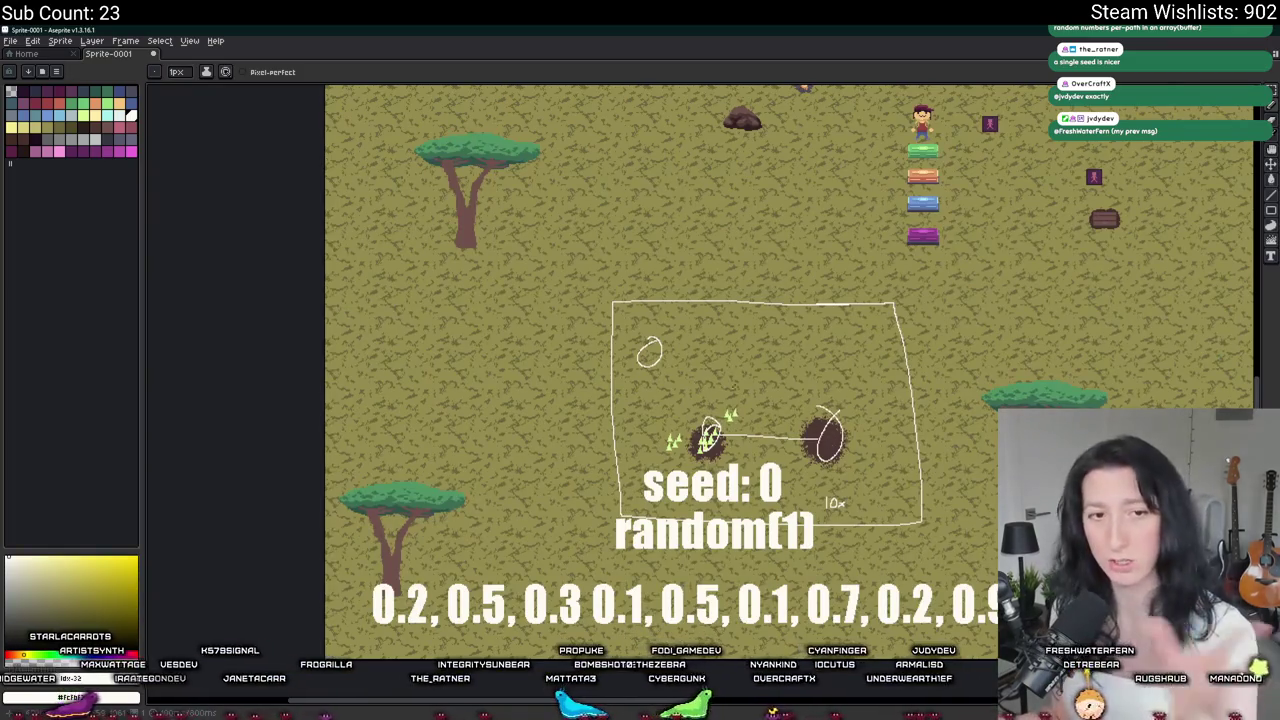
drag(853, 320, 527, 290)
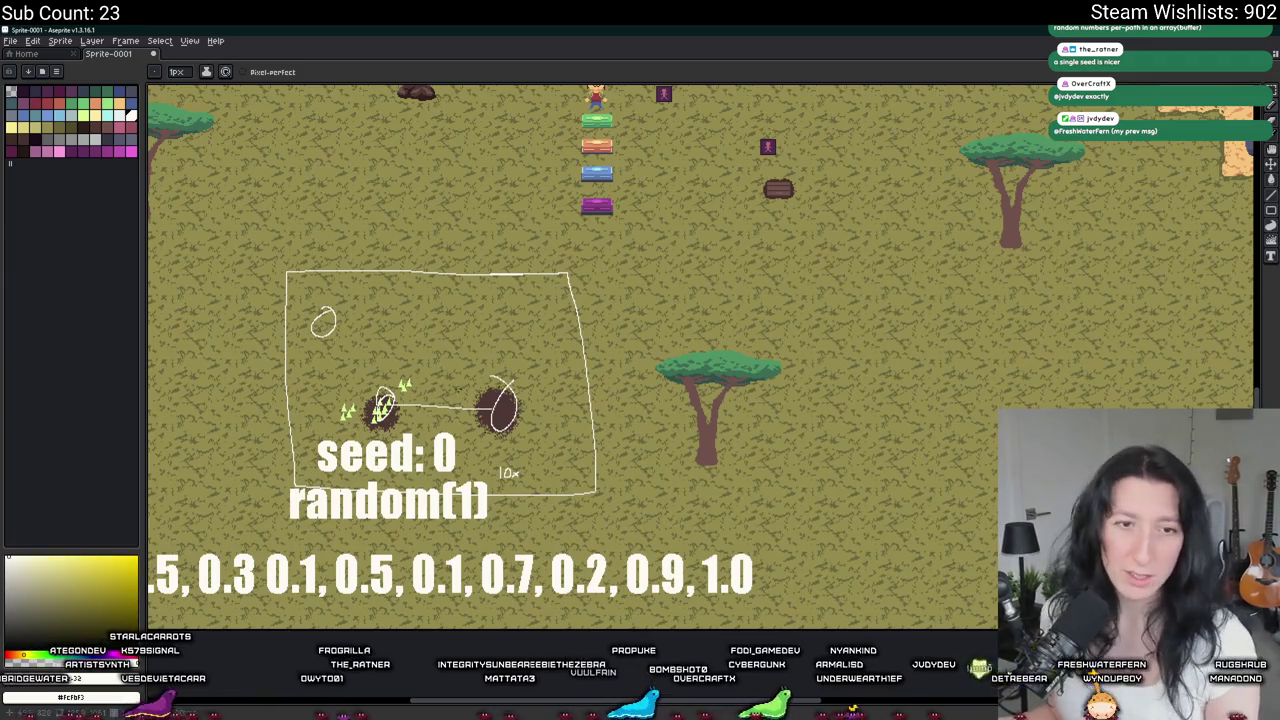
key(ctrl+z)
key(ctrl+z)
key(ctrl+z)
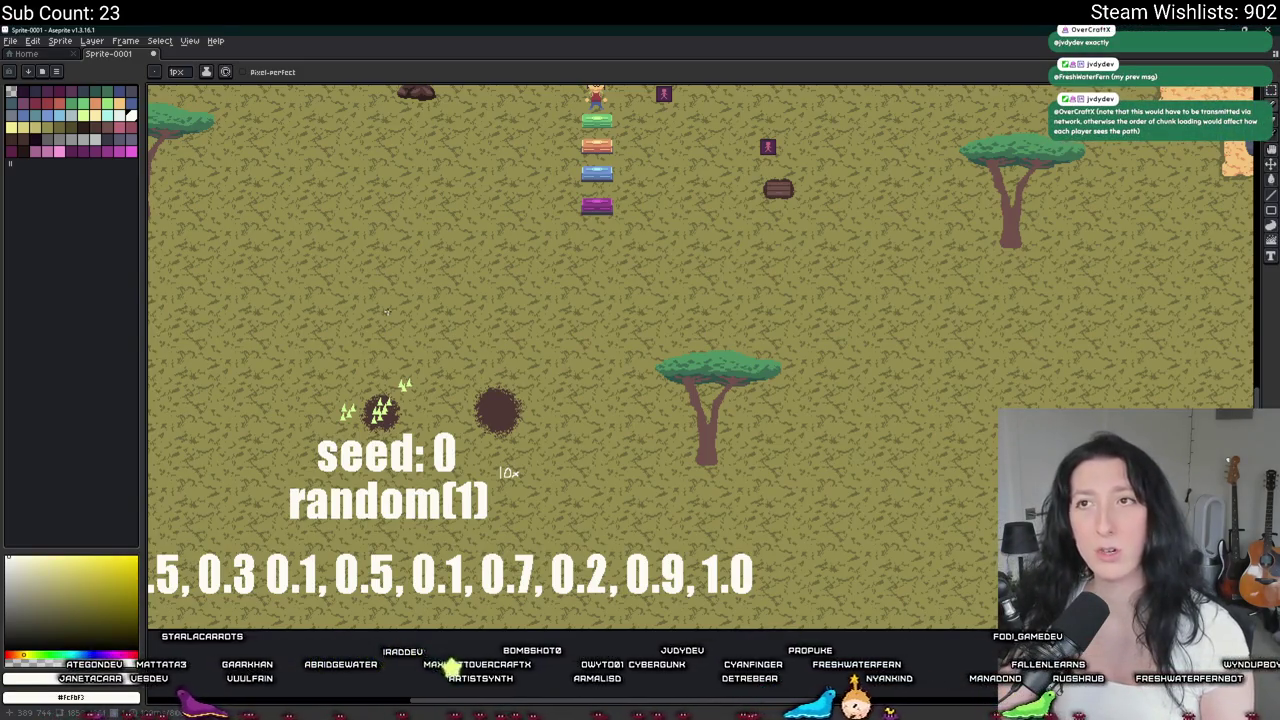
key(alt+Tab)
key(alt+Tab)
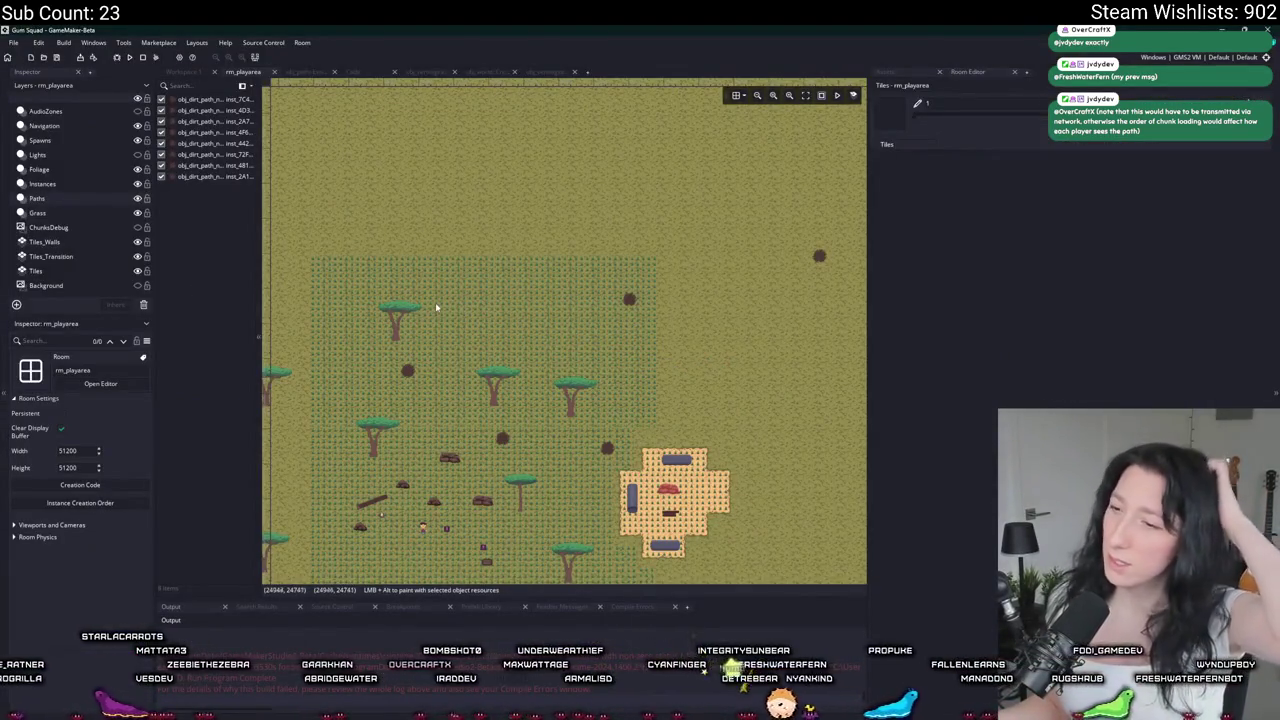
Zoom out on rm_playarea to see the whole room and the brown edge around the yellow ground.
scroll(540, 272, down, 5)
scroll(538, 271, down, 4)
scroll(450, 293, up, 3)
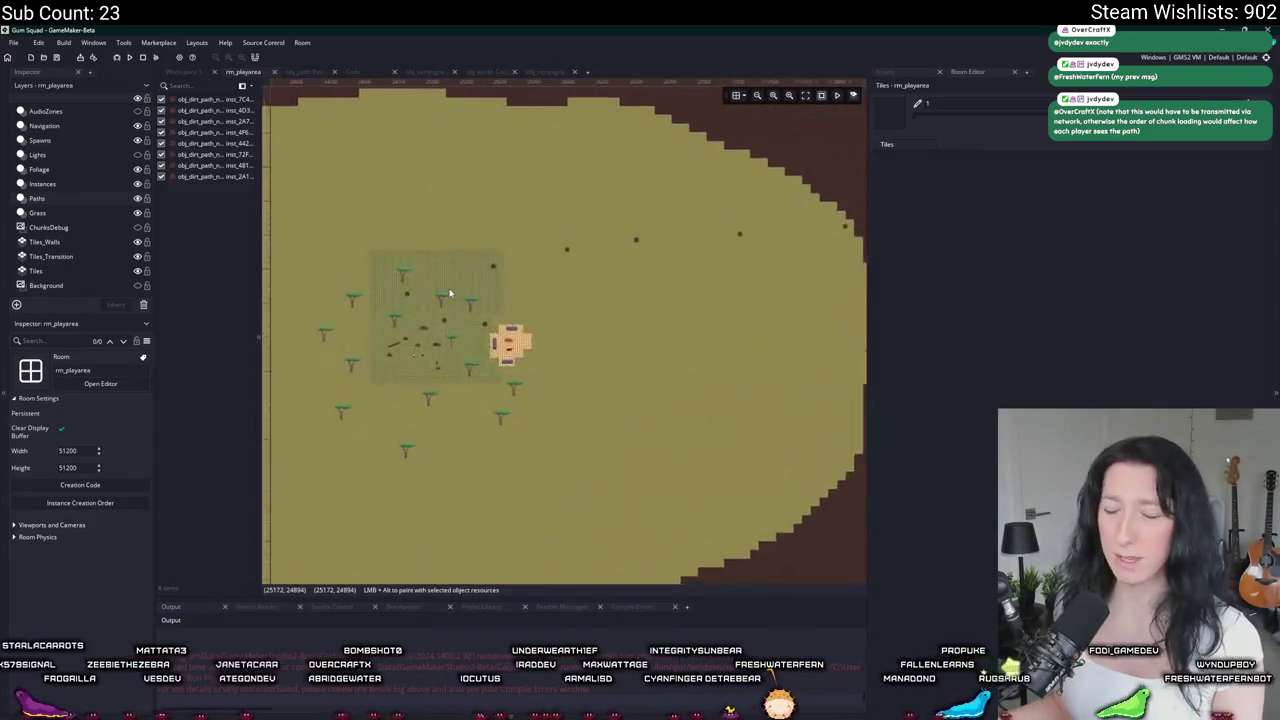
scroll(450, 293, up, 1)
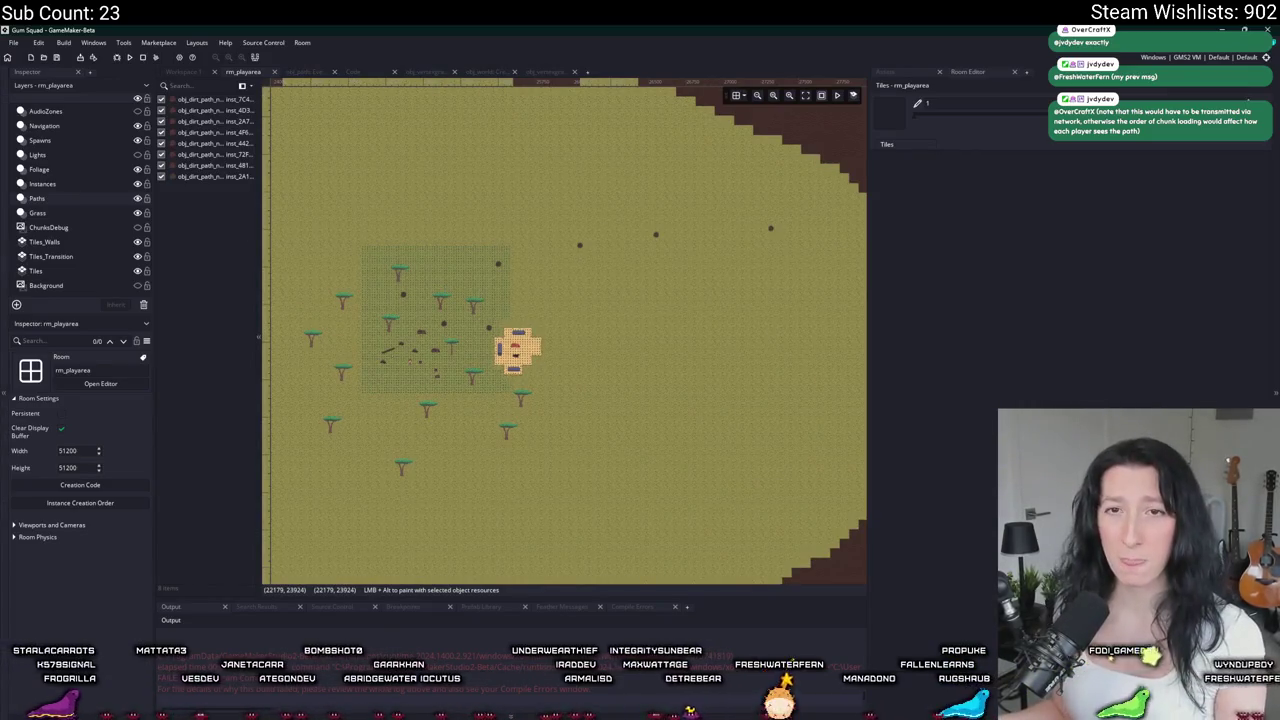
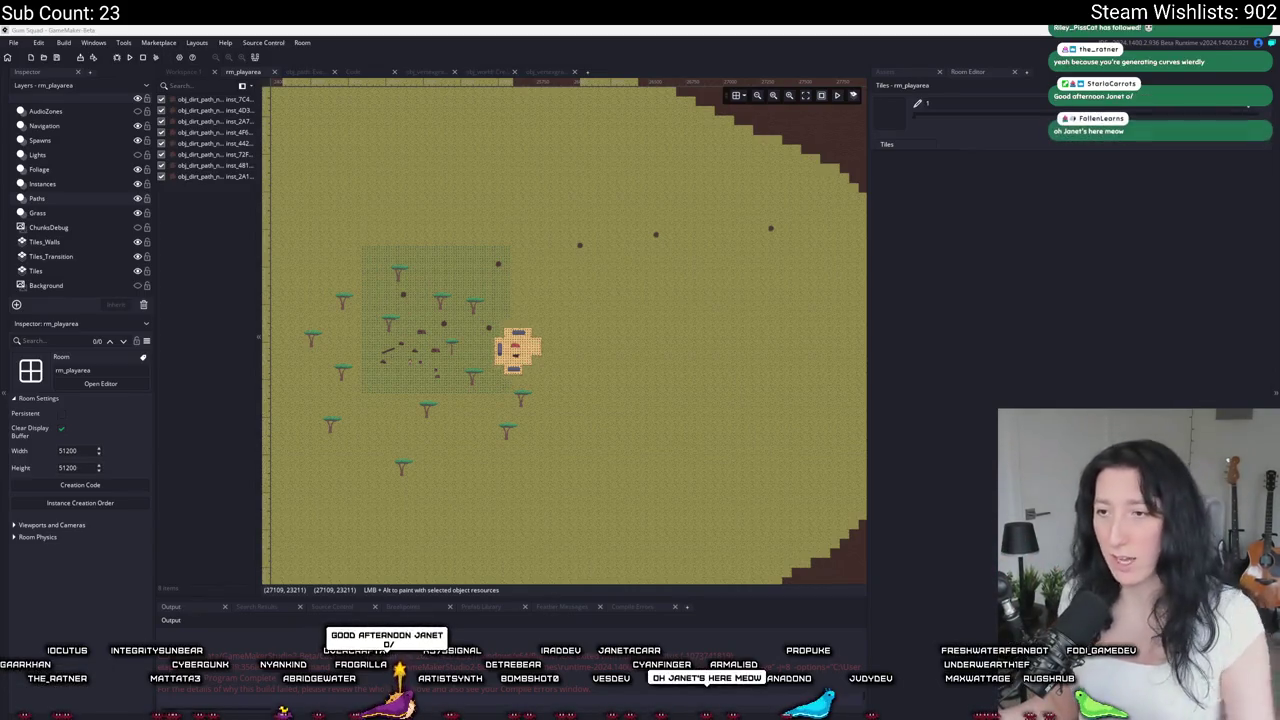
Inspect the dirt path node instances placed in the room one by one.
scroll(446, 331, up, 5)
scroll(471, 451, down, 2)
ctrl+scroll(428, 483, up, 2)
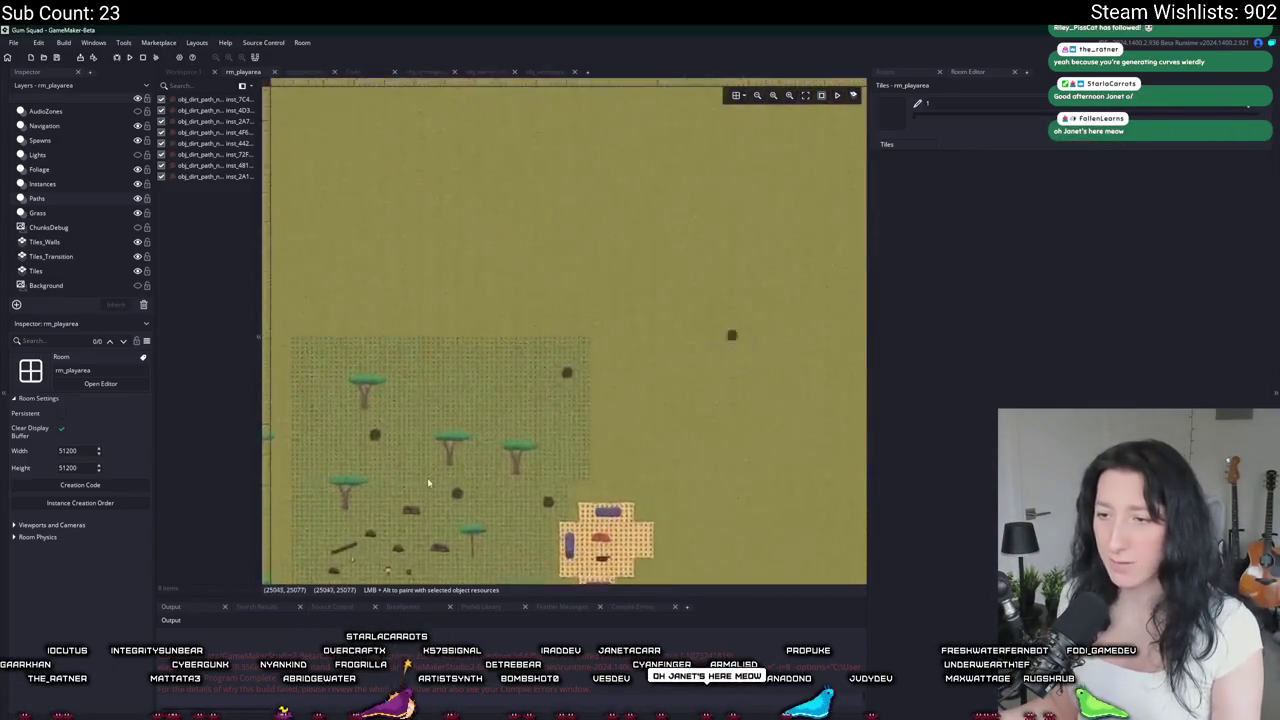
scroll(400, 390, down, 2)
click(474, 373)
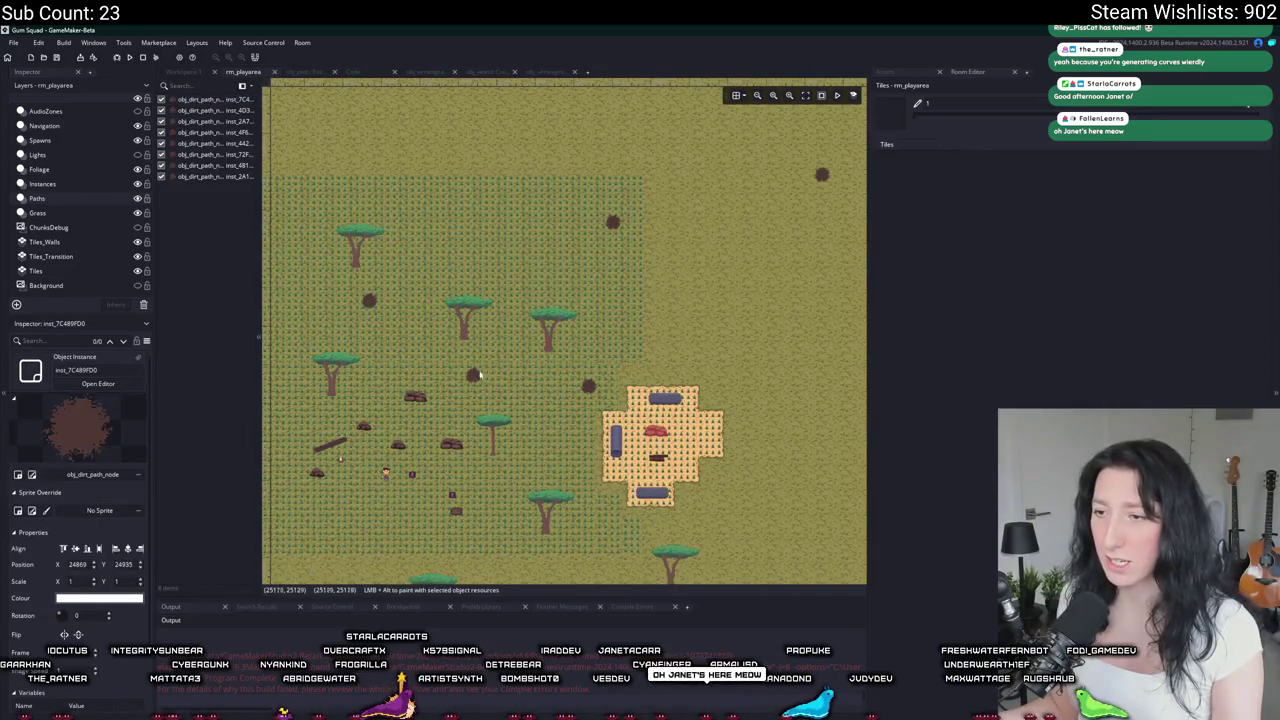
double_click(589, 385)
click(614, 221)
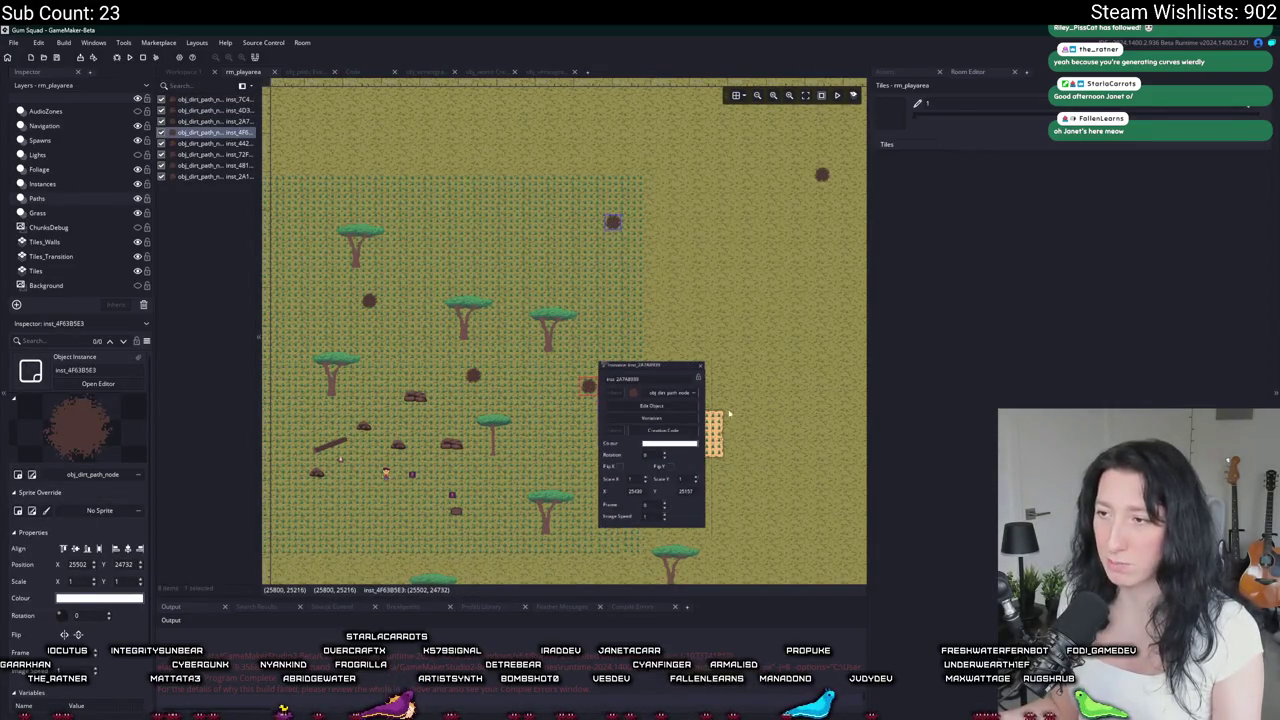
click(697, 367)
click(435, 377)
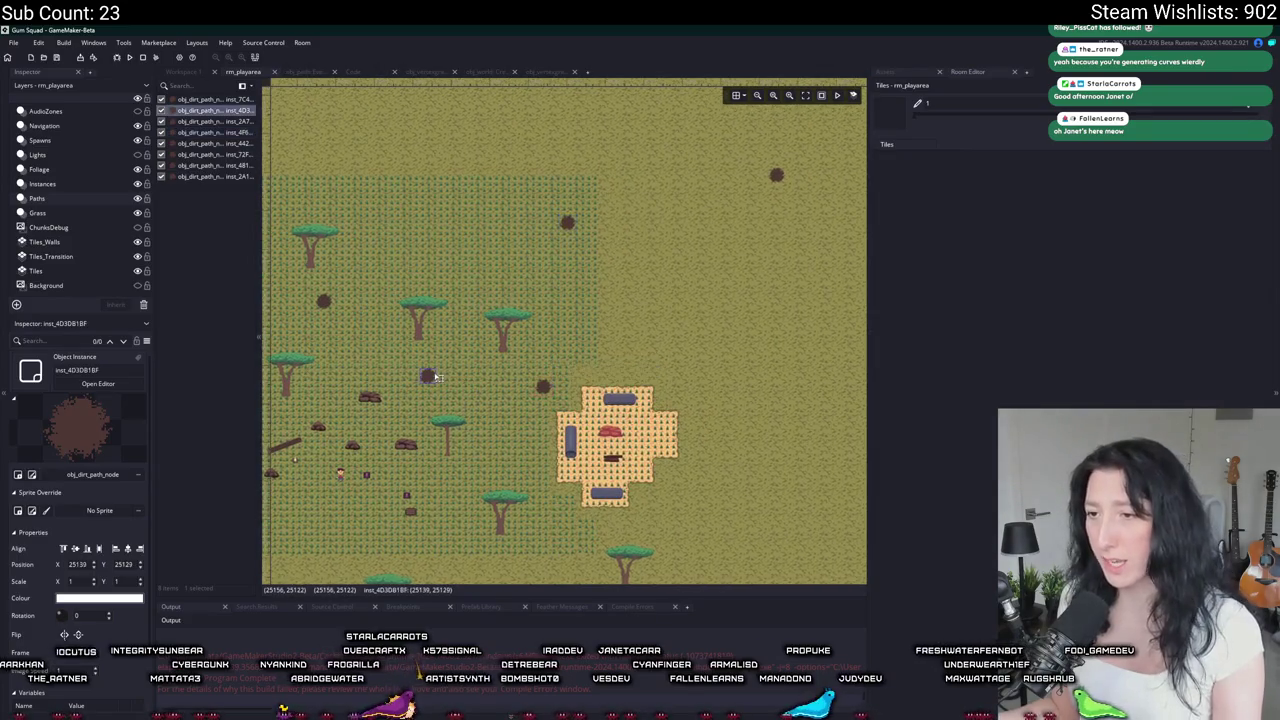
click(323, 300)
click(426, 374)
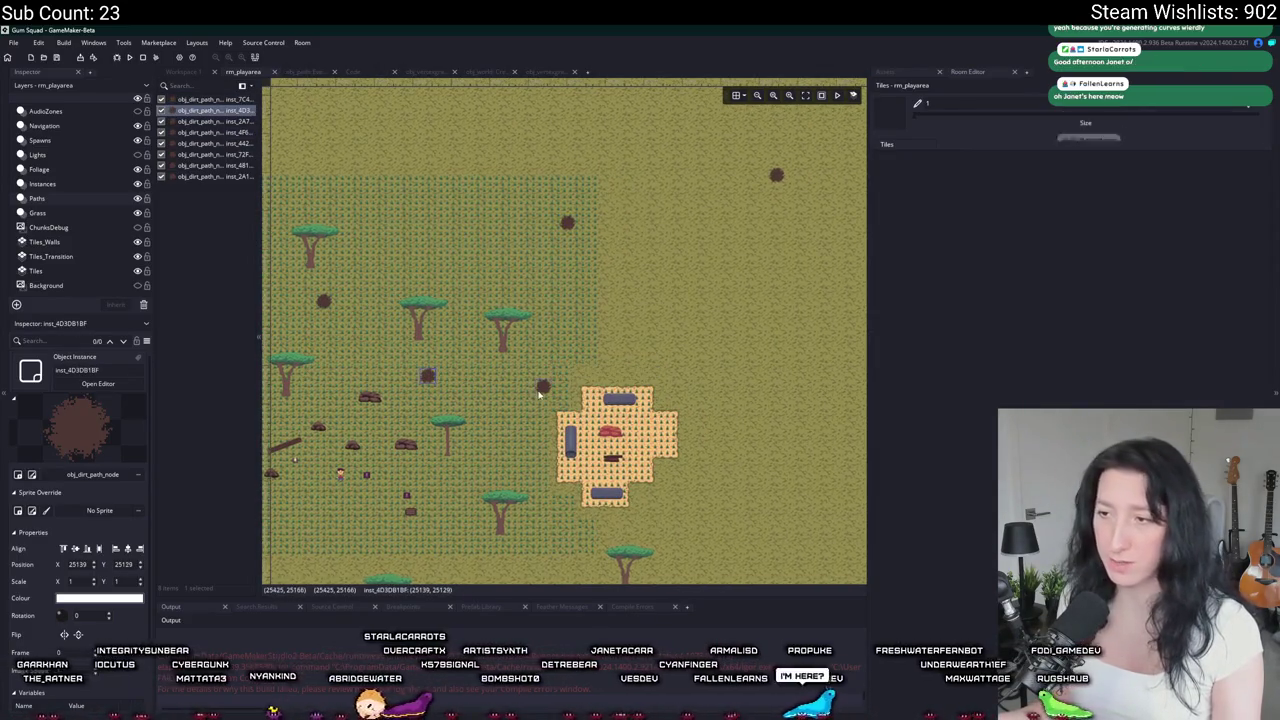
click(541, 386)
click(566, 222)
click(776, 175)
Zoom and pan the room view to recentre the village.
scroll(580, 262, down, 2)
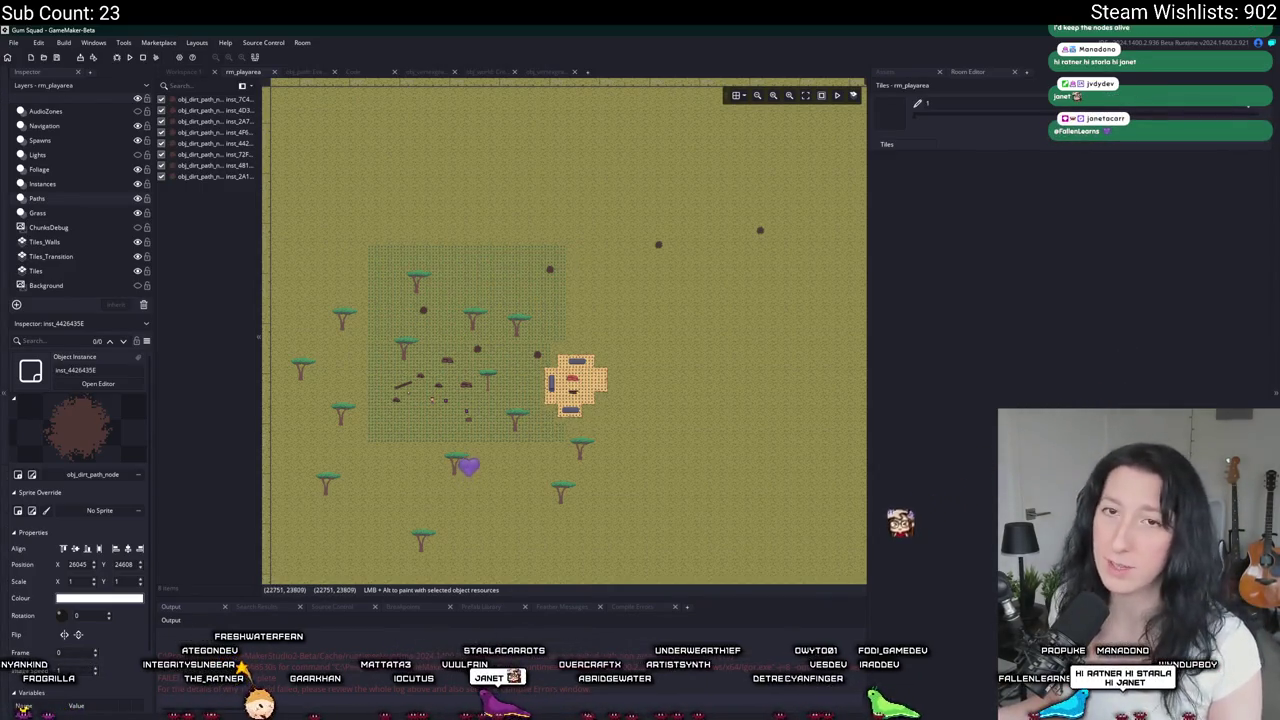
scroll(555, 278, down, 5)
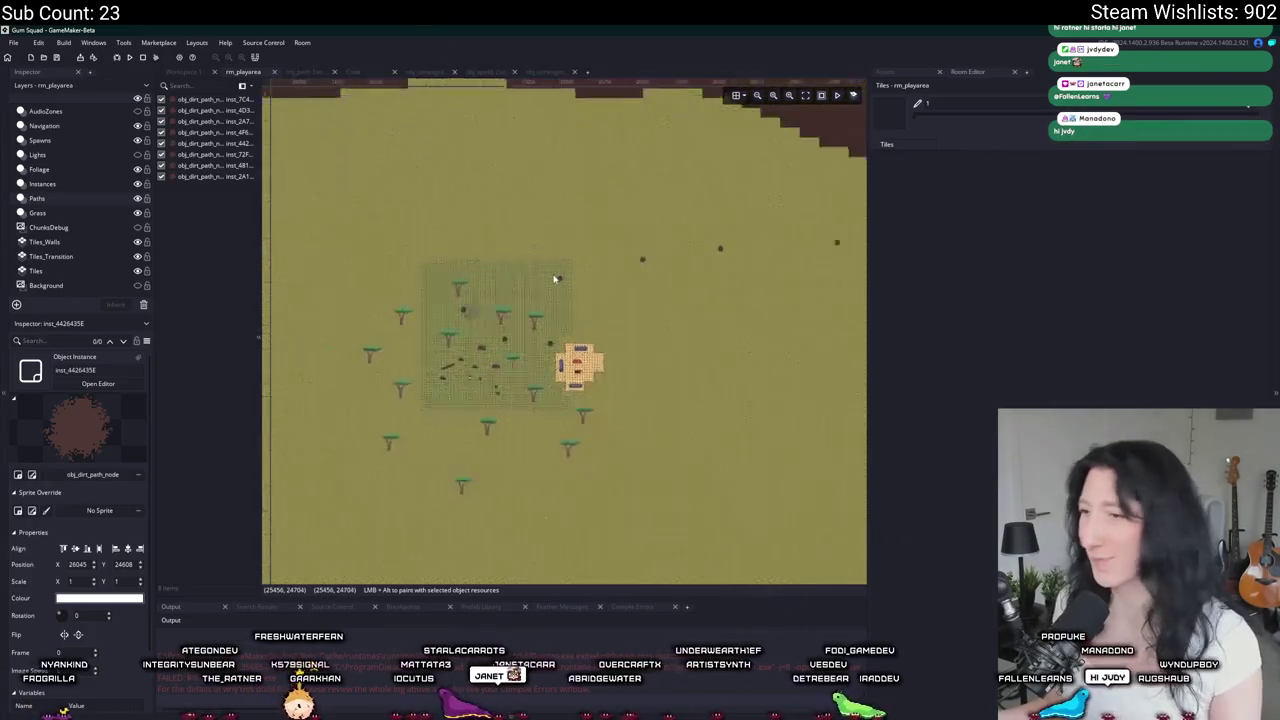
scroll(549, 276, up, 5)
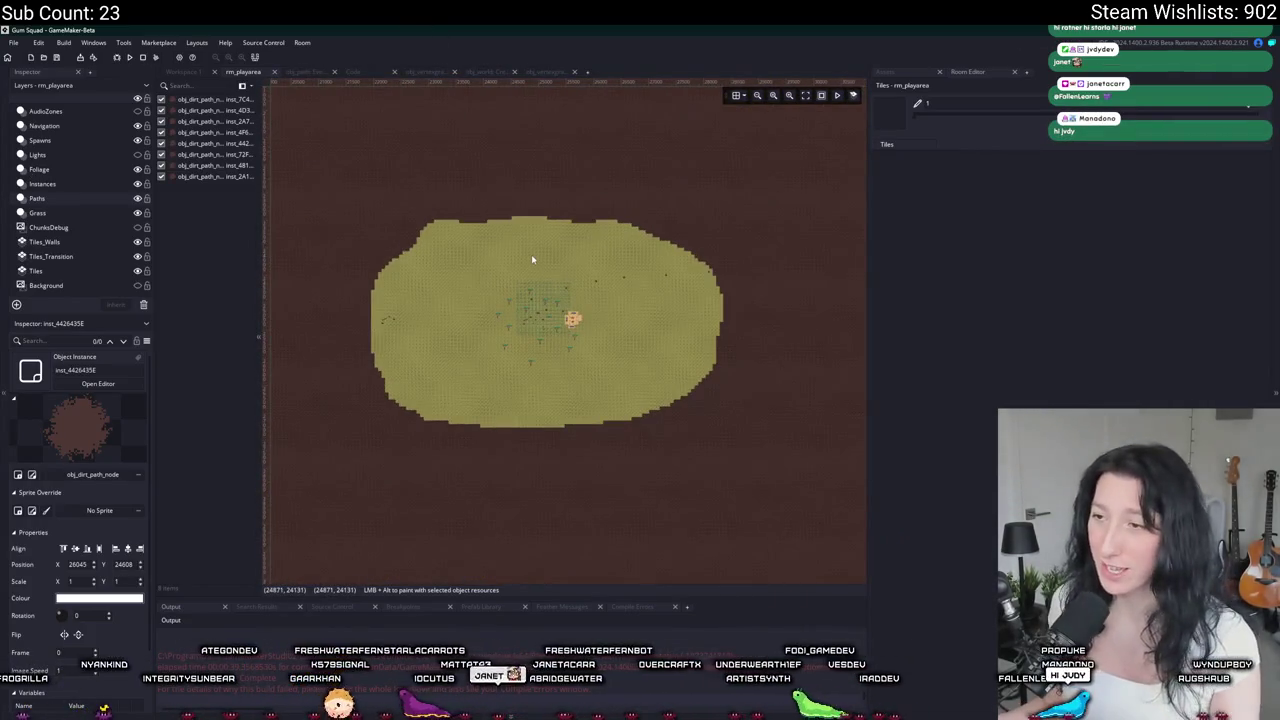
scroll(580, 290, down, 6)
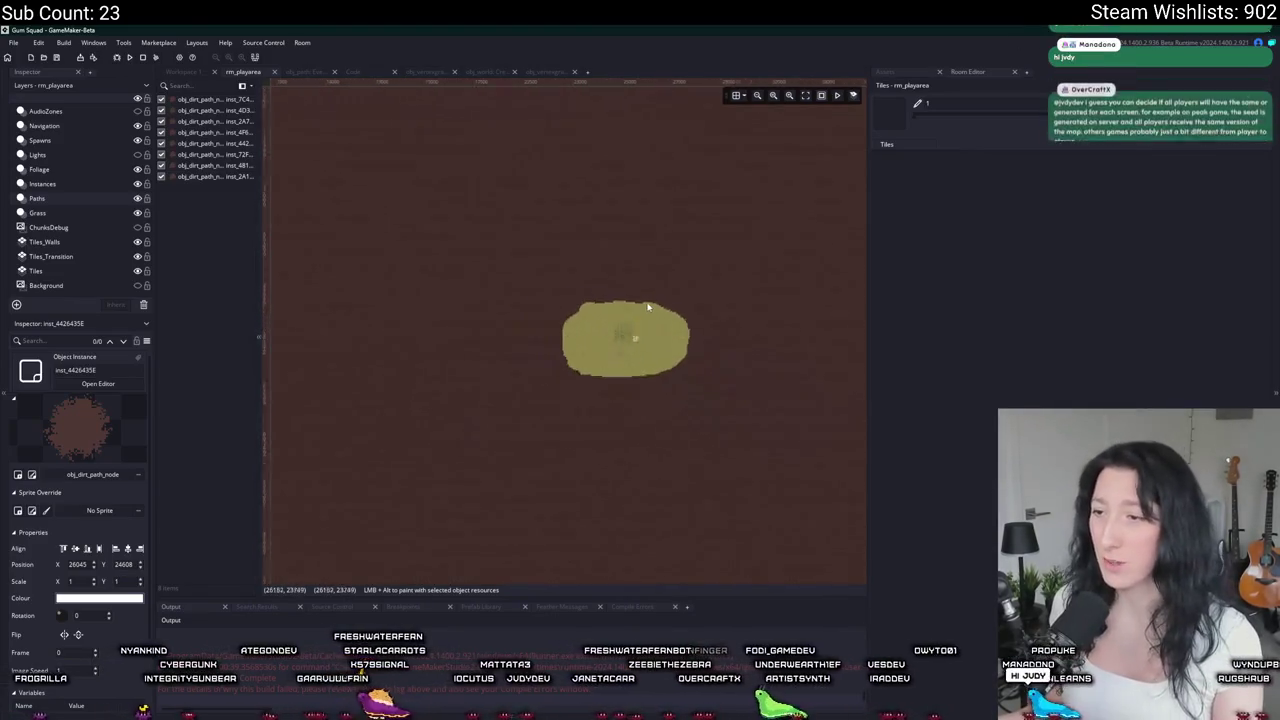
scroll(658, 301, up, 2)
scroll(660, 301, down, 4)
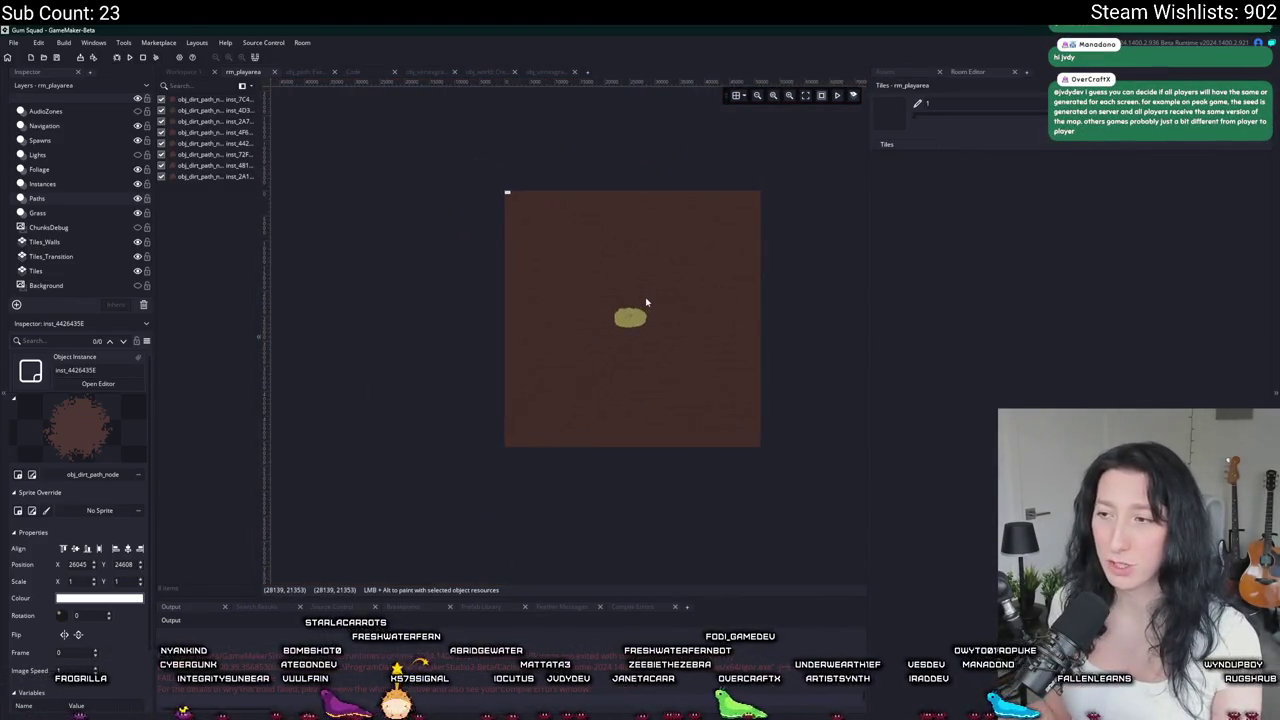
scroll(646, 303, up, 4)
scroll(590, 340, down, 2)
scroll(590, 340, up, 5)
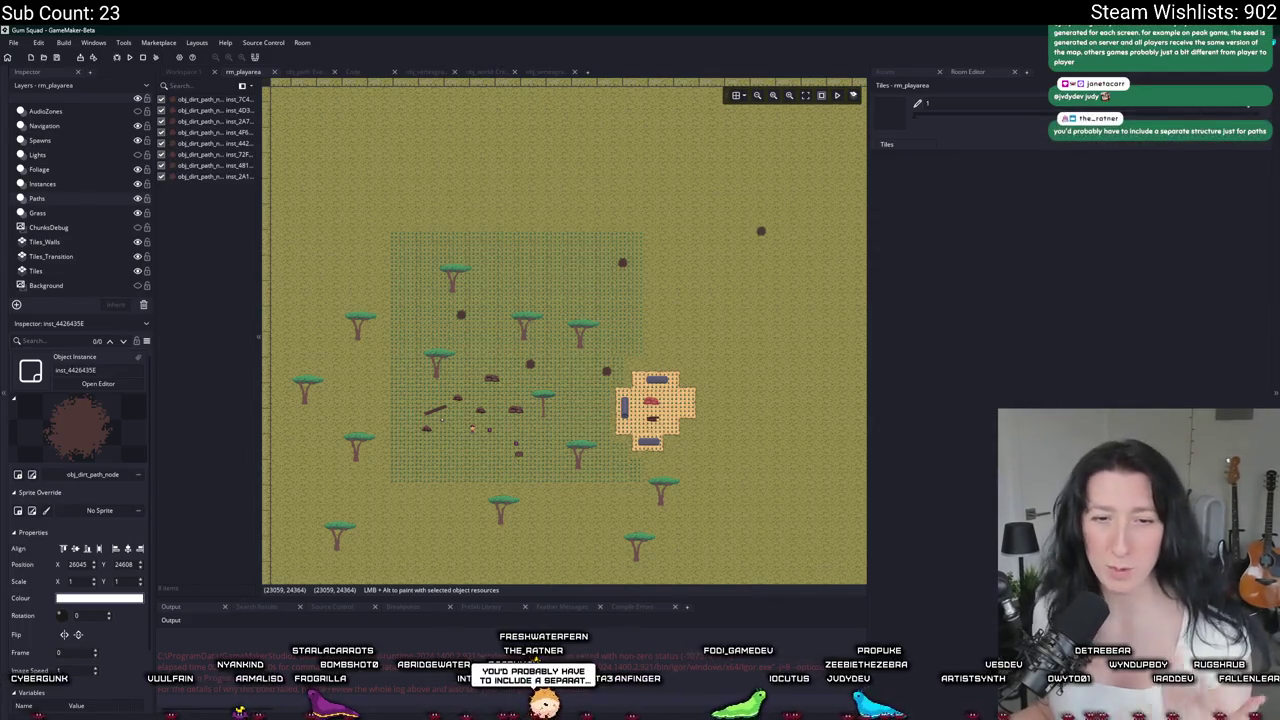
mouse_move(481, 364)
mouse_down()
mouse_move(470, 345)
mouse_move(436, 337)
mouse_up()
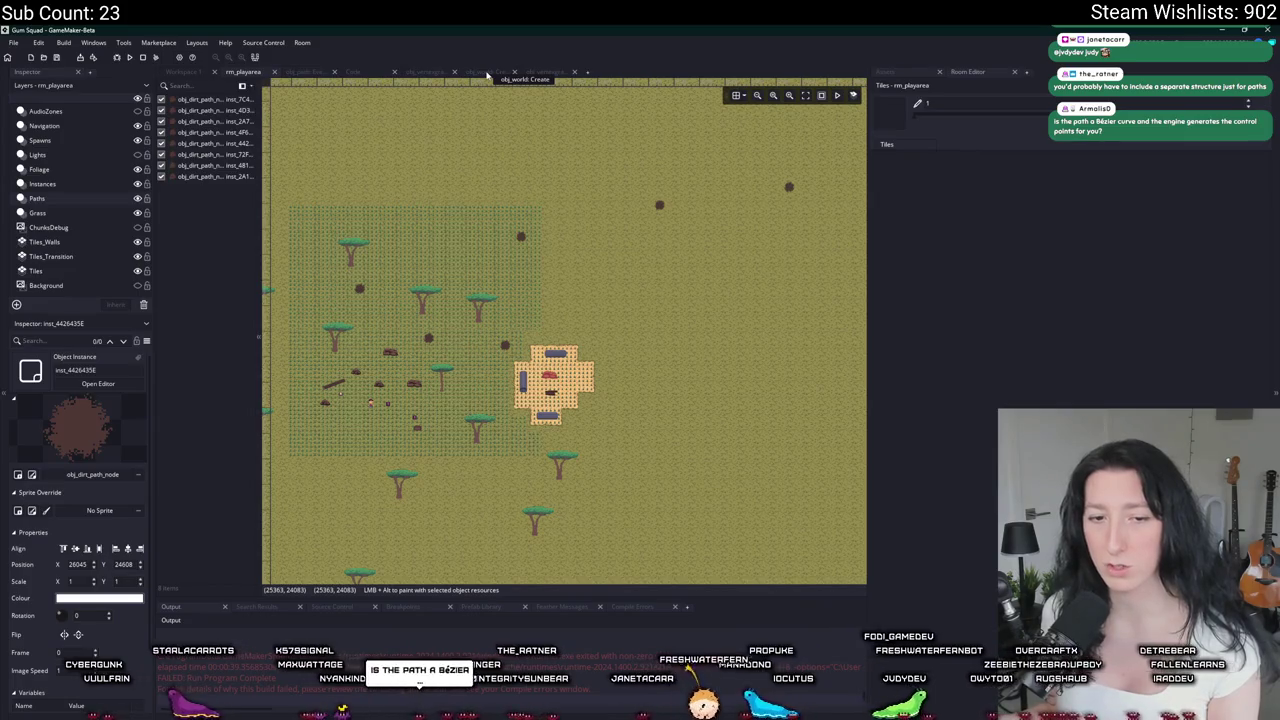
Browse the obj_world Create, vertex grass and world chunk step and unload code.
click(487, 75)
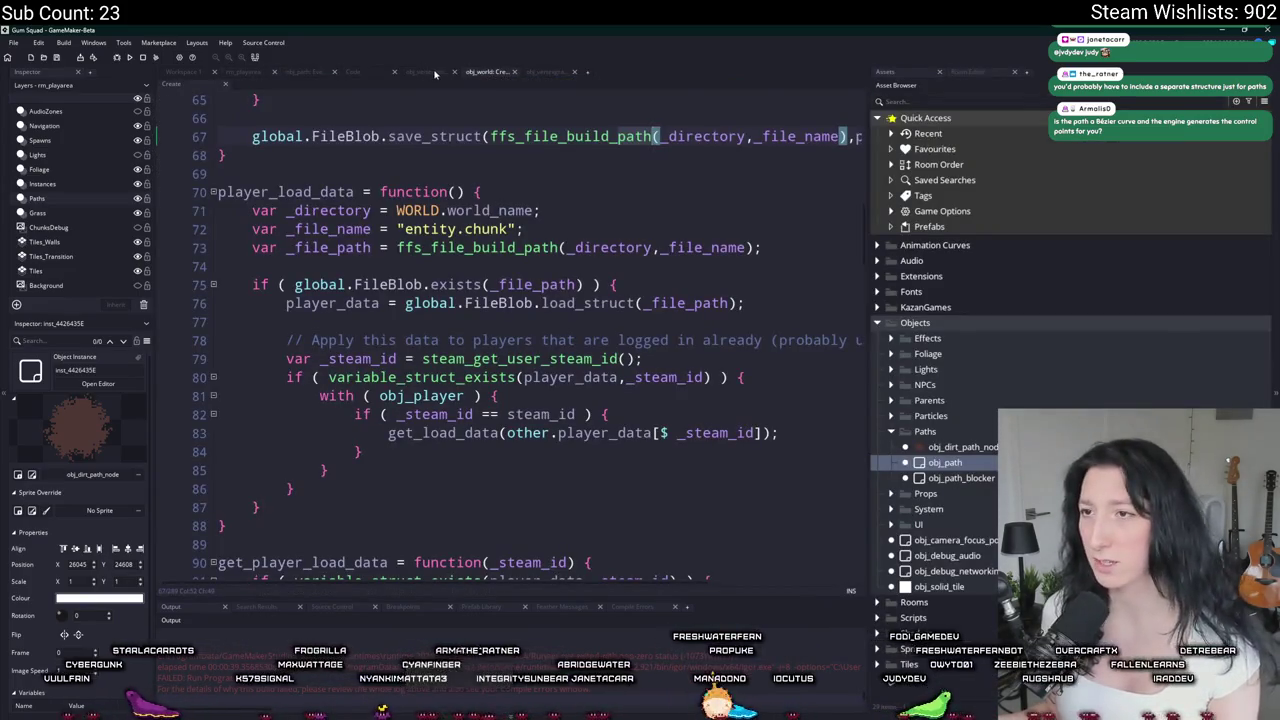
click(432, 73)
click(550, 73)
click(372, 73)
scroll(522, 284, up, 3)
scroll(522, 284, down, 5)
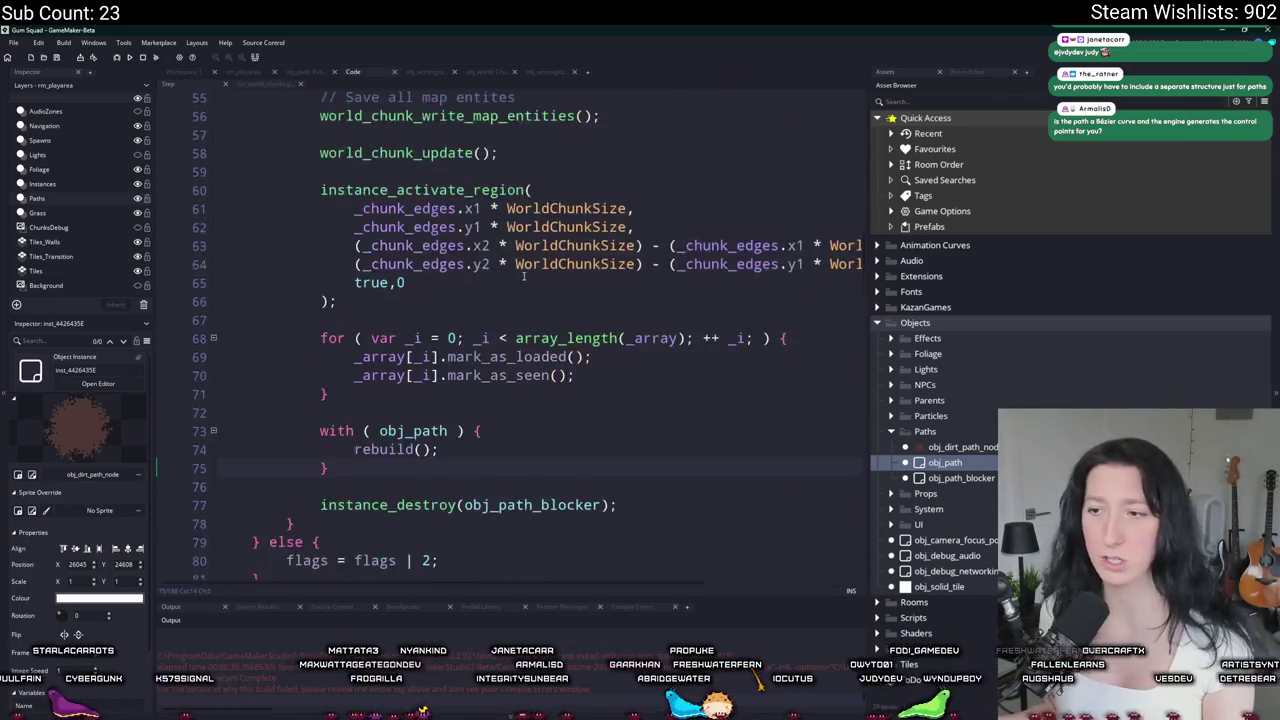
scroll(304, 171, up, 2)
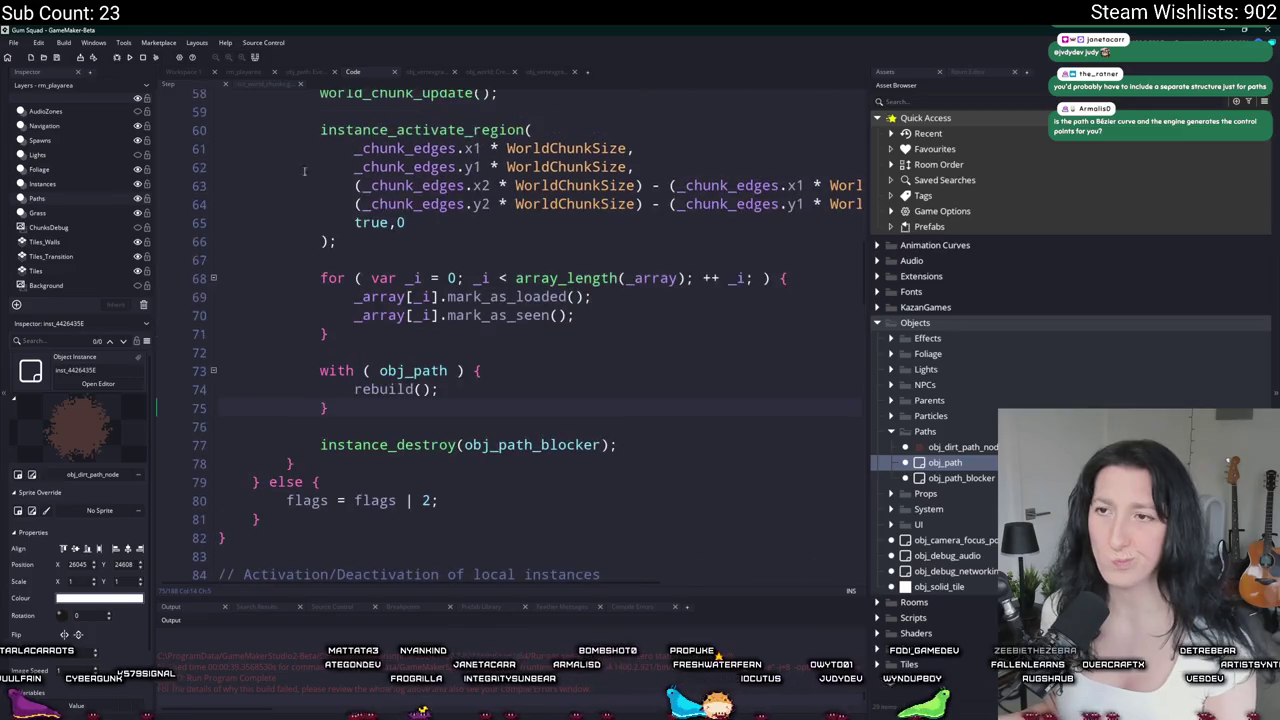
click(247, 83)
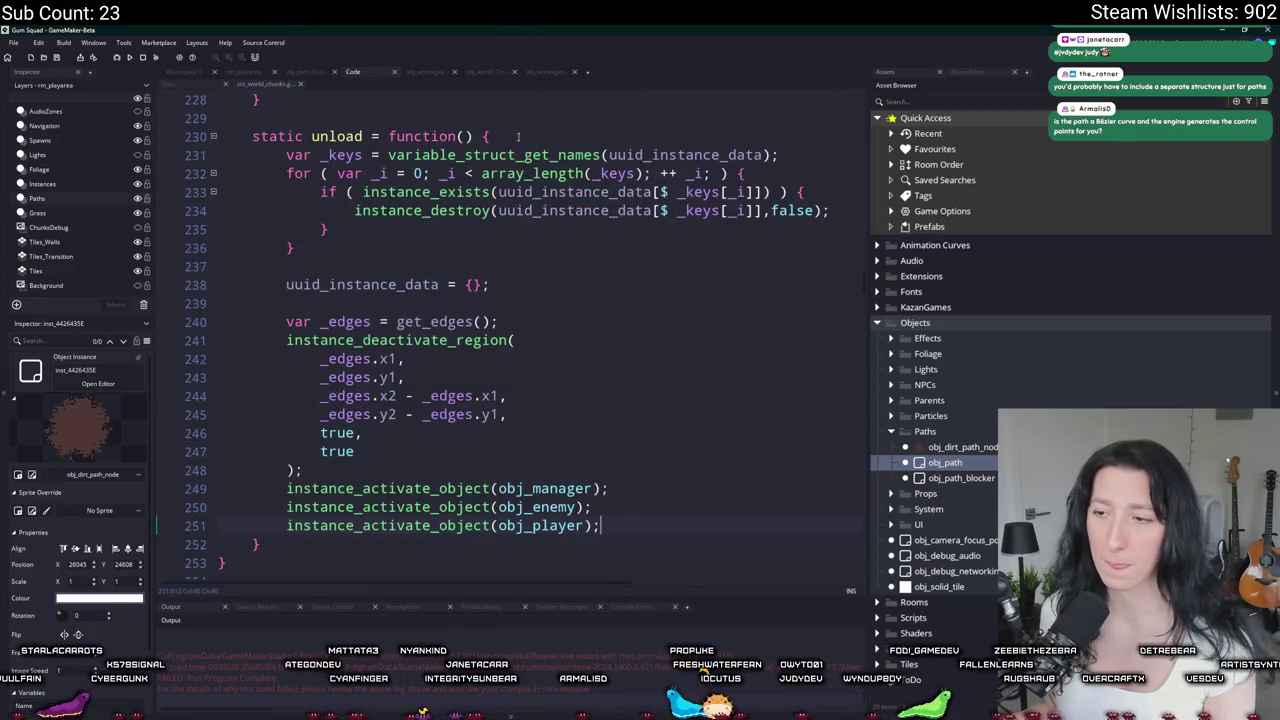
scroll(518, 136, up, 7)
scroll(200, 93, down, 3)
click(200, 83)
Bring up obj_path's object editor and open its Create event code in full.
click(183, 71)
double_click(462, 214)
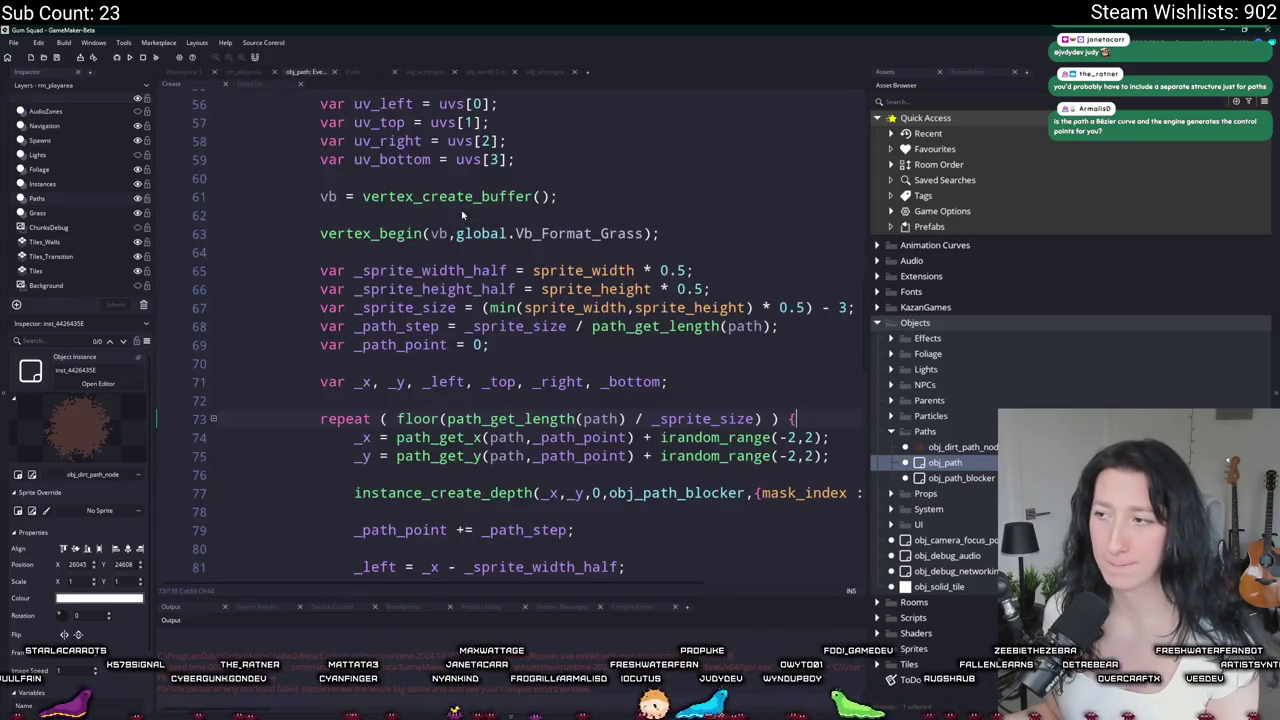
double_click(945, 462)
double_click(473, 143)
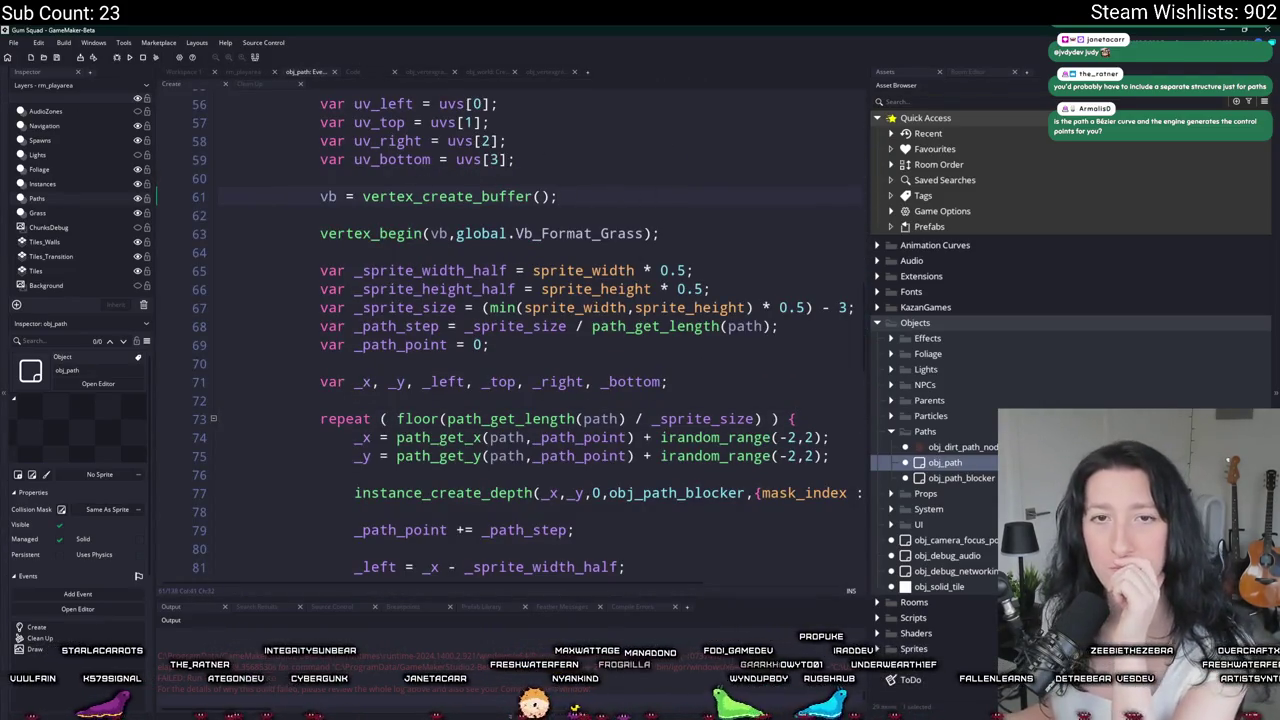
scroll(718, 228, down, 1)
scroll(718, 228, up, 7)
click(193, 74)
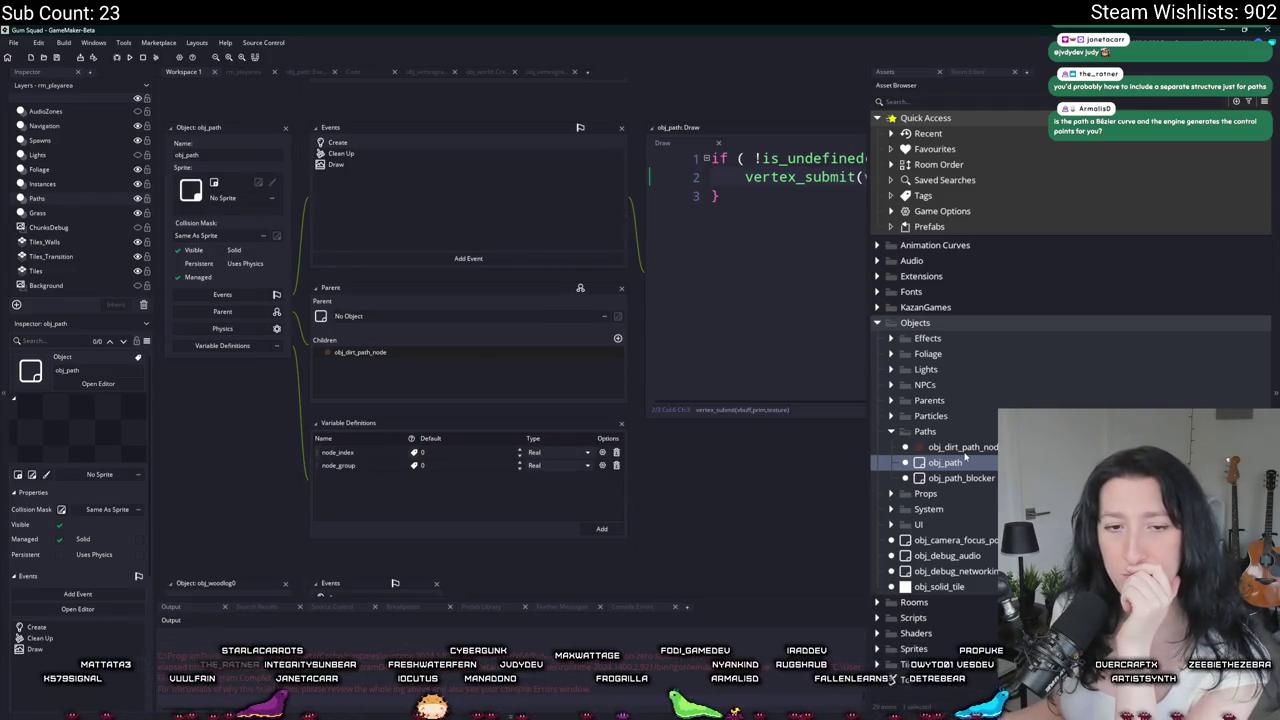
double_click(963, 449)
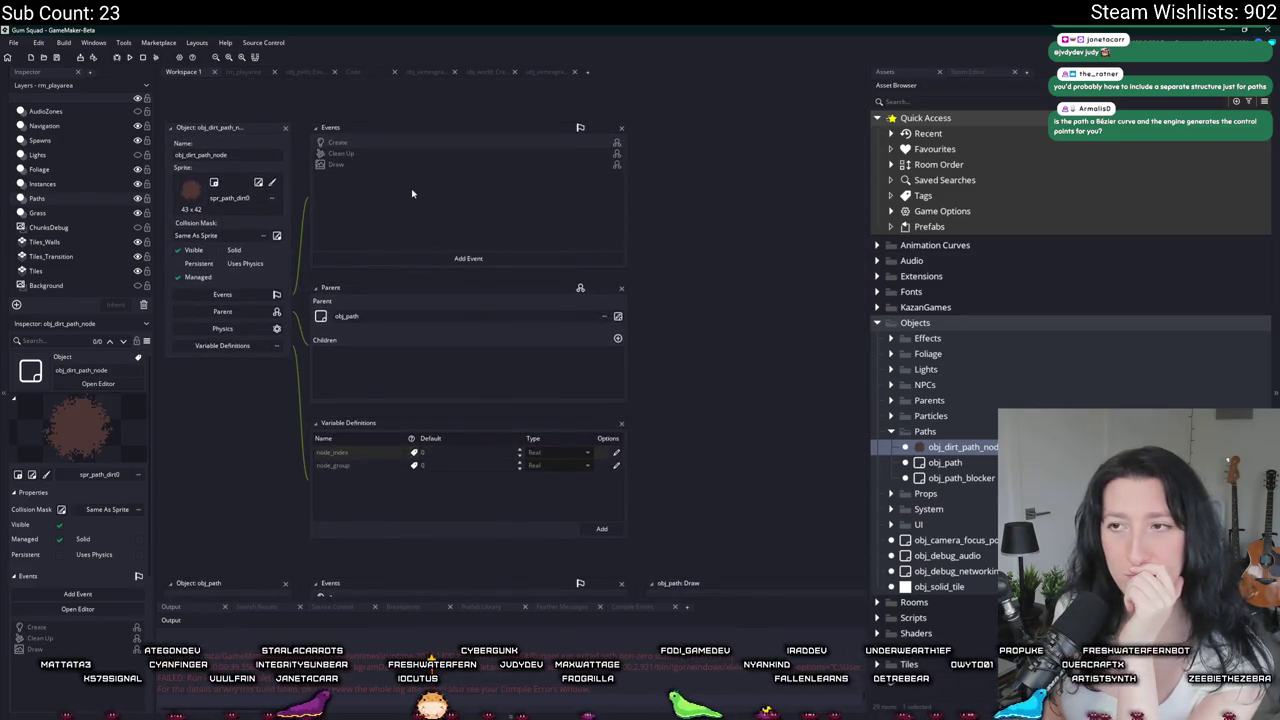
double_click(940, 462)
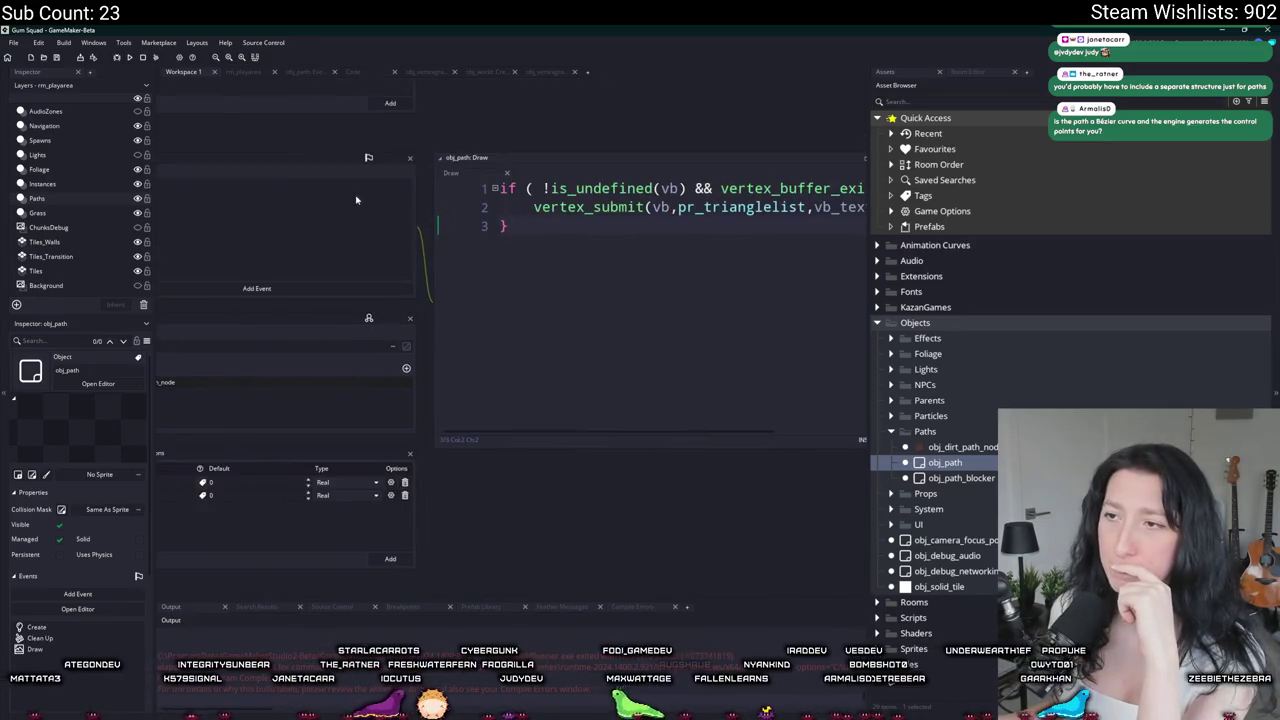
double_click(357, 180)
scroll(510, 275, up, 10)
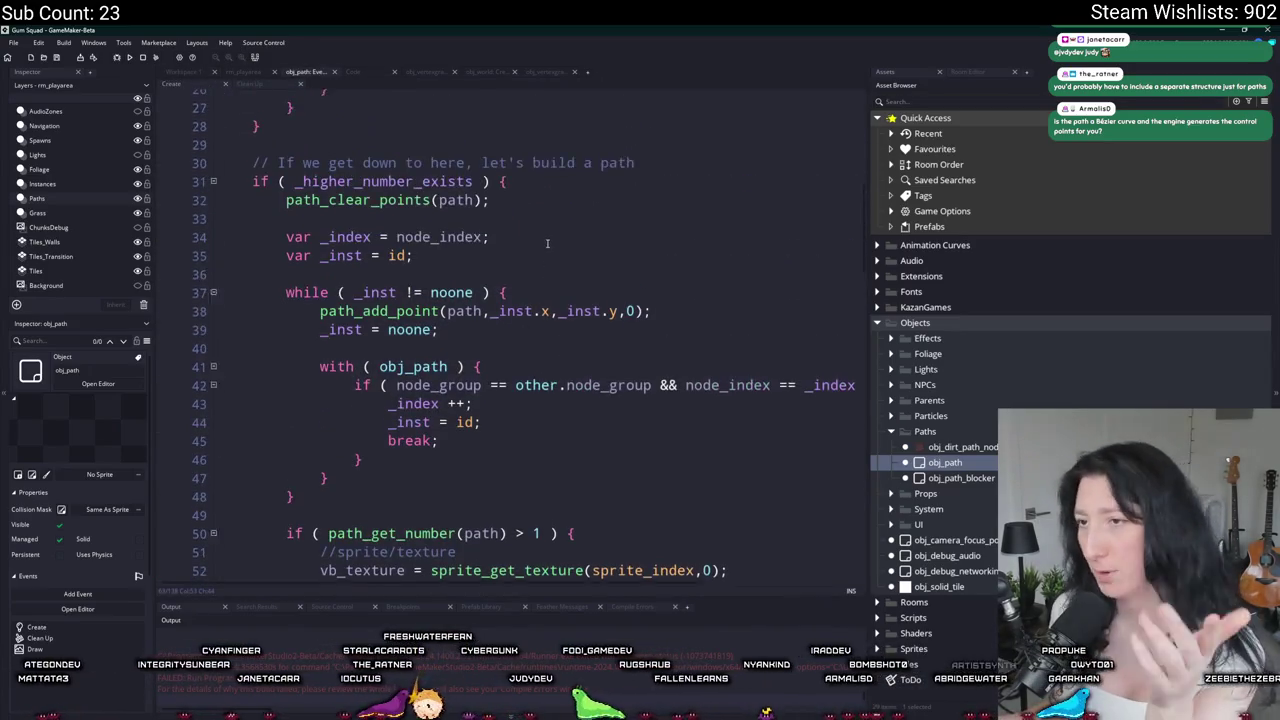
Overwrite the line-4 path setting with 1 so obj_path uses precision 1 and kind 0.
scroll(510, 275, up, 6)
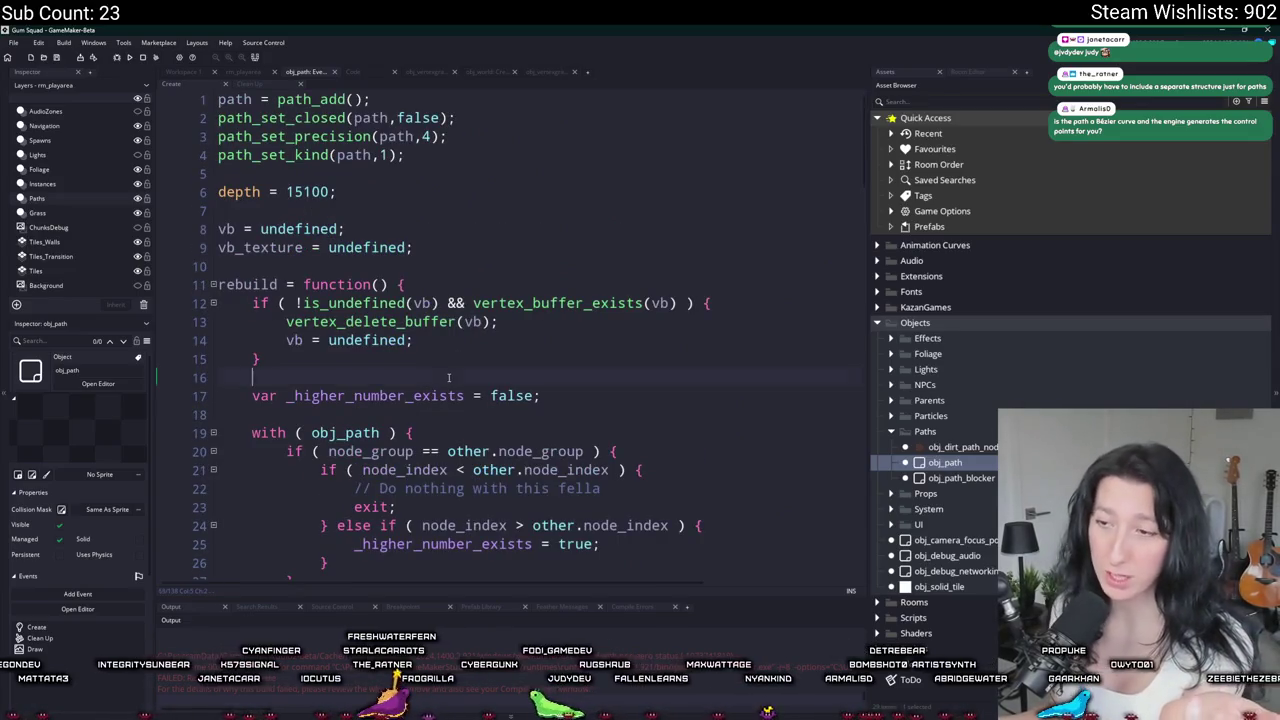
scroll(449, 377, down, 1)
scroll(417, 223, up, 1)
double_click(383, 156)
text(1)
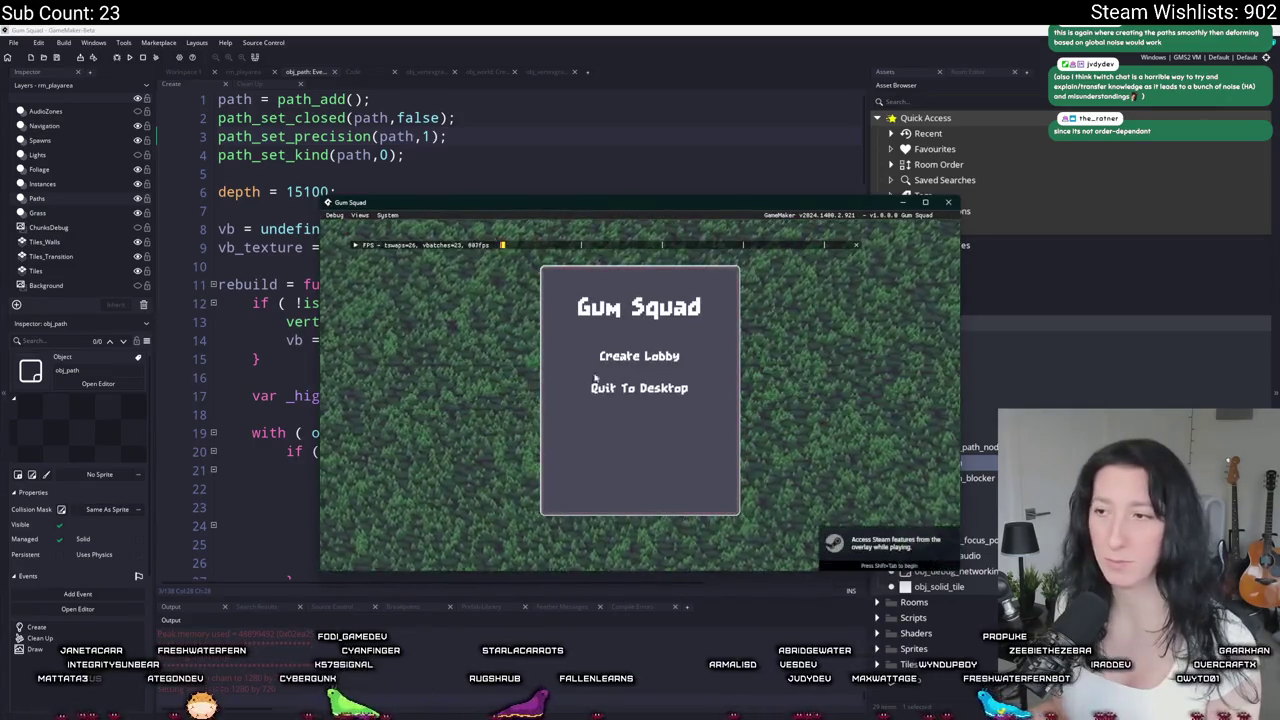
Create a lobby, walk the character along the sharp-bended dirt path, zoom out, then leave the game.
click(596, 370)
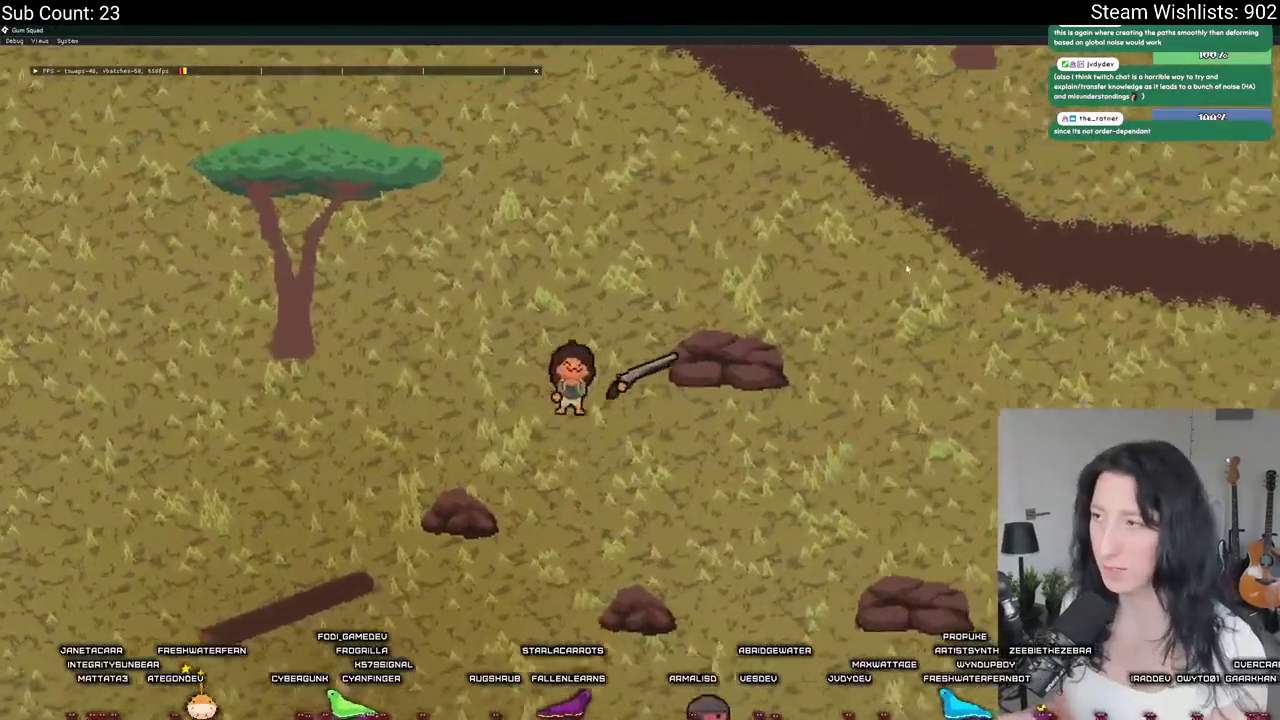
key(d)
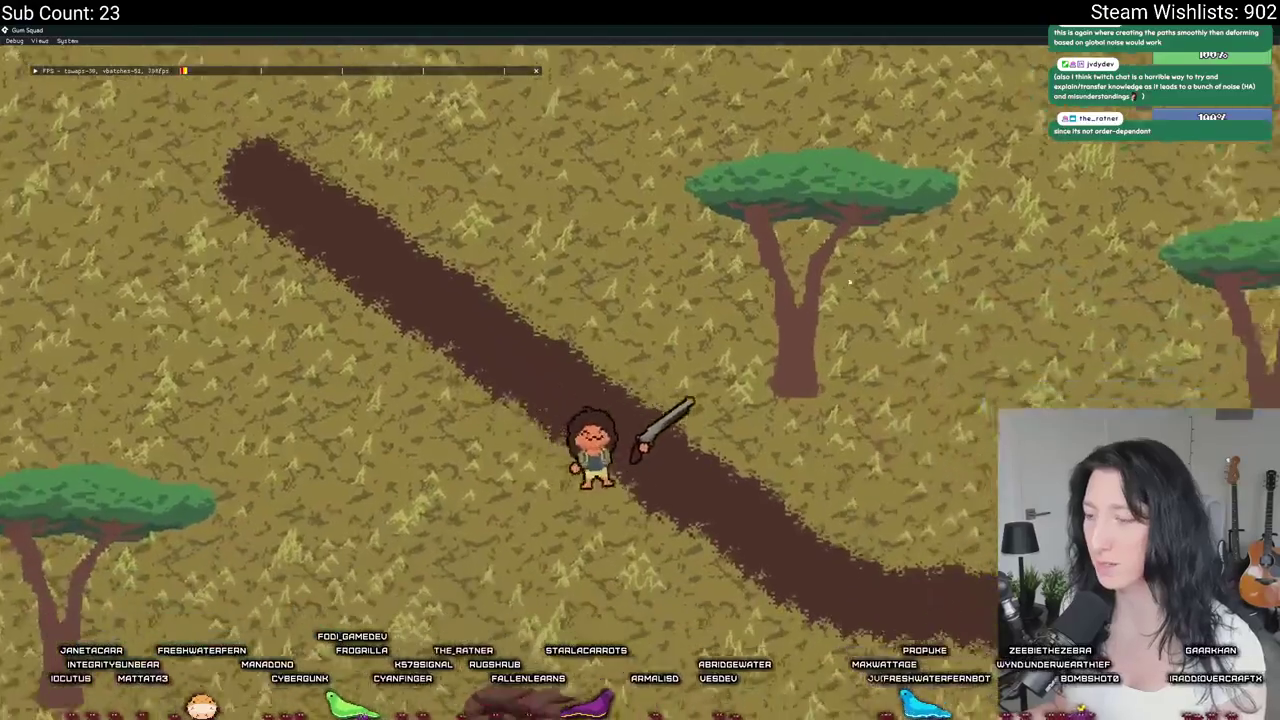
key(s)
key(a)
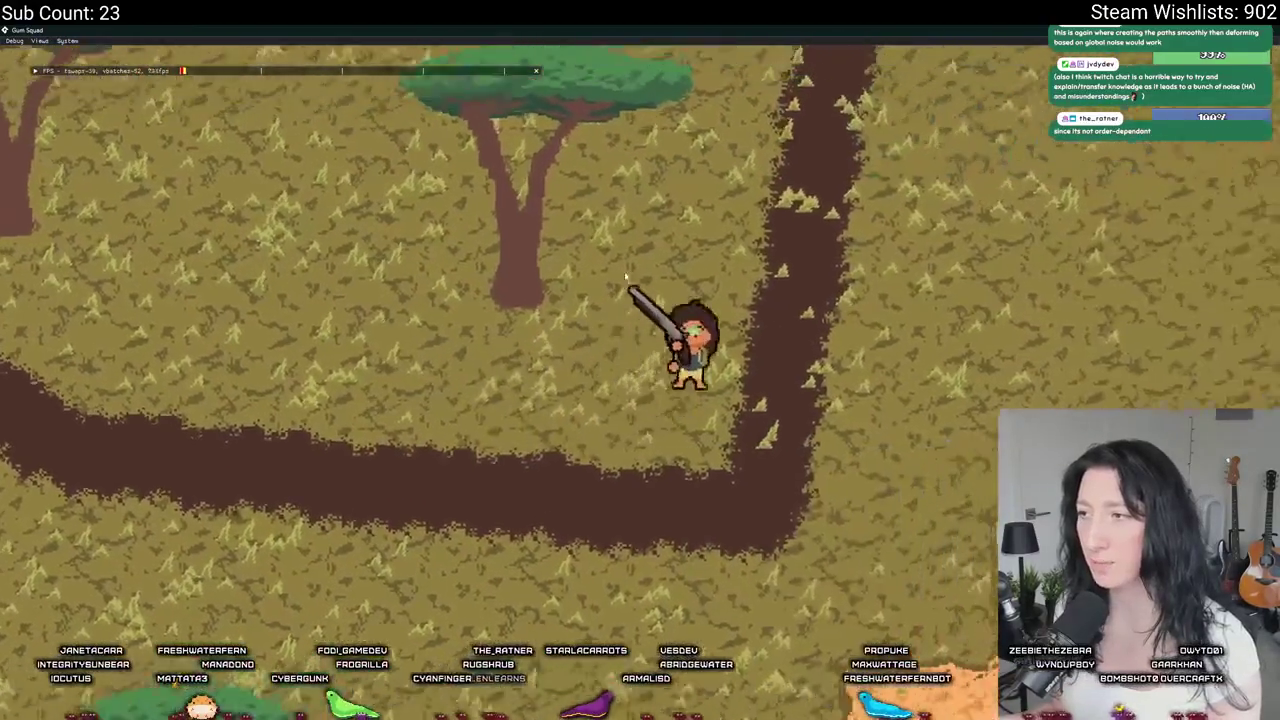
key(w)
scroll(766, 96, down, 5)
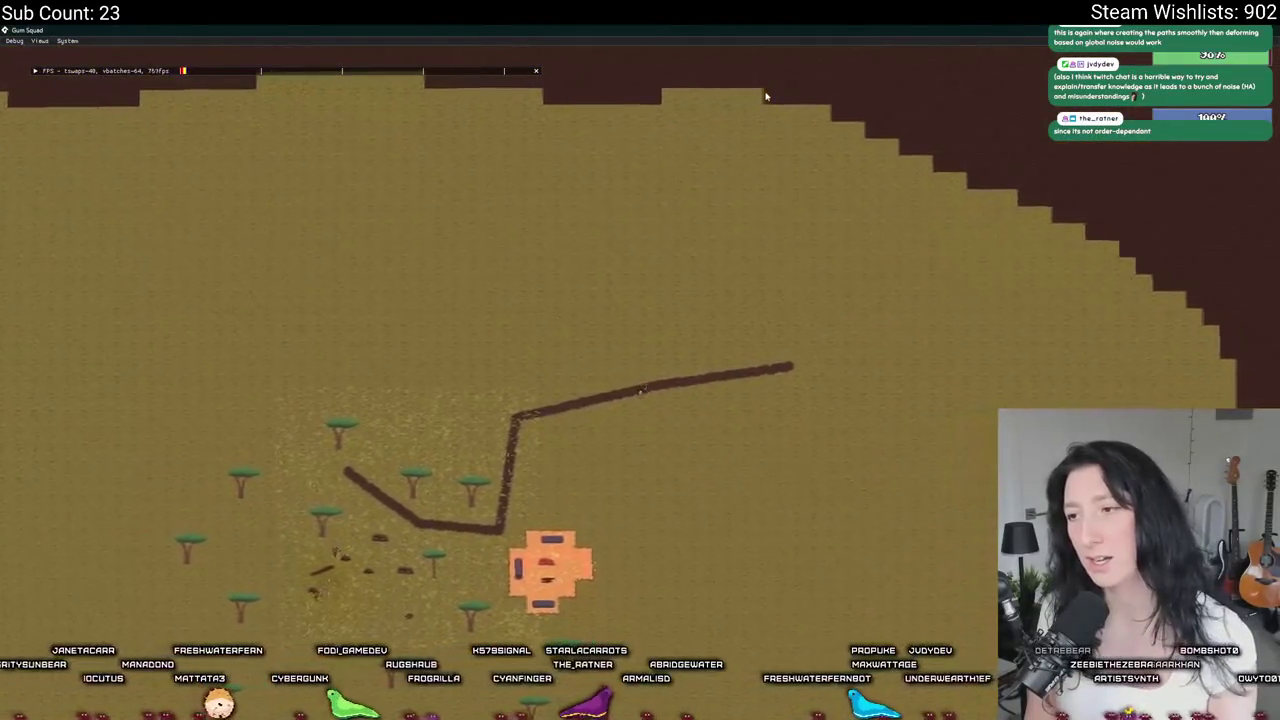
scroll(766, 96, up, 2)
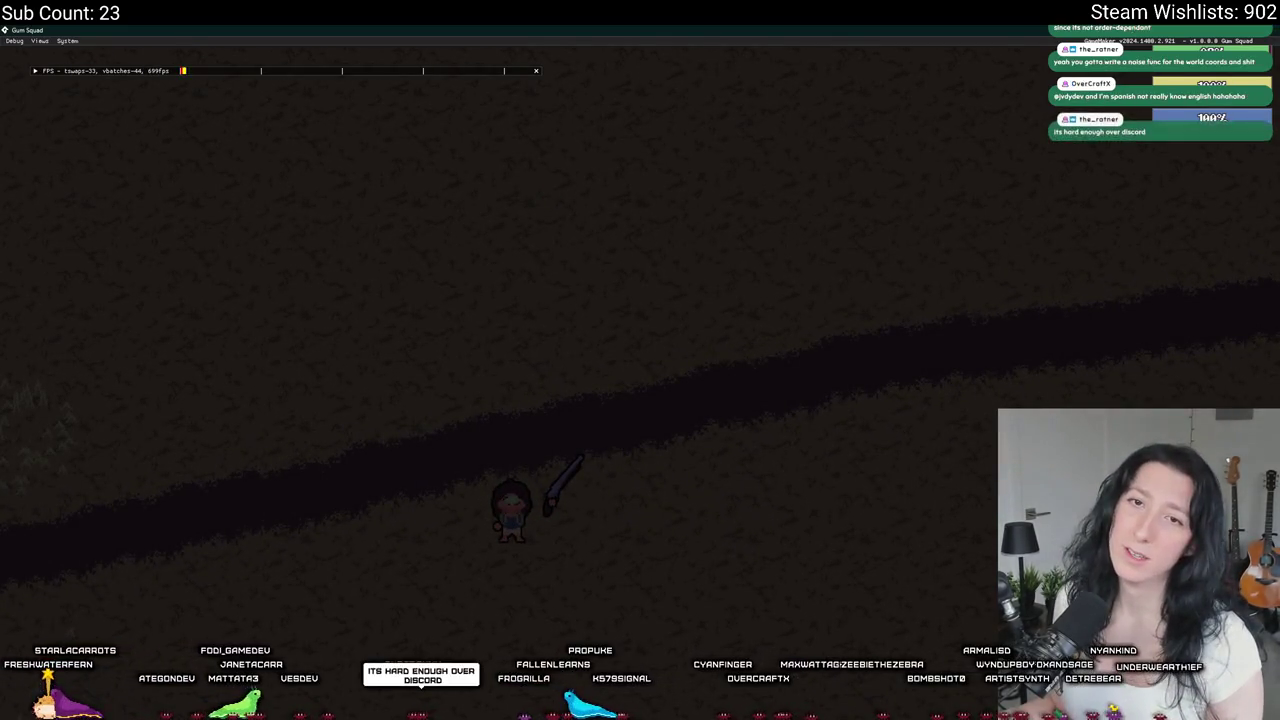
key(alt+Tab)
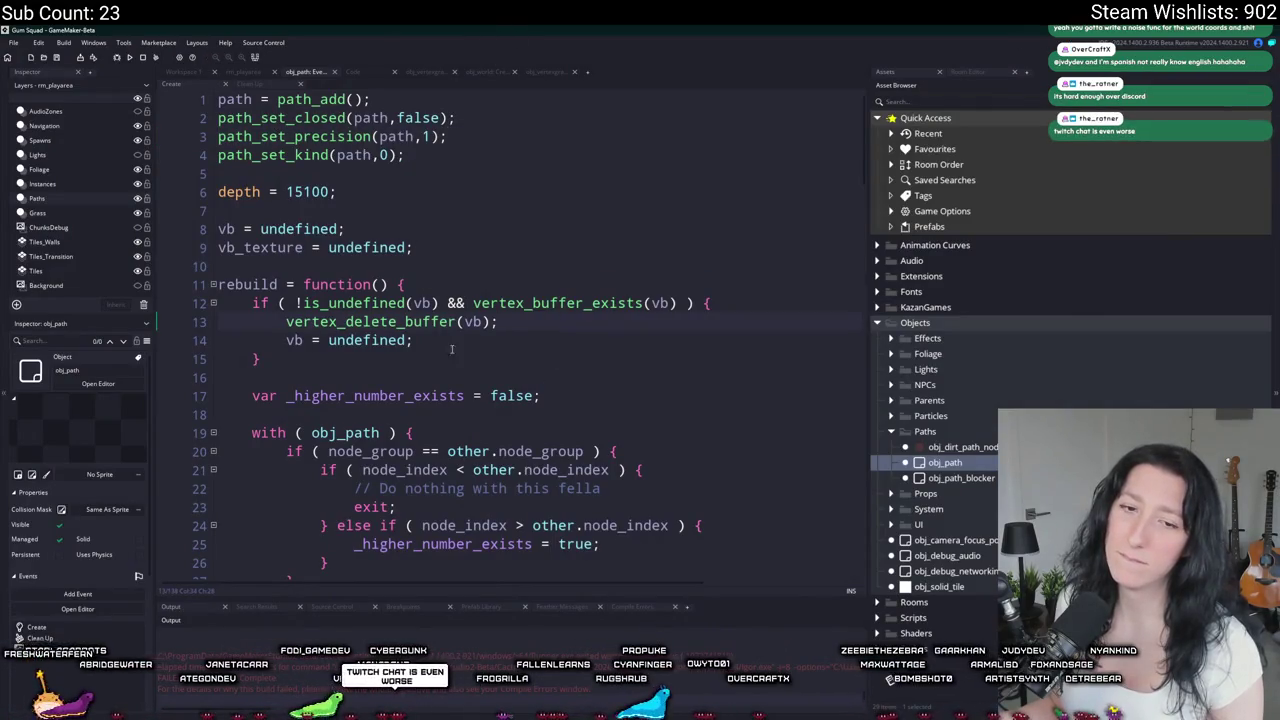
Add // before '+ irandom_range(-2,2);' on the path point x and y lines 74 and 75.
scroll(451, 349, down, 8)
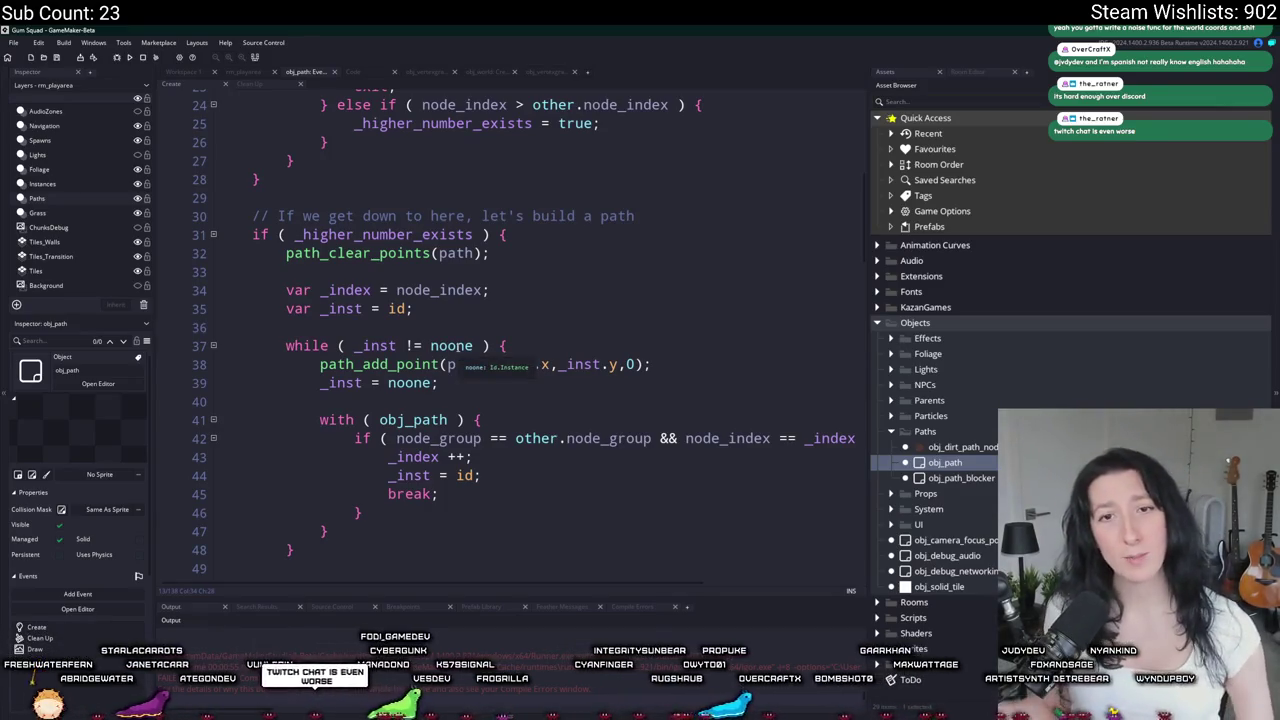
scroll(571, 420, up, 7)
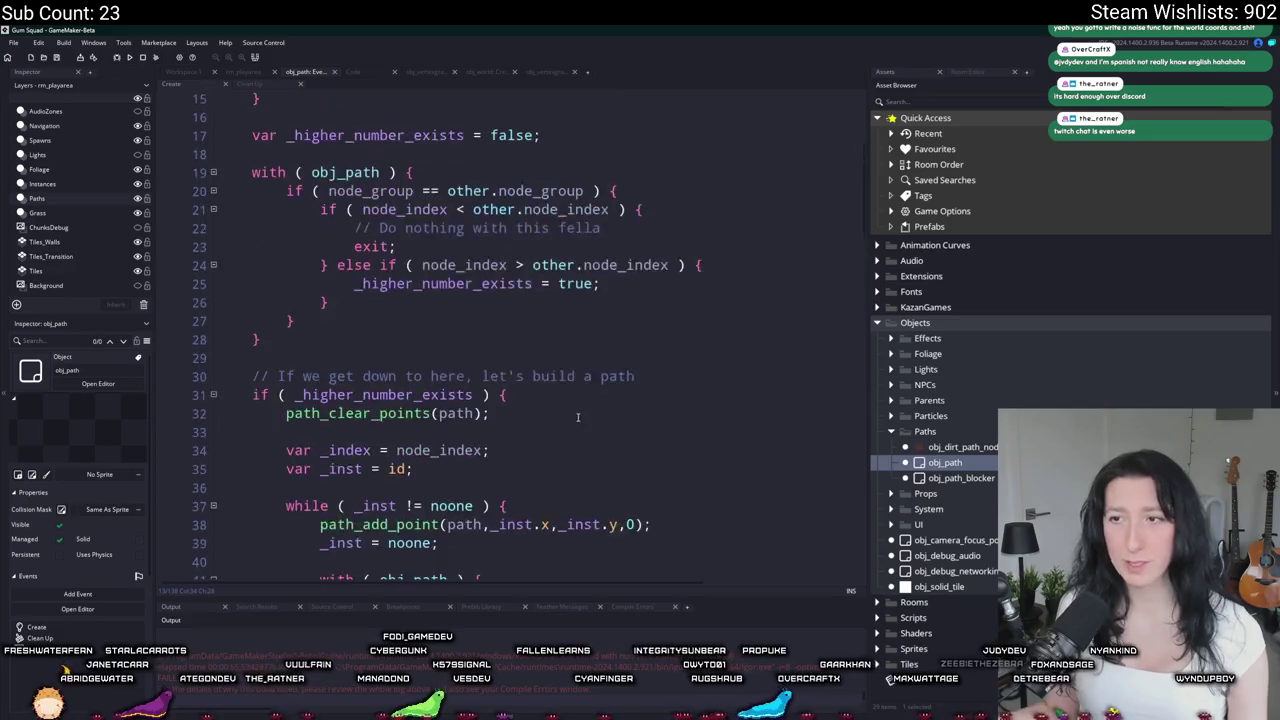
scroll(536, 442, down, 3)
scroll(540, 440, down, 6)
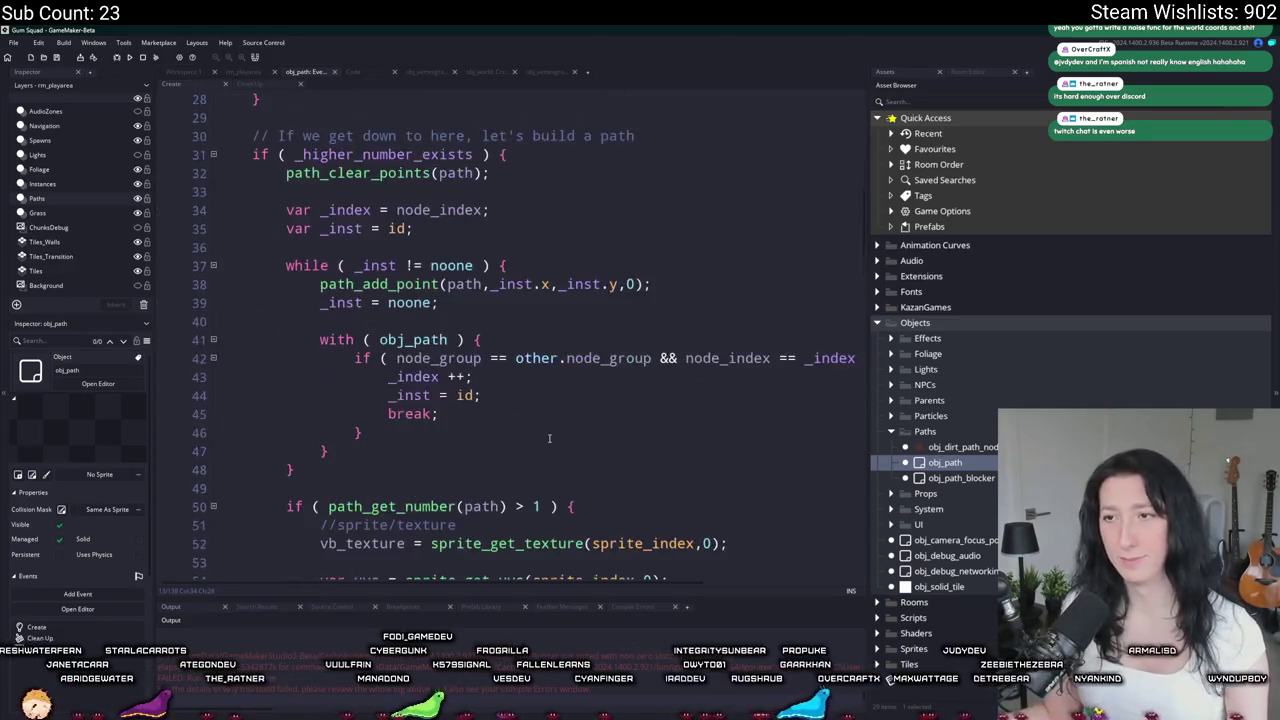
scroll(549, 438, down, 3)
scroll(553, 420, up, 4)
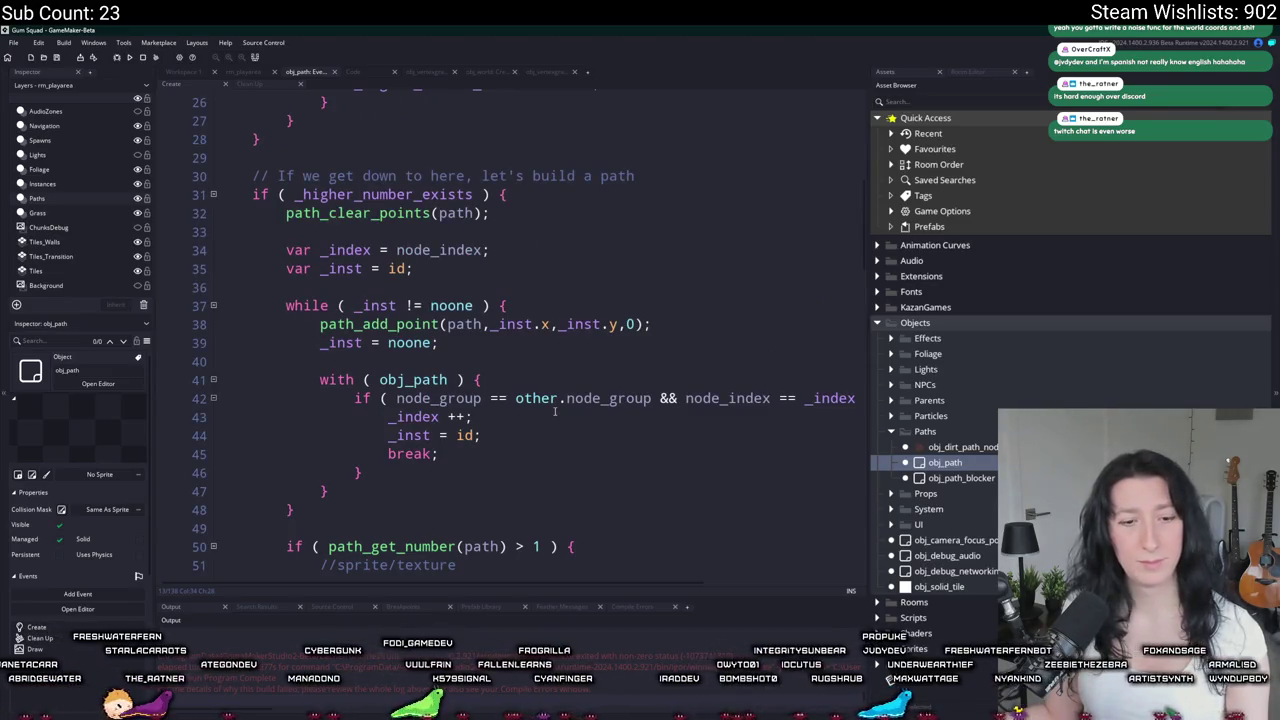
scroll(553, 420, down, 8)
scroll(510, 460, up, 5)
scroll(510, 461, up, 12)
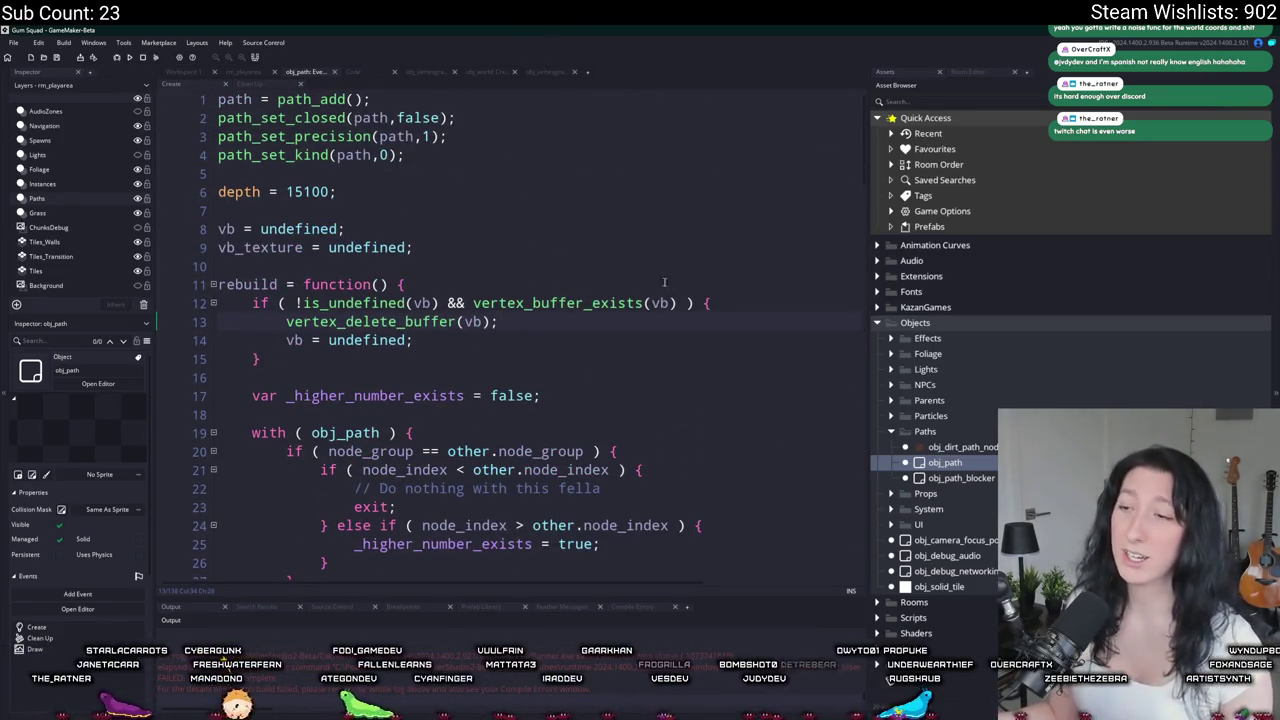
scroll(672, 328, down, 12)
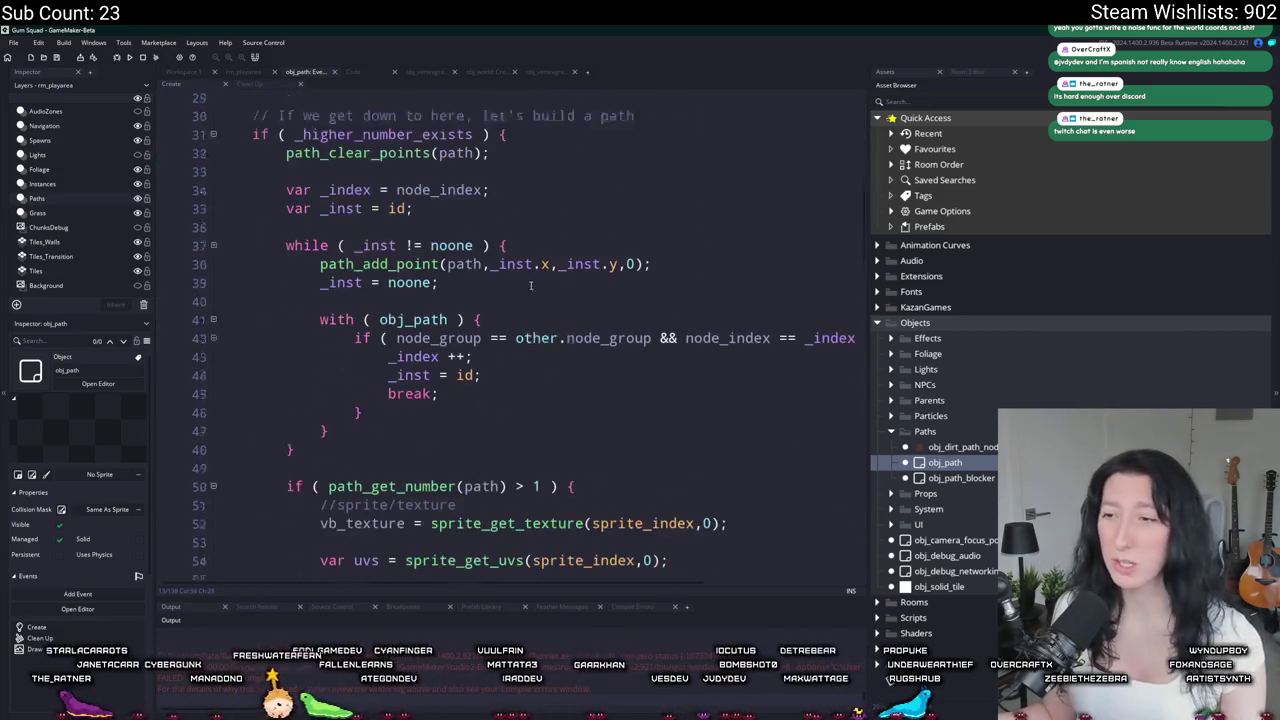
scroll(354, 265, down, 7)
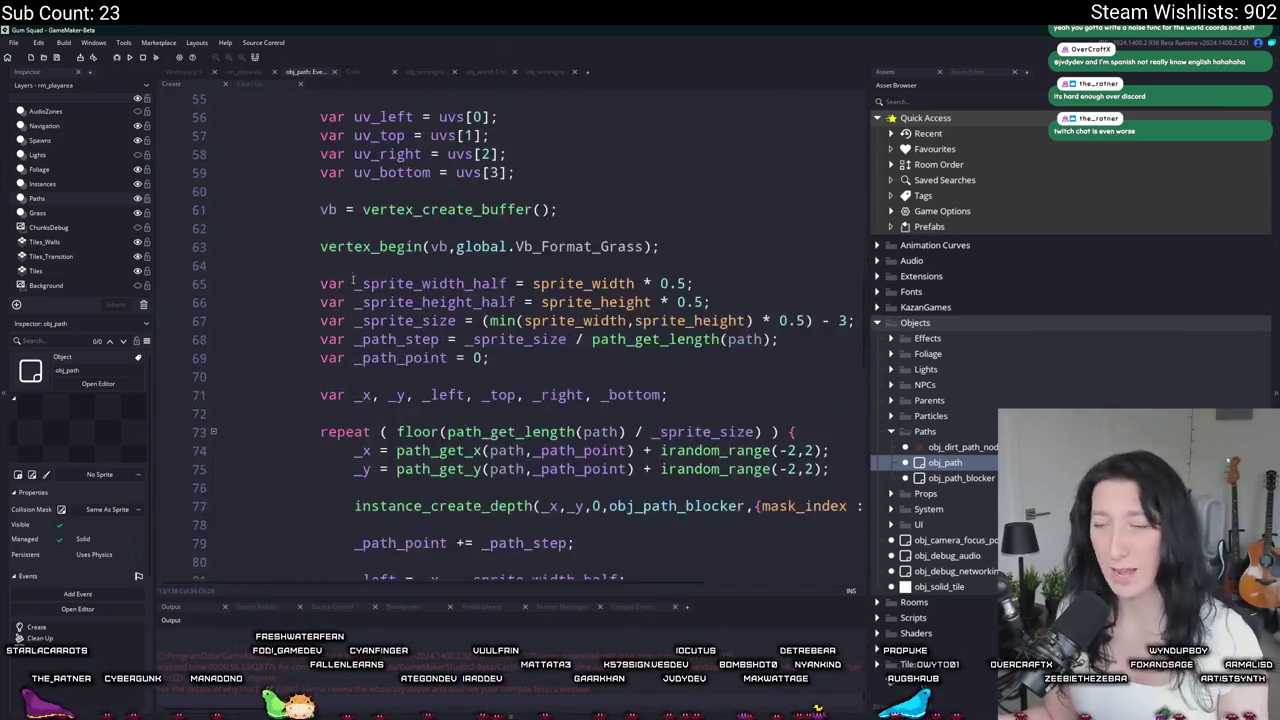
scroll(354, 265, up, 3)
scroll(356, 268, up, 13)
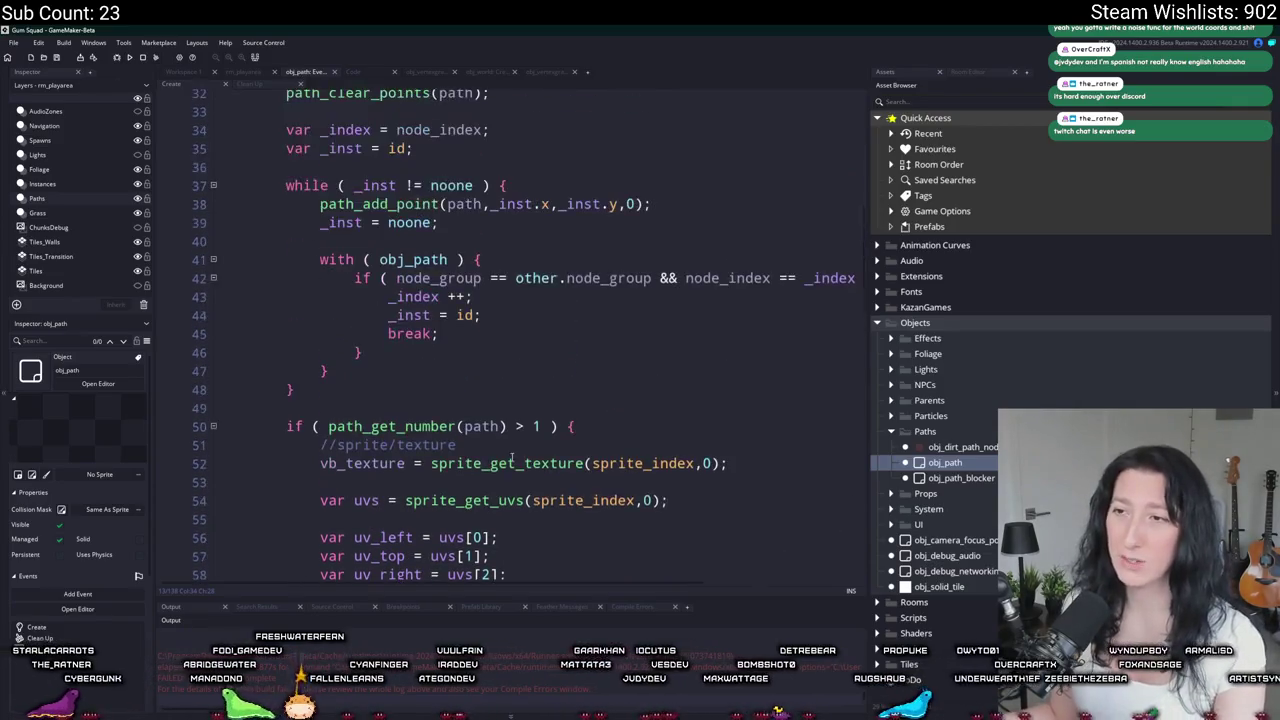
scroll(517, 472, down, 17)
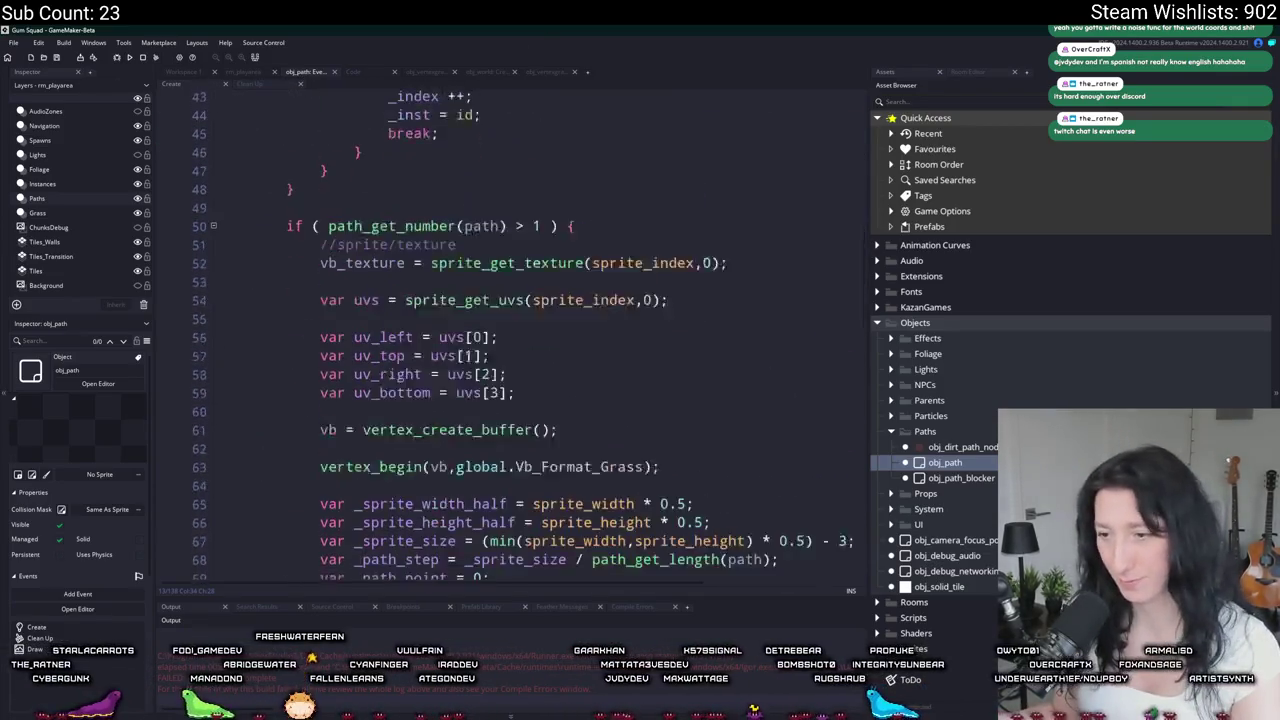
scroll(432, 427, down, 2)
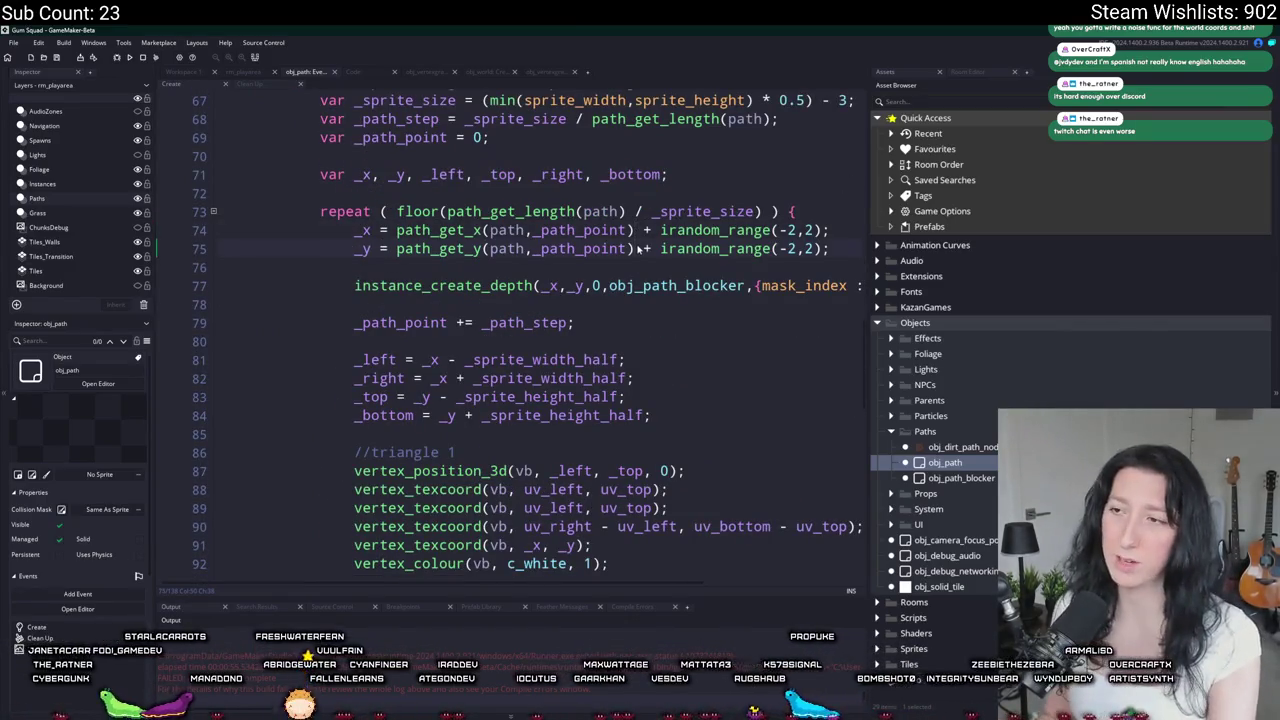
text(//)
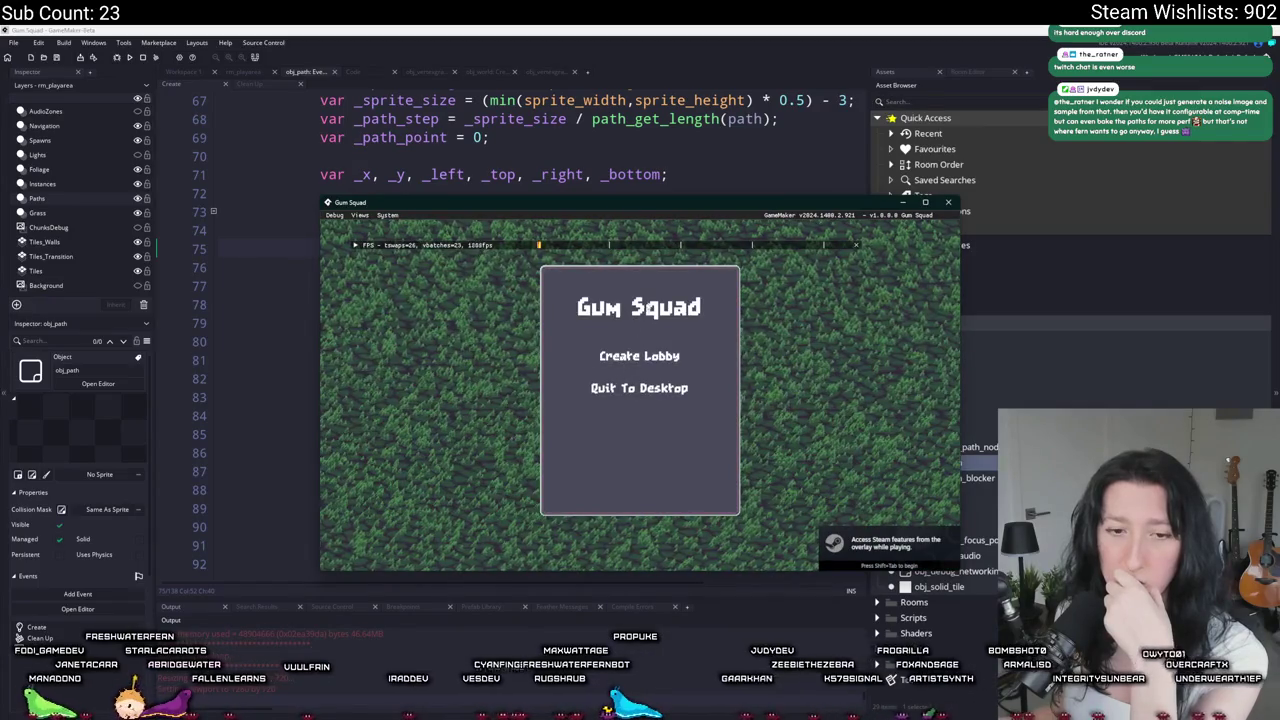
Create a lobby and walk the character up, right and diagonally along the straight dirt roads.
click(639, 356)
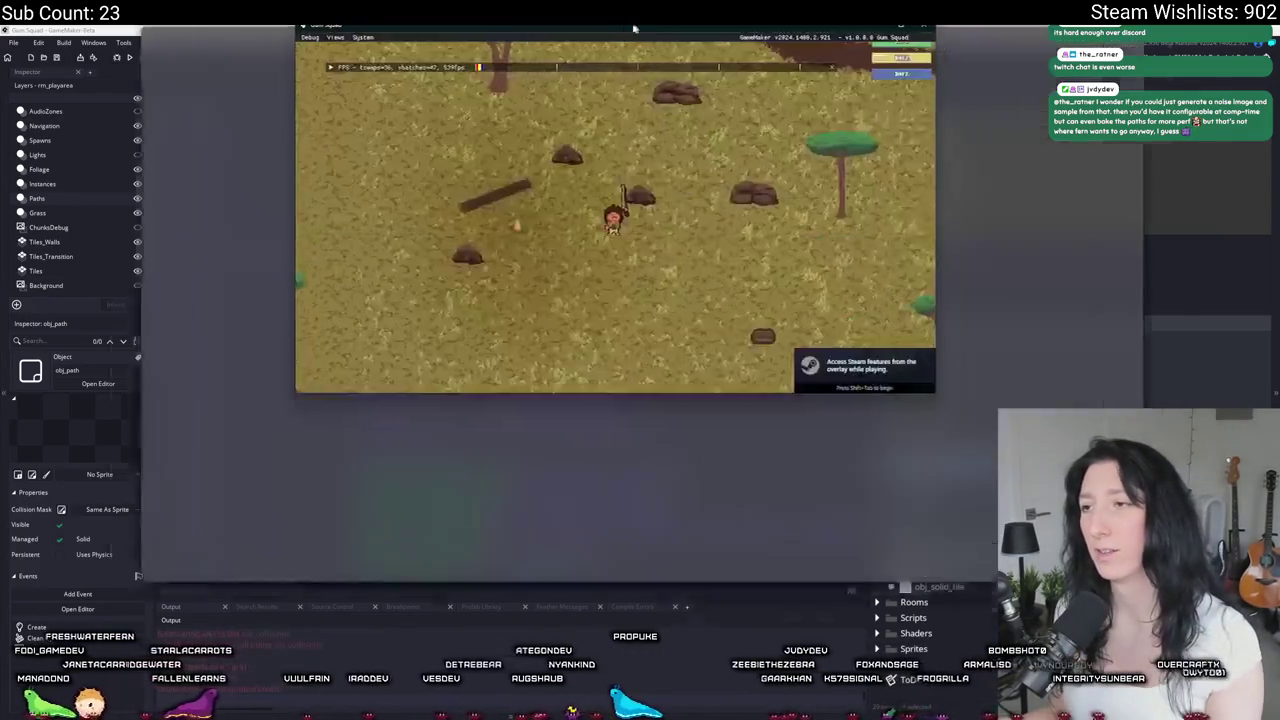
key(w)
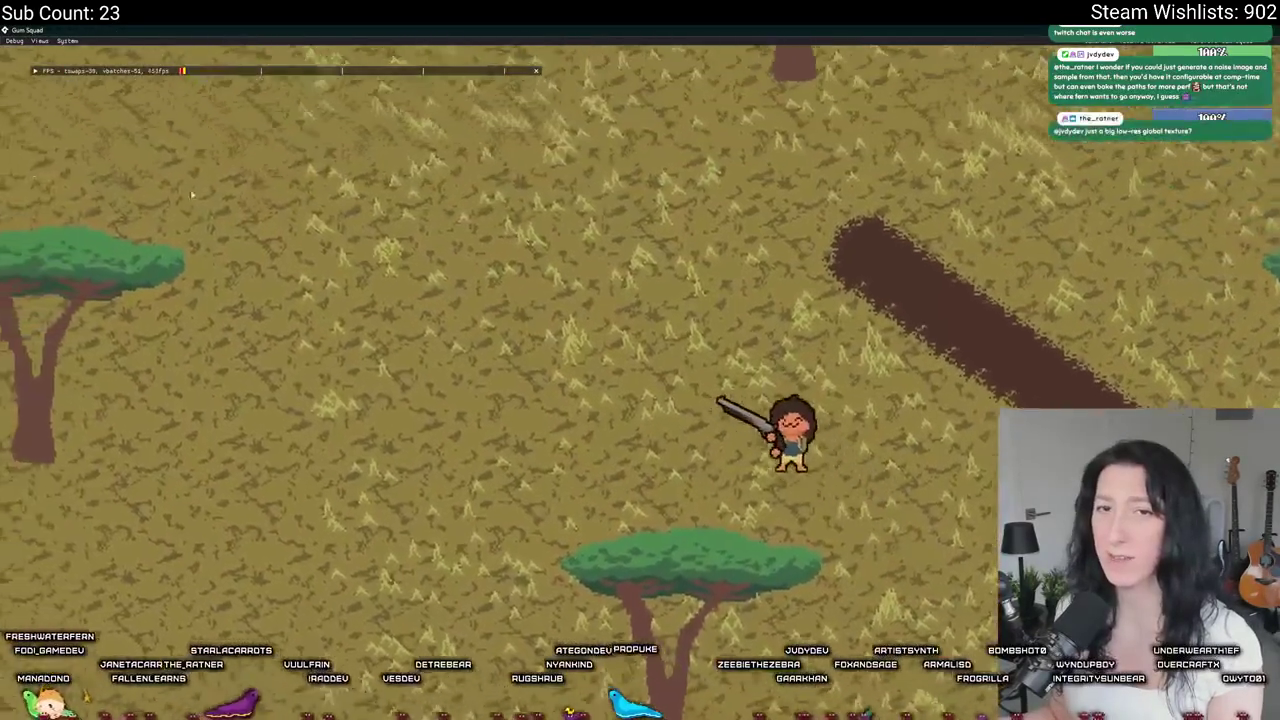
key(d)
key(s)
key(d)
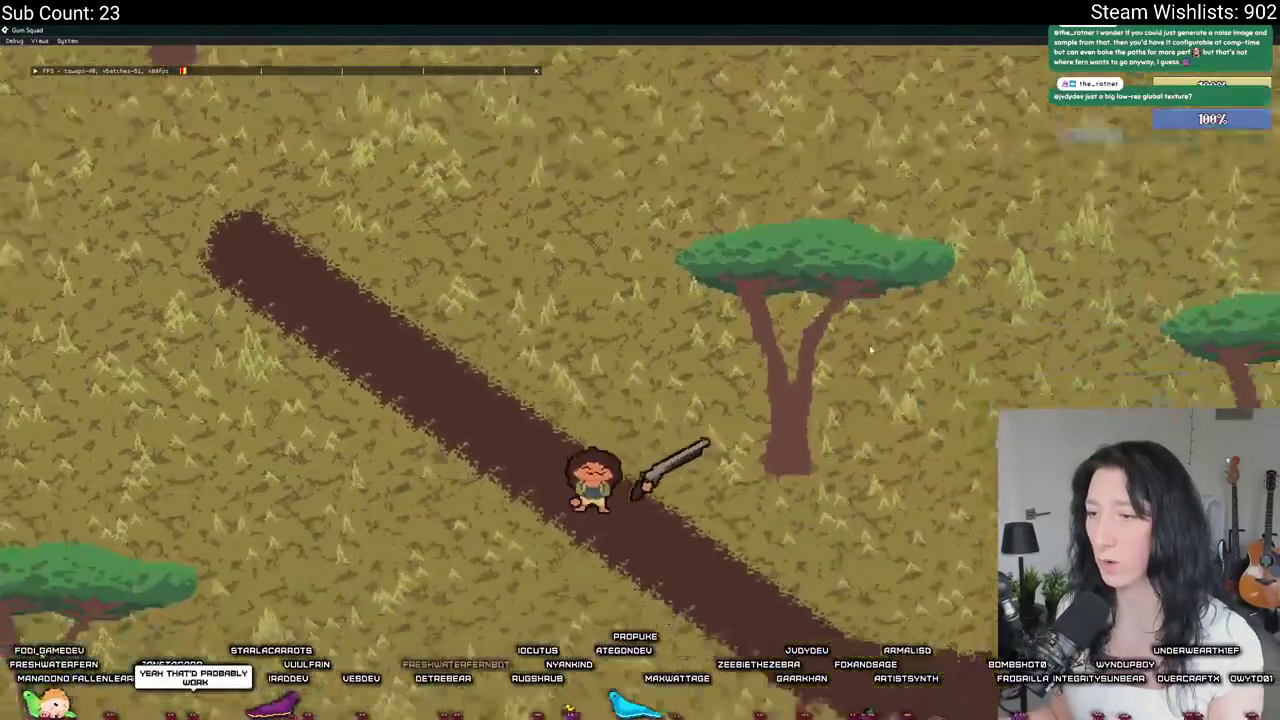
key(d)
key(w)
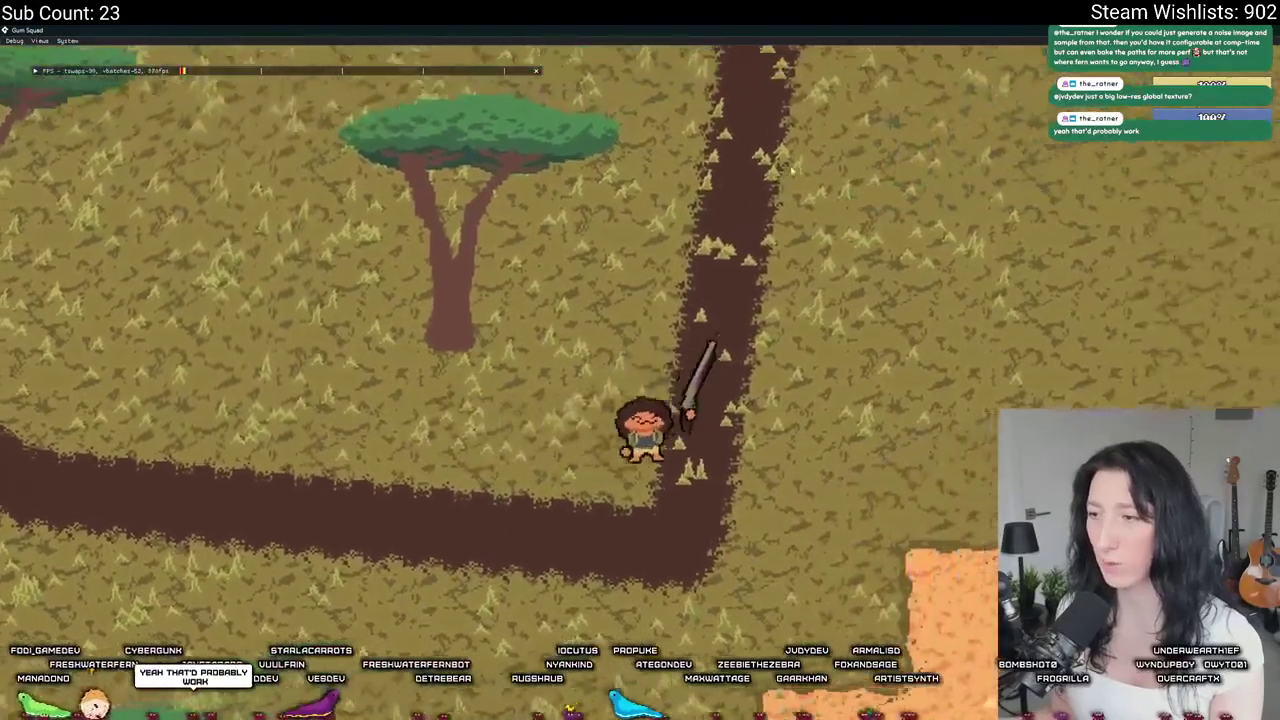
key(d)
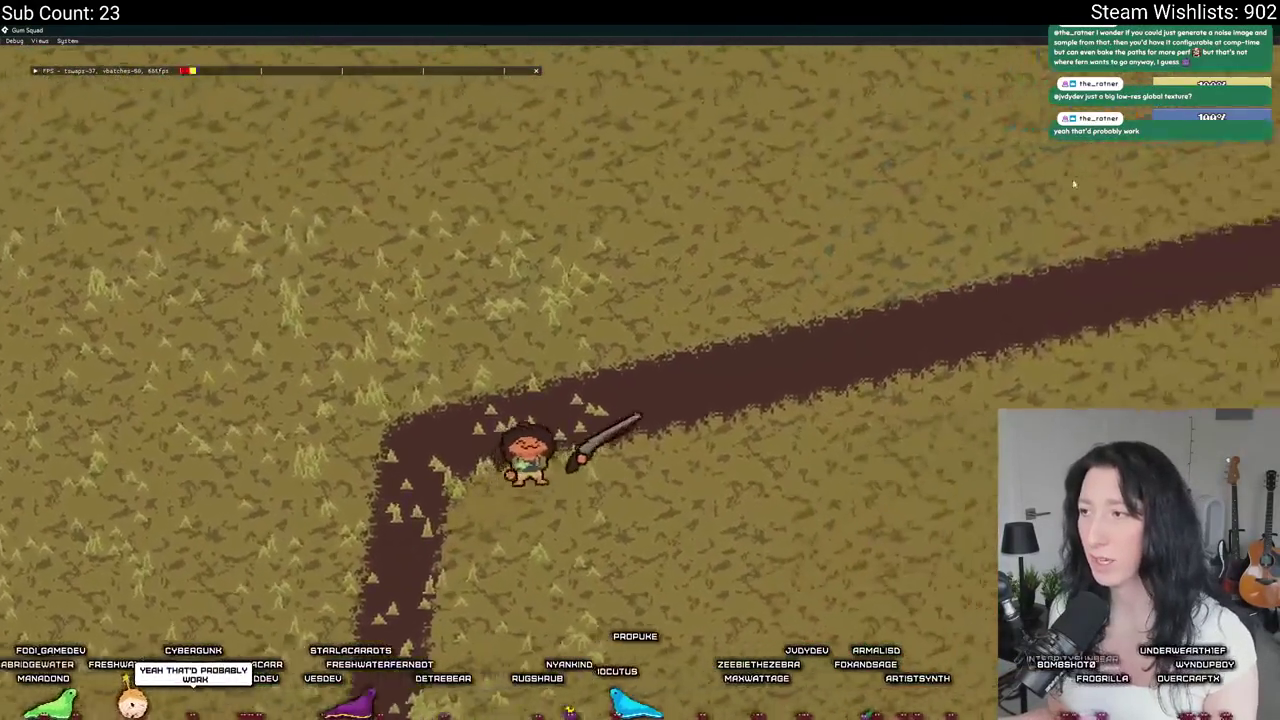
key(d)
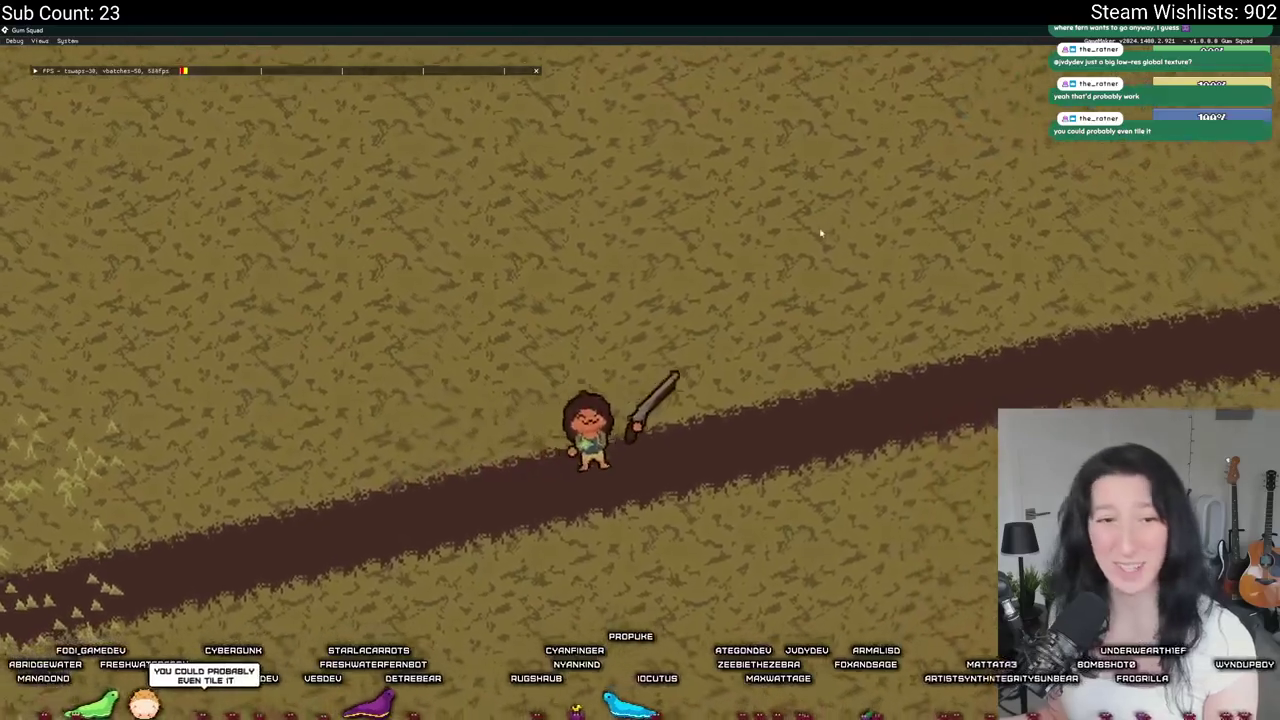
key(d)
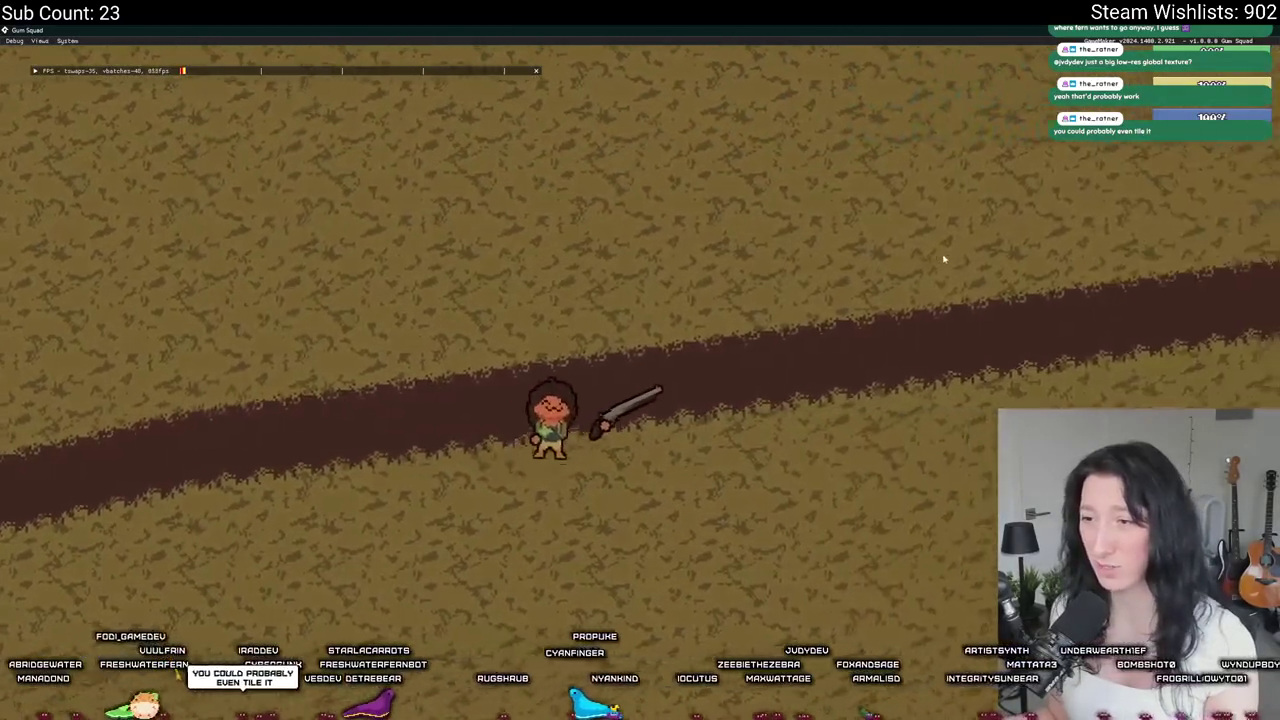
key(d)
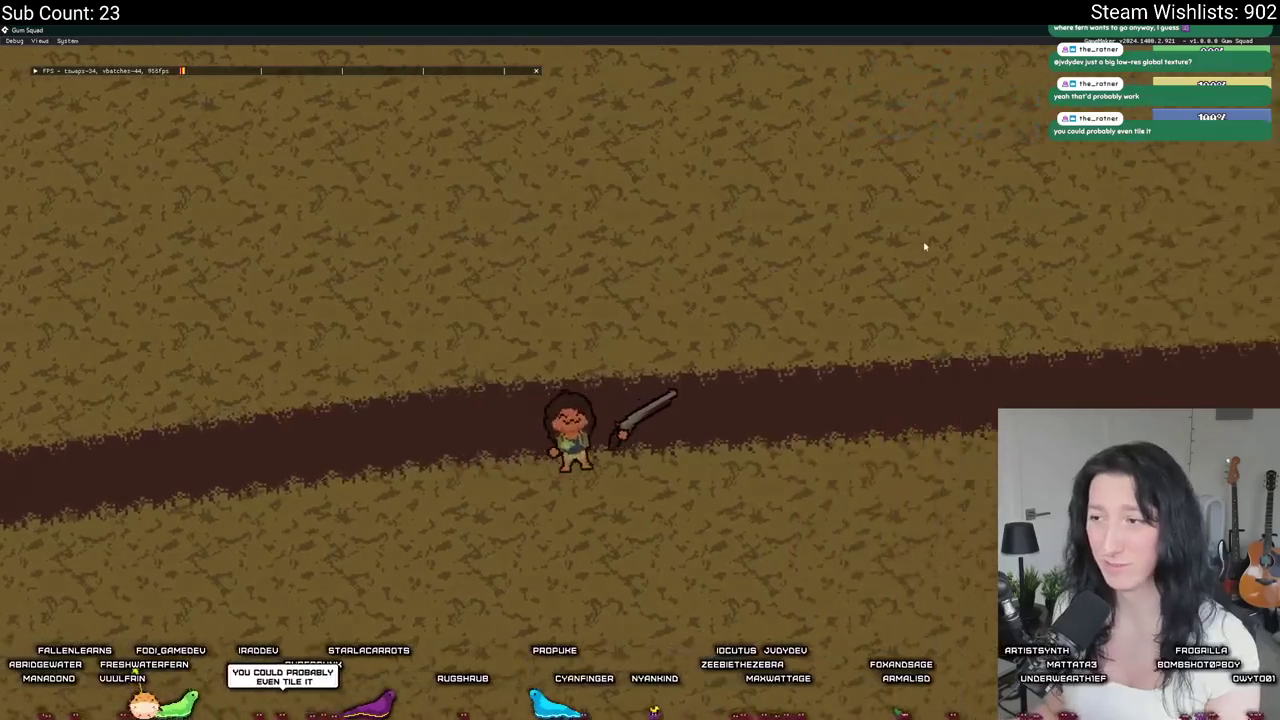
Zoom the game camera out and back in, then close the game with Escape.
scroll(925, 247, down, 5)
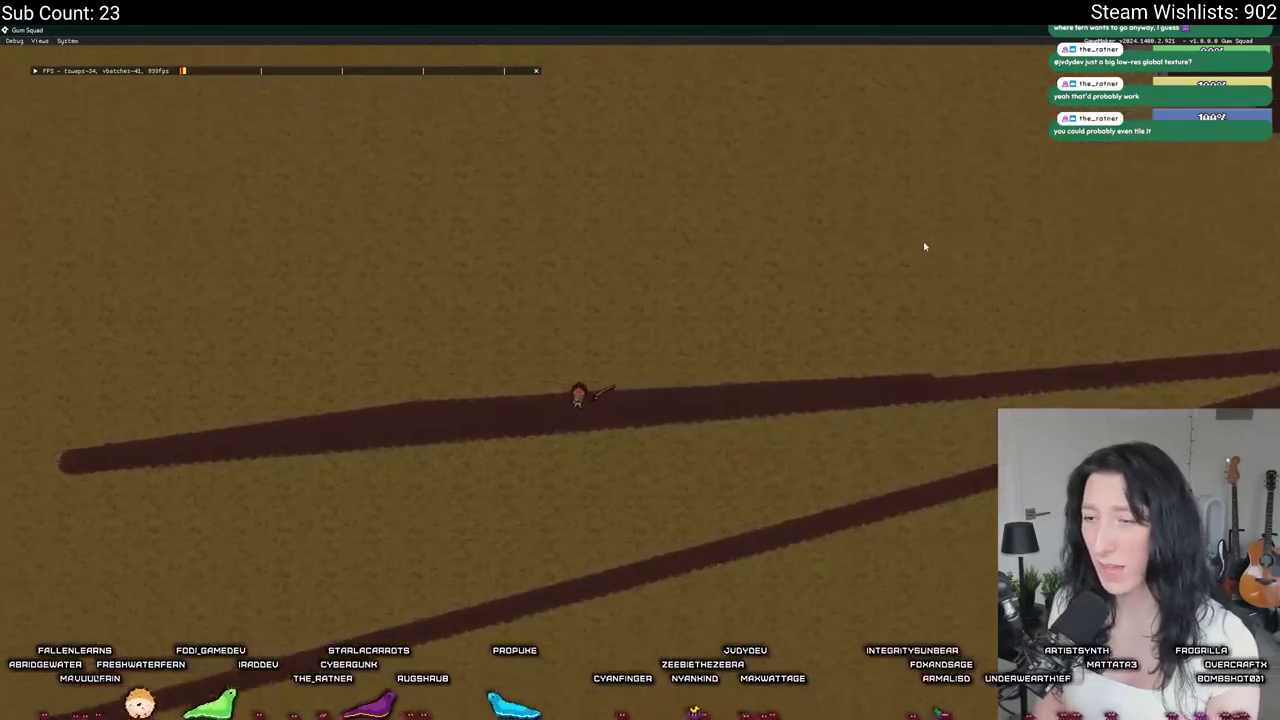
scroll(925, 247, down, 5)
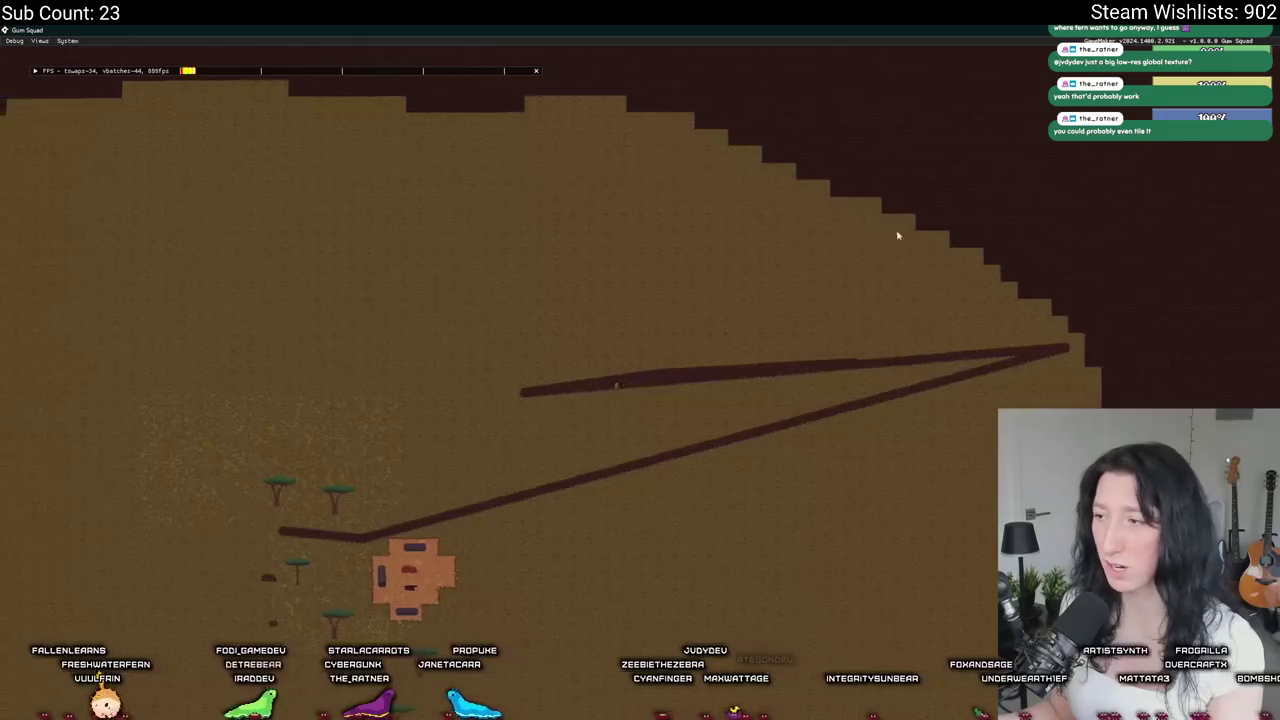
scroll(898, 236, up, 5)
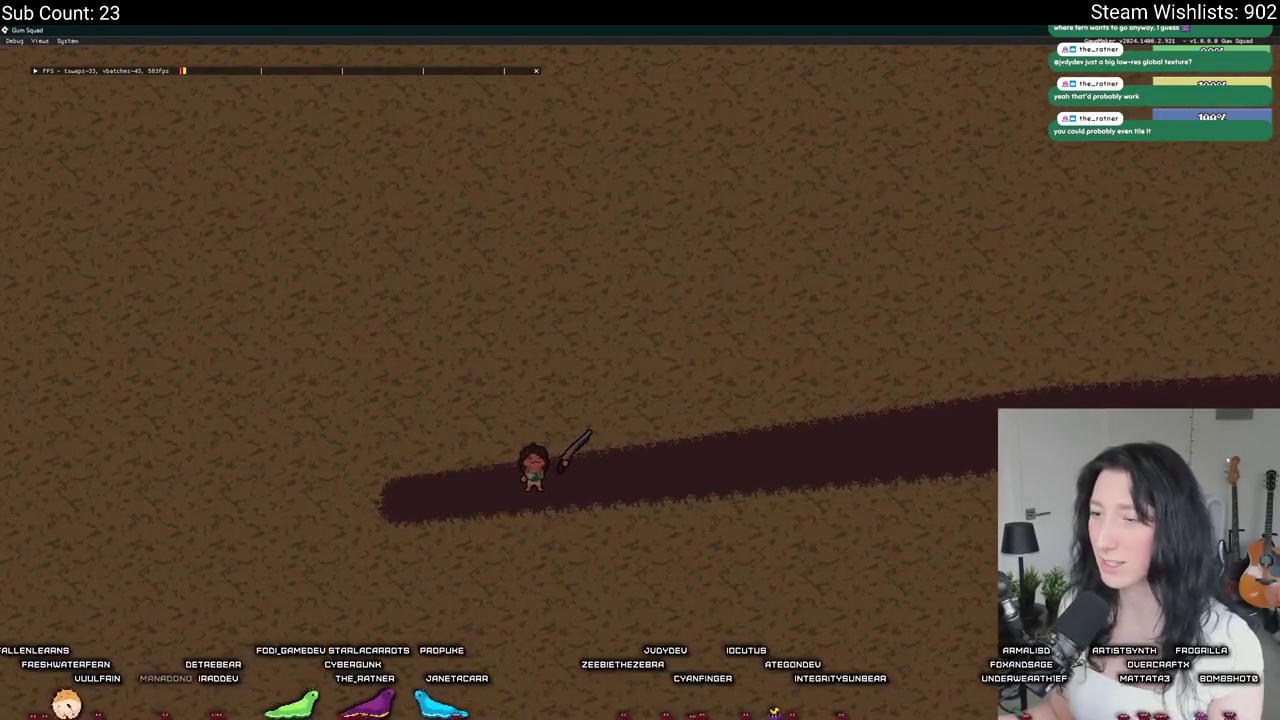
key(Escape)
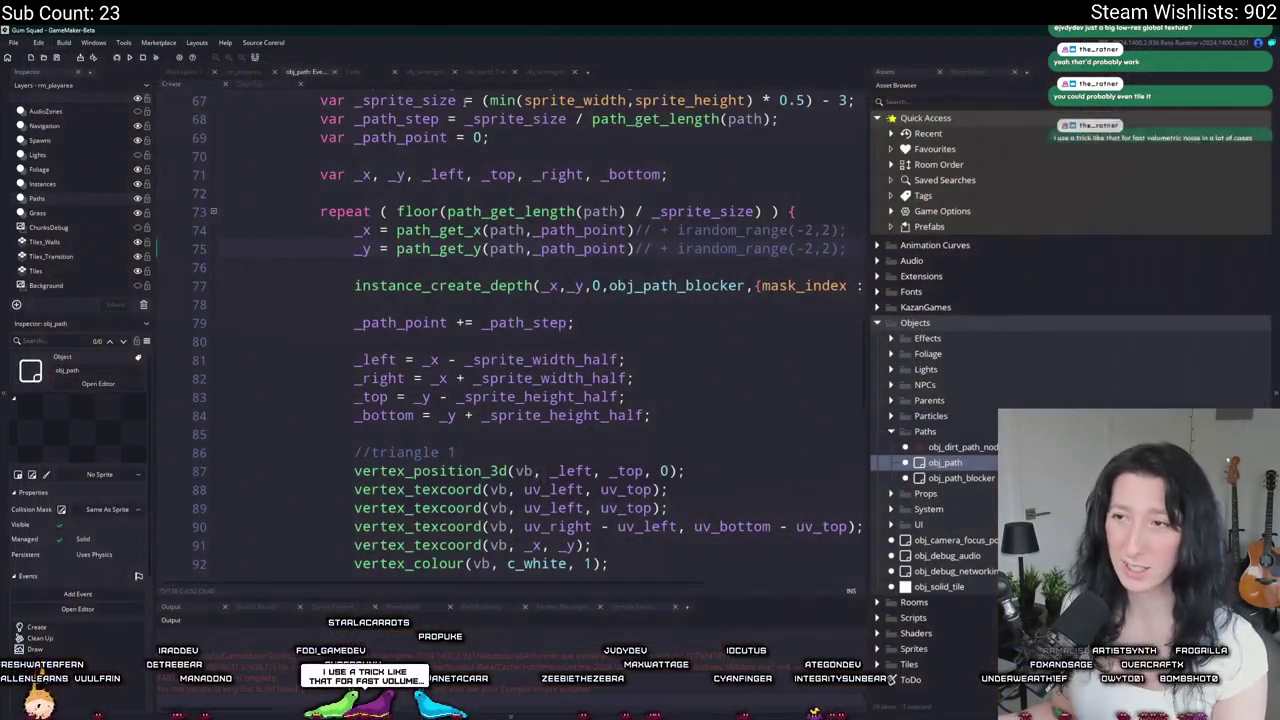
Open rm_playarea, select each of the five obj_dirt_path_node instances in turn, then deselect.
click(243, 72)
scroll(551, 309, up, 5)
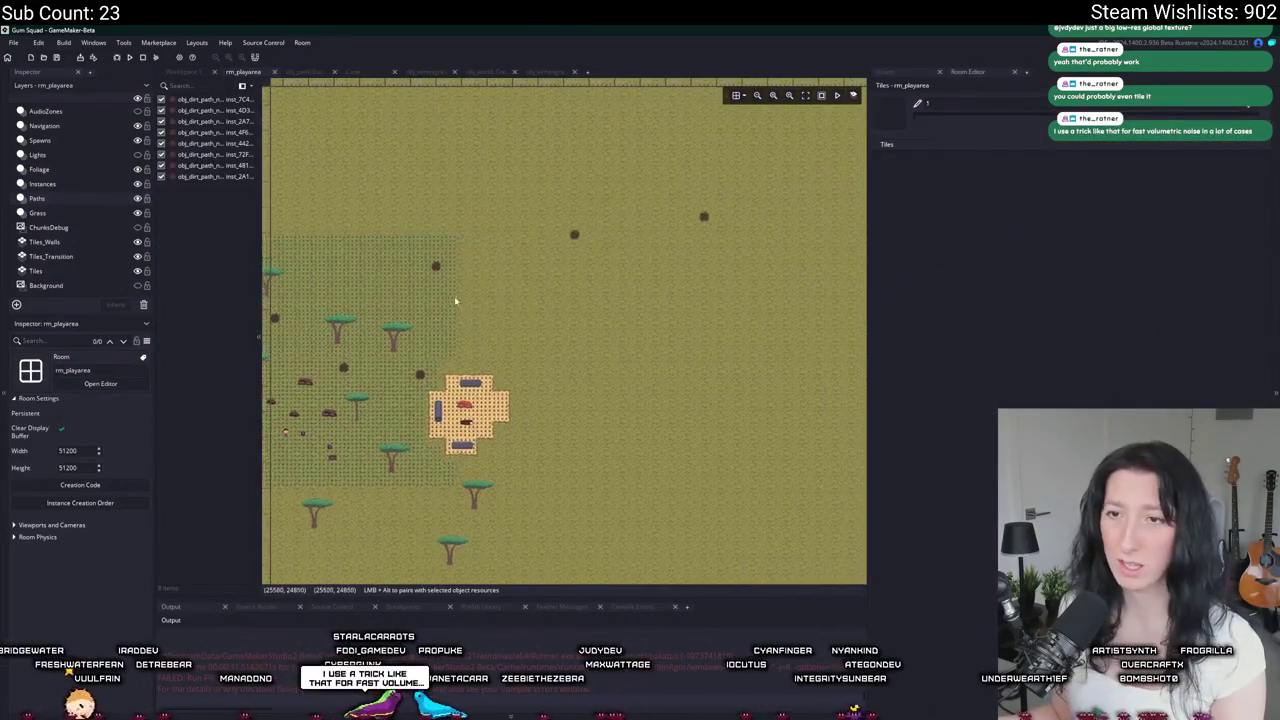
click(553, 250)
scroll(371, 323, up, 3)
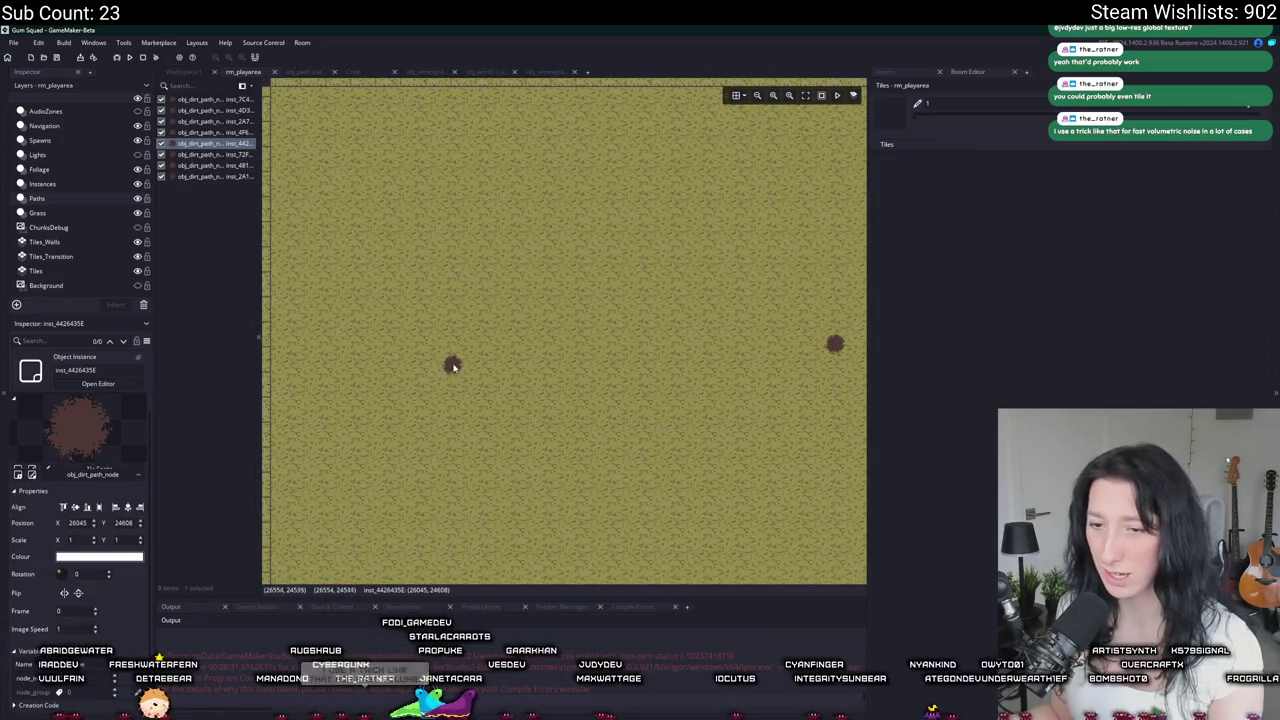
scroll(452, 366, down, 3)
click(437, 319)
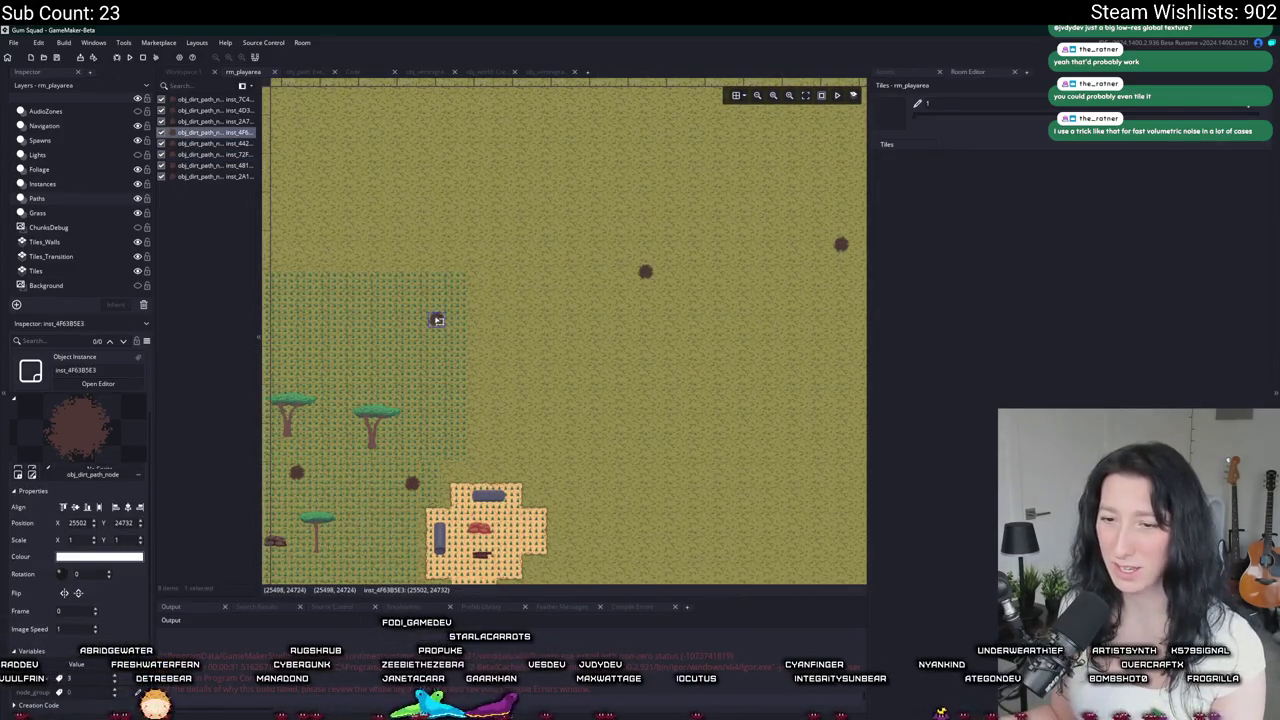
click(434, 374)
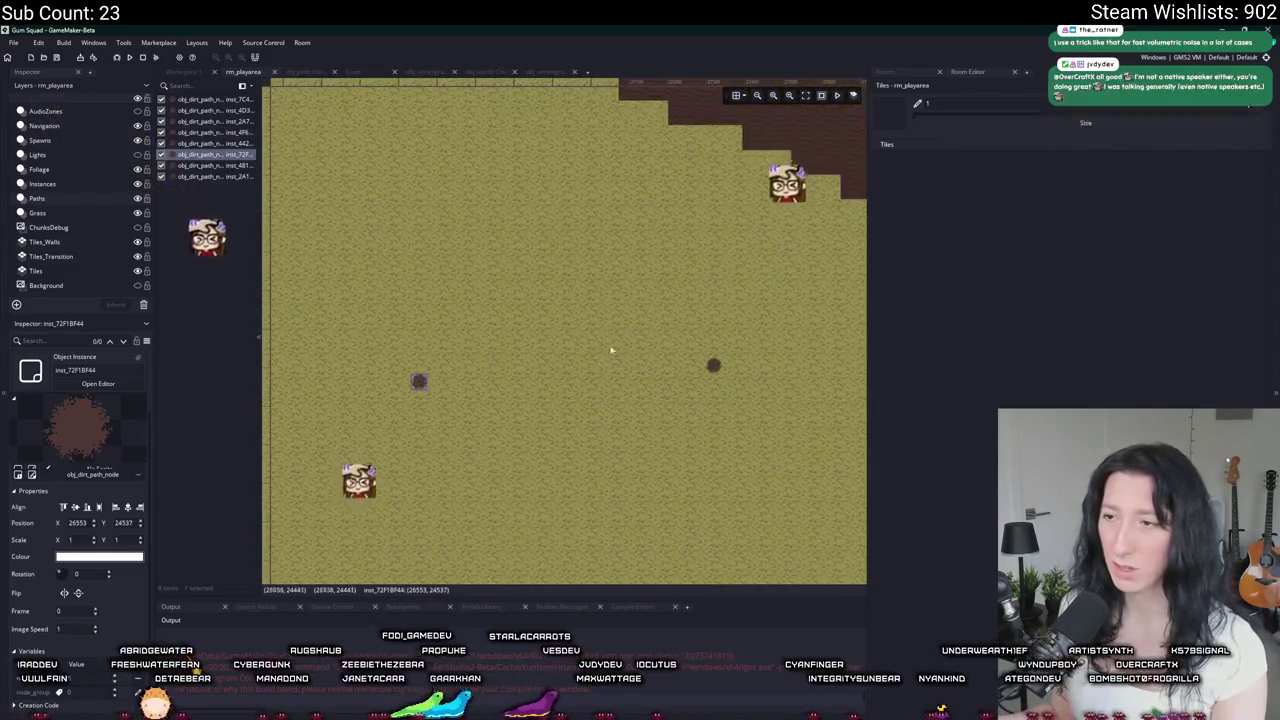
click(713, 365)
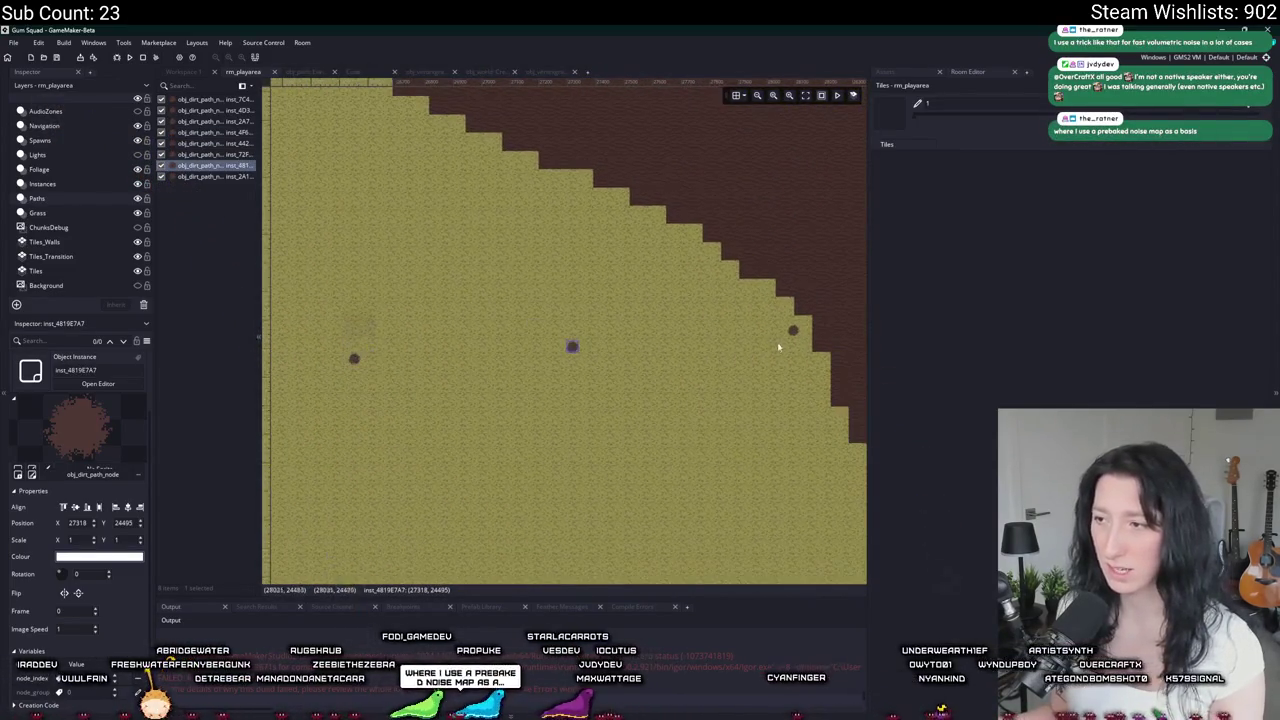
click(793, 332)
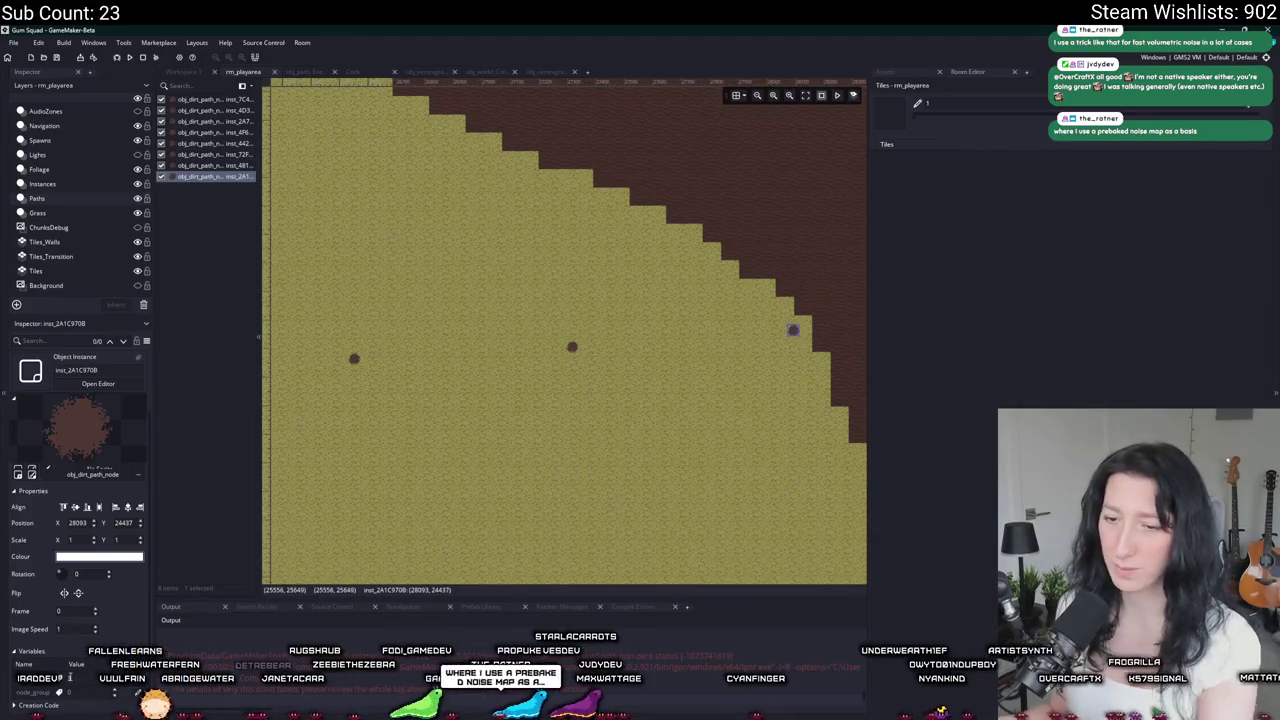
click(461, 451)
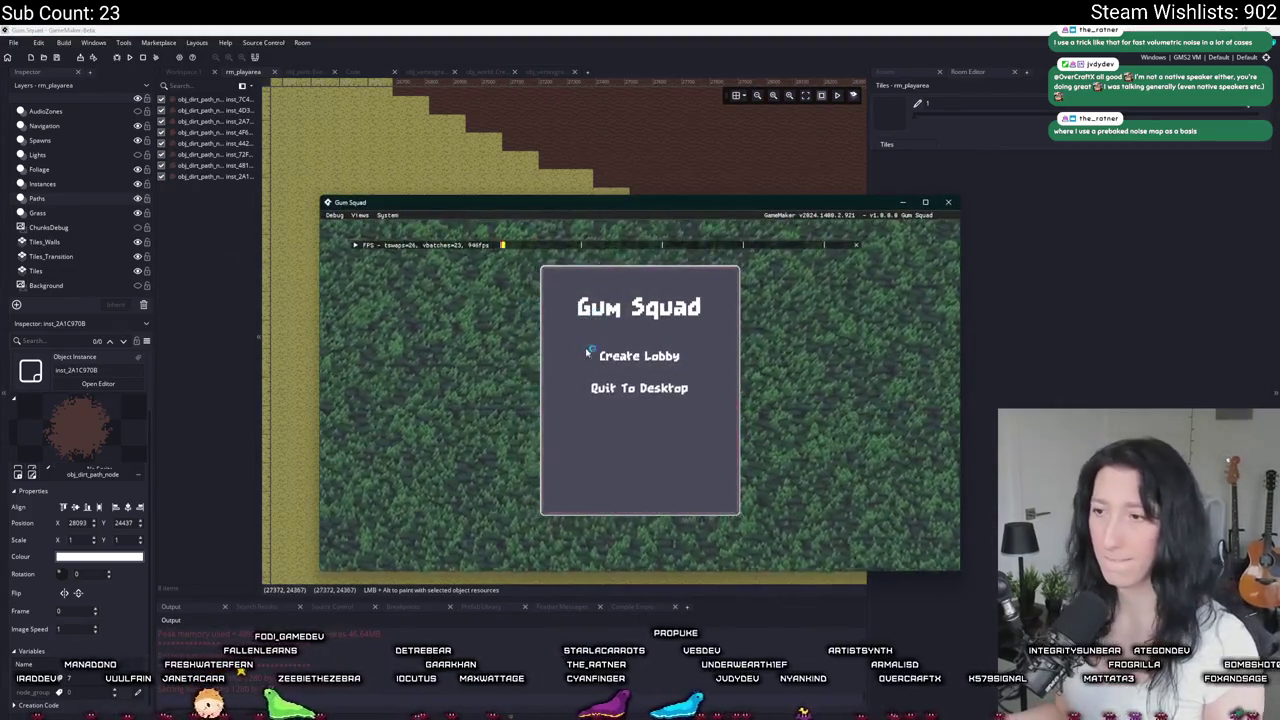
Start a lobby, maximise the game window and walk east, north and south along the dirt path.
click(556, 354)
drag(632, 218, 630, 26)
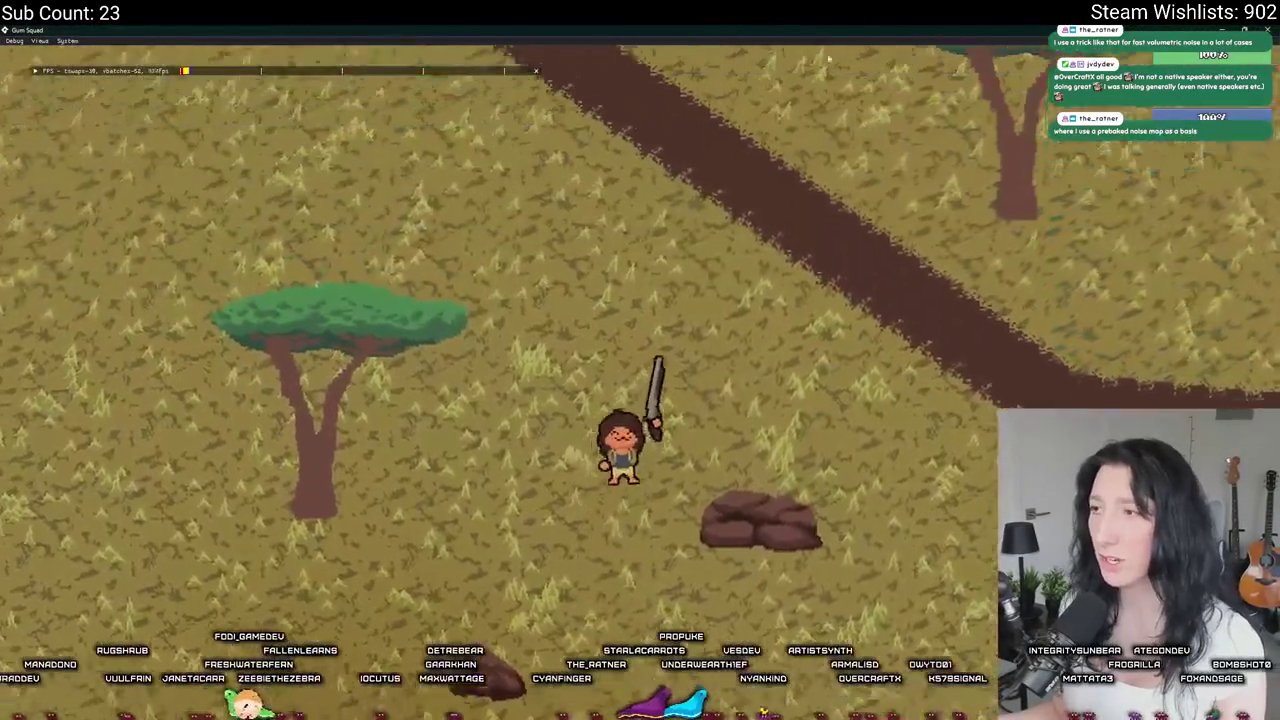
key(d)
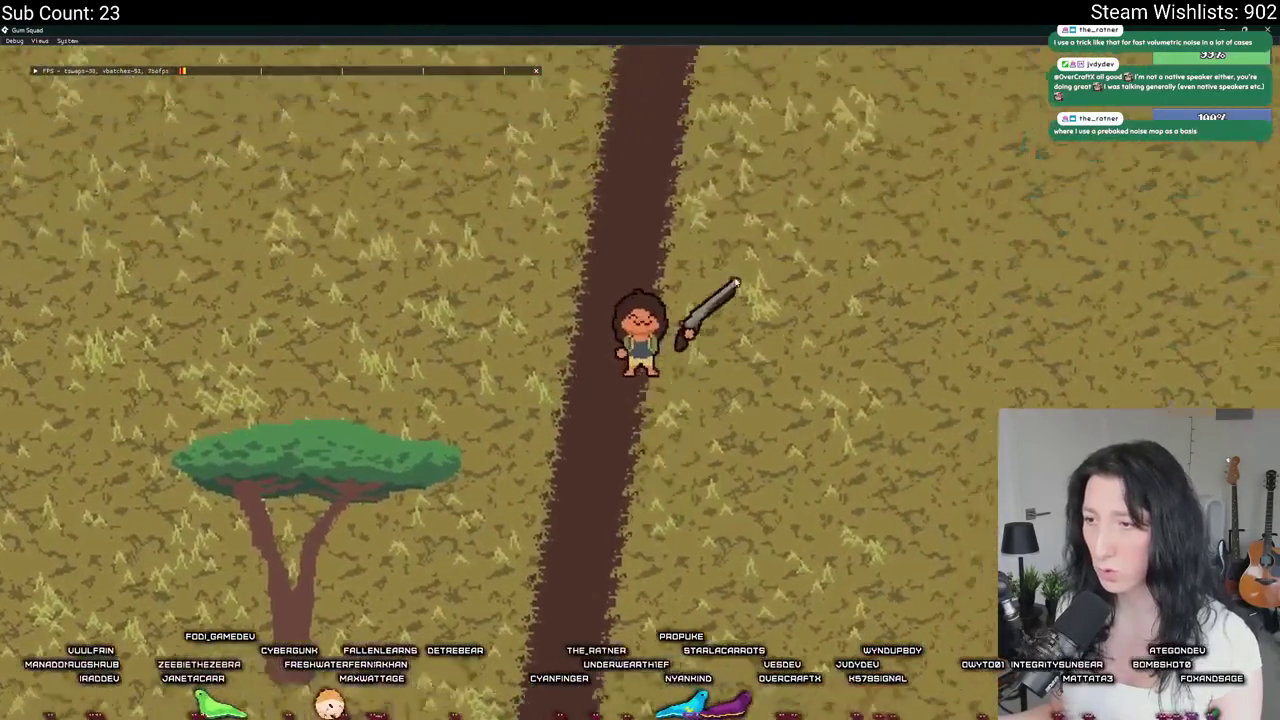
key(w)
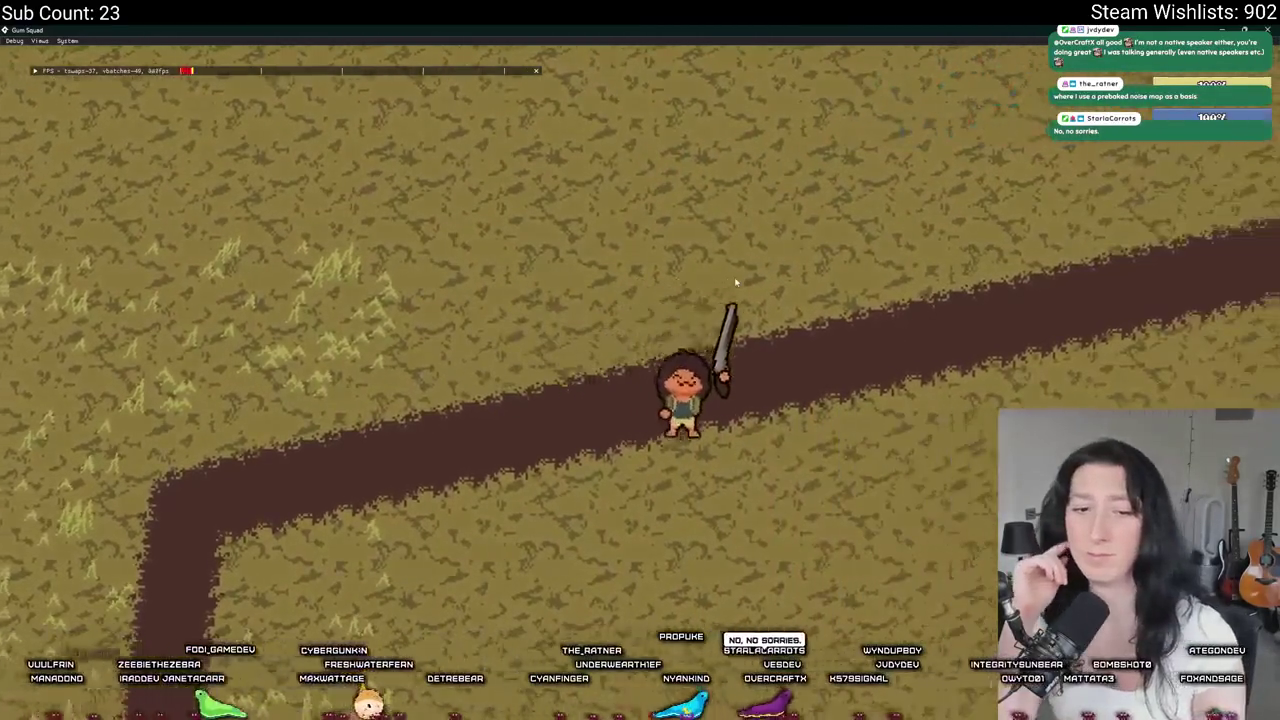
key(s)
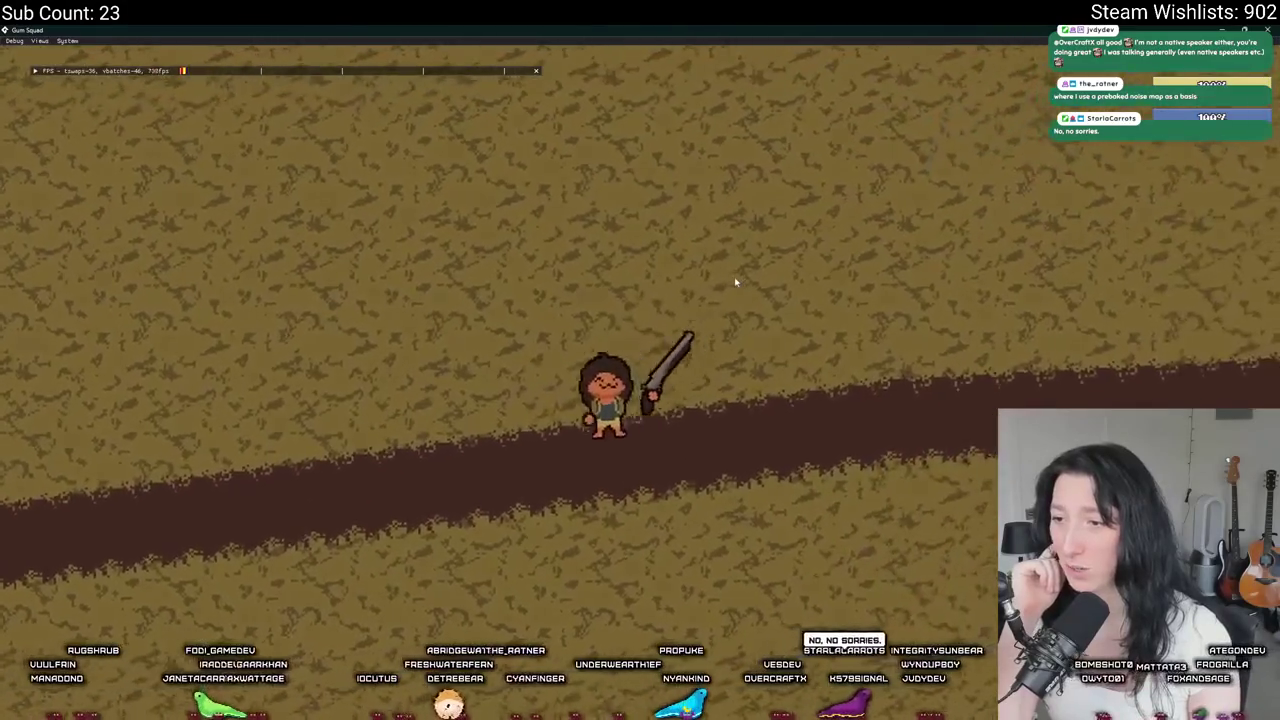
key(s)
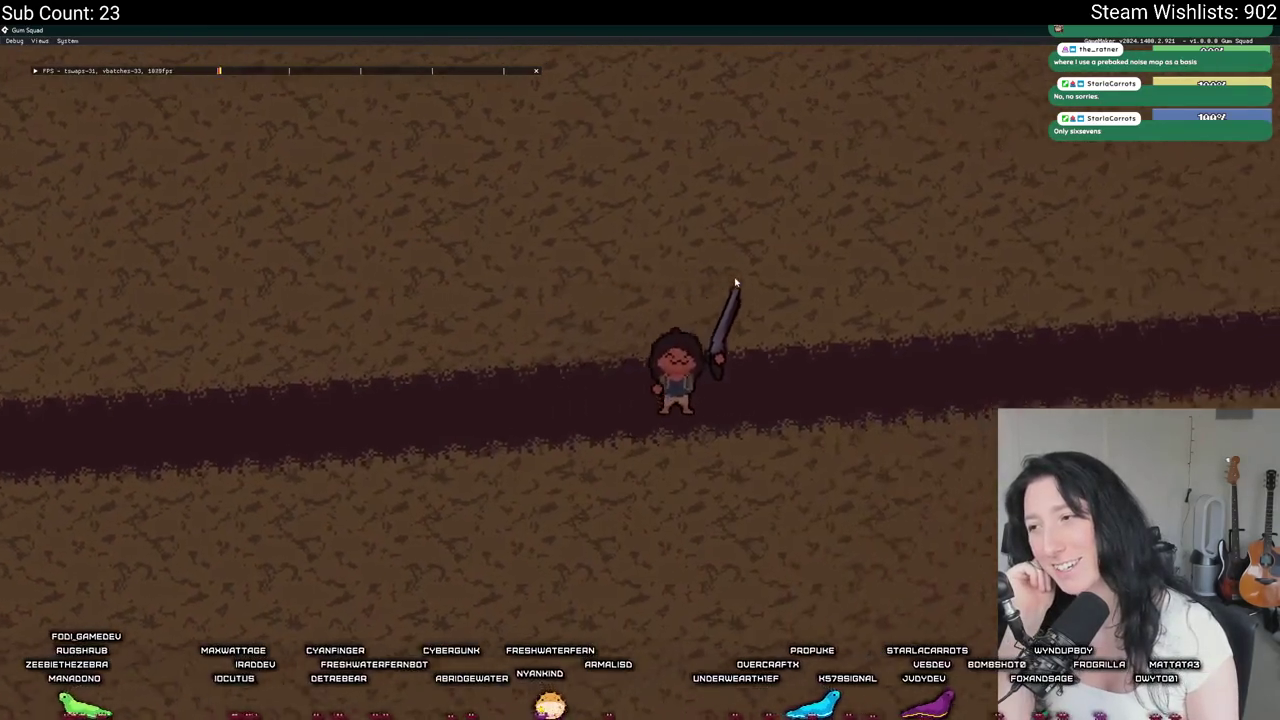
Toggle the F1 debug view, zoom in, then leave the game.
key(F1)
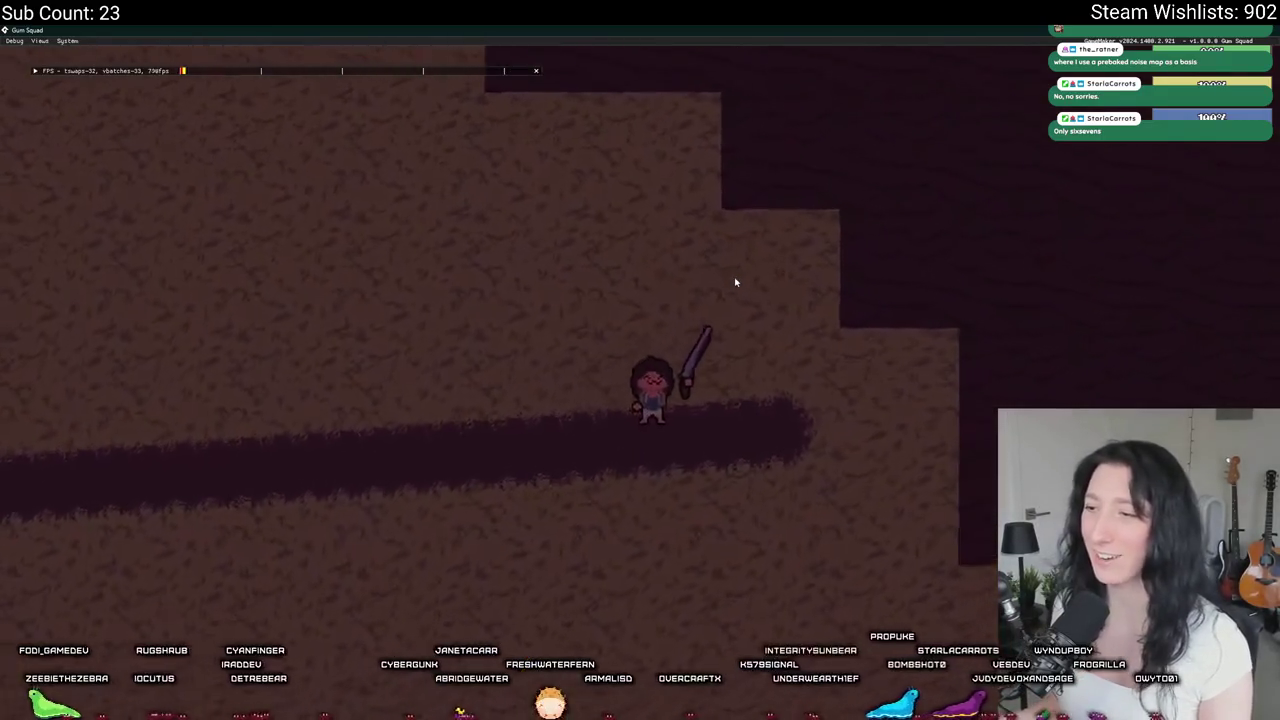
scroll(735, 282, up, 2)
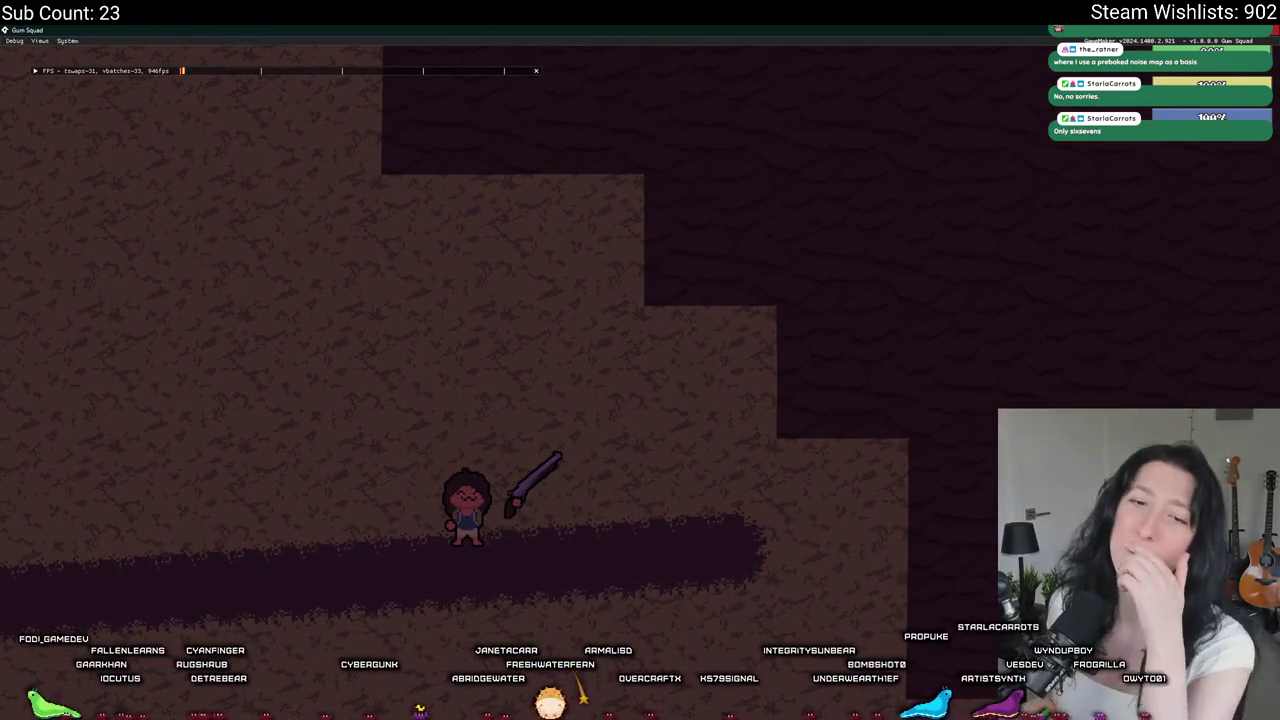
key(alt+Tab)
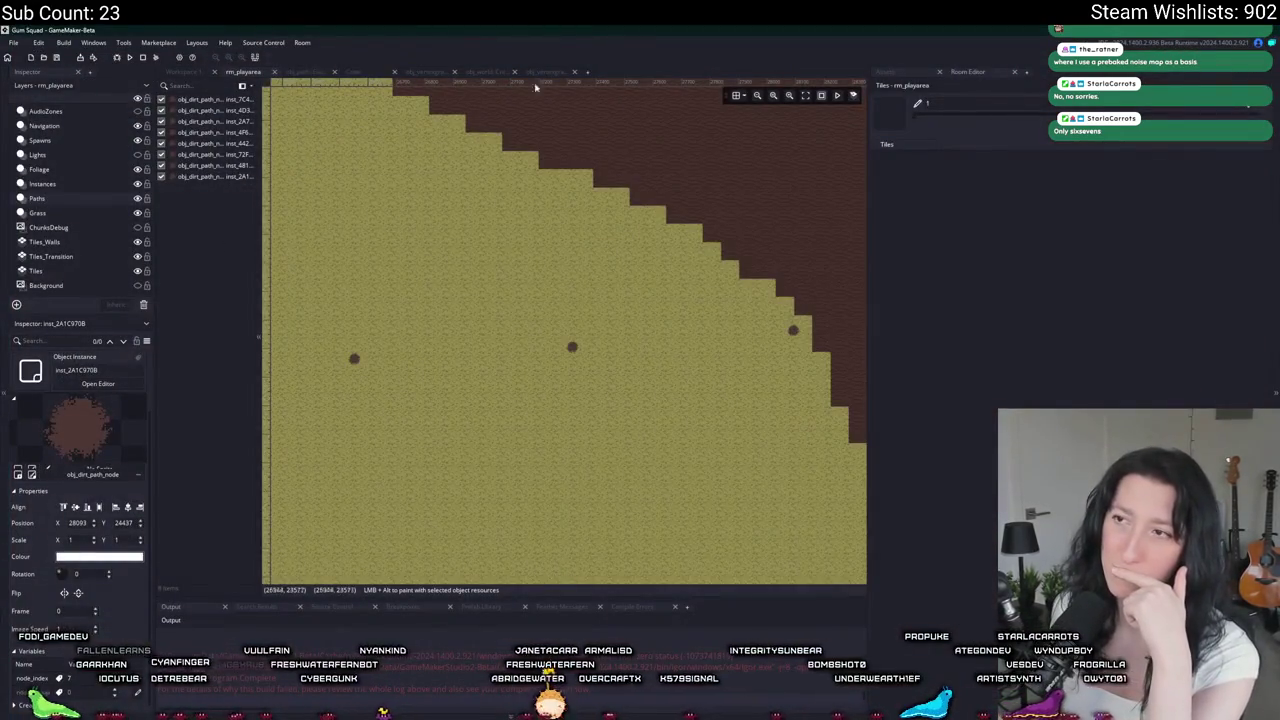
Delete the // before irandom_range(-2,2) on lines 74–75 and expand the editor with F12.
click(557, 73)
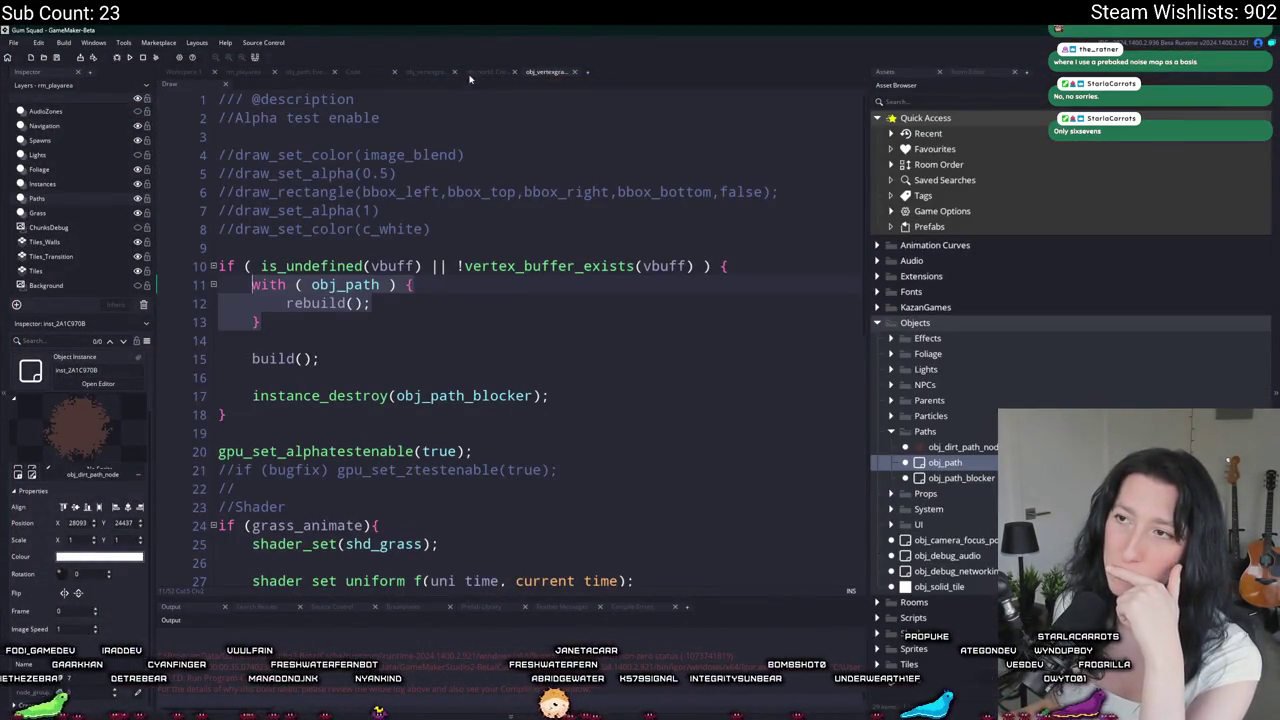
click(489, 73)
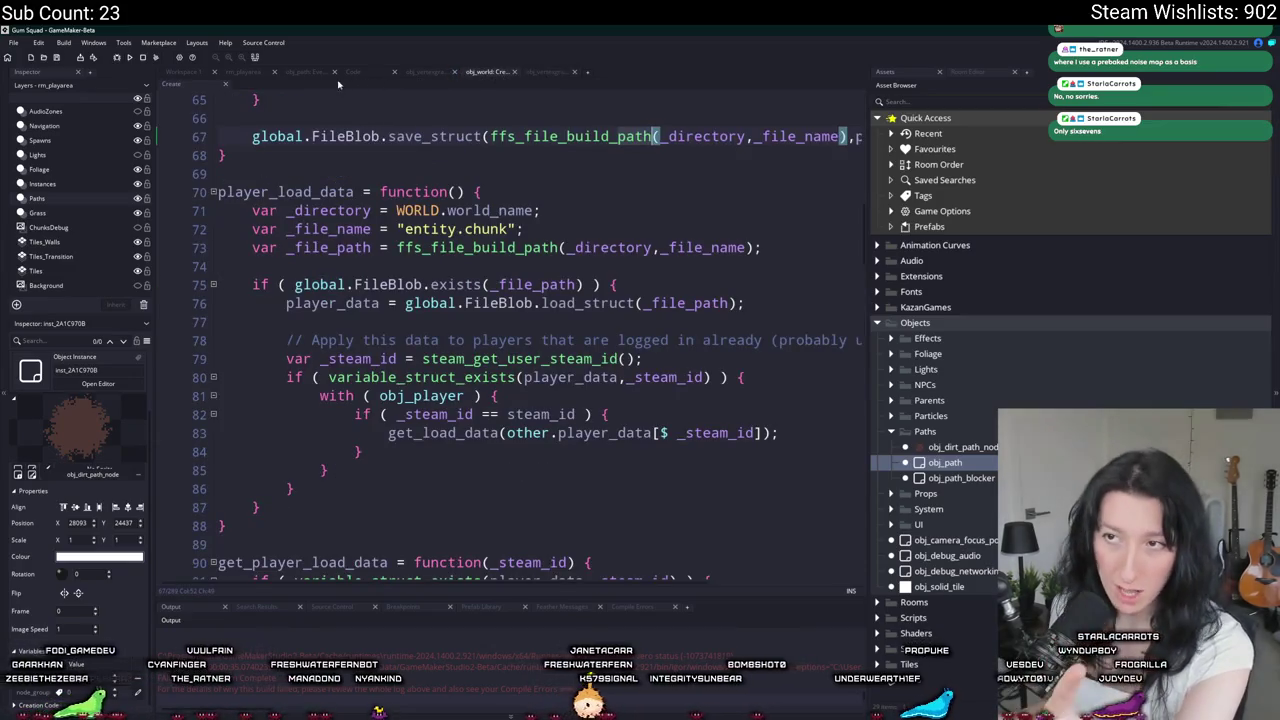
click(305, 72)
scroll(497, 247, up, 2)
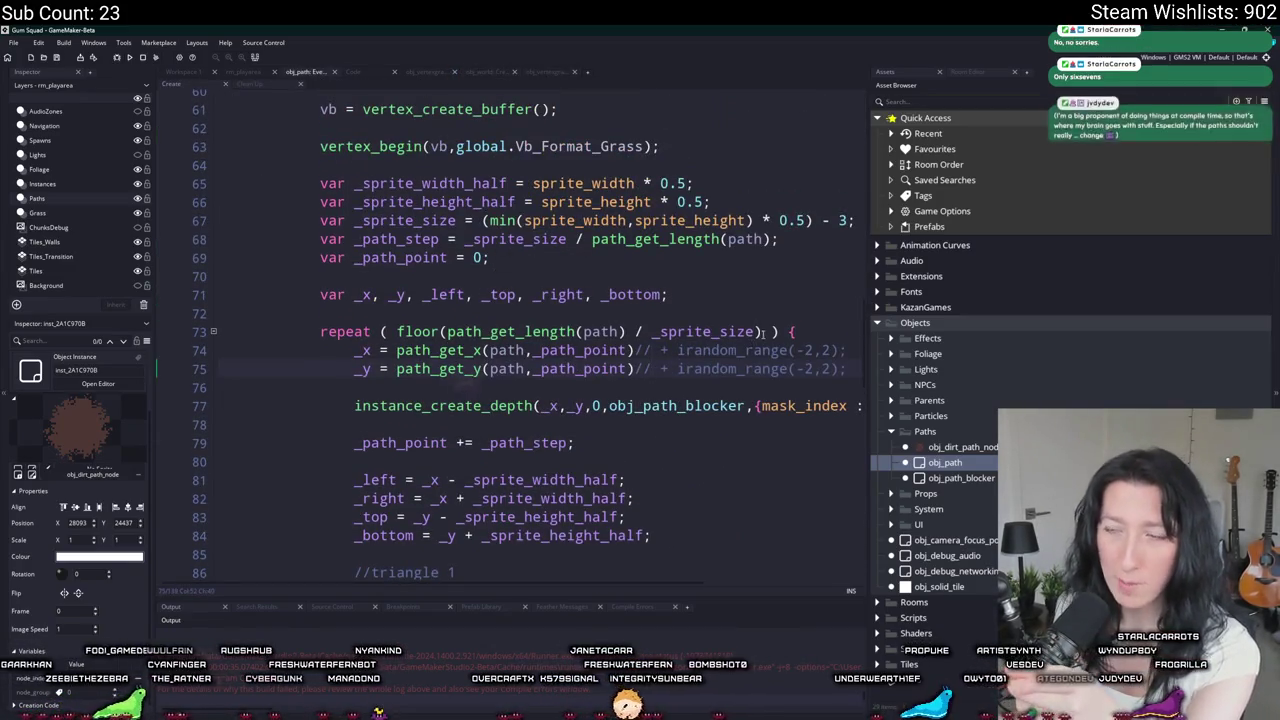
mouse_move(683, 243)
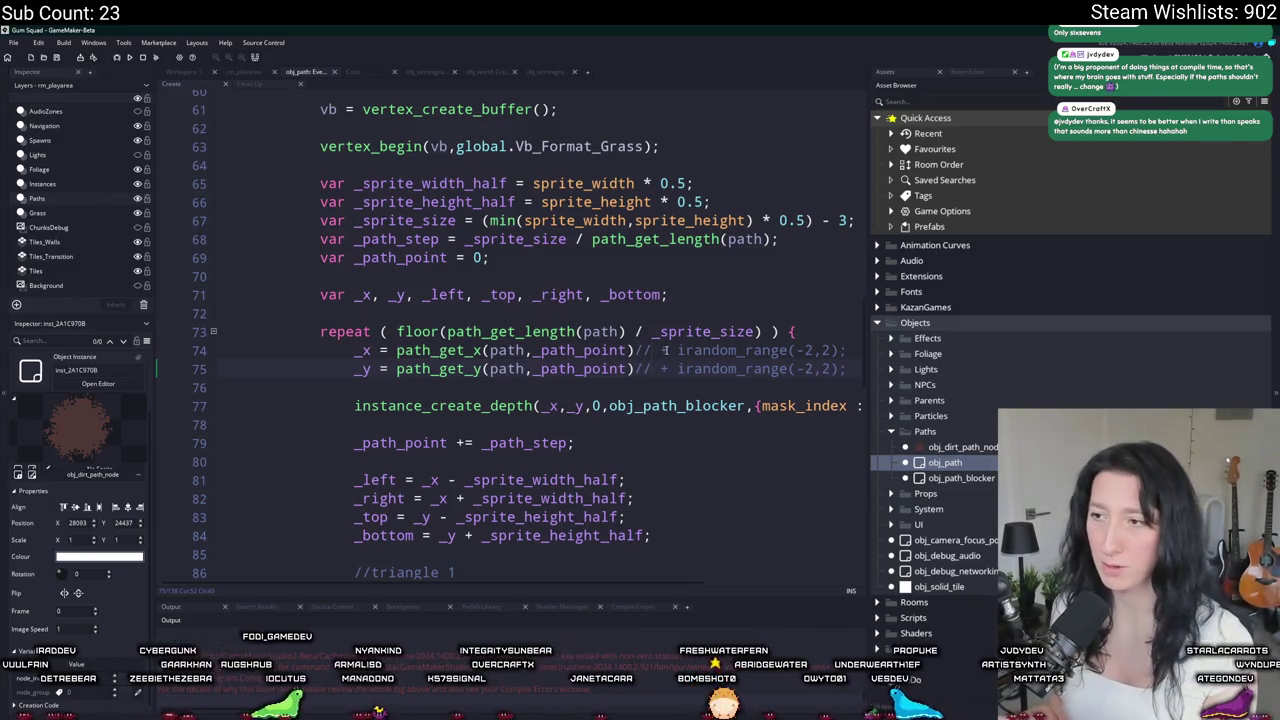
key(BackSpace)
key(BackSpace)
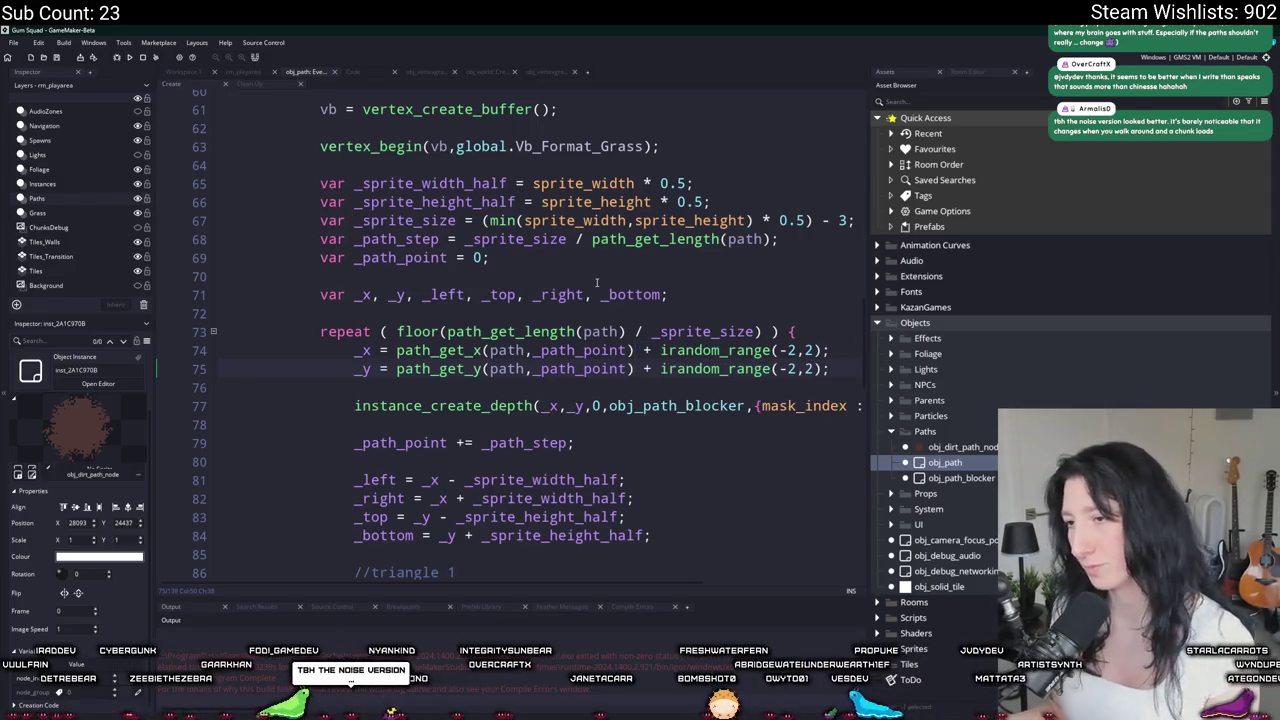
scroll(597, 283, up, 10)
scroll(594, 421, down, 10)
key(F12)
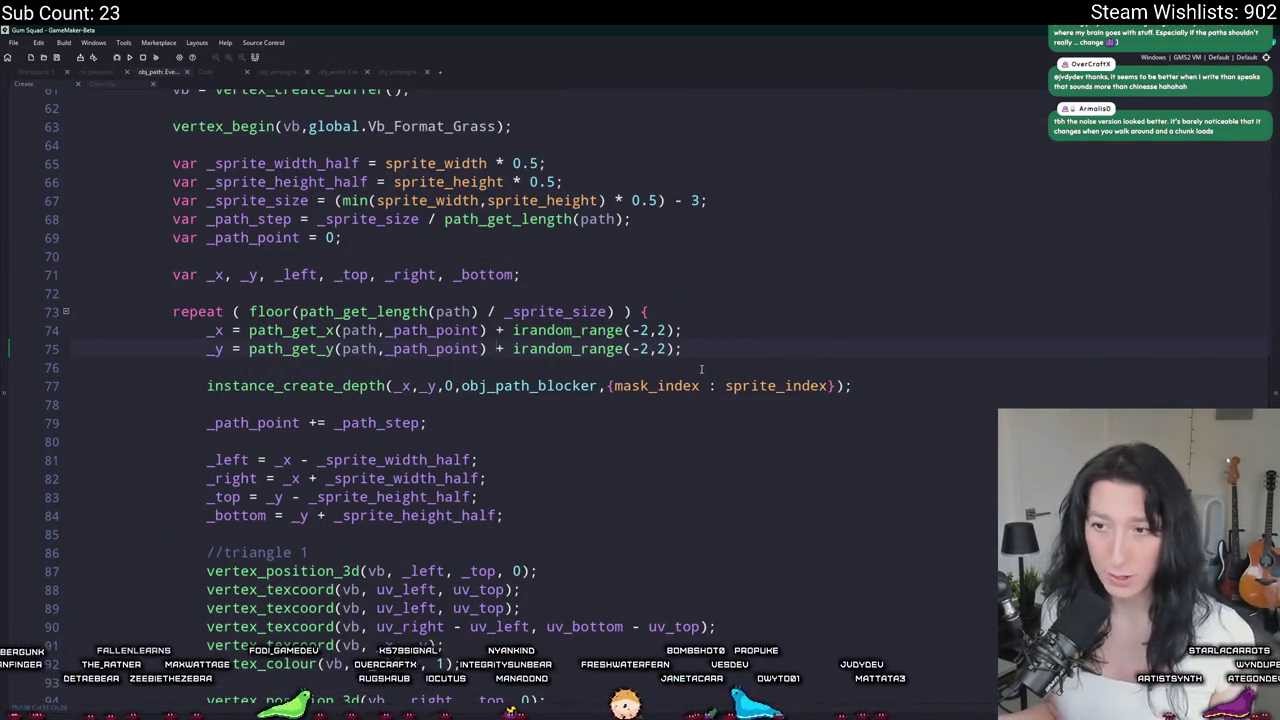
Replace the while keyword on line 37 with if.
scroll(701, 369, down, 2)
scroll(613, 365, up, 4)
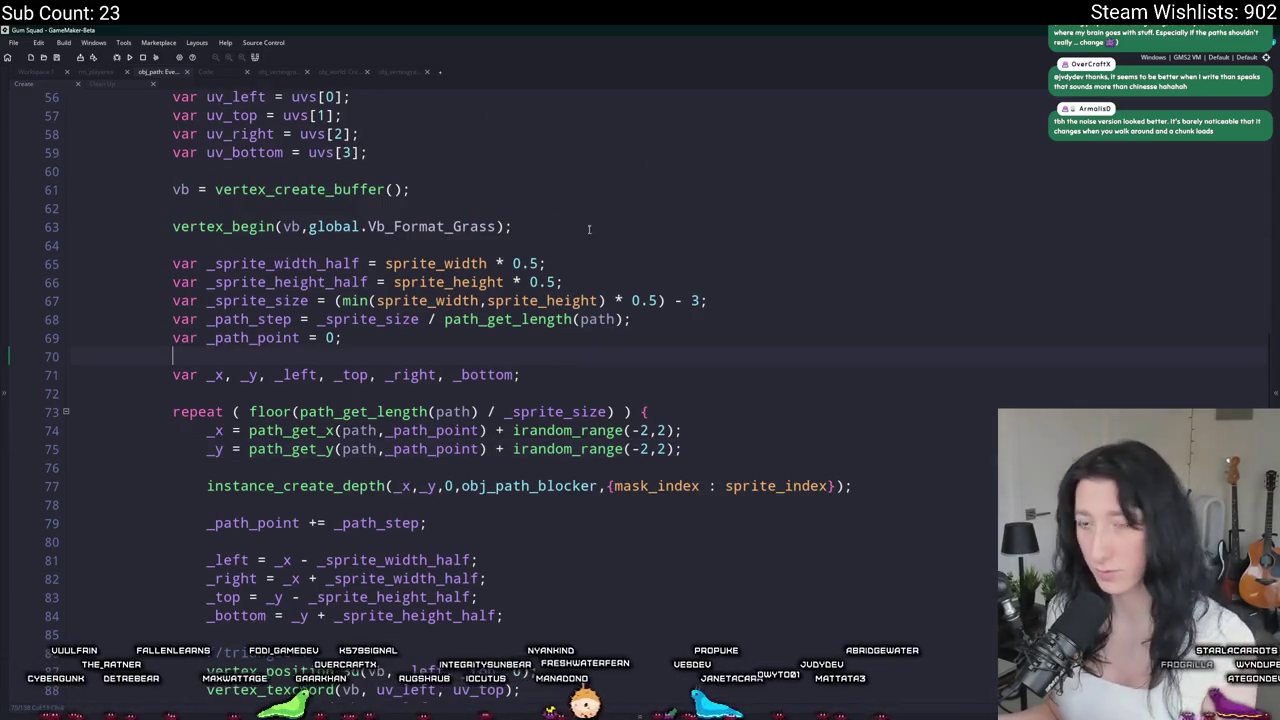
scroll(589, 229, up, 5)
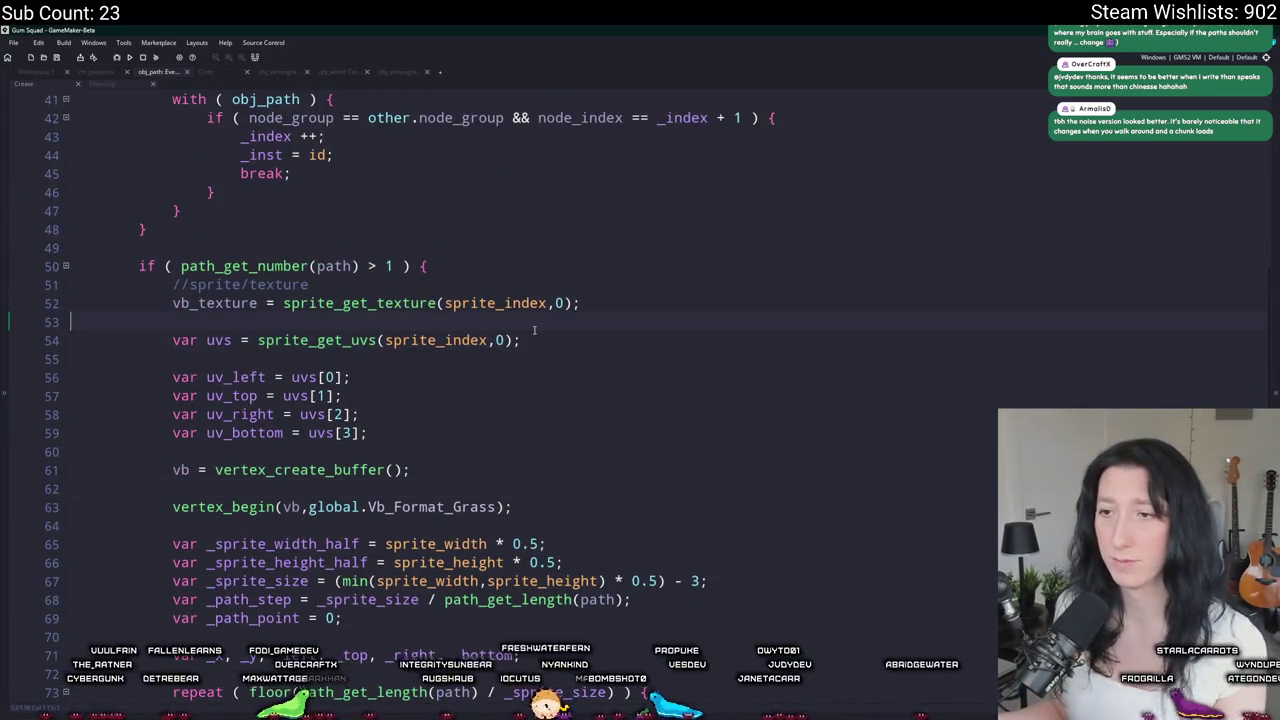
scroll(544, 360, down, 3)
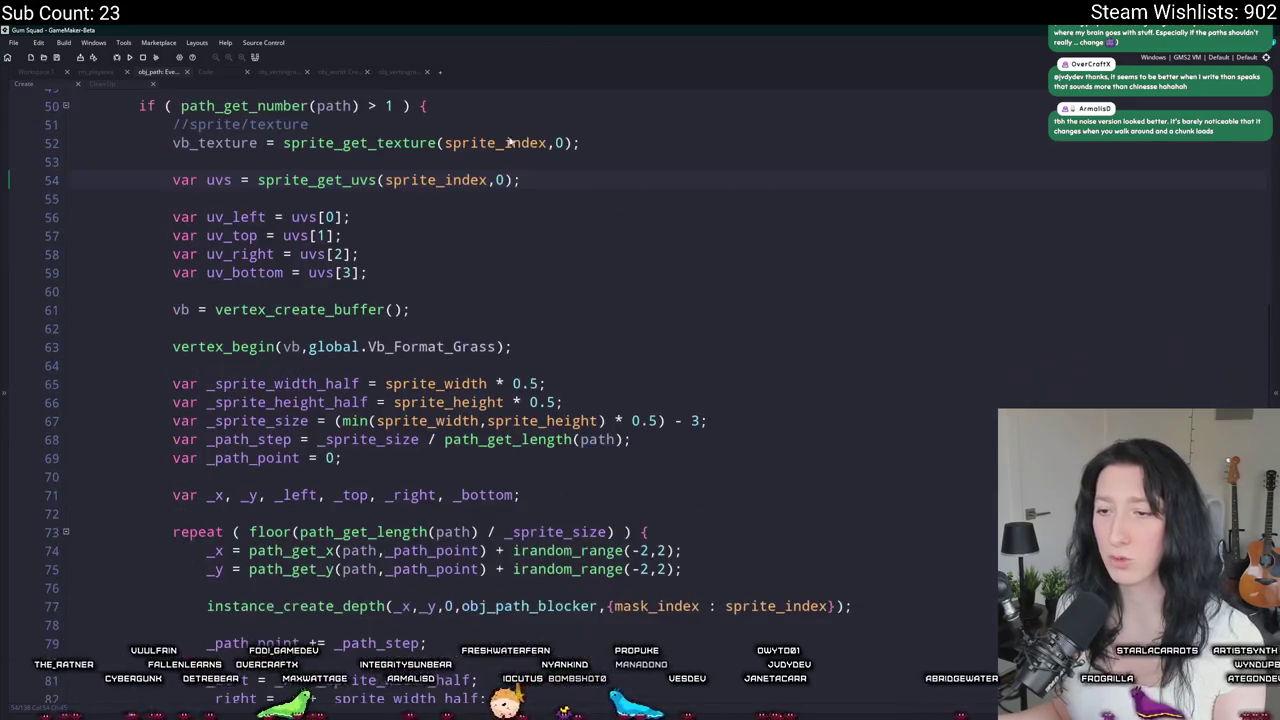
scroll(441, 255, up, 1)
click(344, 145)
scroll(361, 365, up, 5)
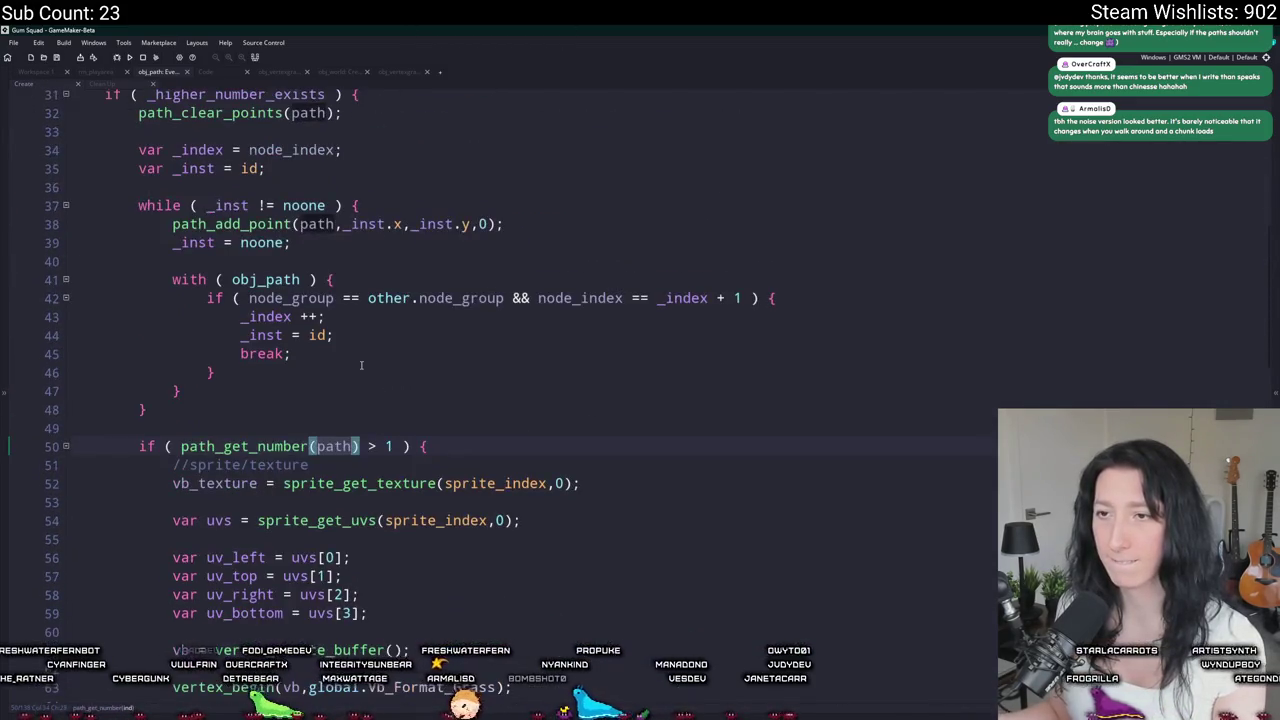
scroll(425, 256, up, 2)
click(284, 435)
double_click(146, 305)
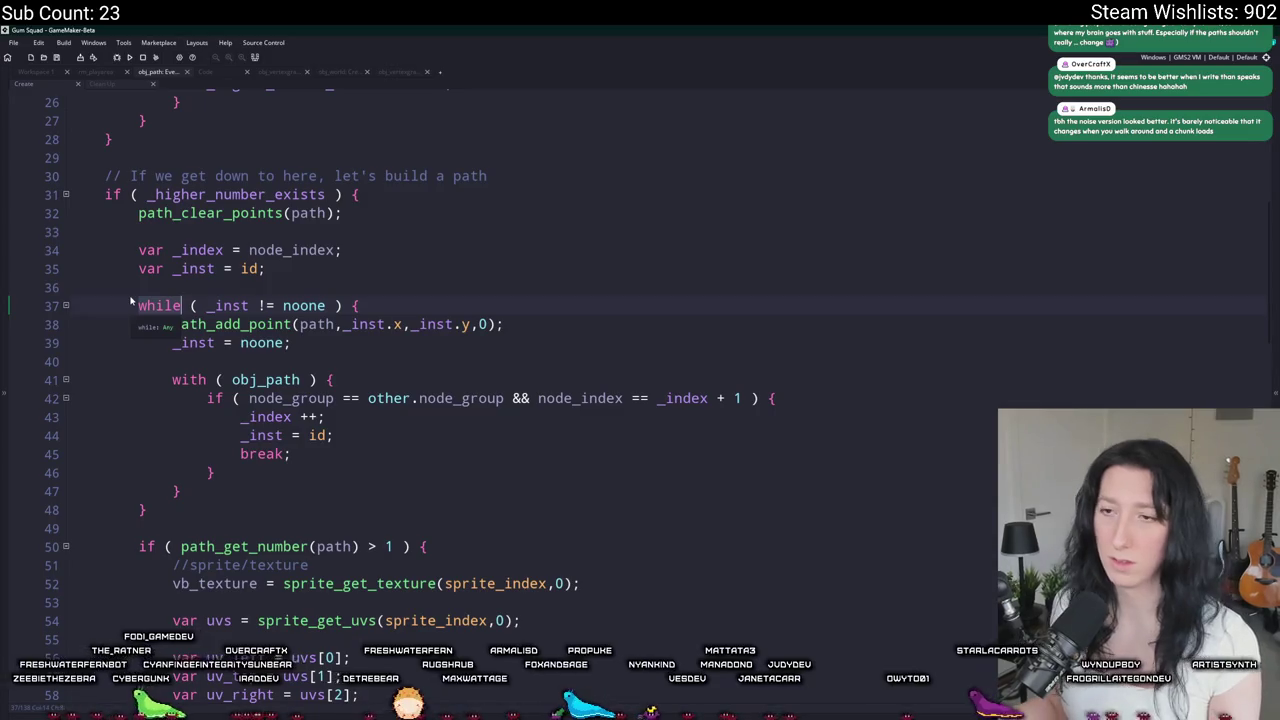
text(if)
key(Escape)
Move line 38's path_add_point statement above the if and add a copy after the with block.
mouse_move(172, 324)
mouse_down()
mouse_move(503, 324)
mouse_move(608, 343)
mouse_up()
key(ctrl+c)
click(508, 268)
key(Return)
key(Return)
key(ctrl+v)
key(BackSpace)
click(271, 505)
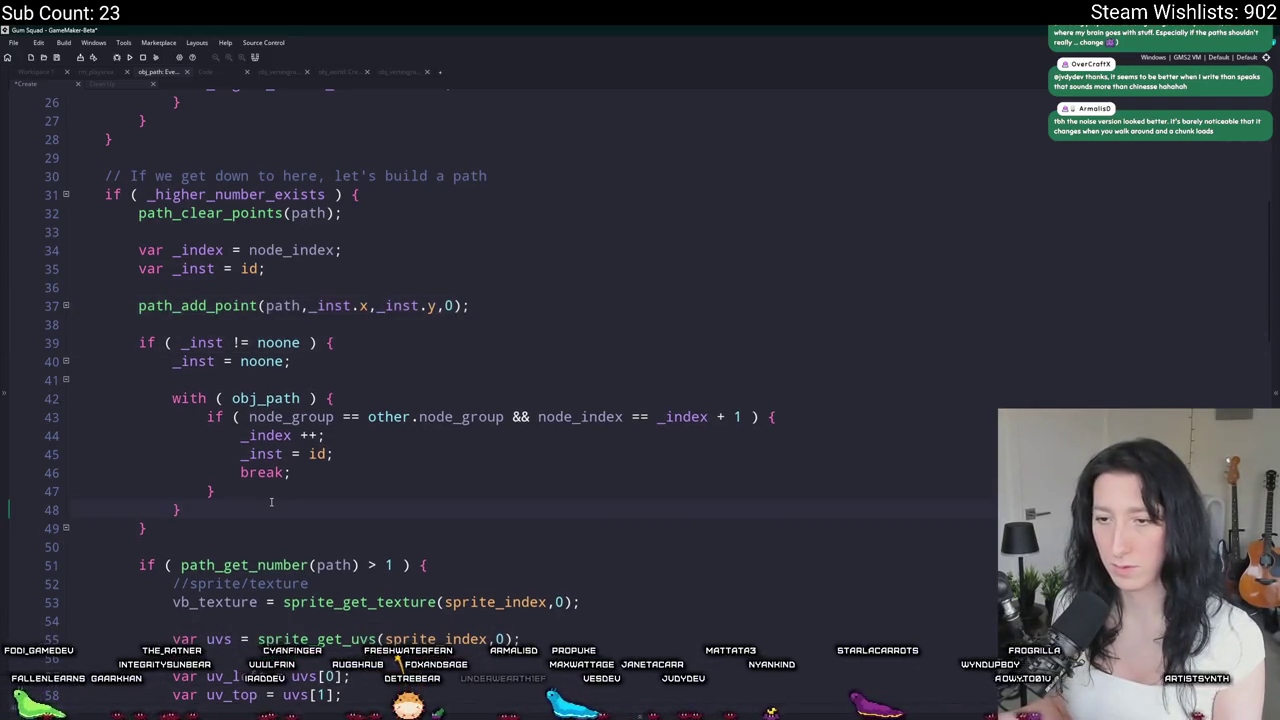
key(Return)
key(Return)
key(ctrl+v)
Add random_set_seed(x * y) before the repeat loop and run the game.
scroll(335, 362, down, 1)
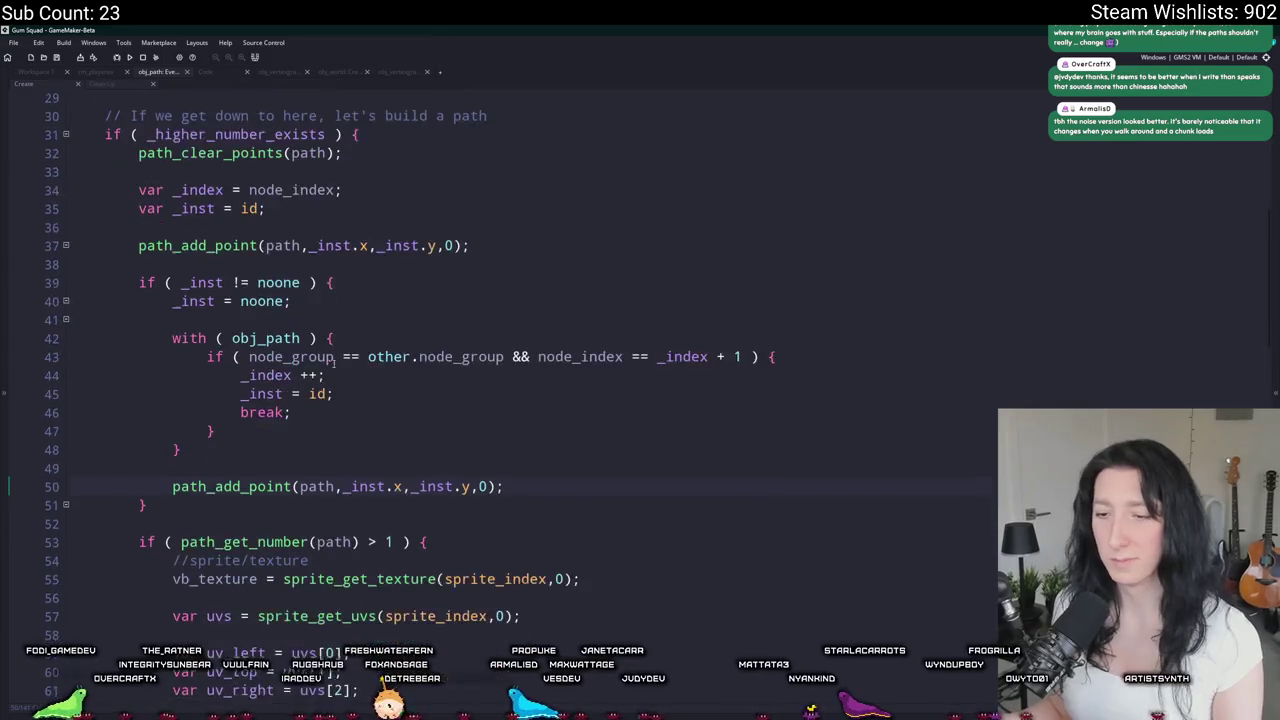
scroll(397, 333, down, 2)
scroll(366, 503, down, 13)
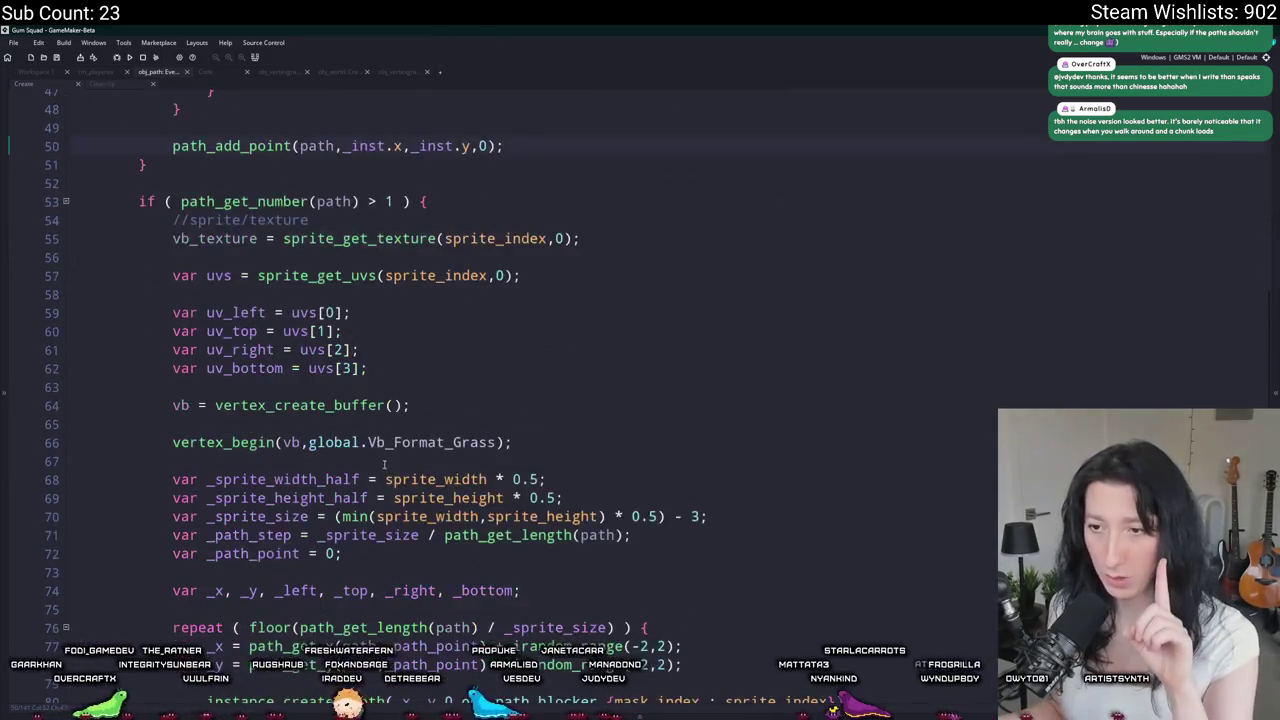
scroll(562, 277, up, 2)
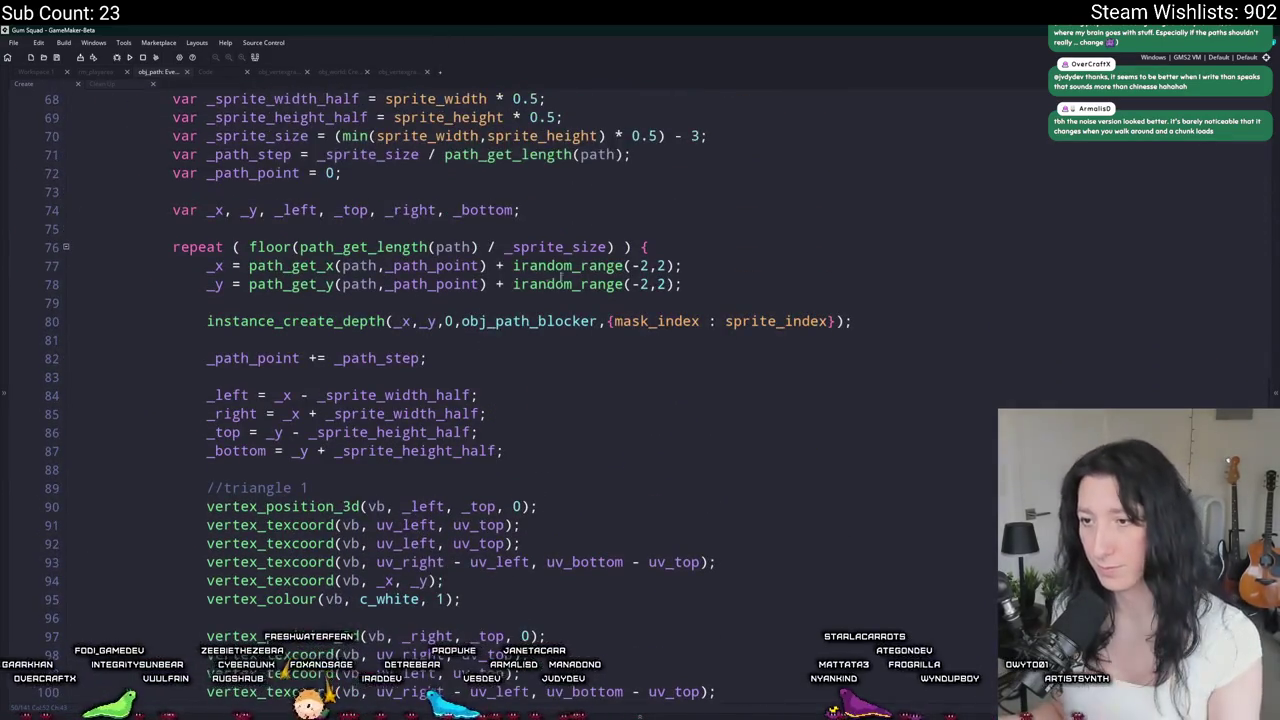
key(Return)
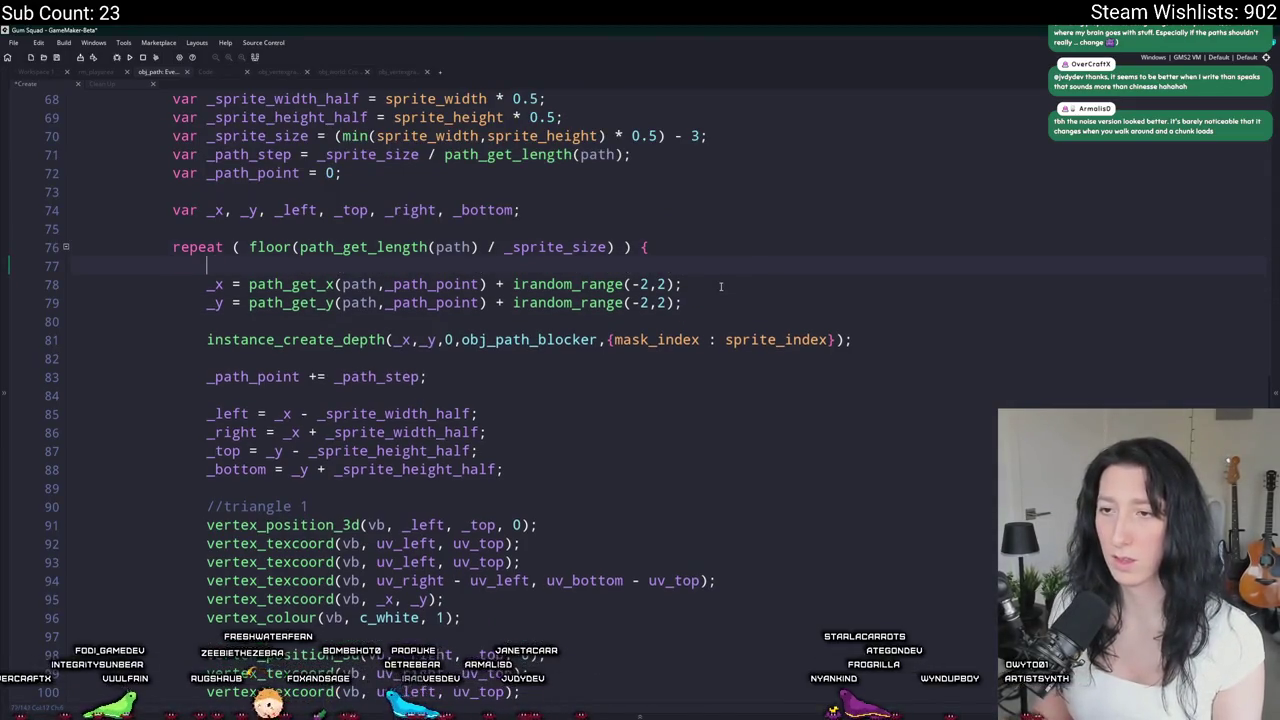
key(BackSpace)
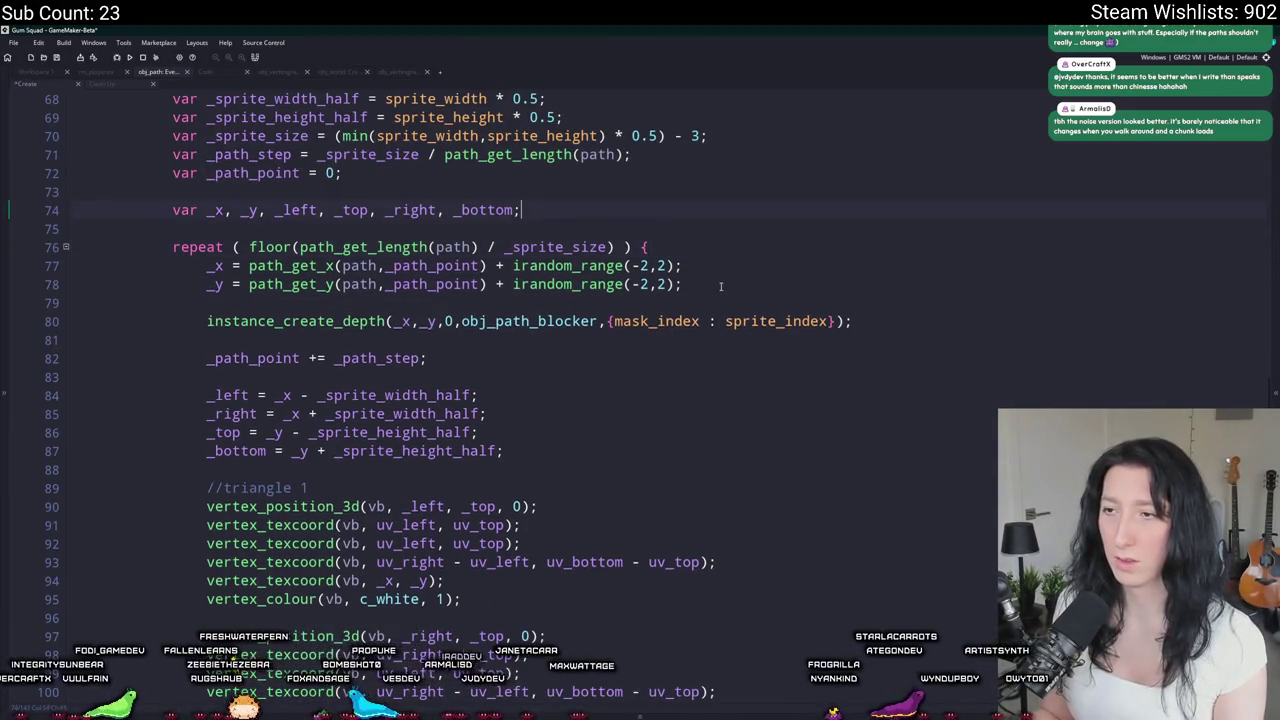
key(Return)
key(Return)
text(random_set_seed(x ()
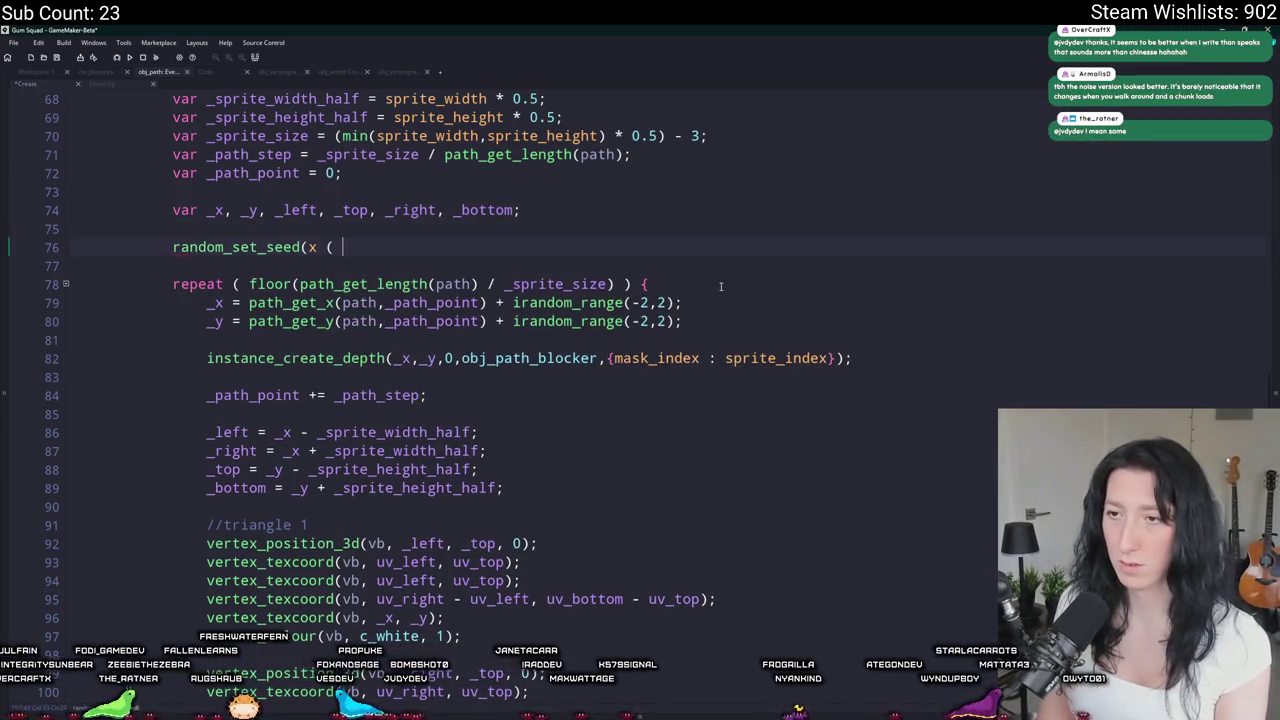
key(BackSpace)
text(* y);)
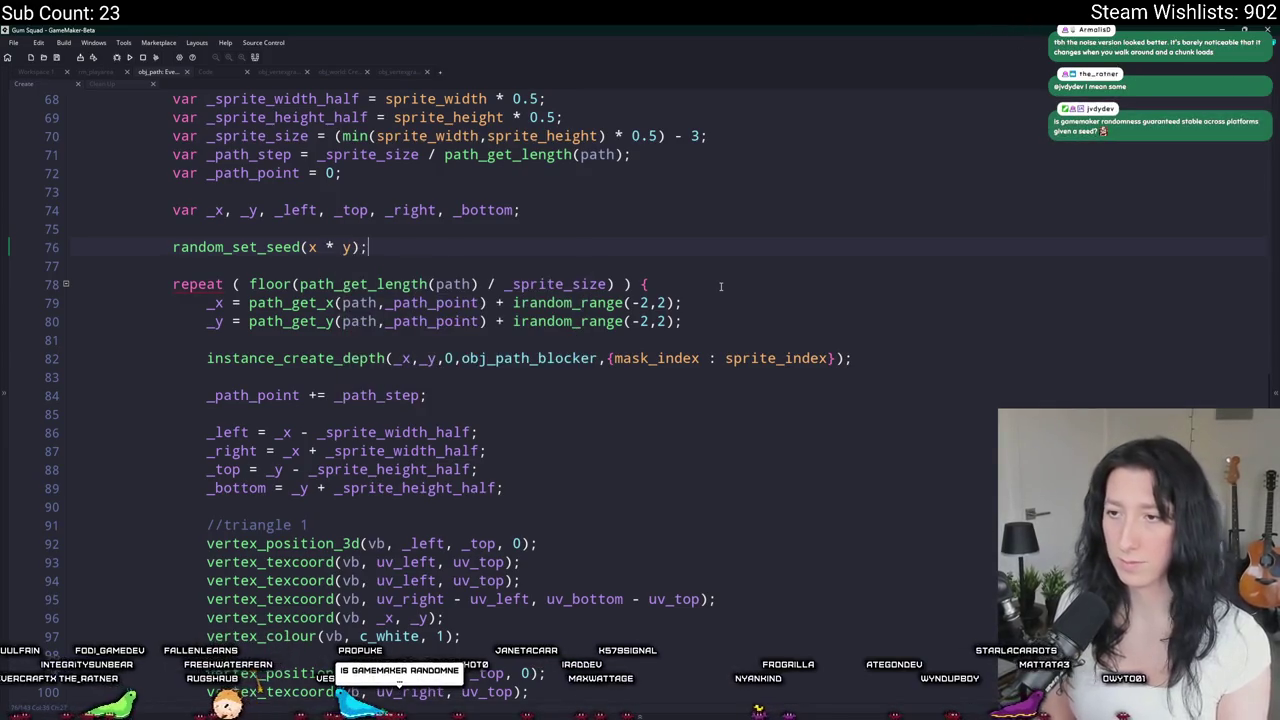
scroll(720, 287, down, 15)
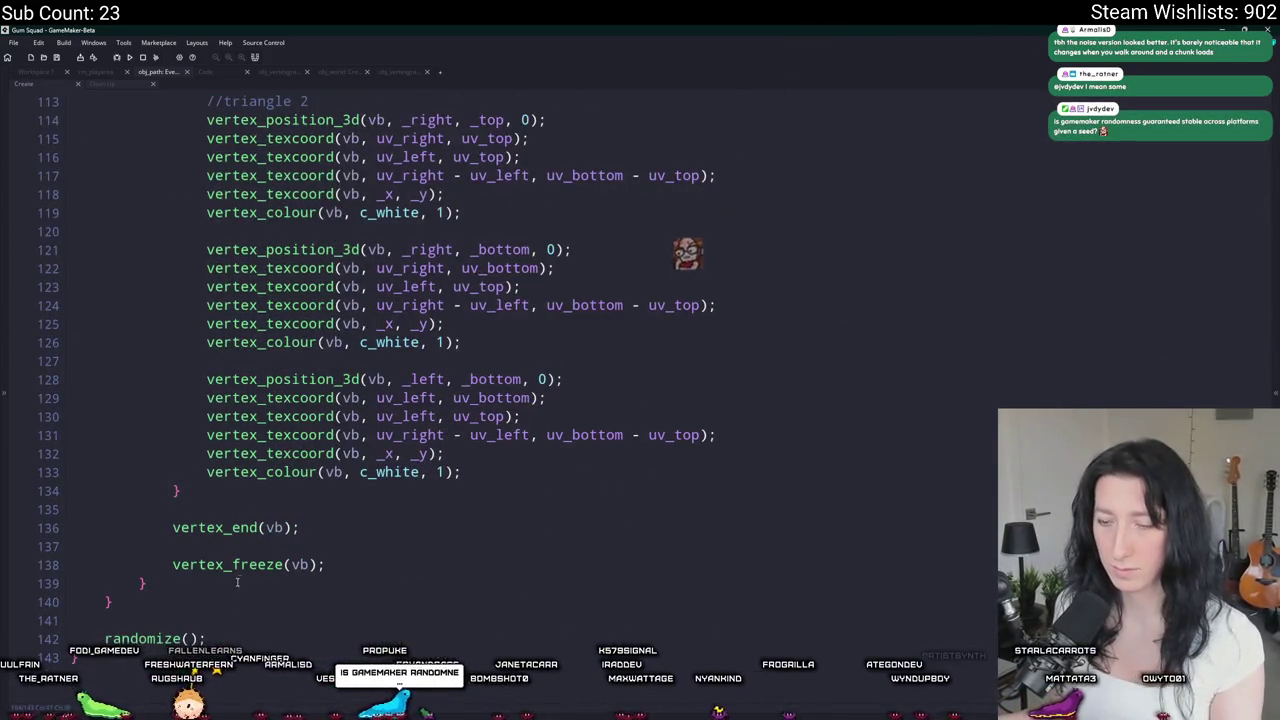
key(F5)
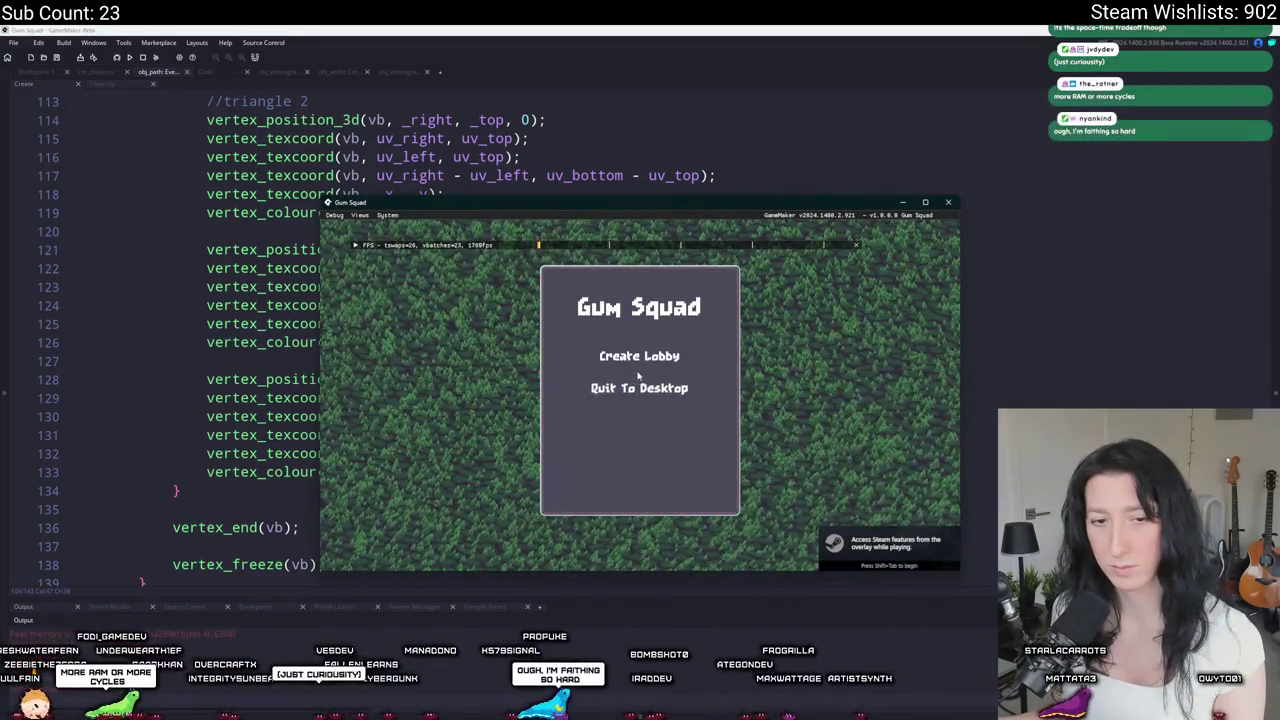
Create a lobby to view the seeded paths in game, then close the game.
click(639, 356)
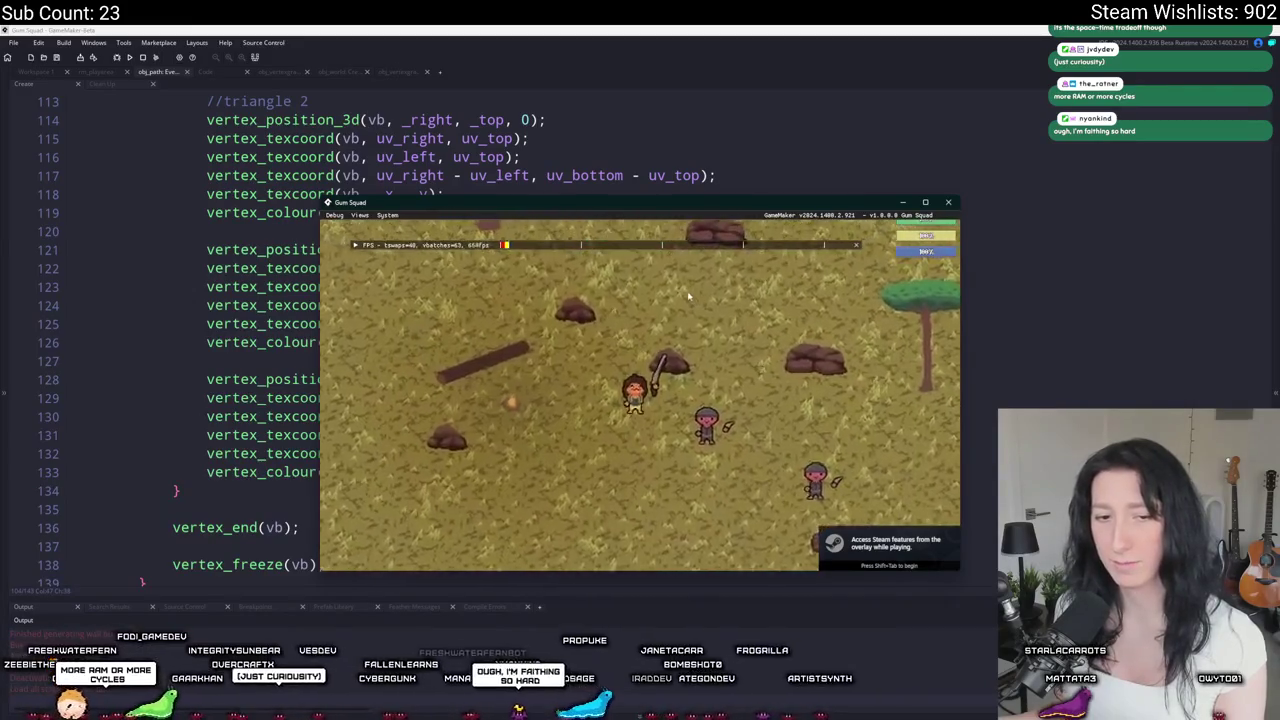
mouse_move(680, 204)
mouse_down()
mouse_move(657, 28)
mouse_move(640, 29)
mouse_up()
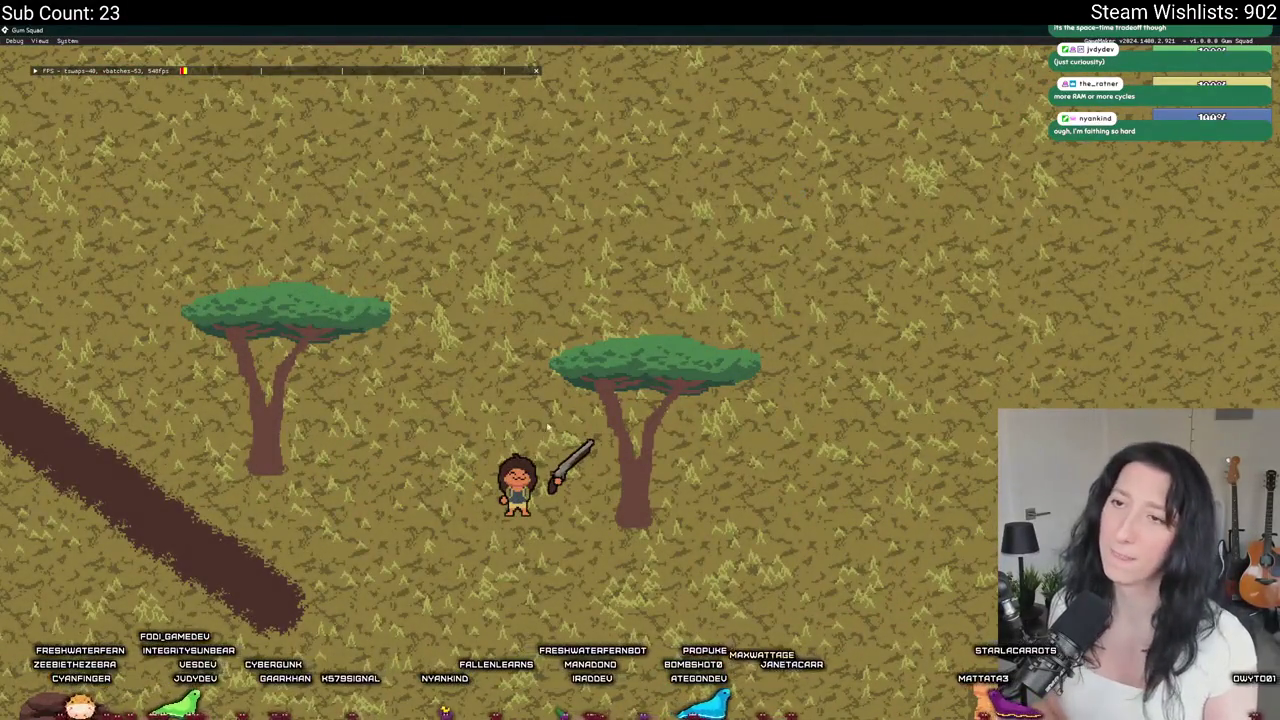
key(Escape)
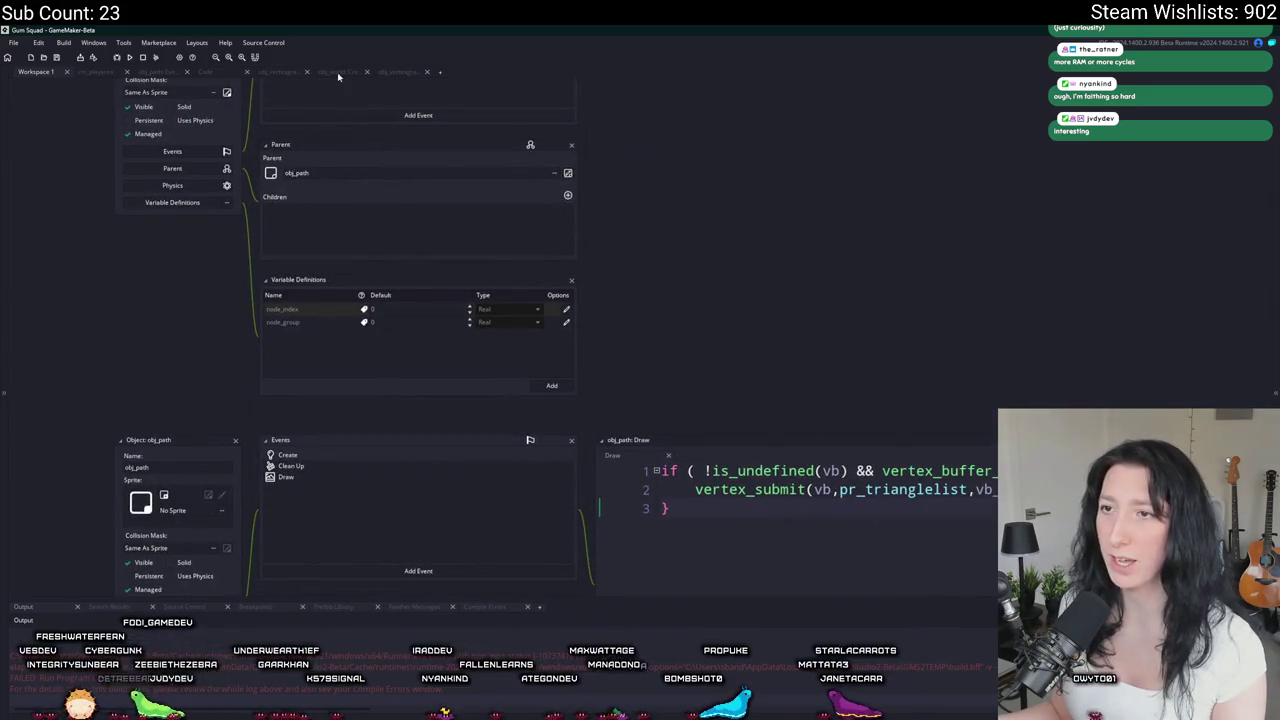
Open obj_path's code in the full editor and delete the lower-index check and its else branch.
click(167, 76)
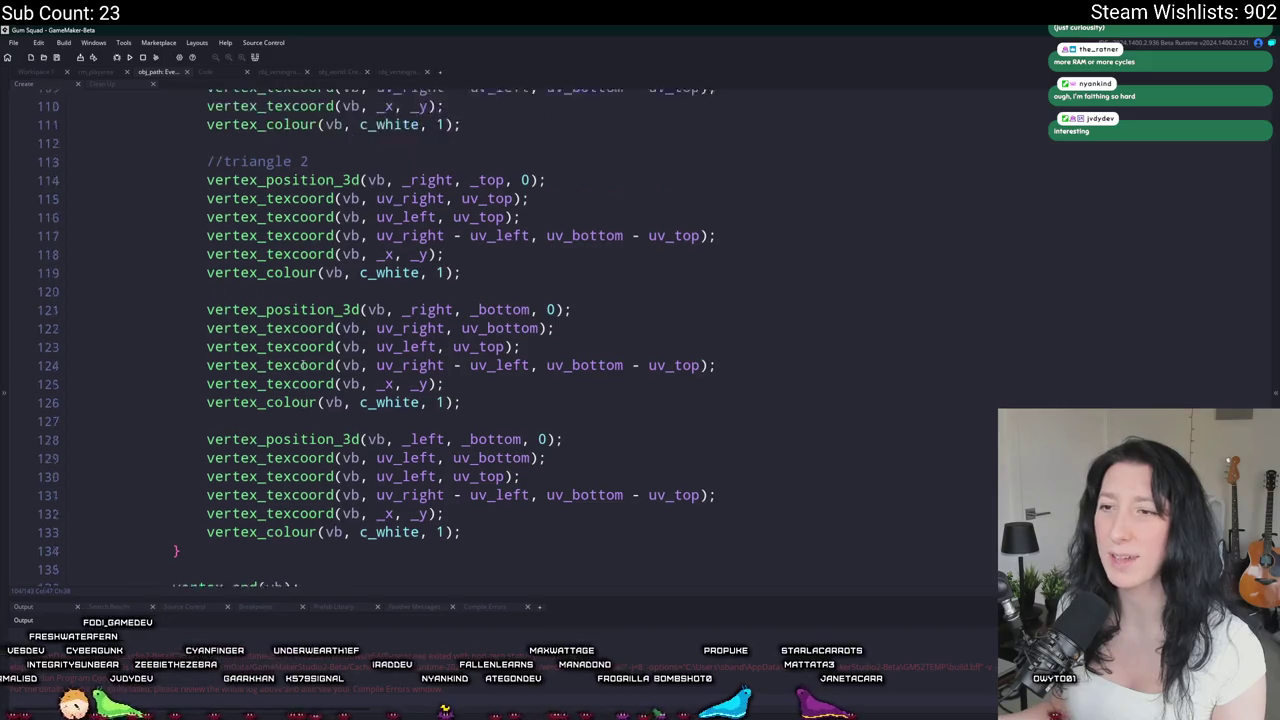
click(391, 192)
scroll(391, 194, up, 2)
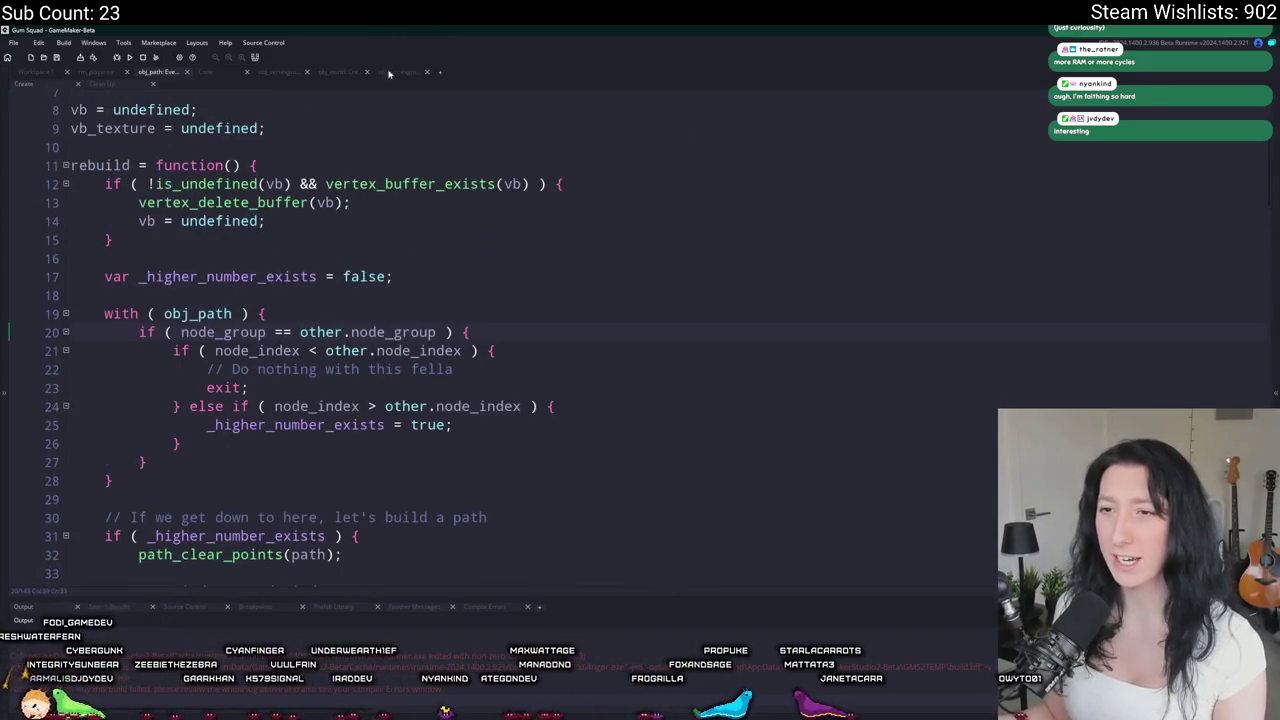
scroll(391, 194, down, 1)
click(318, 327)
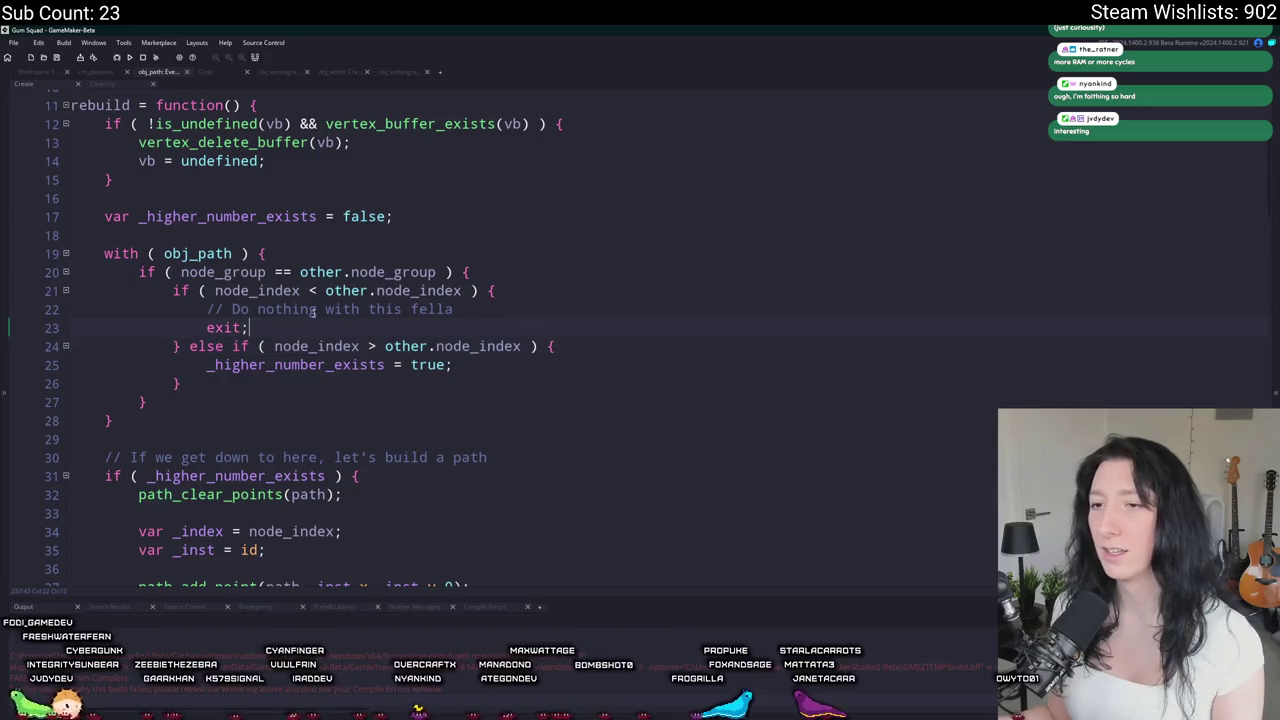
click(273, 290)
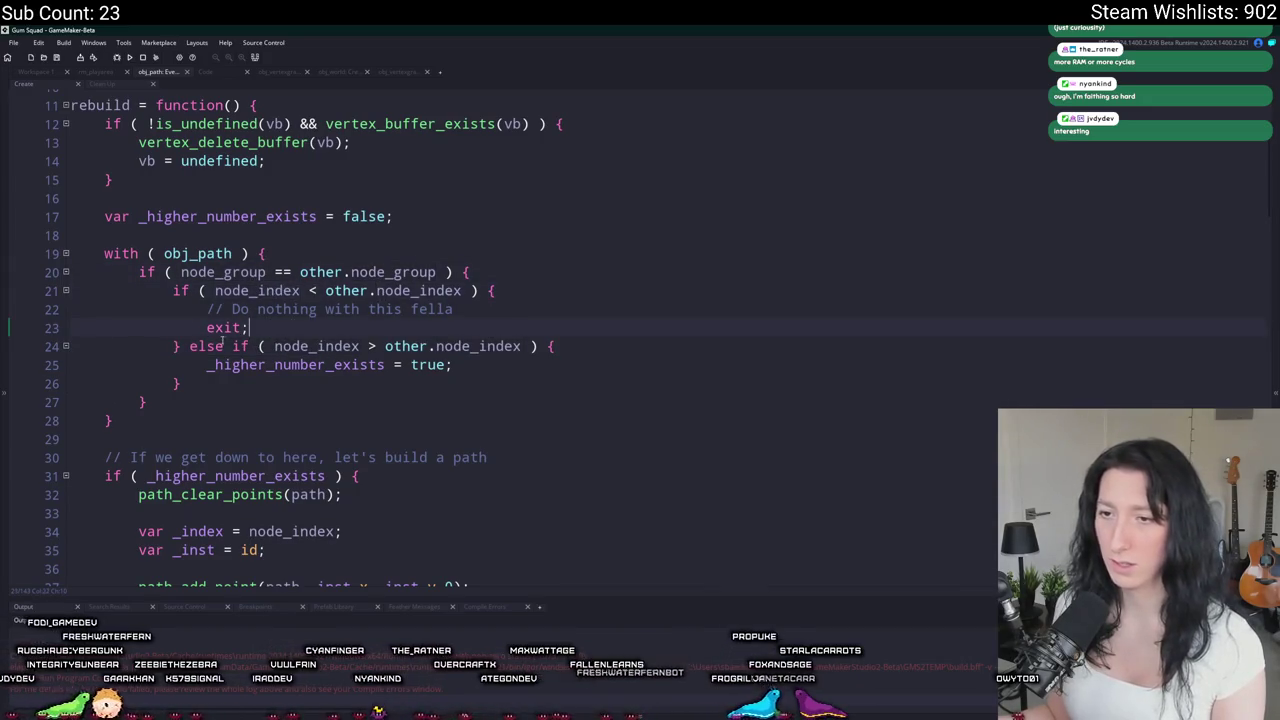
drag(232, 346, 172, 290)
key(BackSpace)
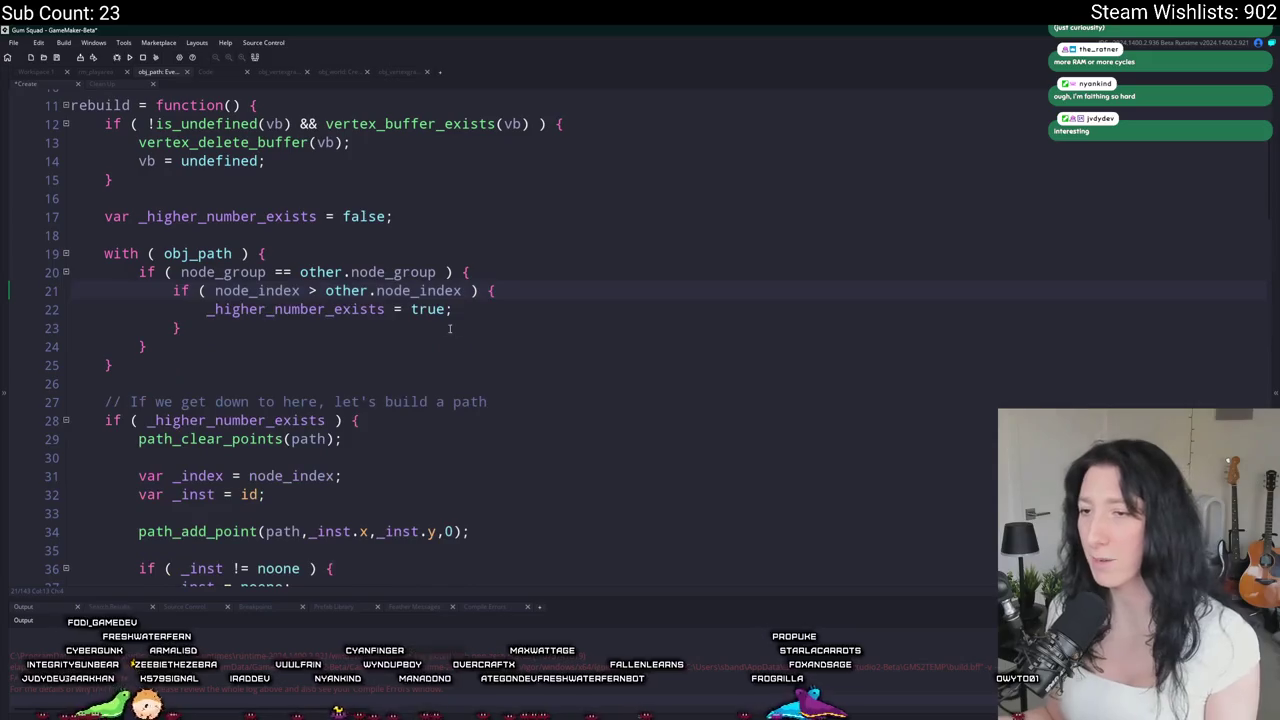
Add break; after _higher_number_exists = true.
key(Return)
text(brea)
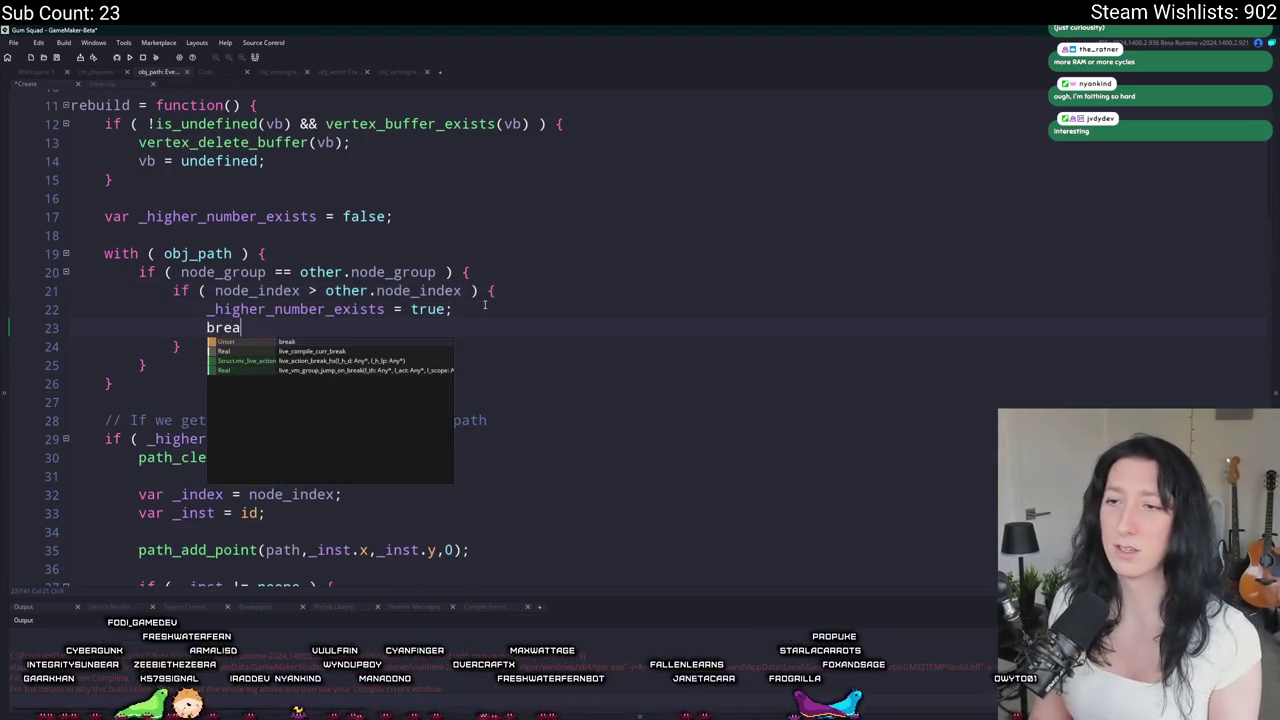
key(BackSpace)
key(BackSpace)
key(BackSpace)
text(reak;)
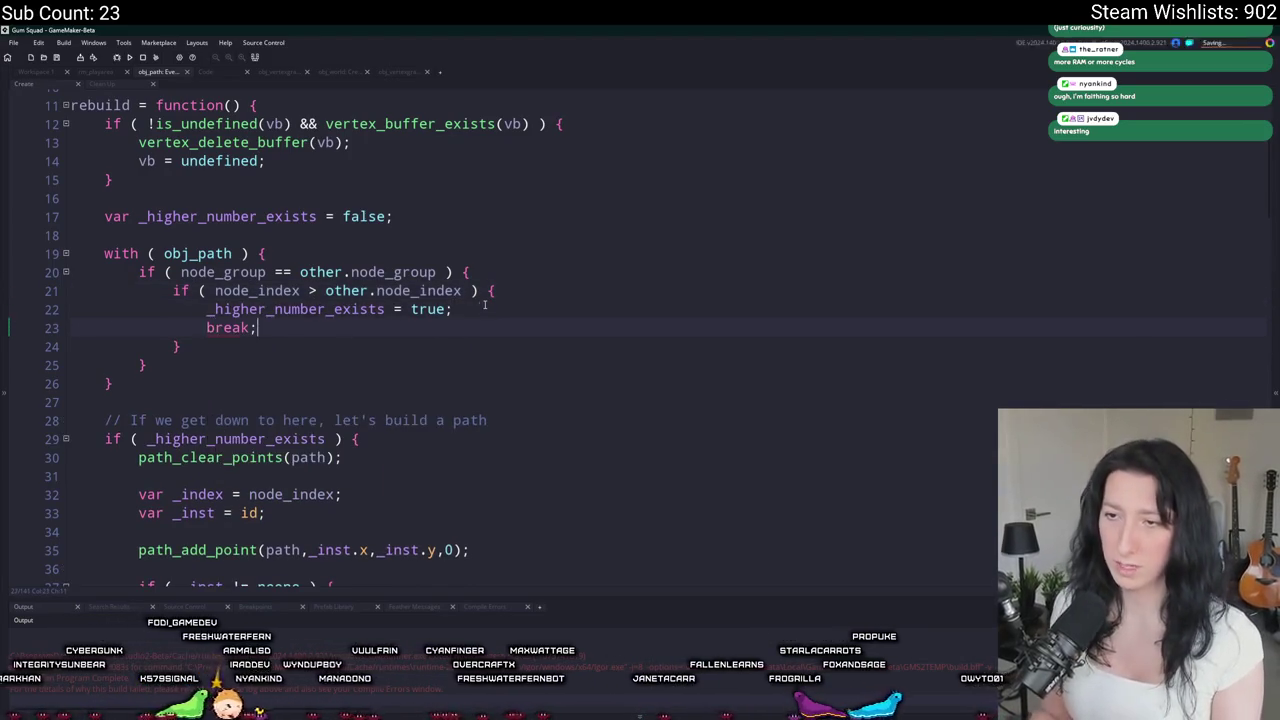
scroll(445, 104, down, 2)
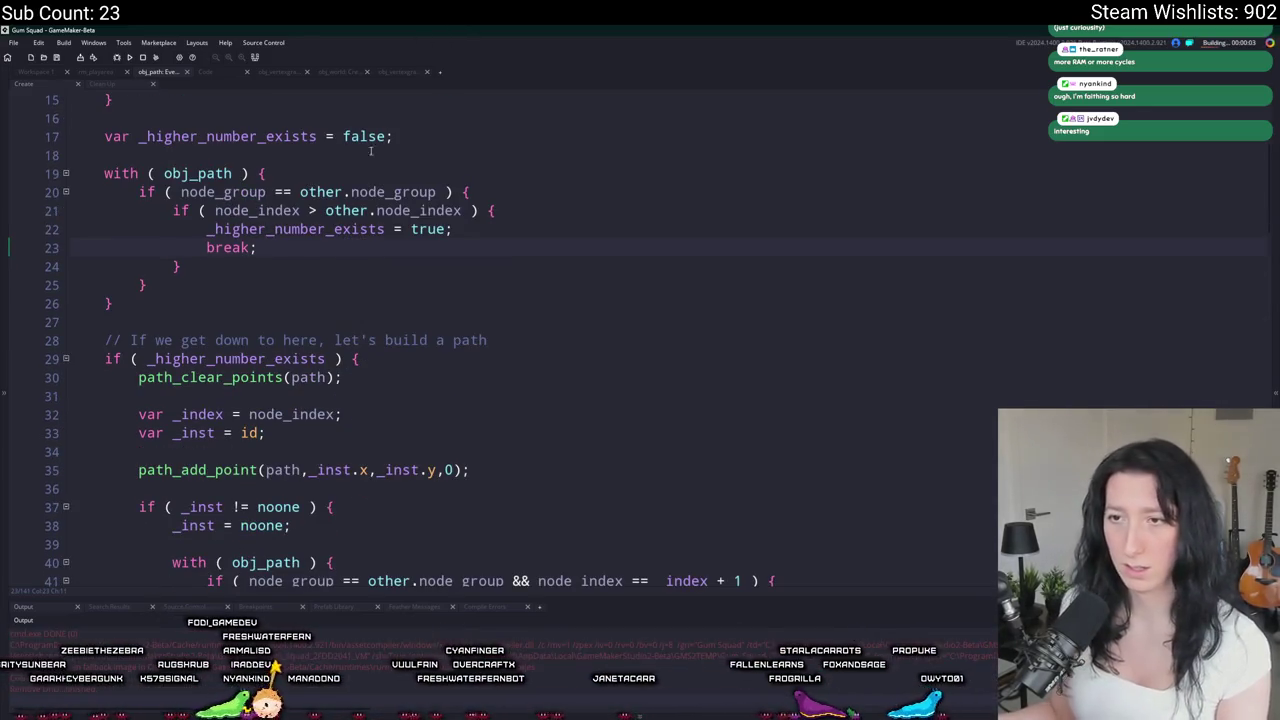
scroll(411, 262, down, 6)
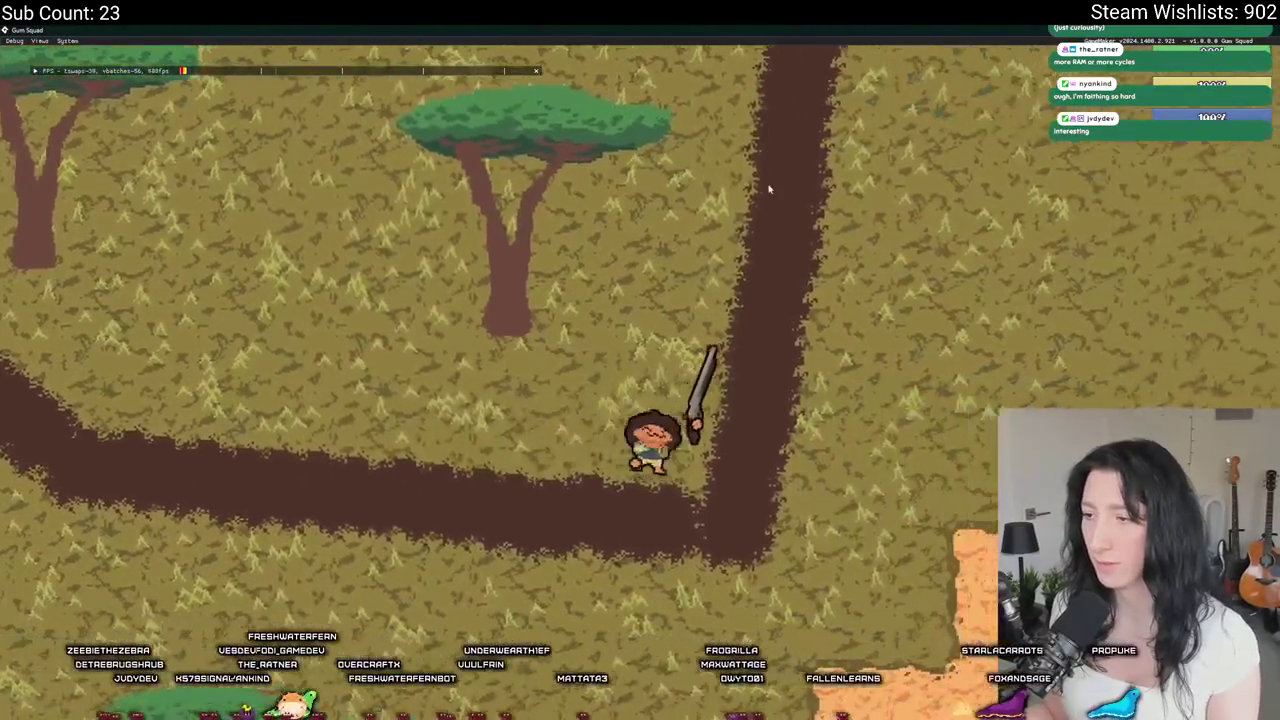
key(w)
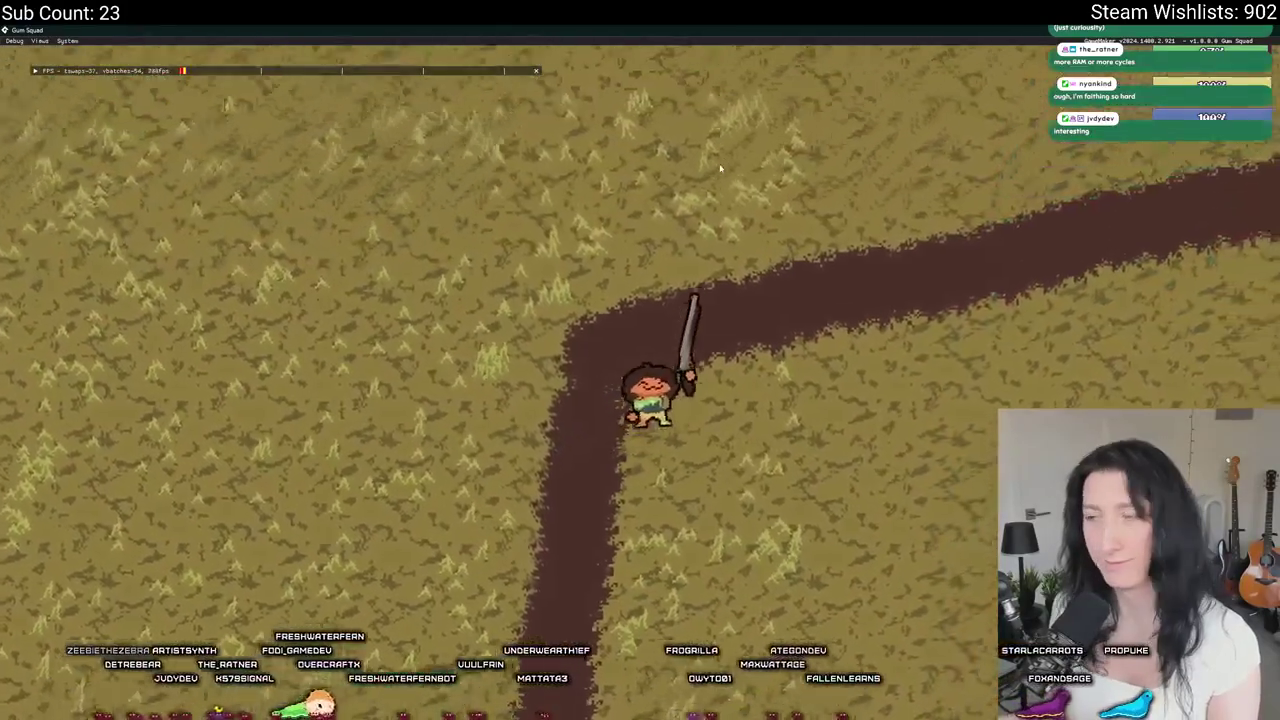
key(d)
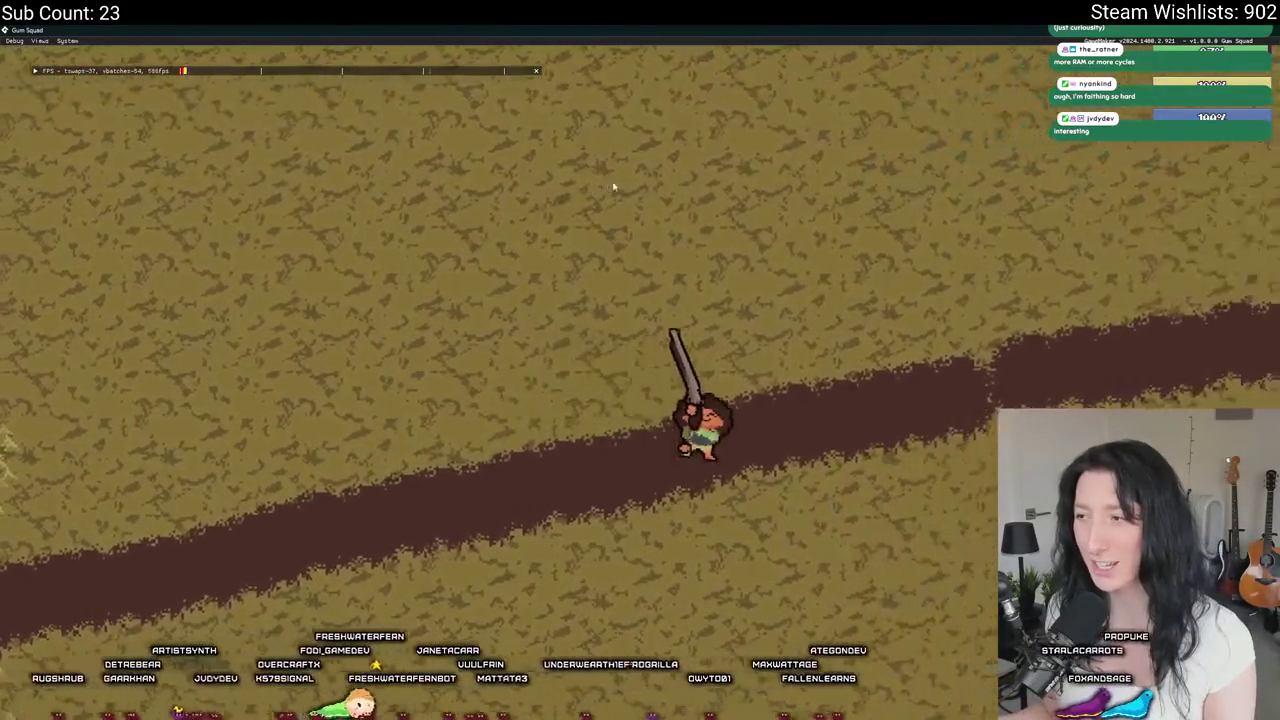
key(d)
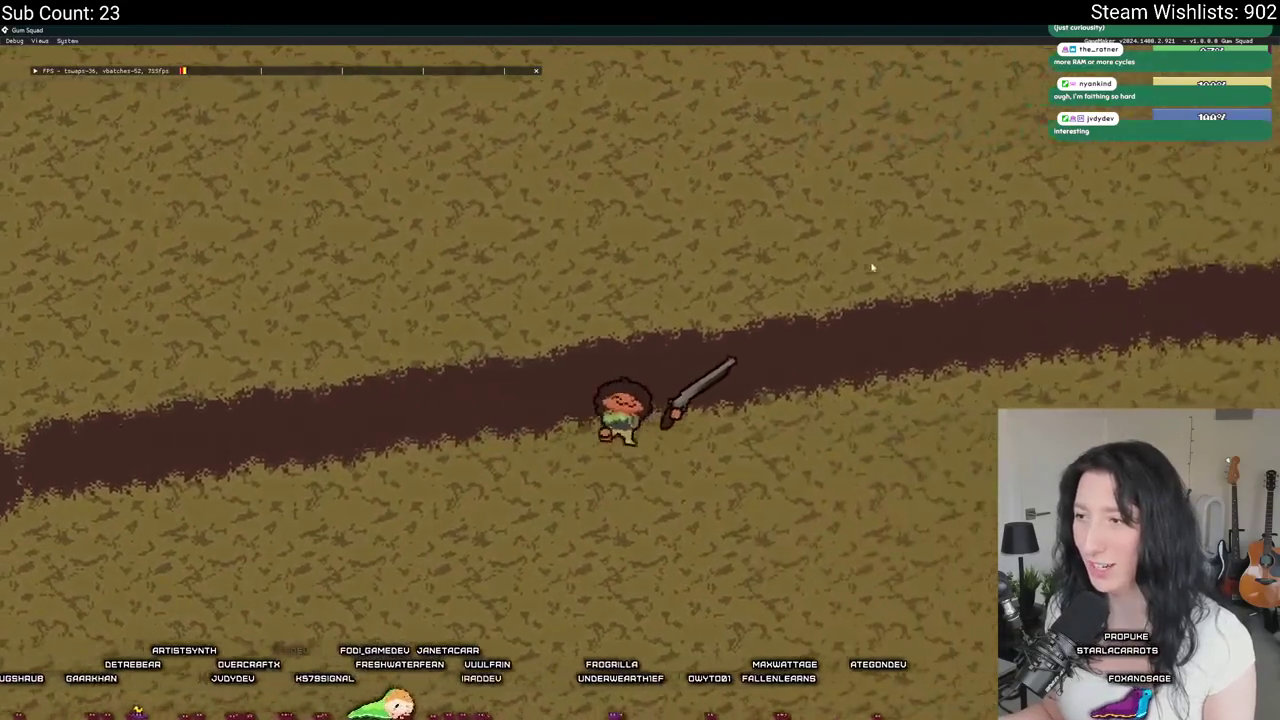
key(d)
key(d)
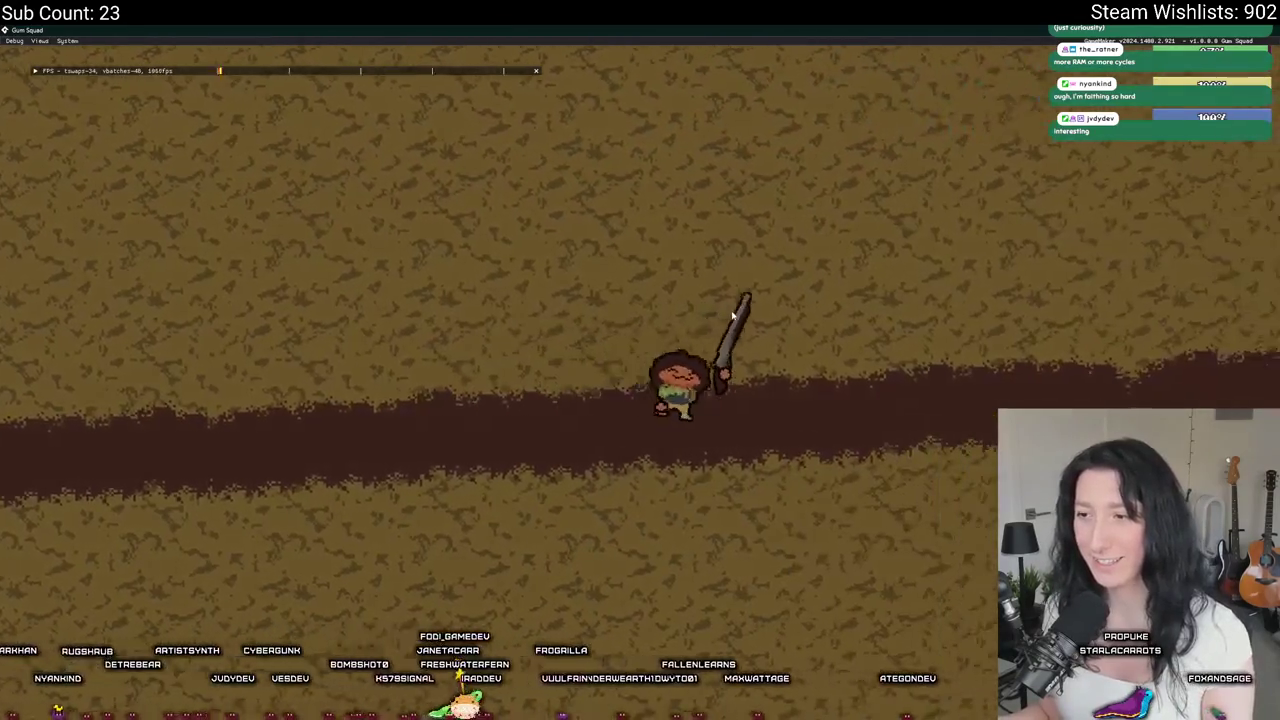
key(d)
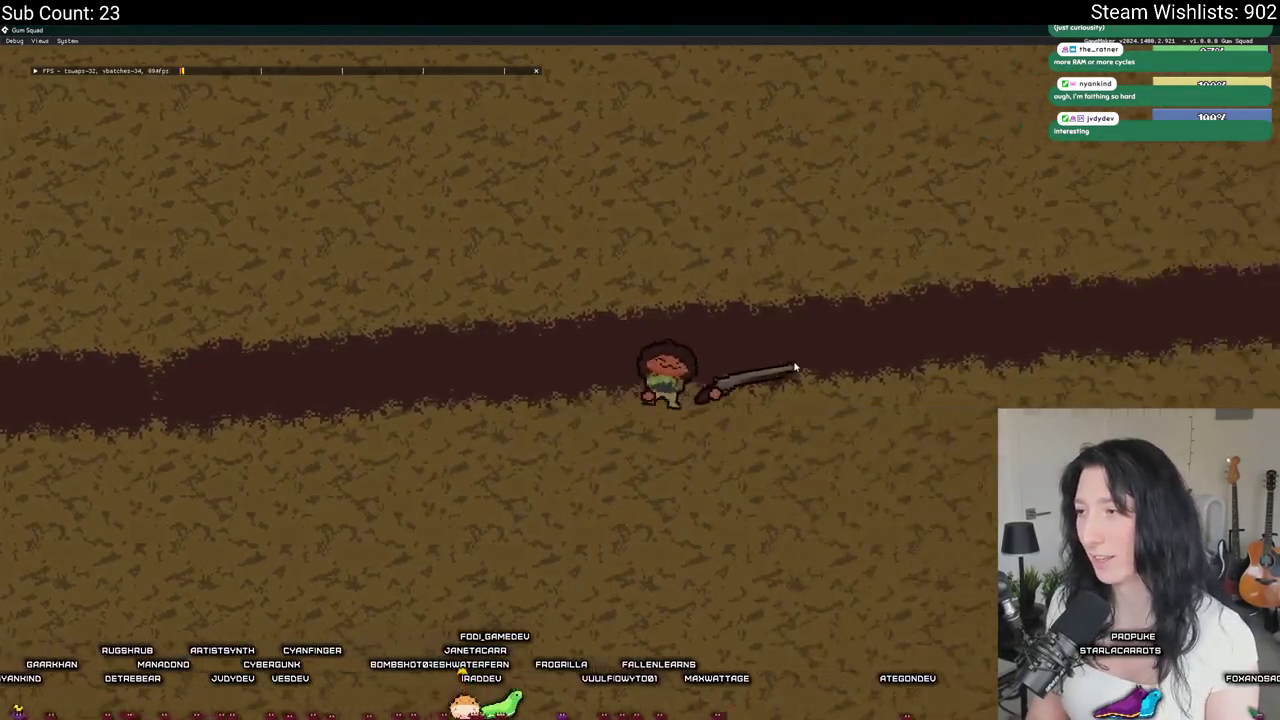
scroll(795, 368, down, 3)
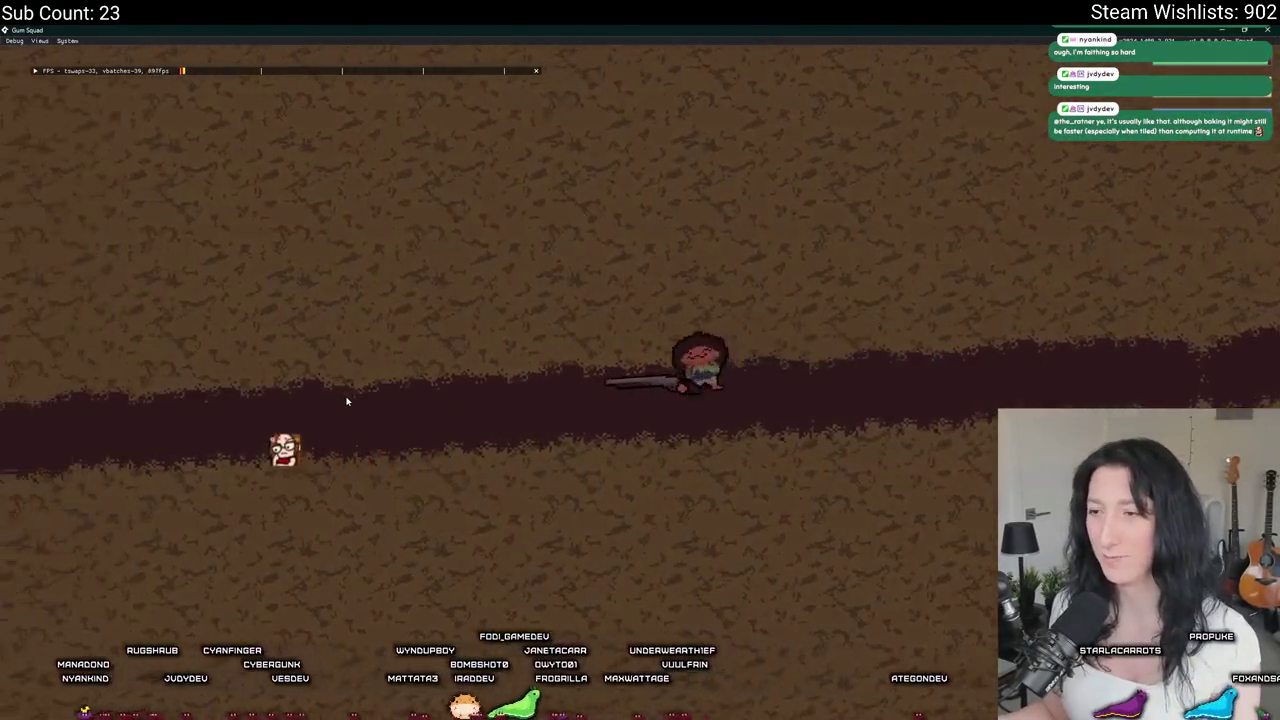
key(d)
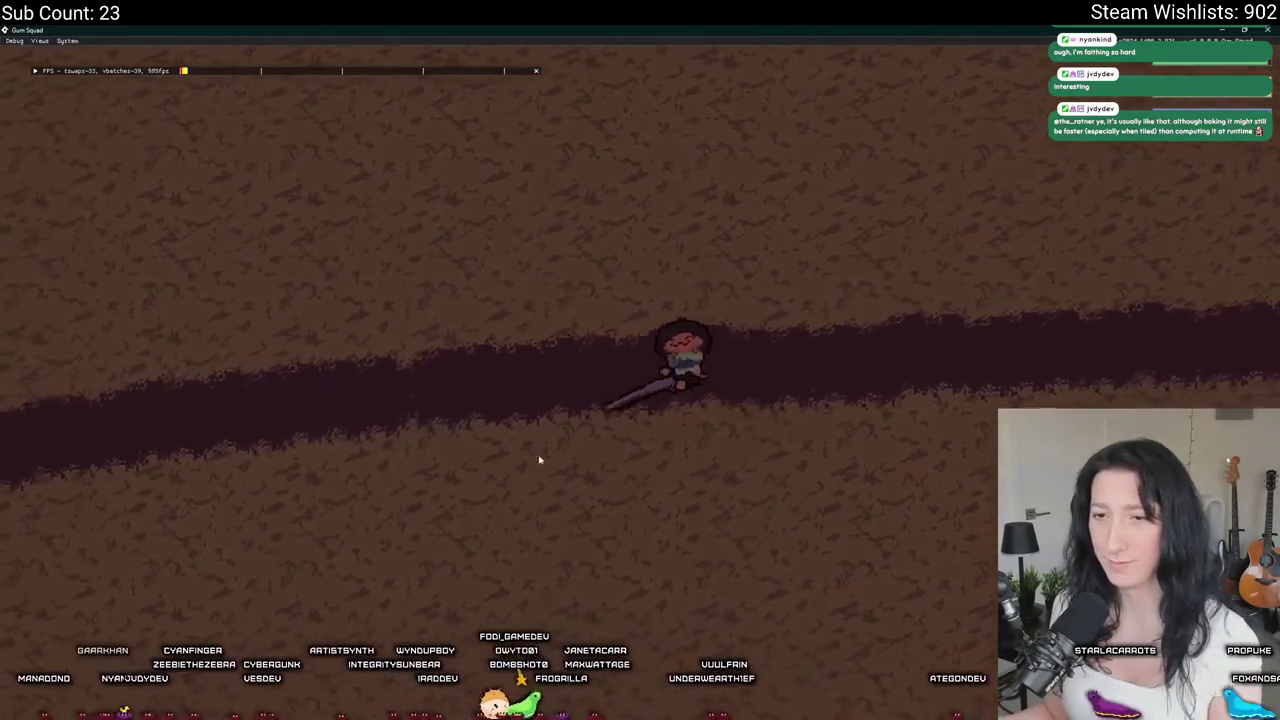
key(d)
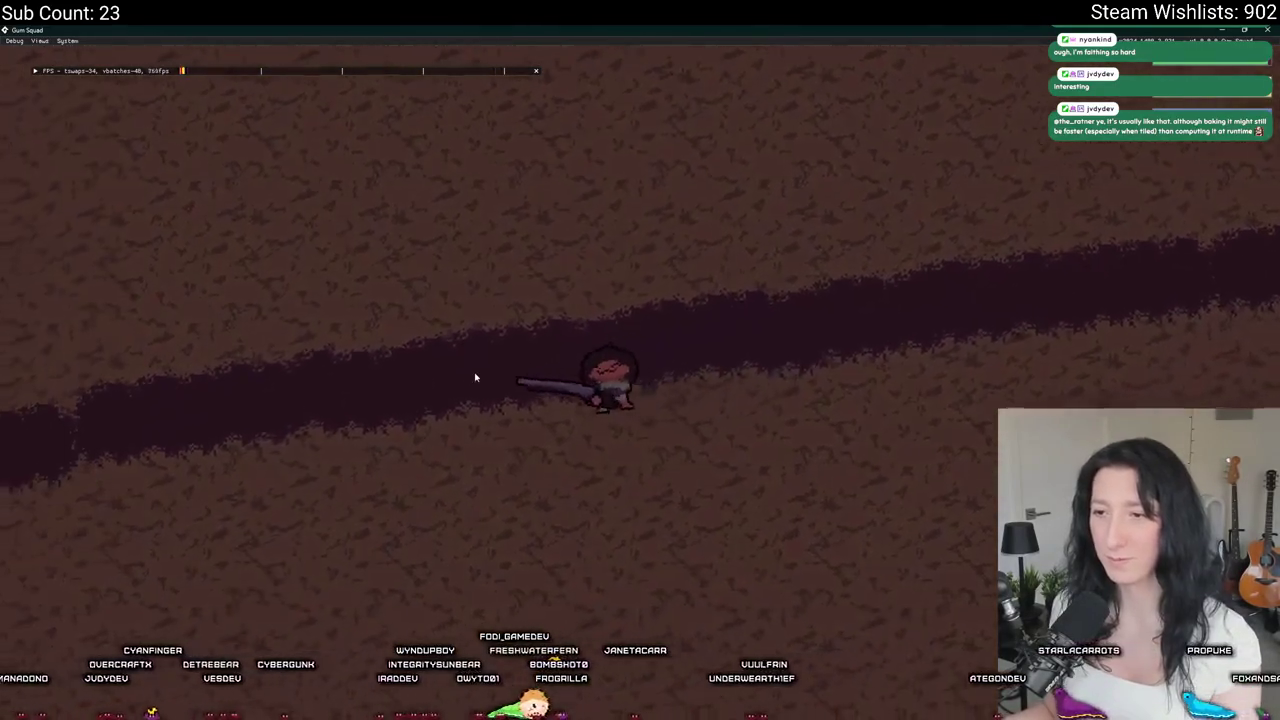
key(d)
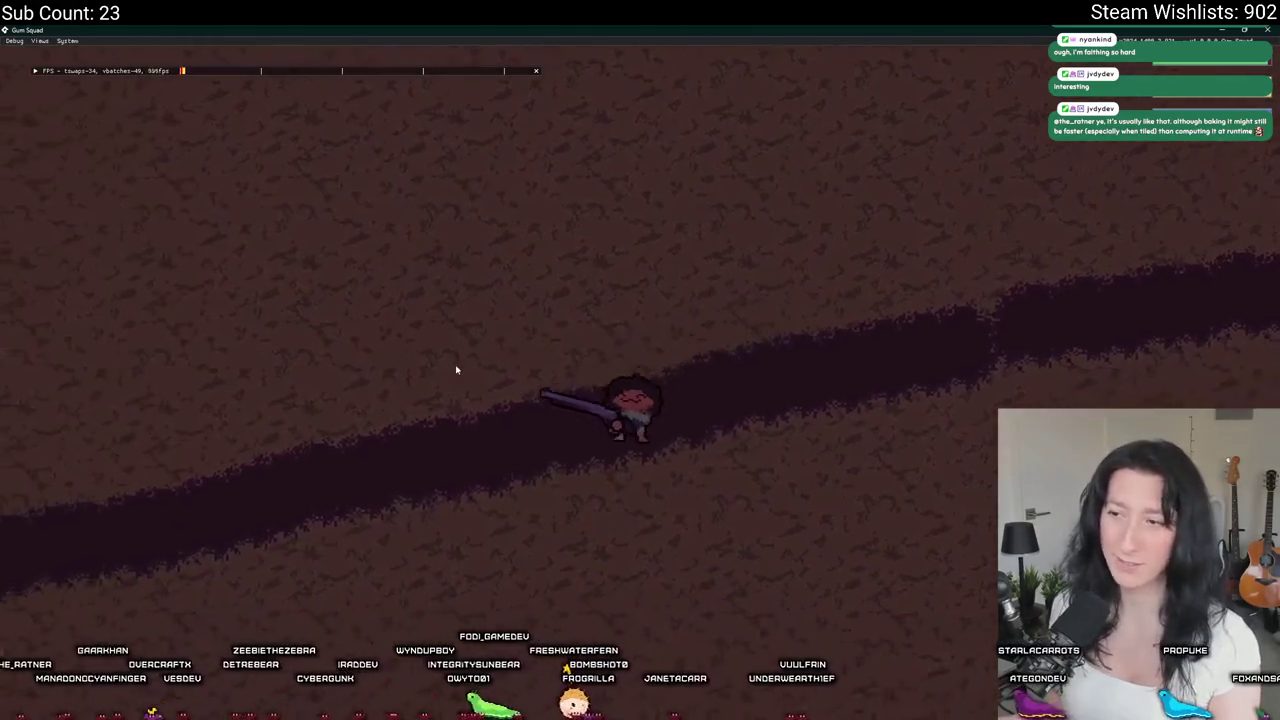
key(w)
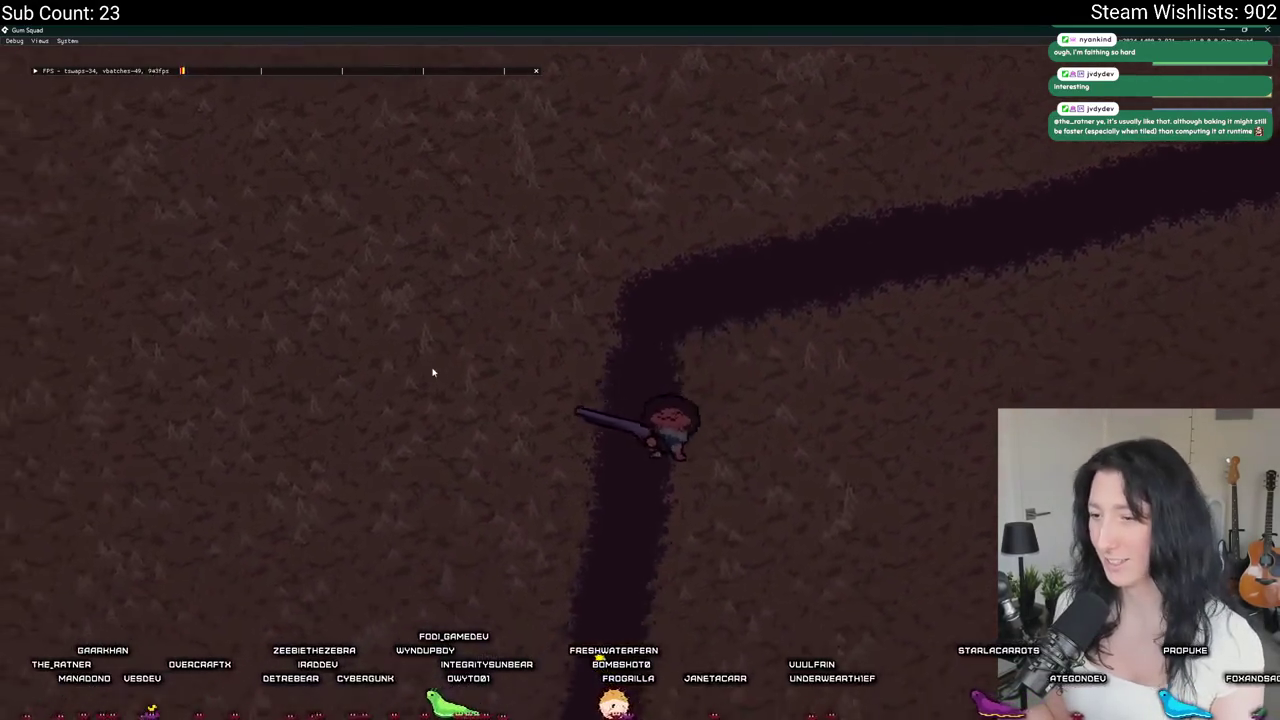
key(a)
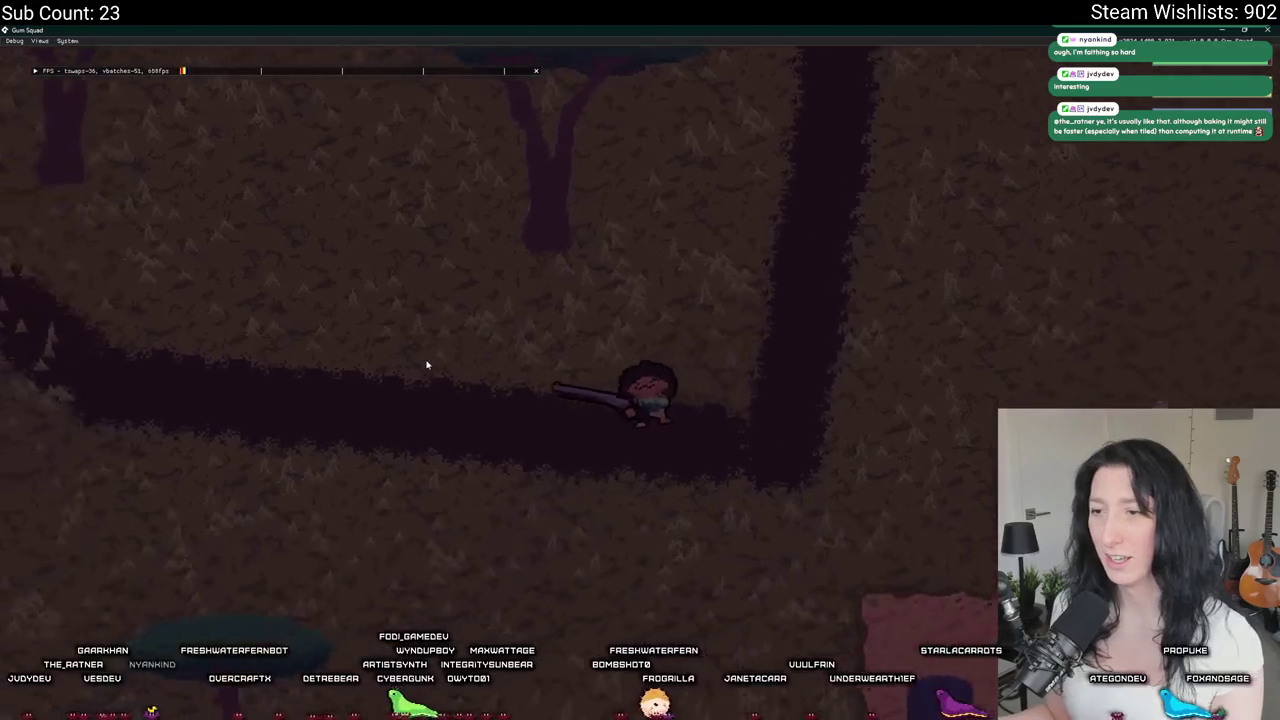
scroll(514, 351, down, 5)
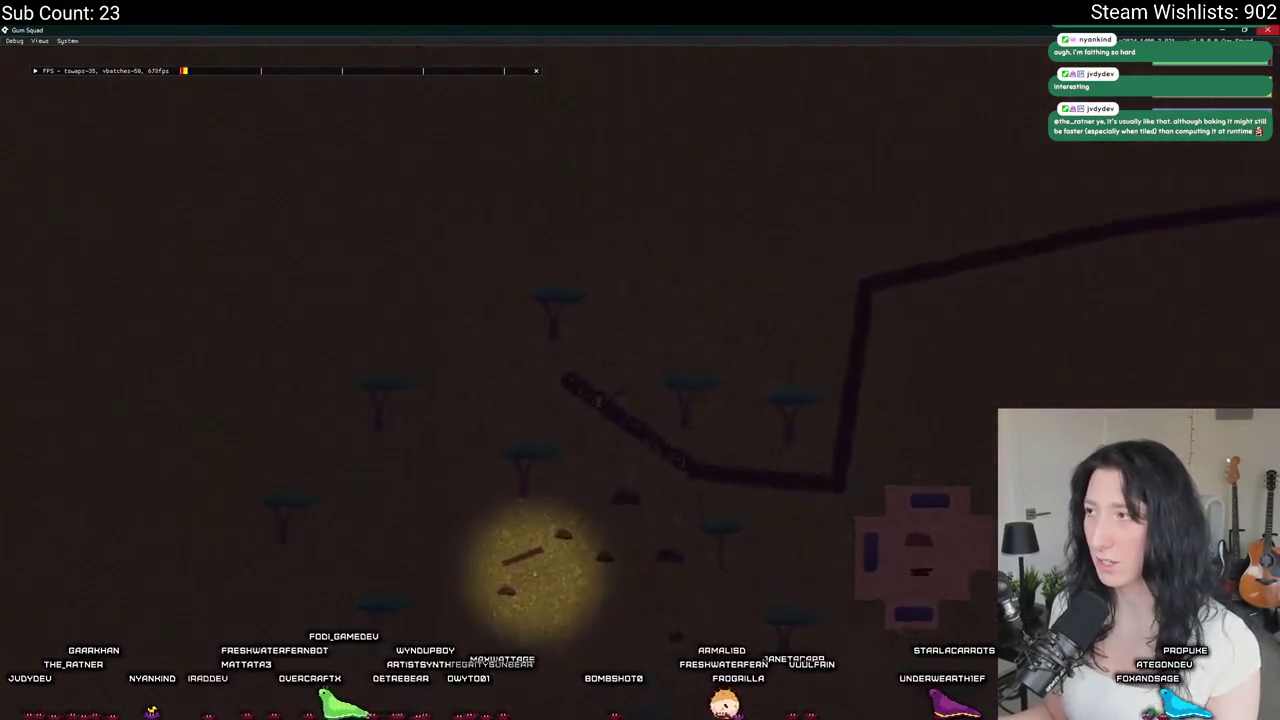
scroll(1268, 29, up, 2)
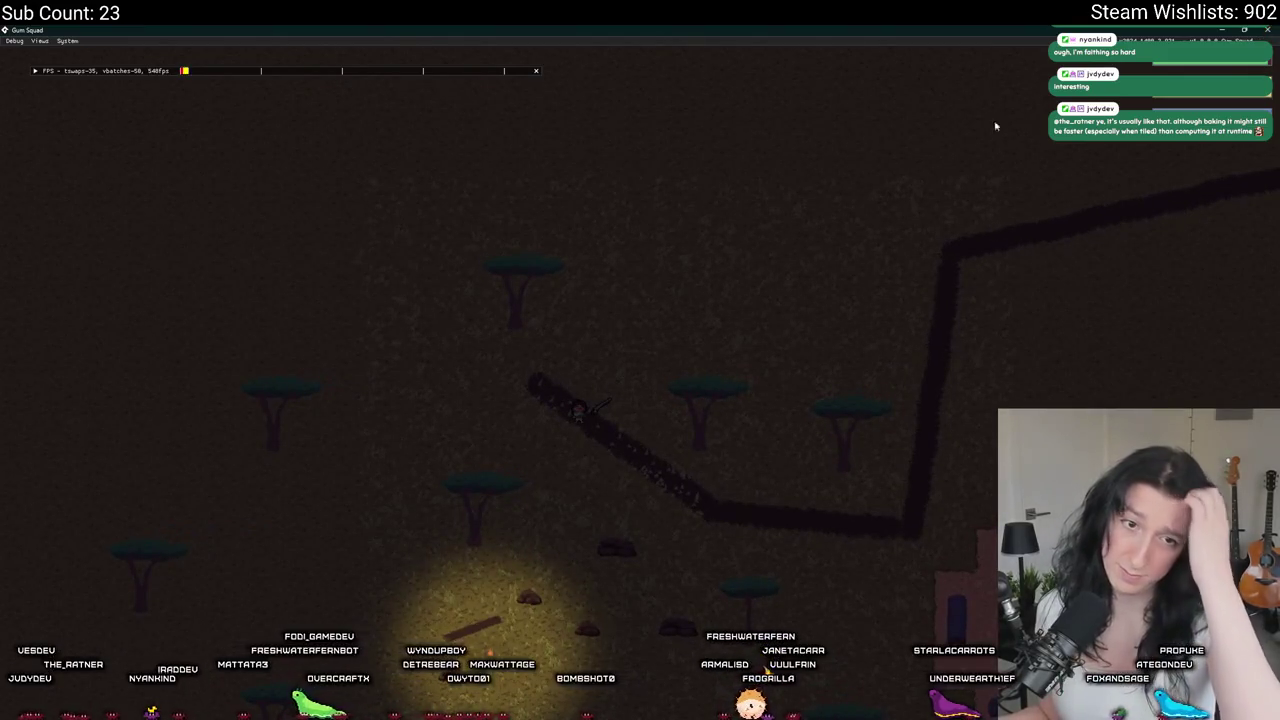
key(Escape)
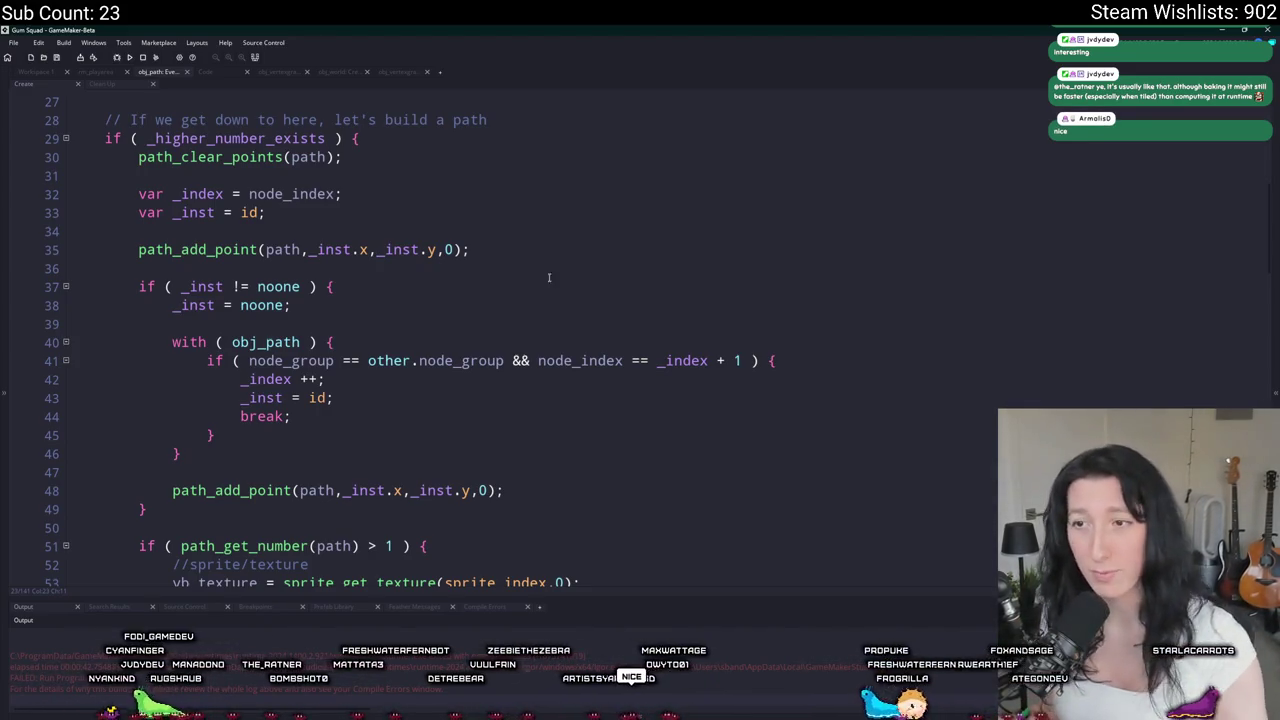
Change floor to ceil in line 76's blocker count, then start gameplay with Create Lobby.
scroll(551, 249, down, 3)
click(507, 273)
scroll(505, 272, down, 2)
scroll(505, 272, down, 2)
scroll(506, 268, up, 2)
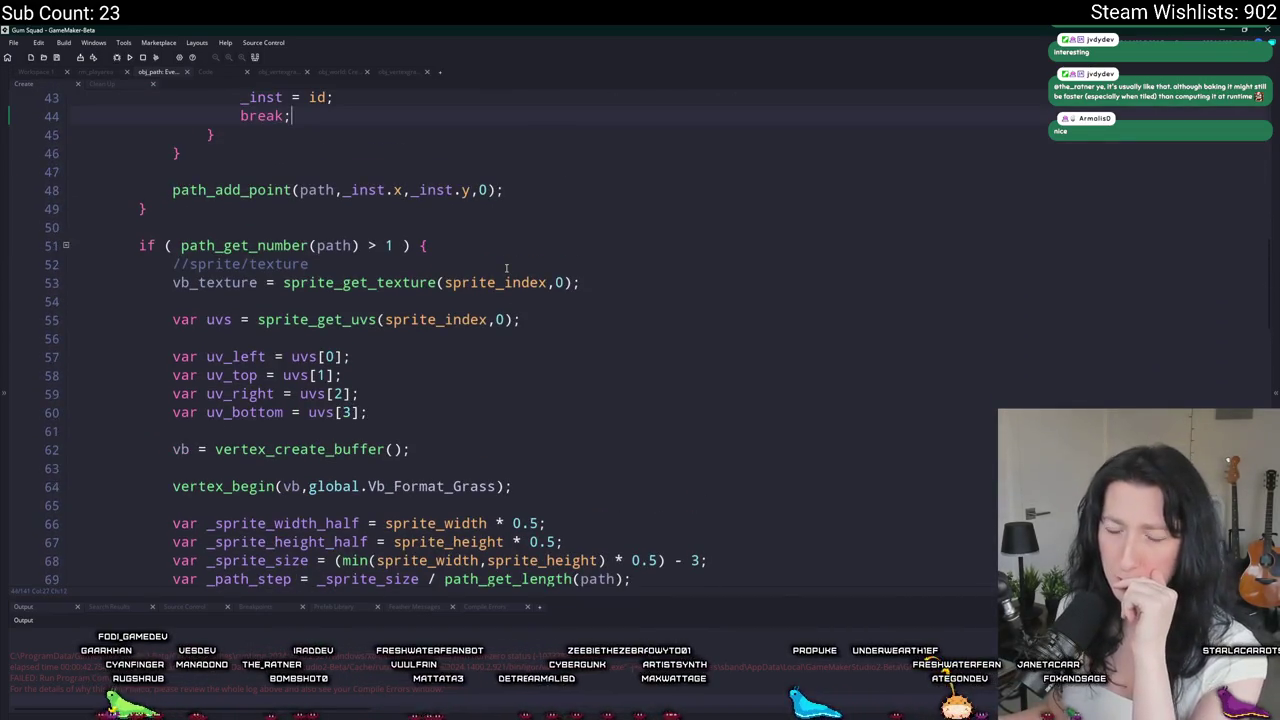
scroll(558, 283, up, 3)
scroll(549, 290, down, 3)
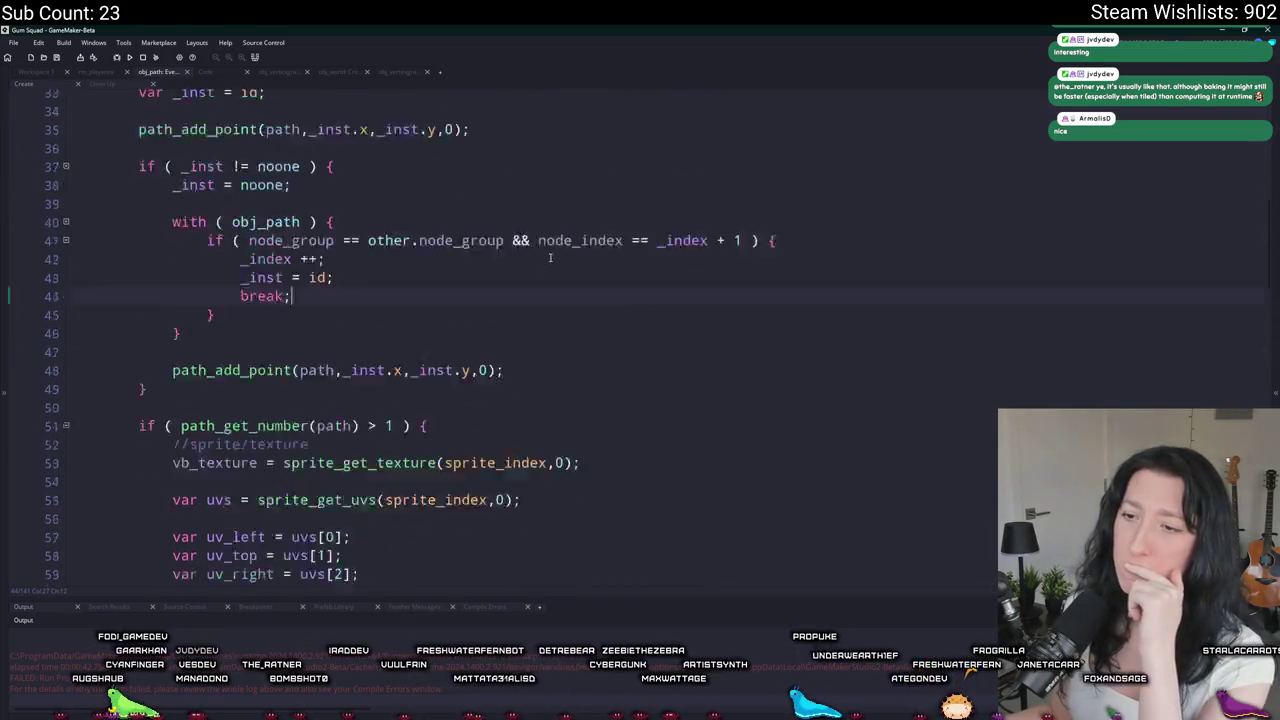
scroll(393, 240, down, 5)
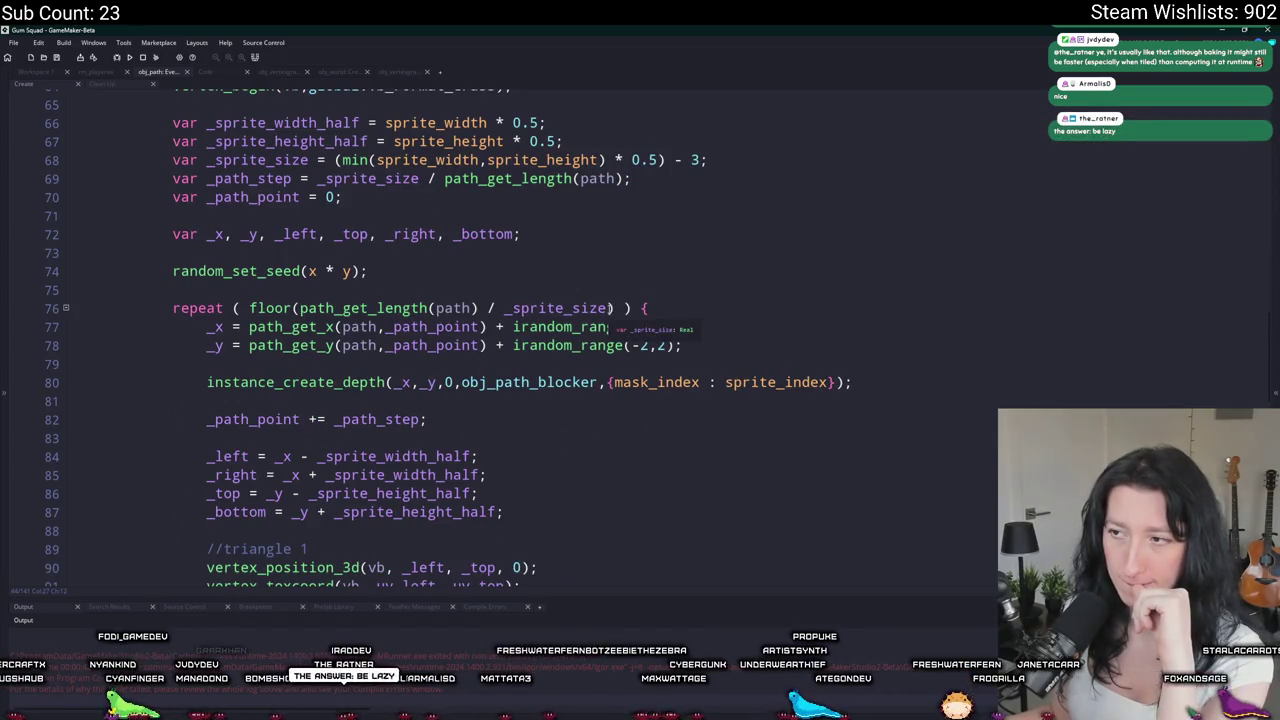
double_click(268, 307)
text(ceil)
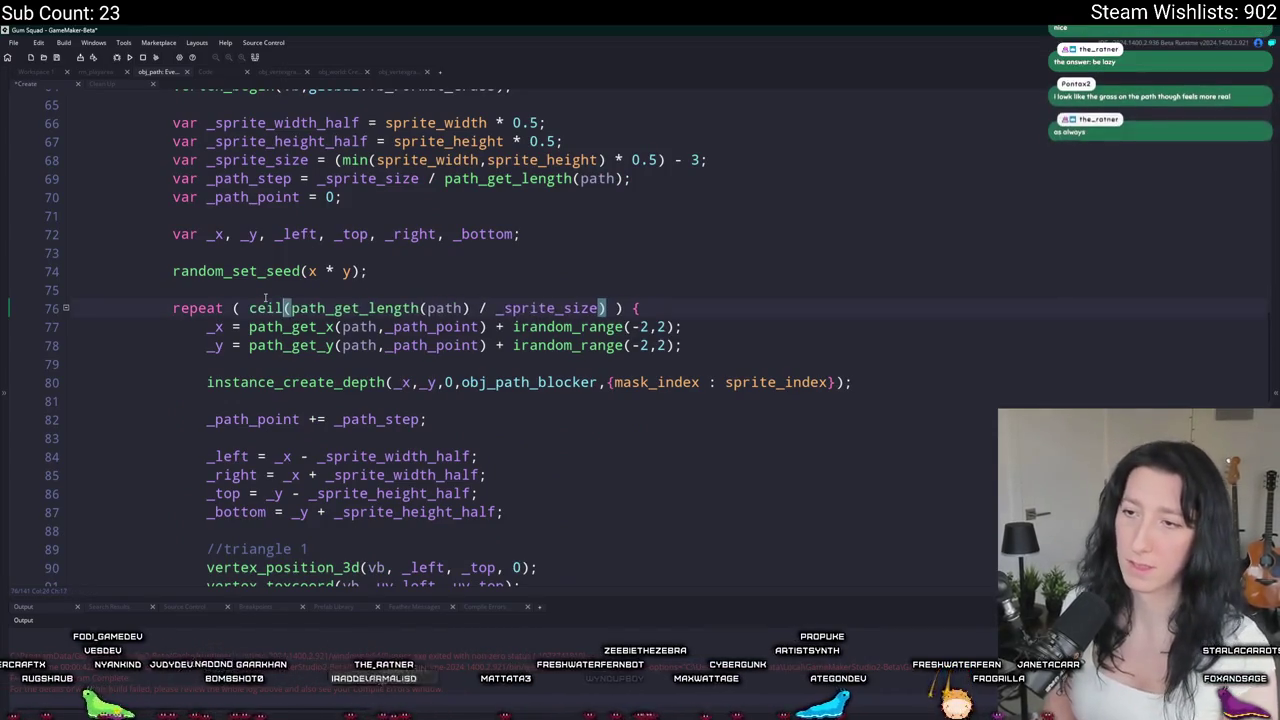
scroll(283, 305, down, 2)
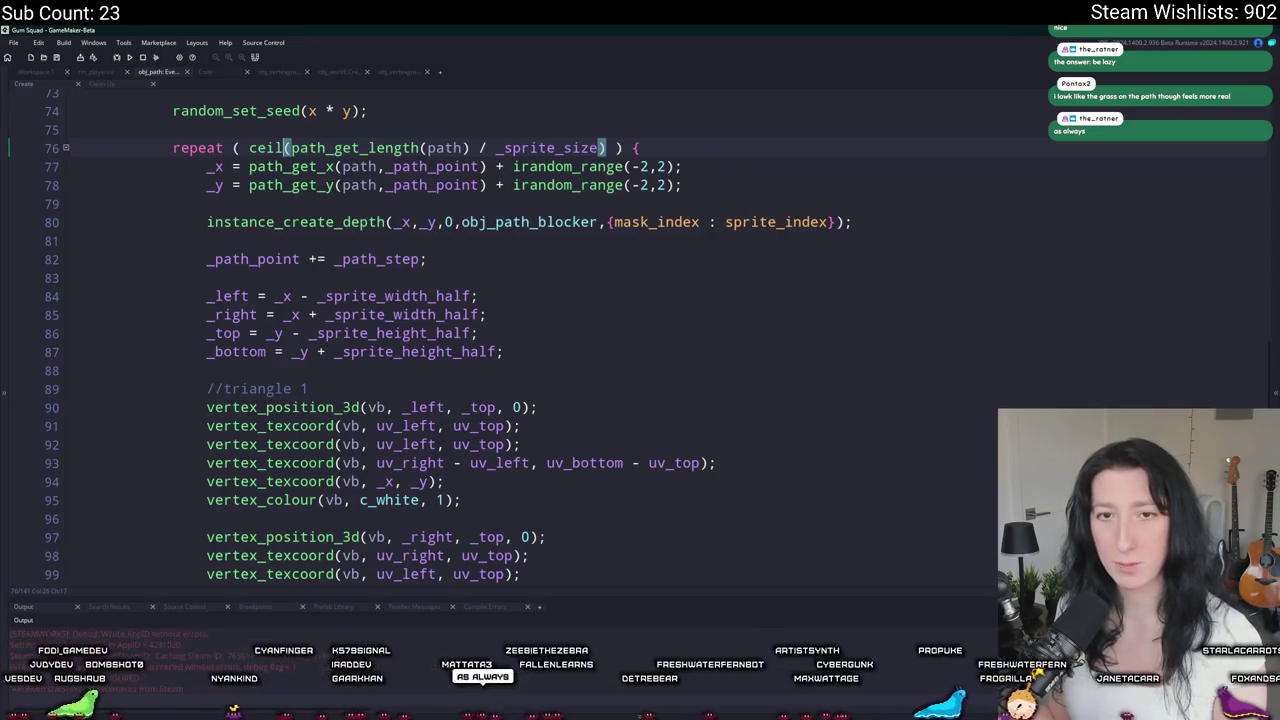
click(673, 357)
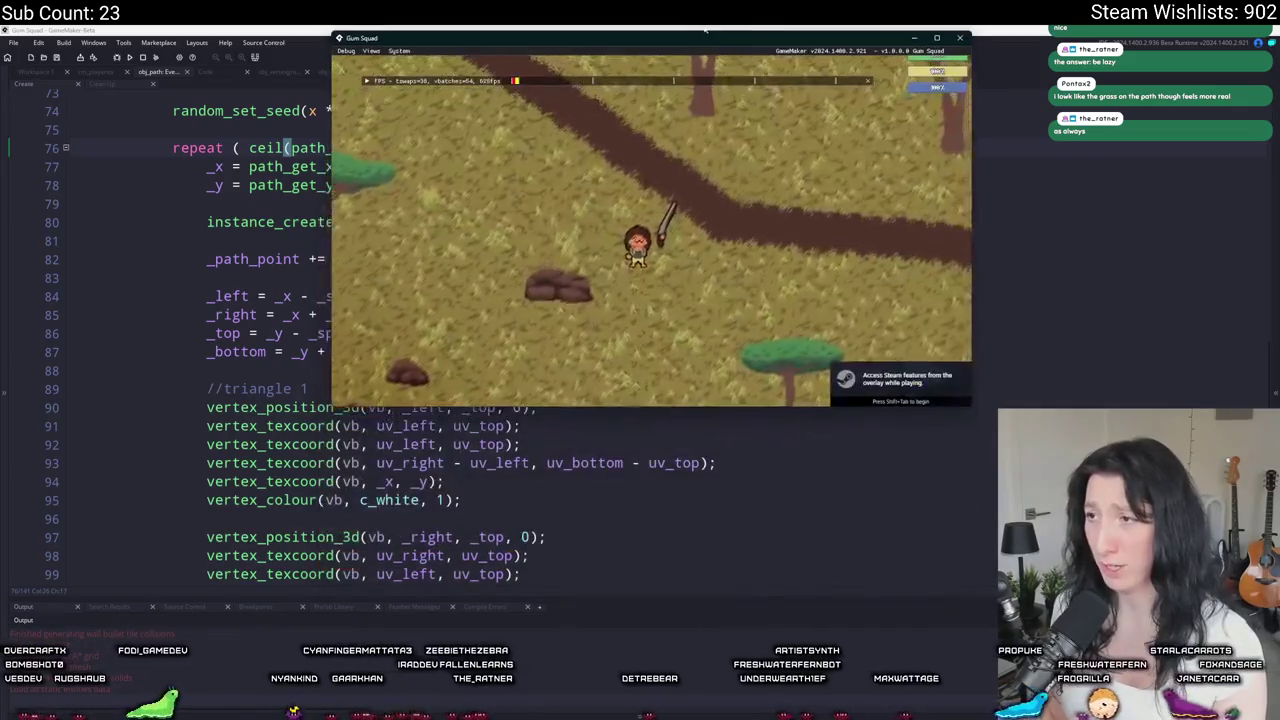
Walk the character right, up and along the diagonal dirt path, then close the game.
key(d)
key(w)
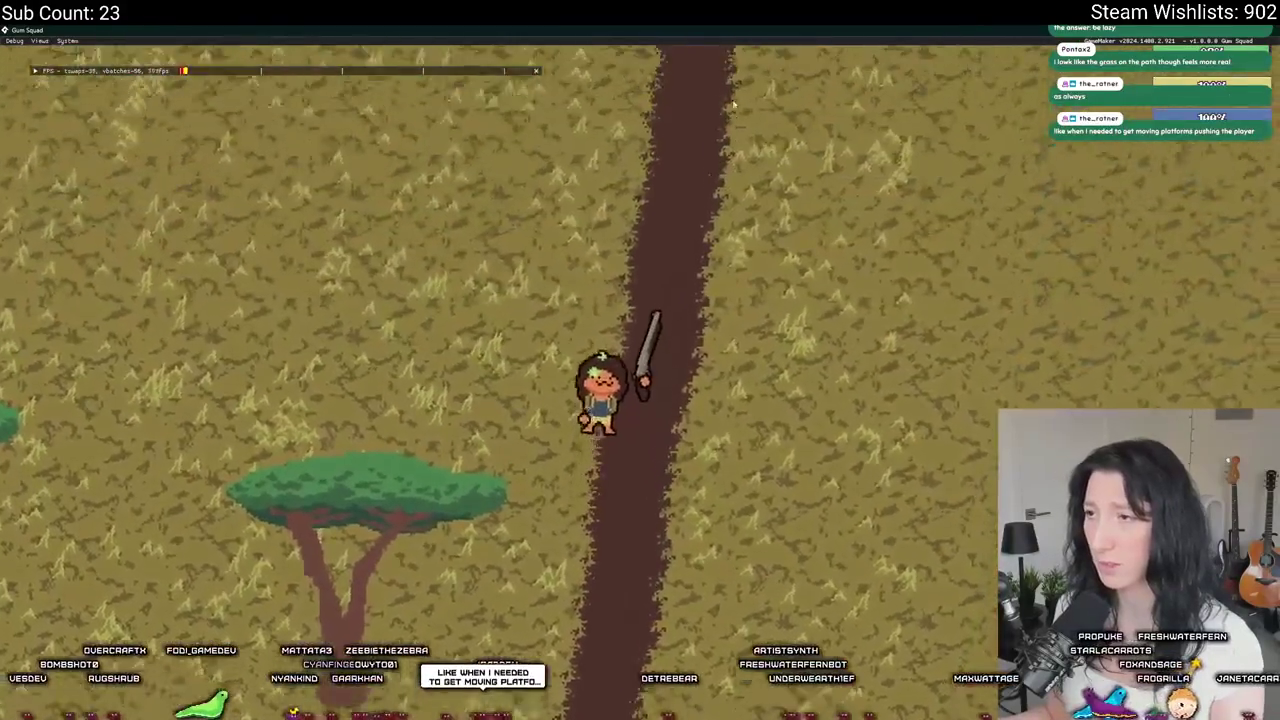
key(d)
key(w)
key(a)
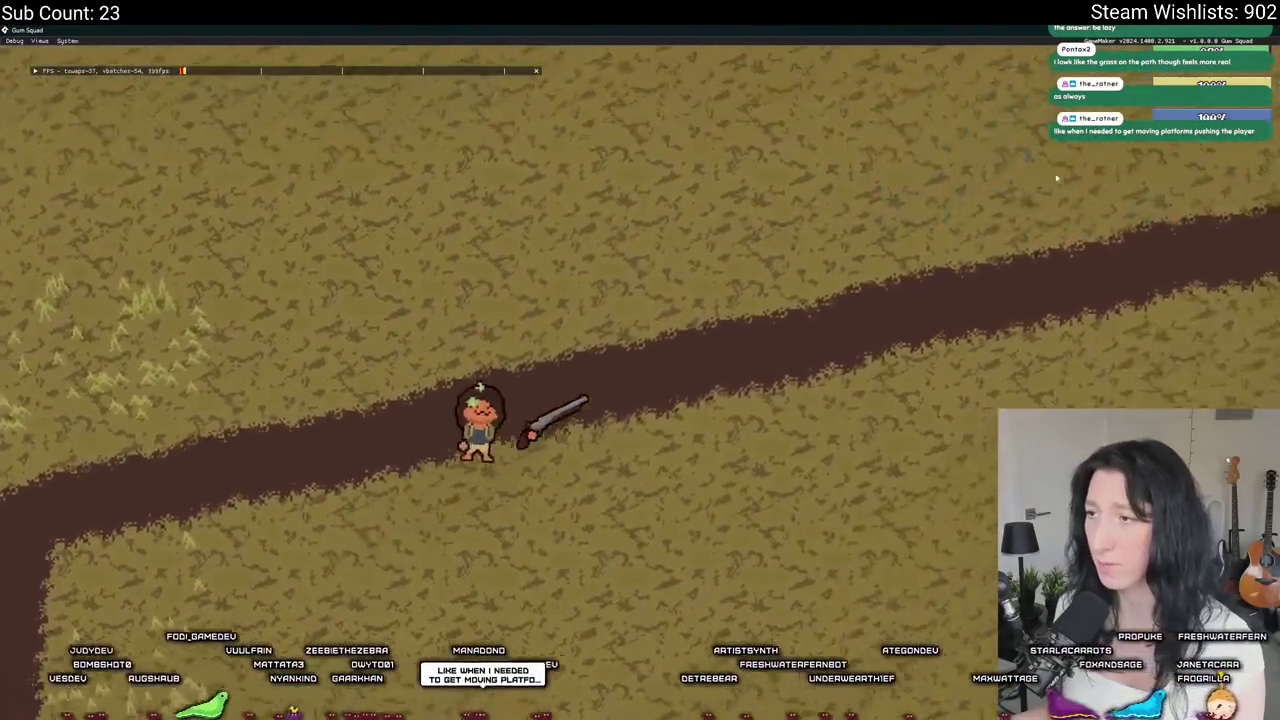
key(w)
key(a)
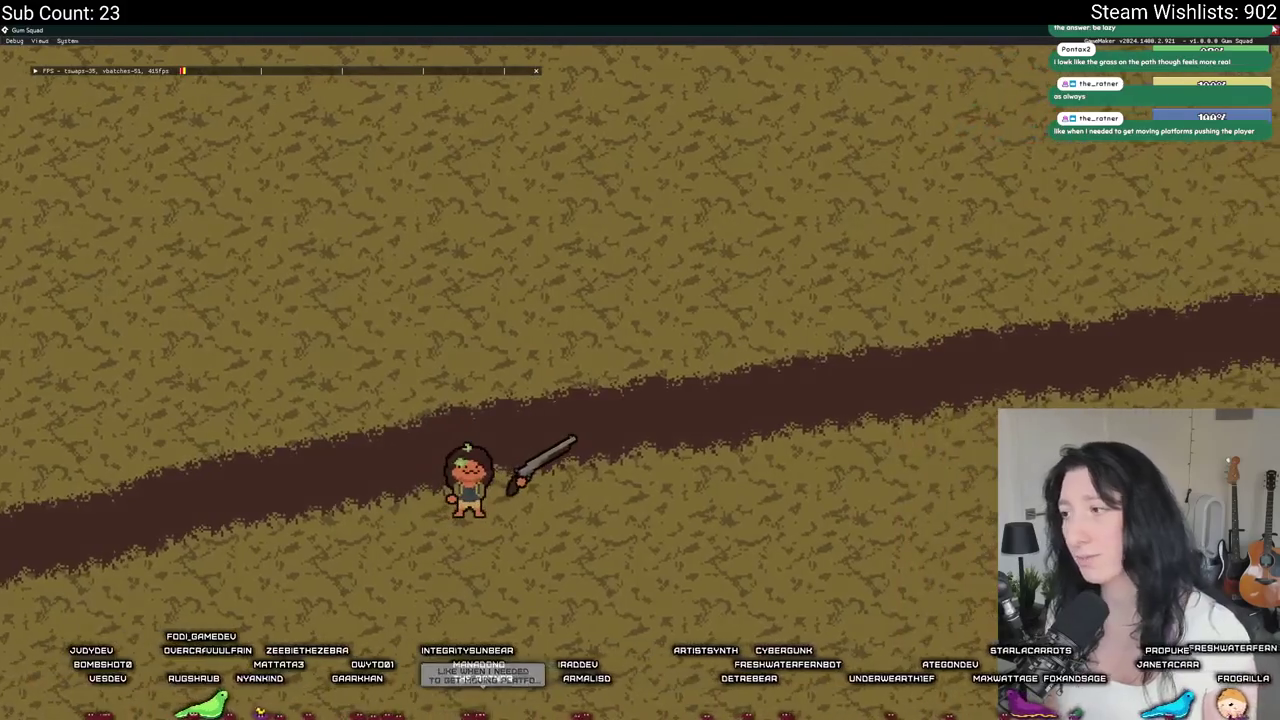
key(Escape)
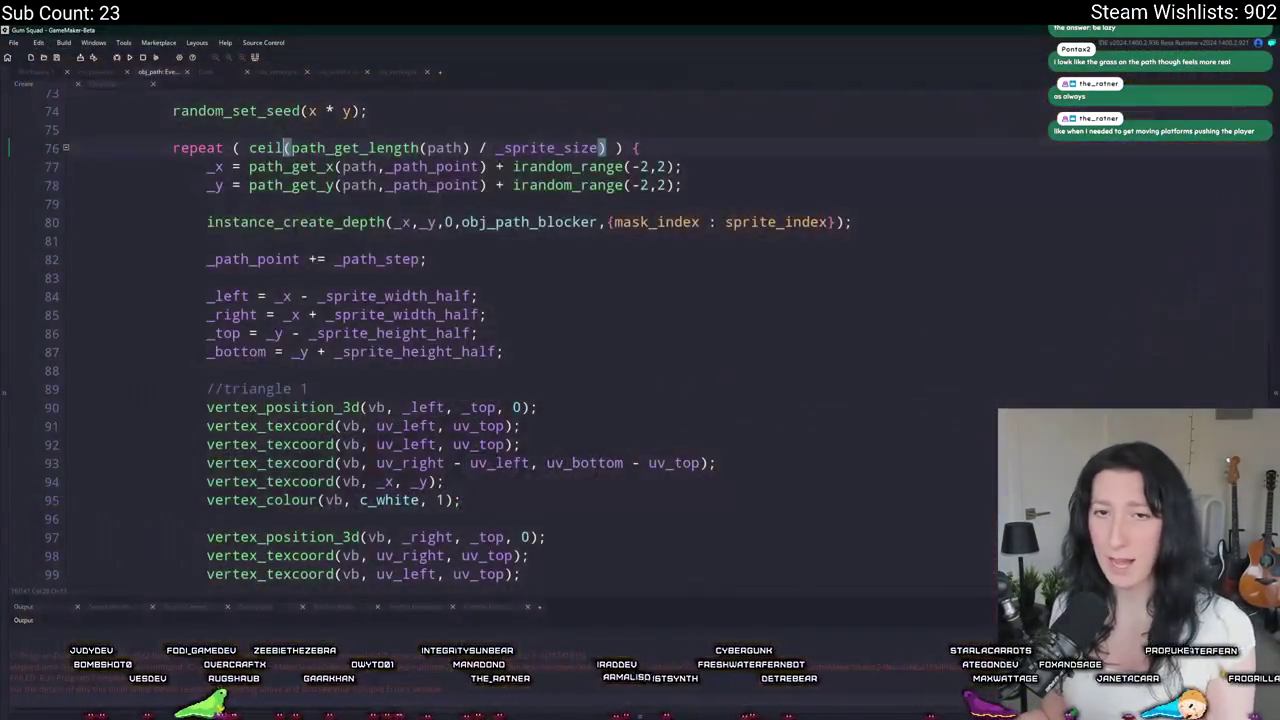
key(alt+Tab)
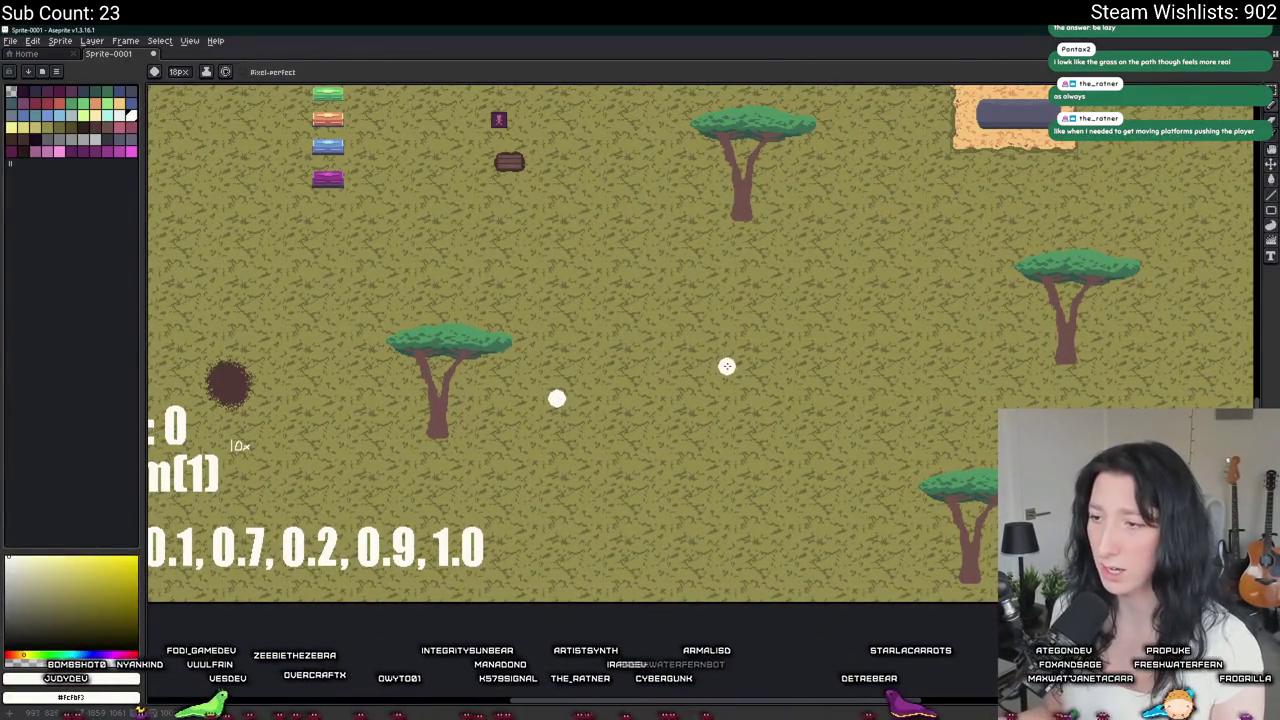
Pick the pink palette swatch and show the layer and frame timeline.
drag(906, 258, 760, 359)
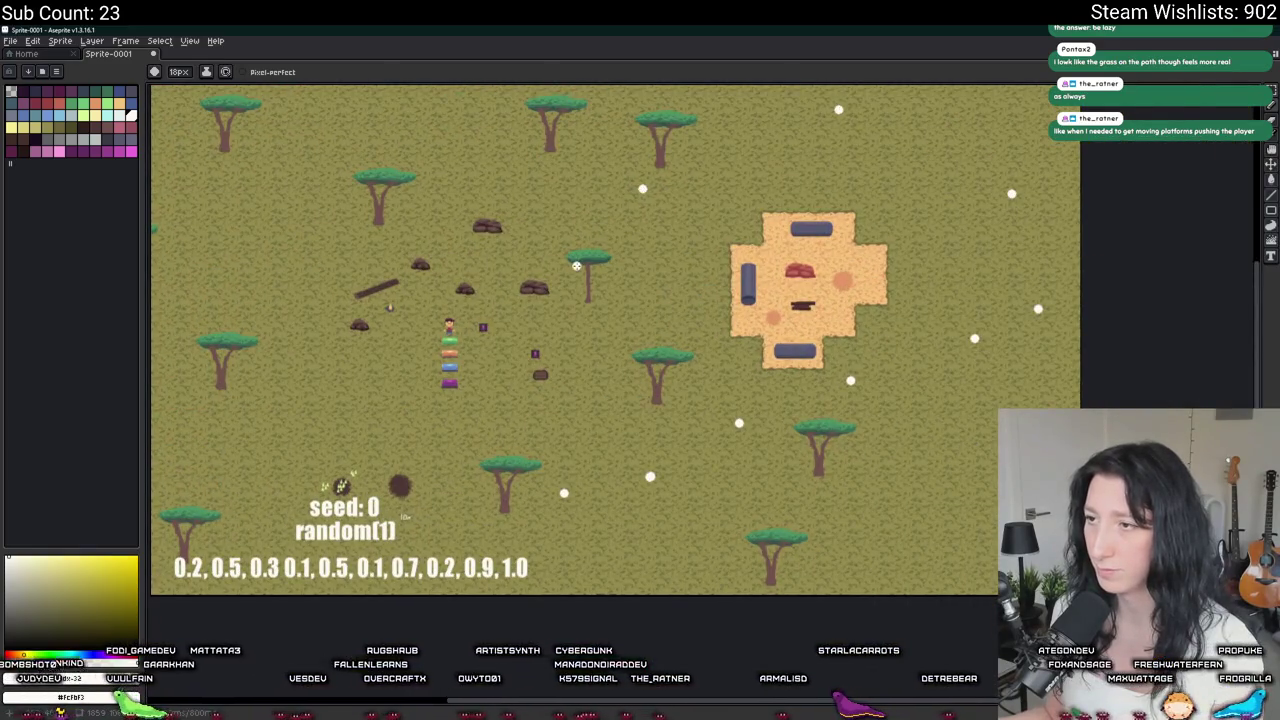
click(57, 92)
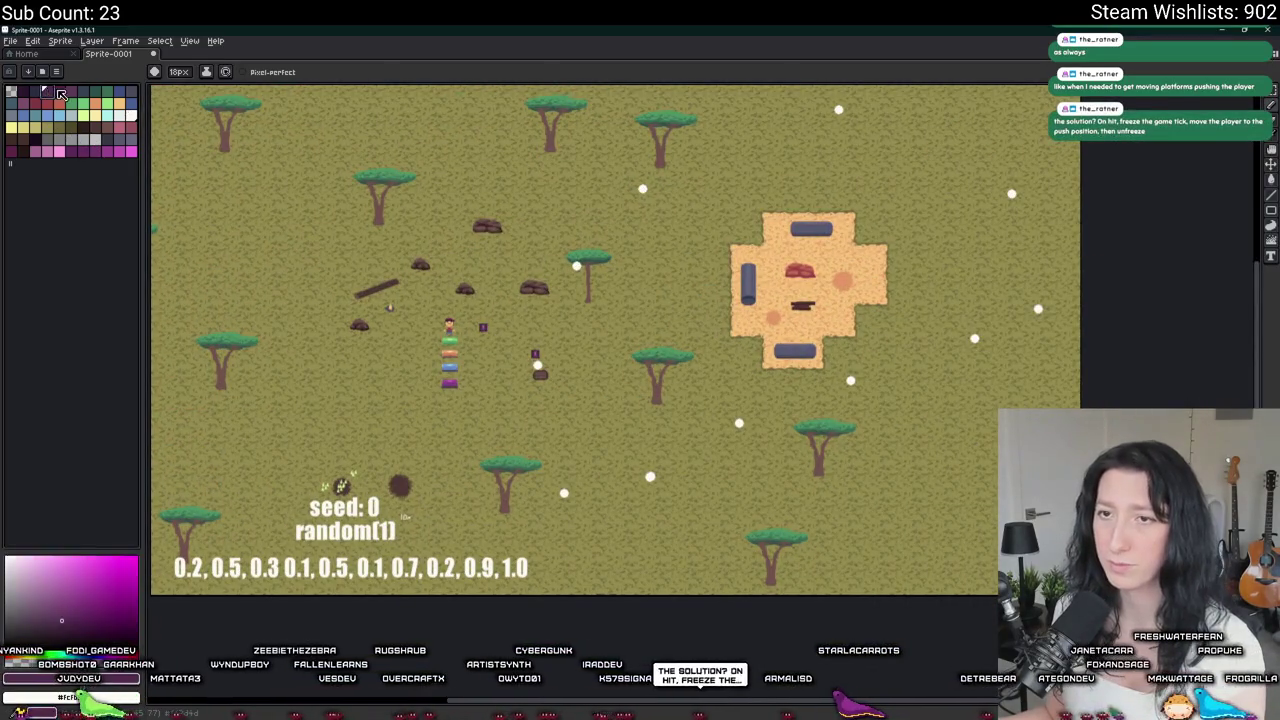
key(Tab)
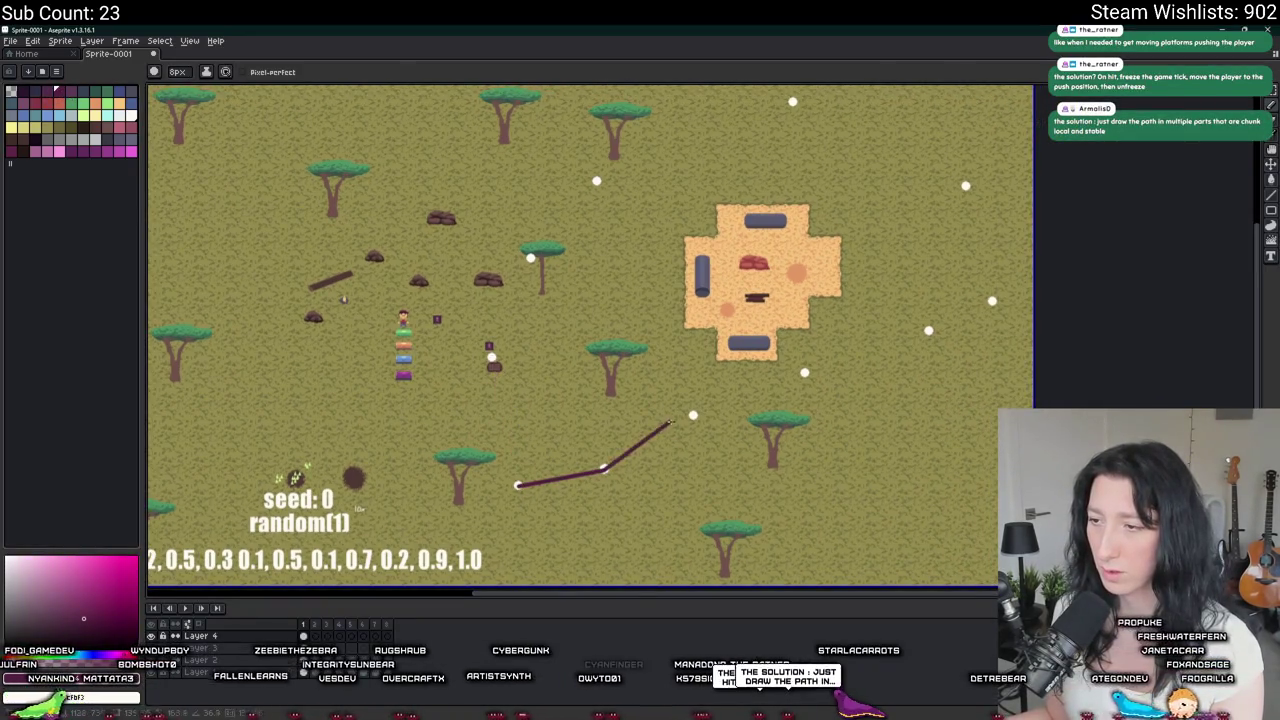
shift+click(805, 373)
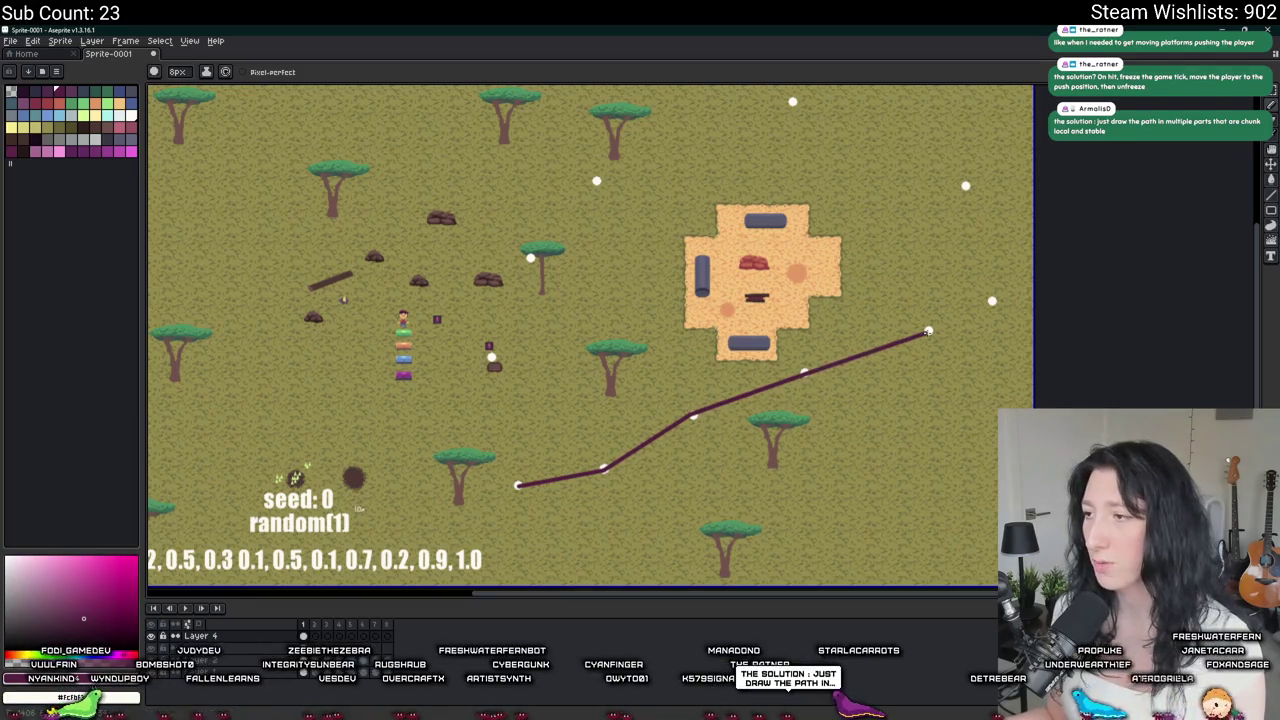
shift+click(966, 186)
shift+click(793, 102)
shift+click(596, 181)
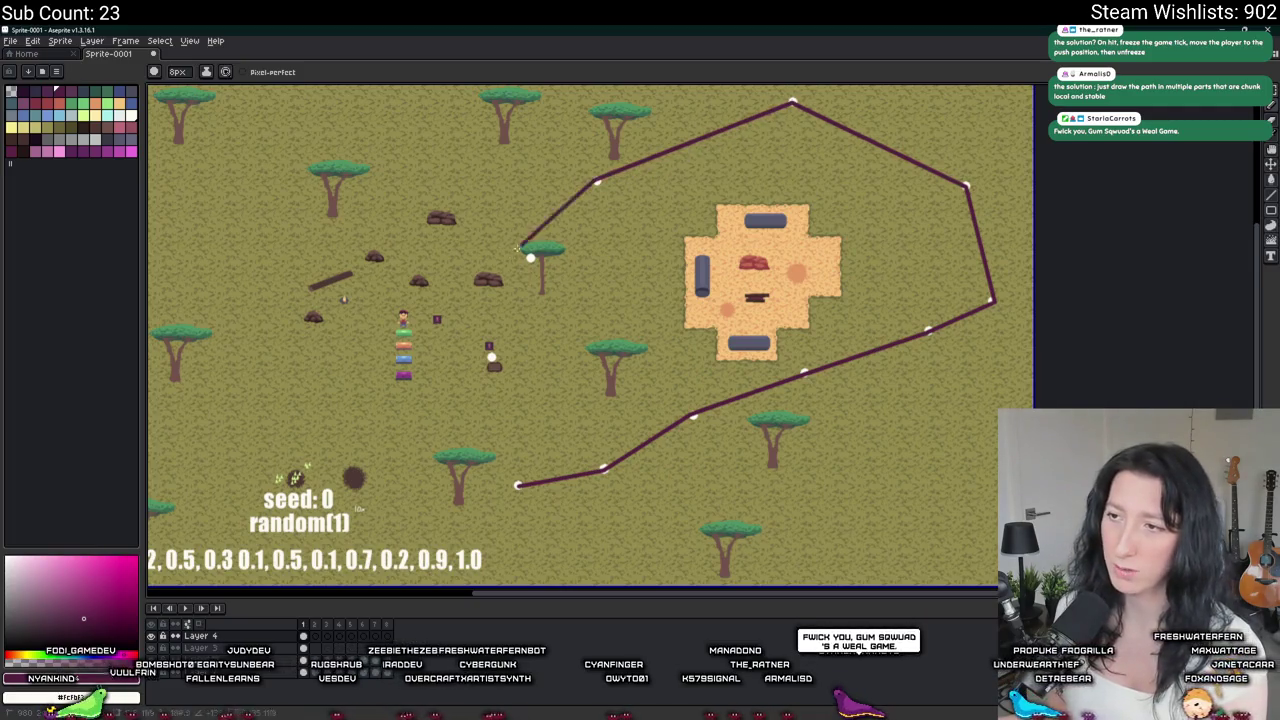
shift+click(530, 256)
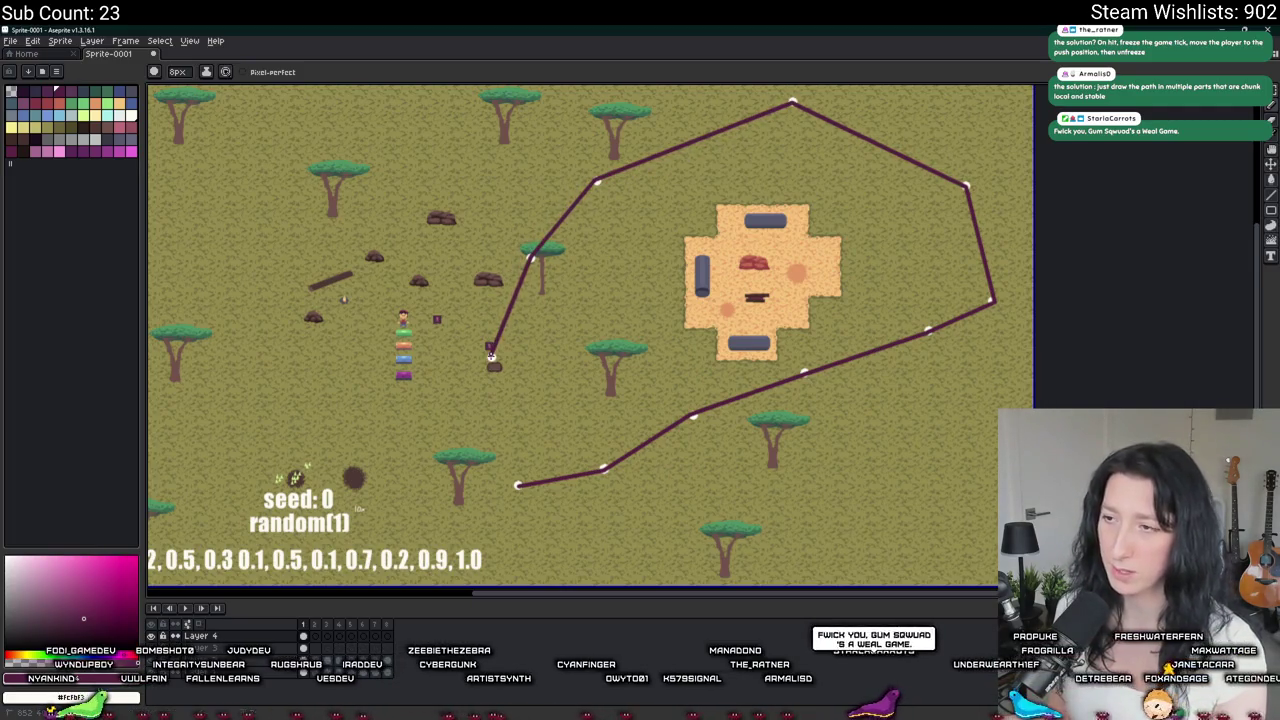
scroll(497, 340, up, 3)
scroll(555, 336, down, 2)
mouse_move(500, 368)
mouse_down()
mouse_move(588, 350)
mouse_move(505, 392)
mouse_up()
scroll(517, 370, up, 2)
key(ctrl+z)
scroll(517, 370, up, 1)
key(v)
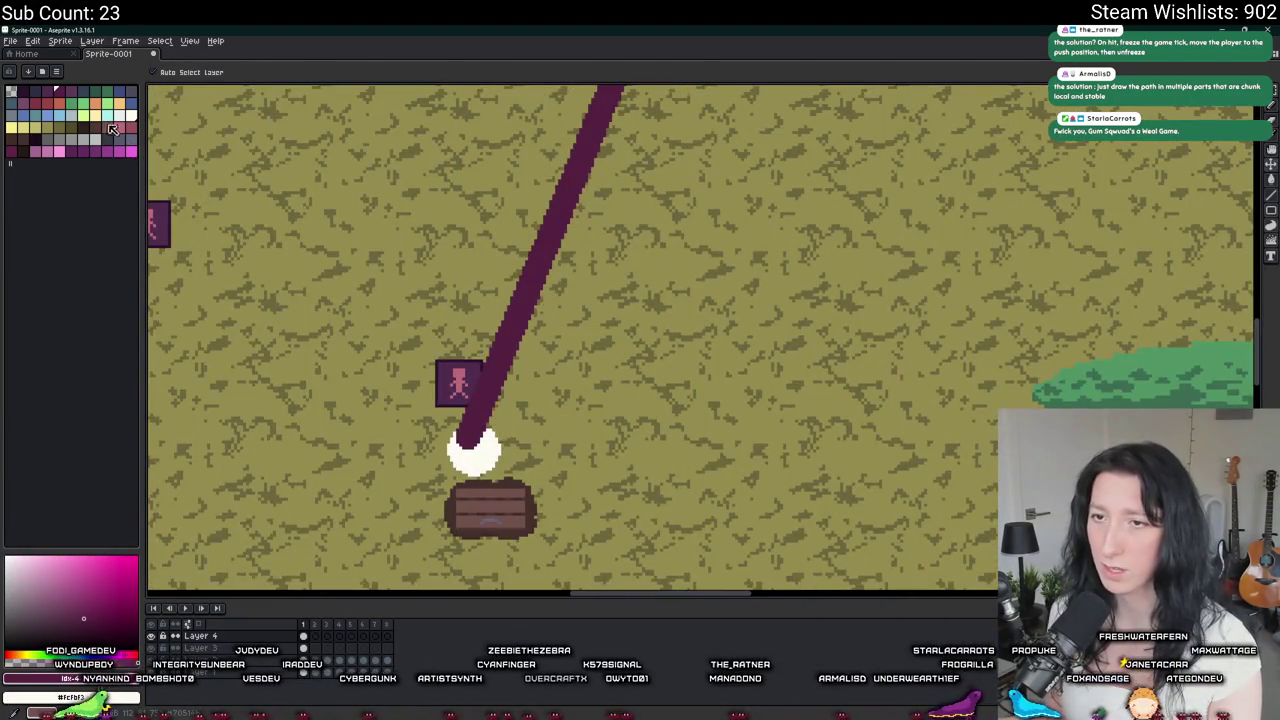
key(b)
scroll(470, 380, down, 3)
scroll(520, 340, up, 2)
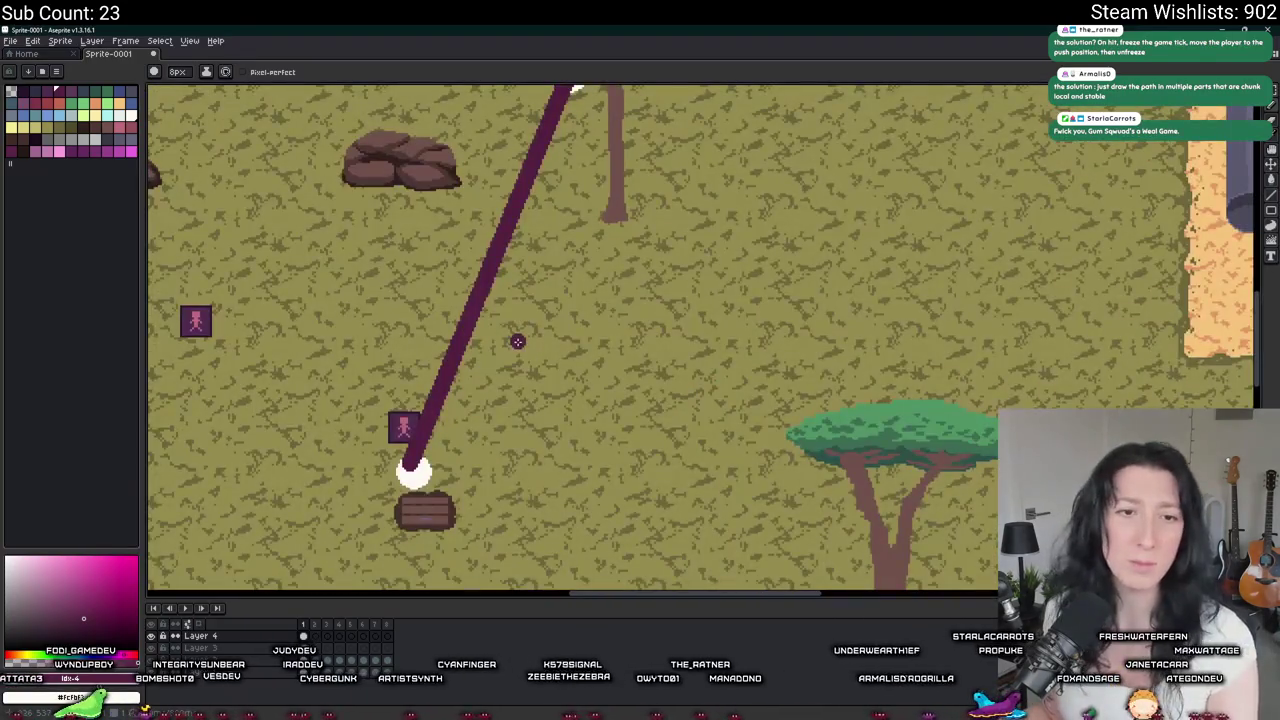
scroll(517, 341, down, 3)
scroll(613, 326, up, 2)
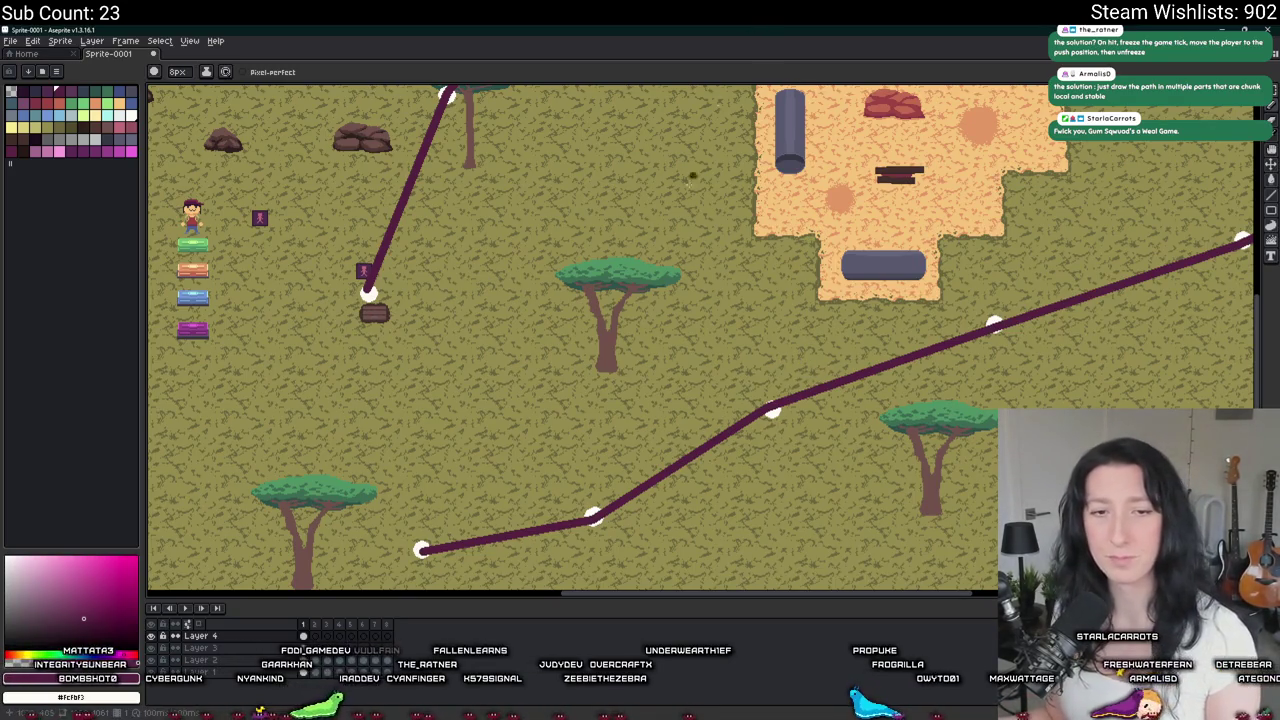
drag(617, 286, 671, 292)
drag(637, 372, 746, 322)
drag(701, 416, 727, 332)
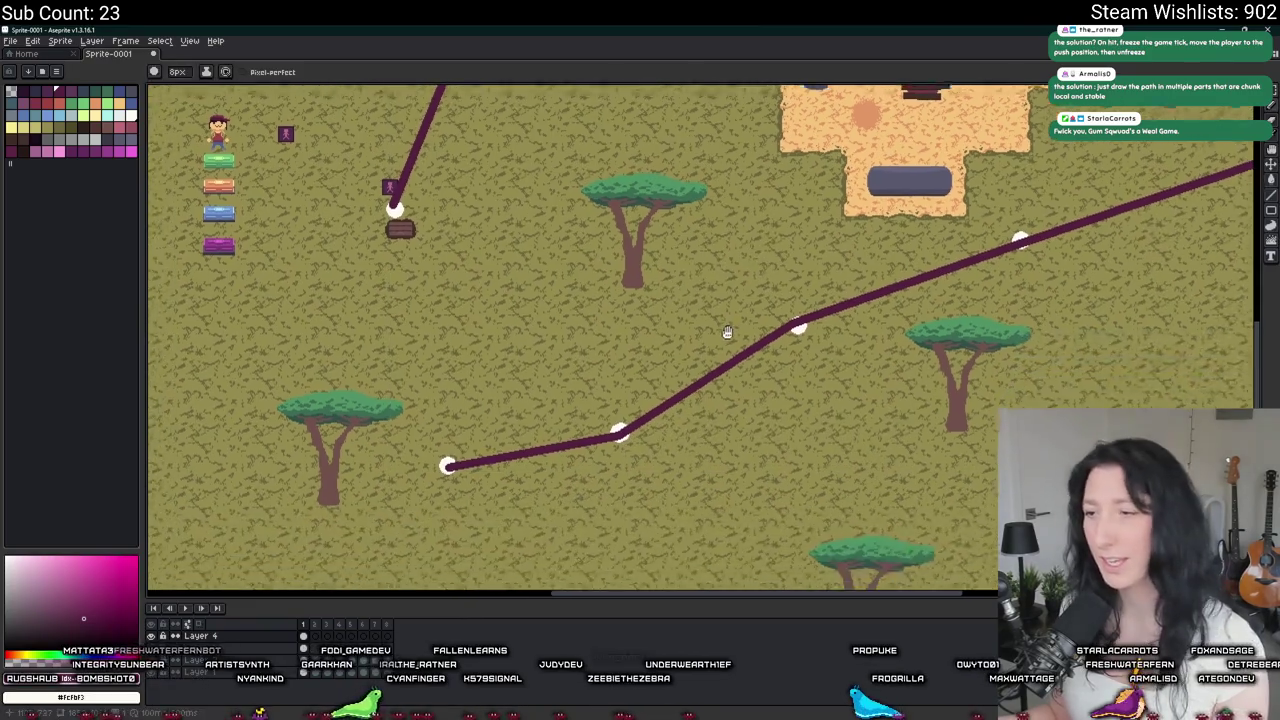
scroll(466, 457, up, 2)
scroll(500, 440, down, 2)
scroll(516, 421, down, 3)
scroll(600, 266, up, 3)
scroll(681, 299, down, 1)
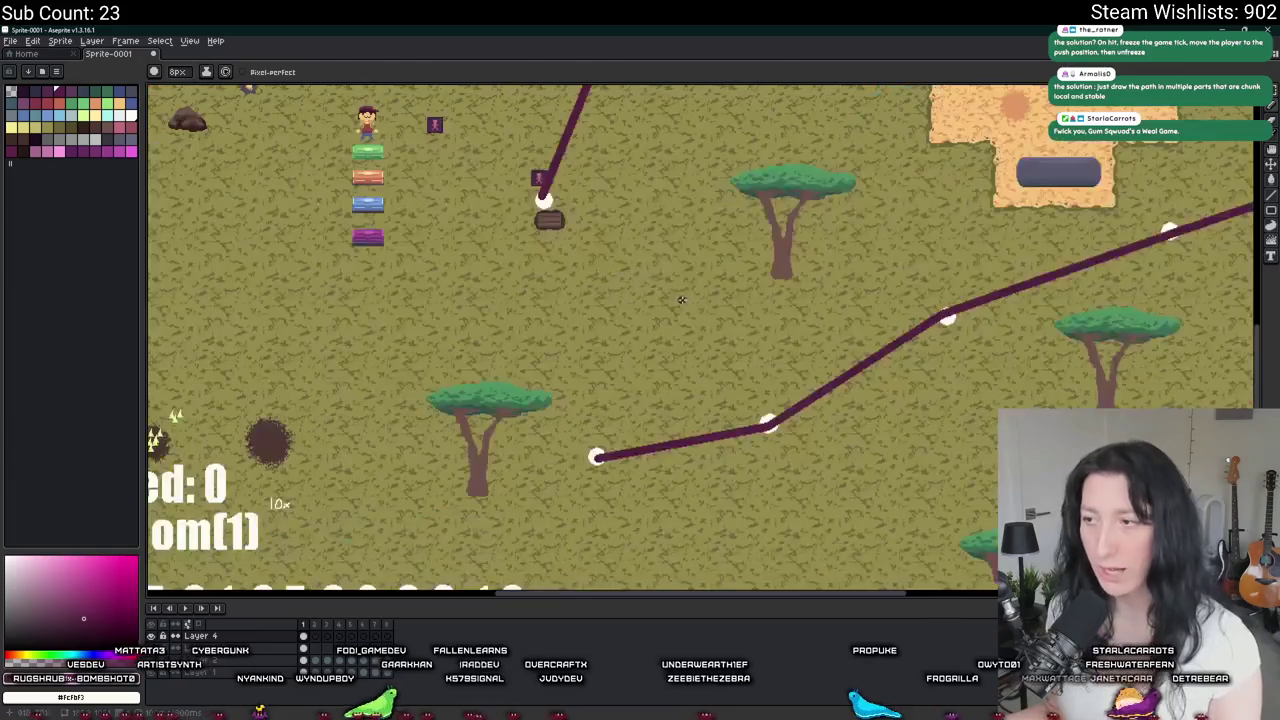
scroll(681, 299, down, 1)
scroll(637, 343, down, 1)
key(ctrl+z)
key(ctrl+z)
key(ctrl+z)
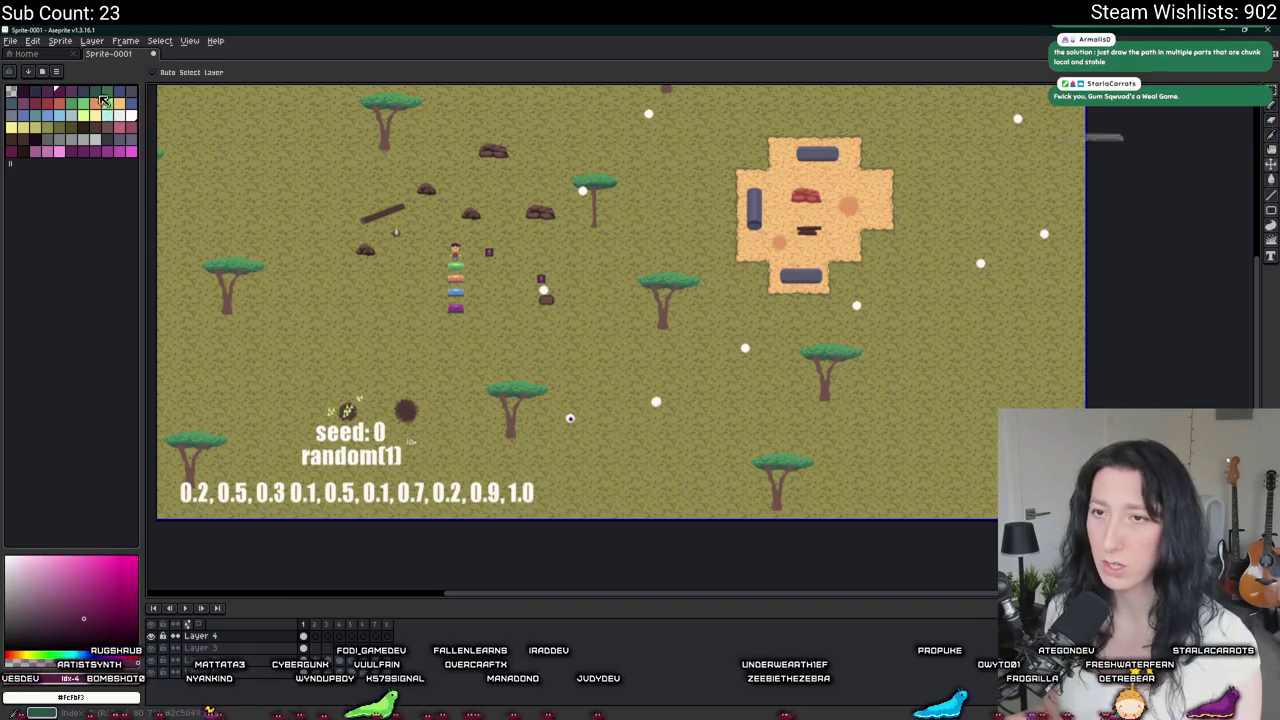
Draw a green Pencil line between the first two waypoint dots.
click(104, 102)
scroll(549, 405, up, 3)
key(b)
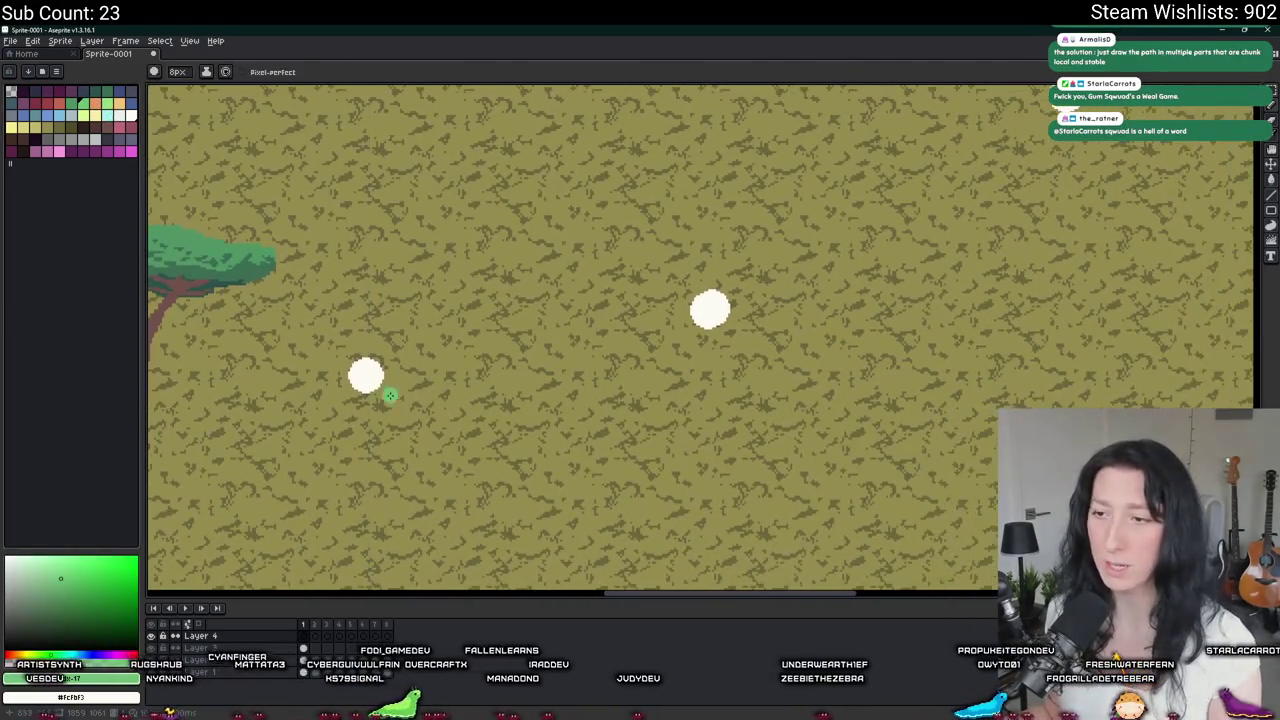
drag(374, 376, 708, 309)
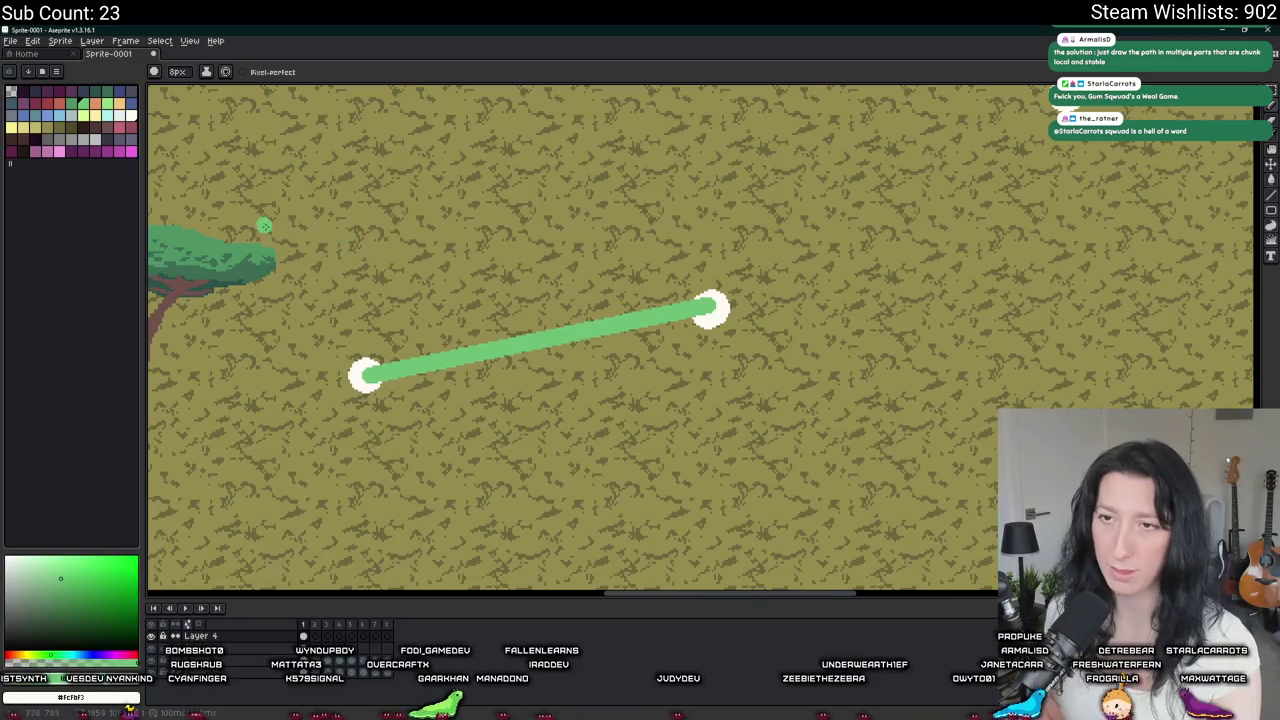
scroll(264, 226, left, 3)
scroll(491, 277, up, 1)
mouse_move(491, 277)
mouse_down()
mouse_move(556, 318)
mouse_move(462, 285)
mouse_up()
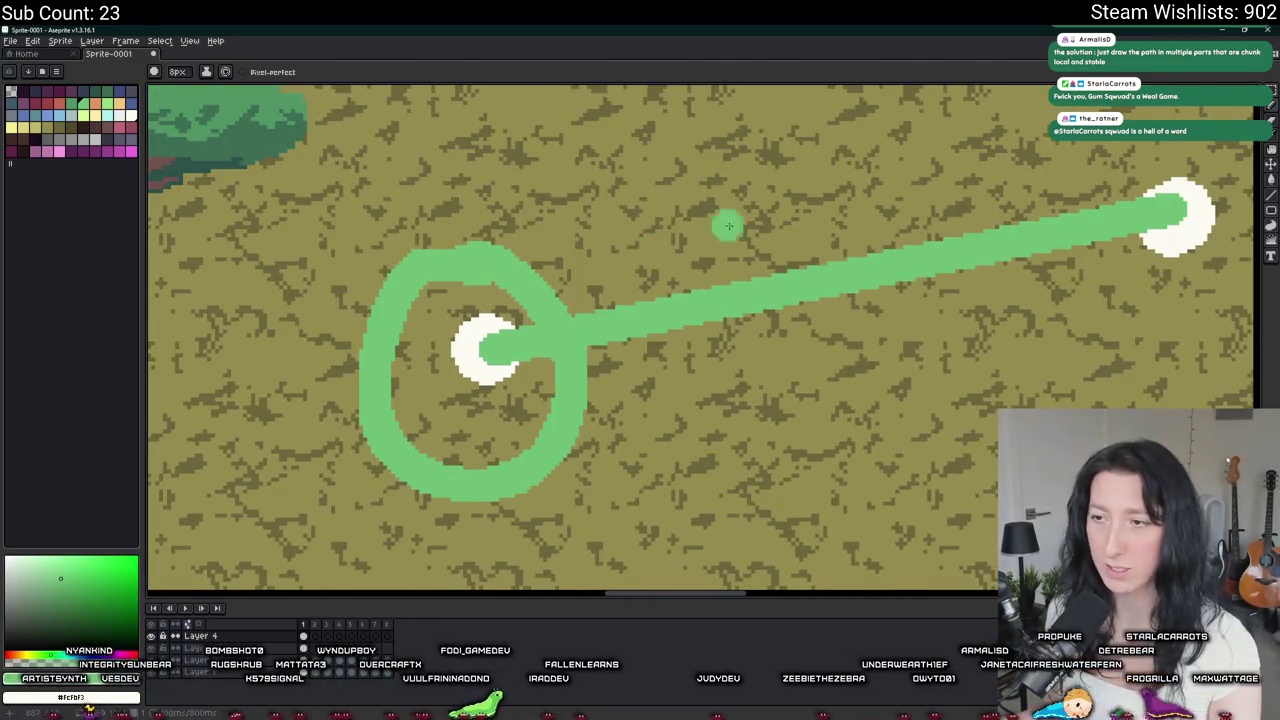
key(ctrl+z)
drag(728, 226, 634, 329)
scroll(634, 329, right, 5)
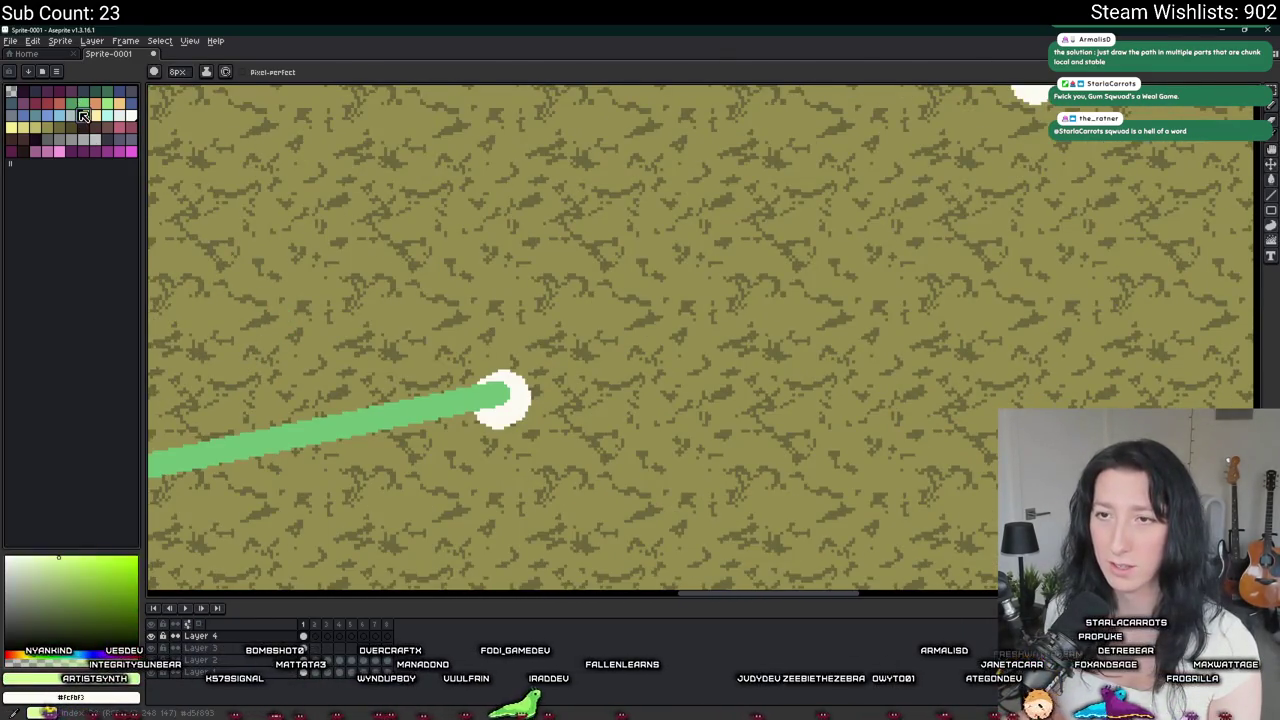
Draw a red line from the green line's end to the next waypoint.
click(57, 103)
drag(540, 348, 510, 430)
key(ctrl+z)
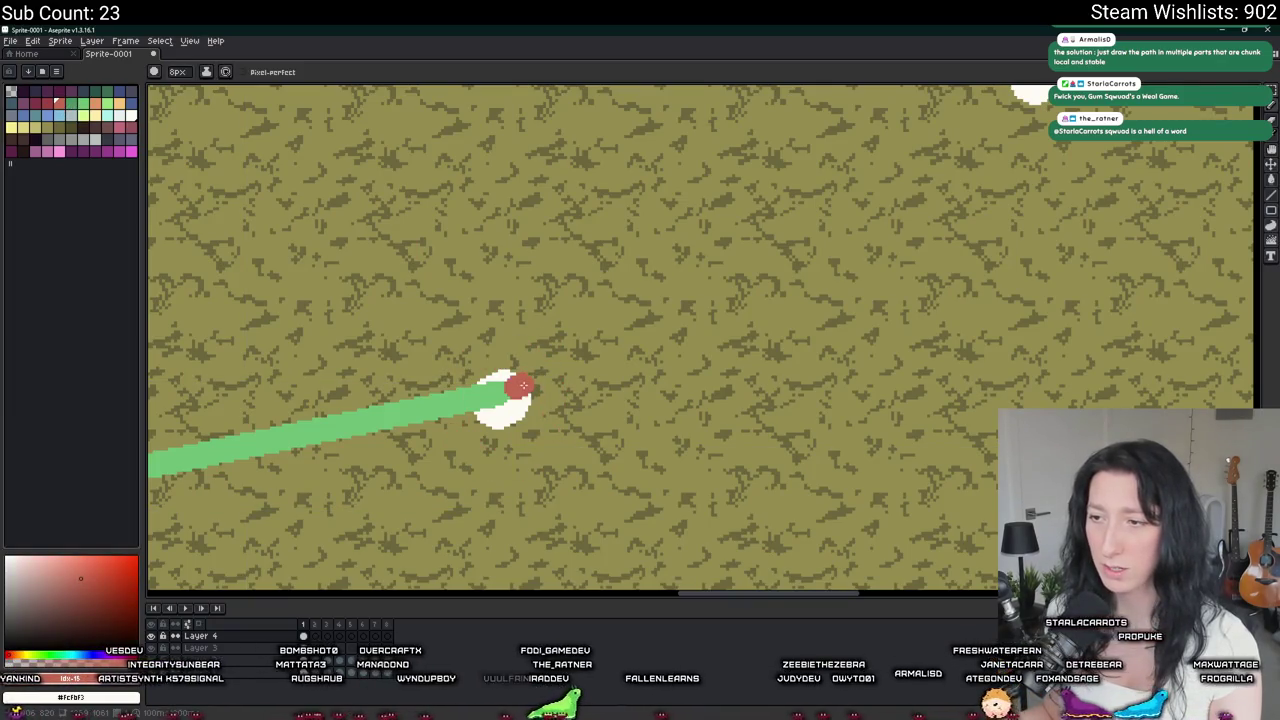
scroll(522, 385, up, 2)
shift+click(826, 267)
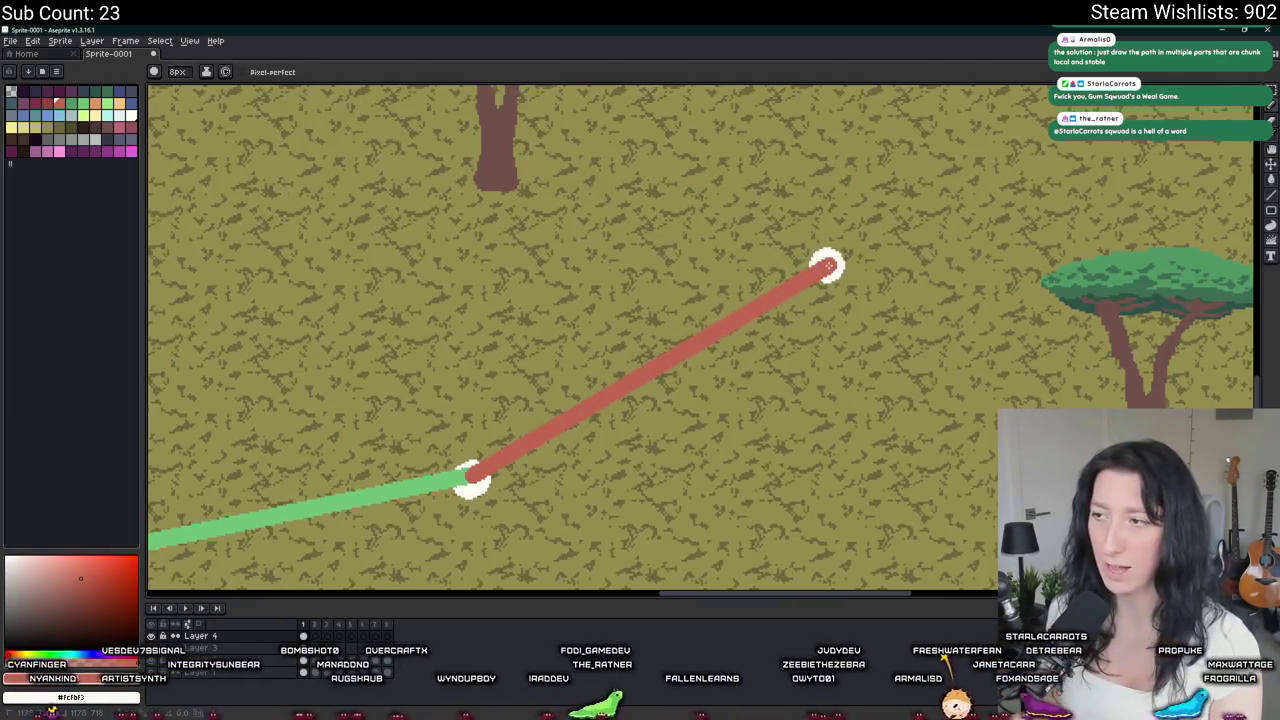
scroll(591, 423, left, 5)
drag(630, 330, 620, 420)
key(ctrl+z)
drag(759, 292, 543, 435)
drag(807, 272, 657, 372)
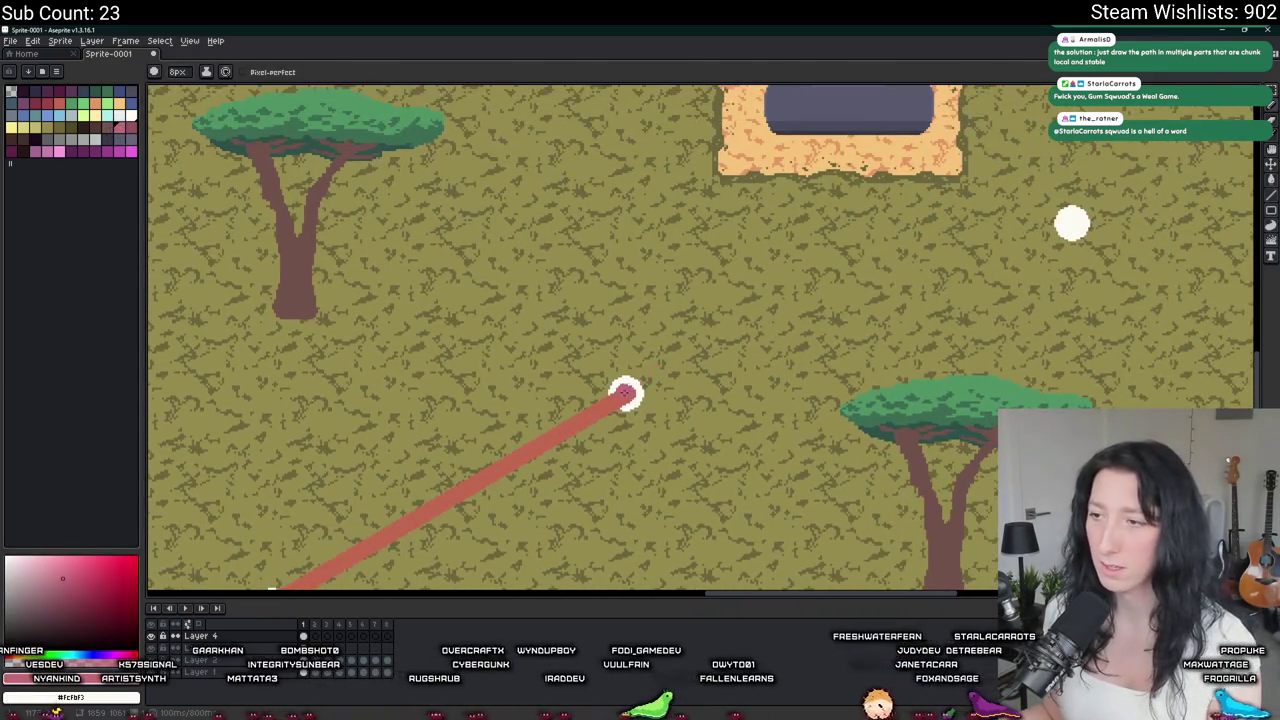
Draw a blue line to the following waypoint.
click(82, 115)
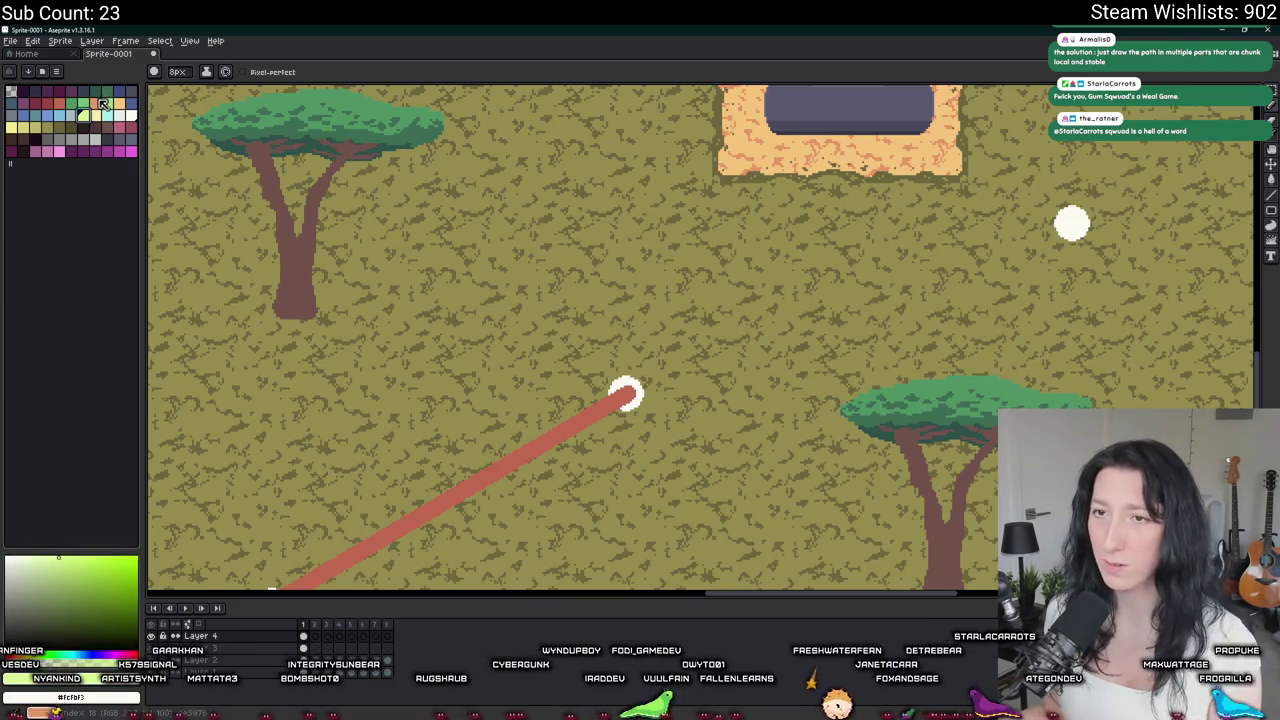
click(59, 103)
click(130, 103)
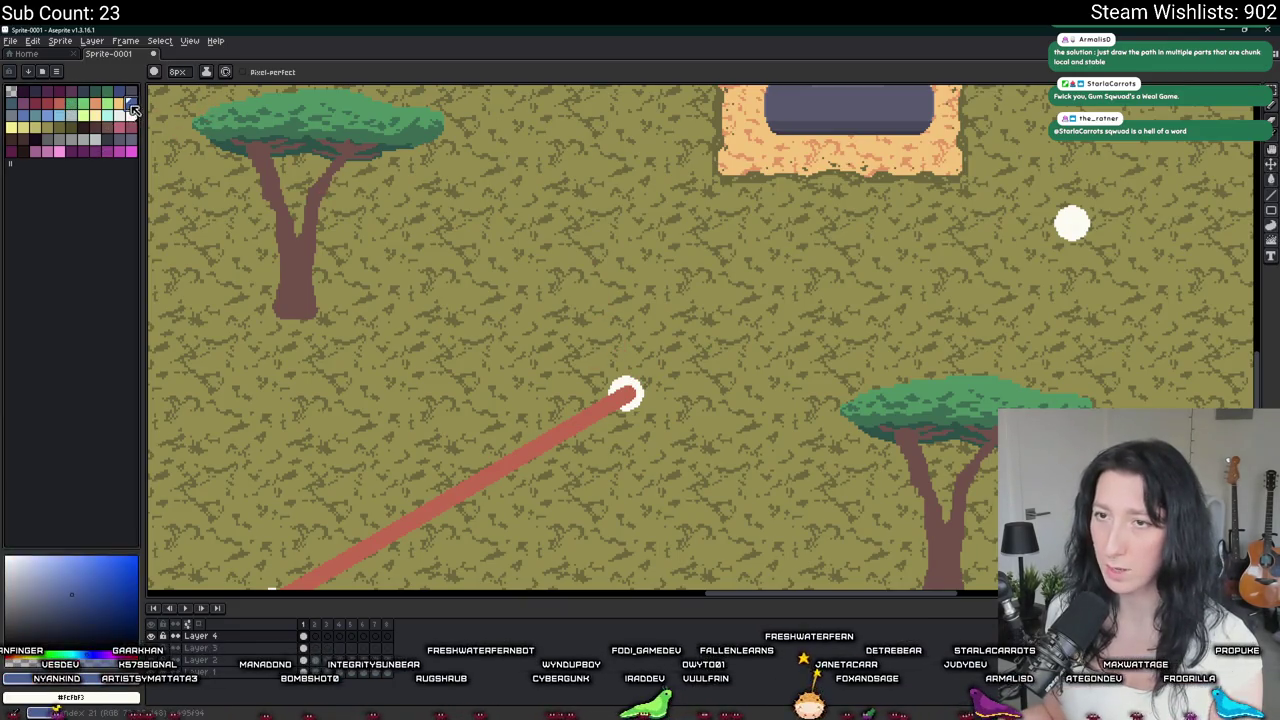
mouse_move(626, 392)
mouse_down()
mouse_move(749, 363)
mouse_move(1072, 224)
mouse_up()
scroll(666, 366, down, 5)
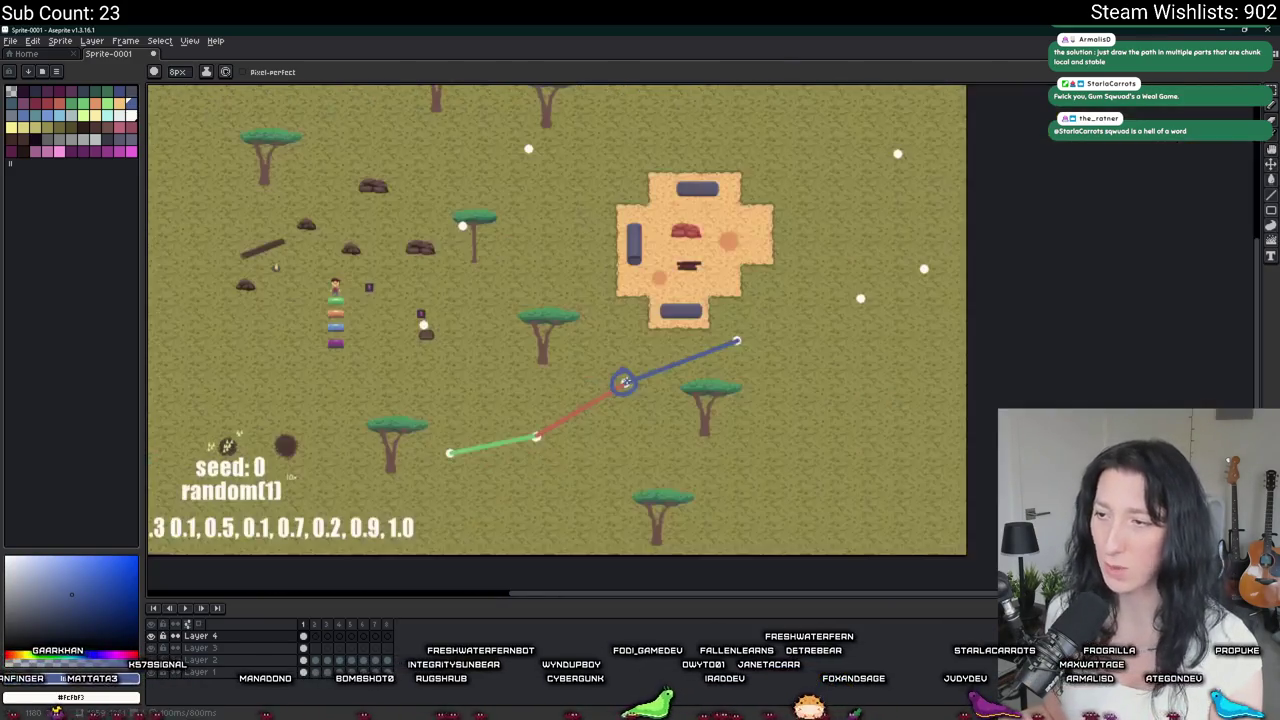
Draw a yellow line from the blue line's end to the next waypoint.
scroll(502, 275, up, 2)
drag(502, 275, 410, 257)
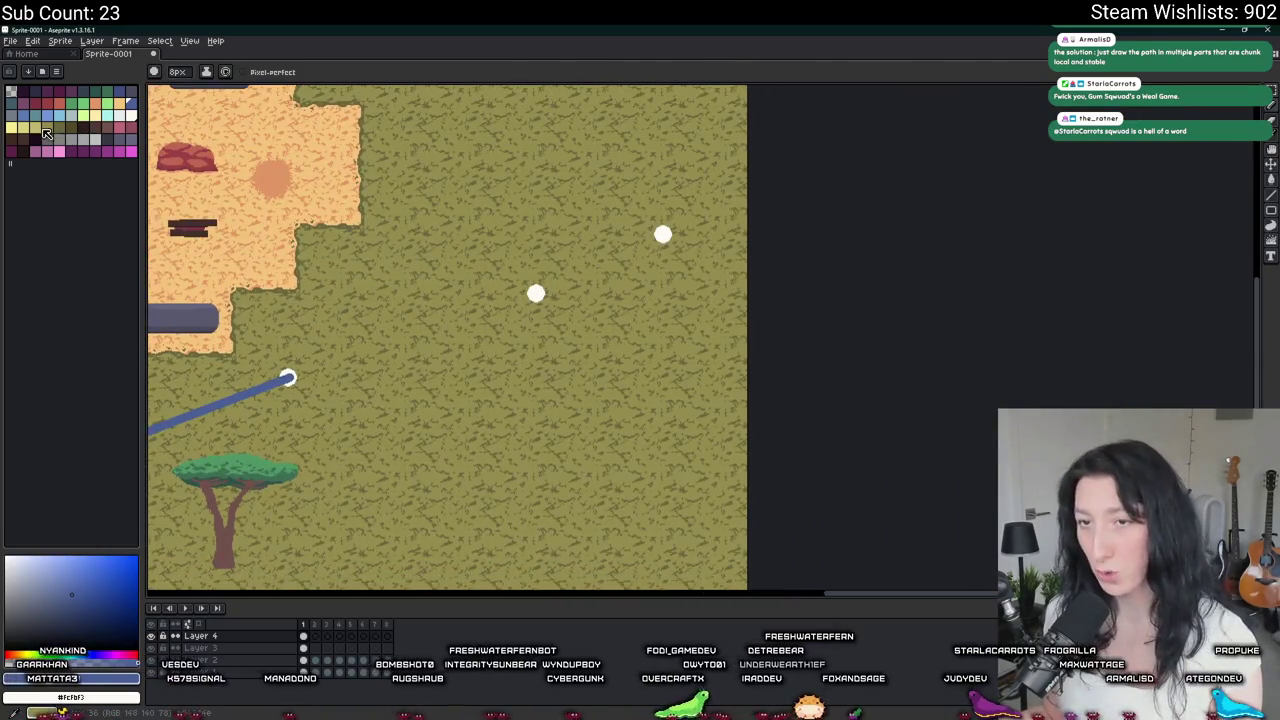
click(44, 131)
drag(290, 380, 390, 430)
scroll(508, 451, up, 3)
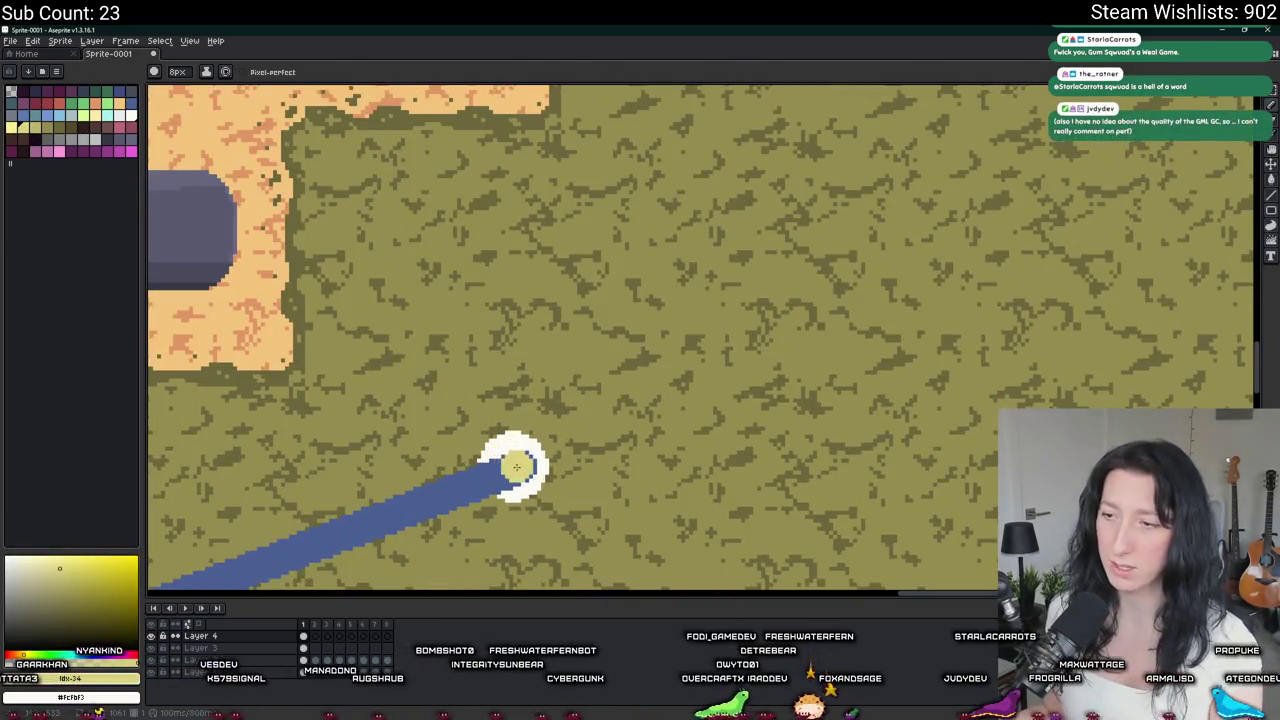
scroll(513, 465, down, 2)
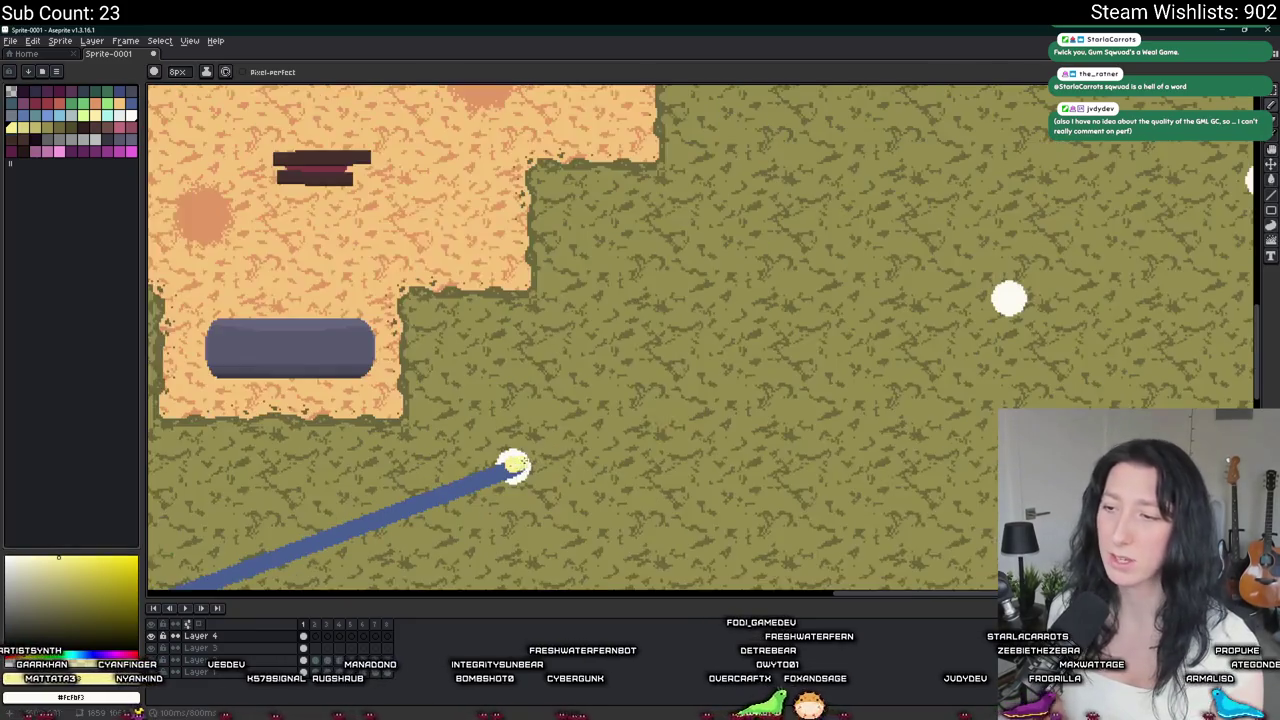
drag(513, 465, 1008, 296)
scroll(1008, 296, down, 3)
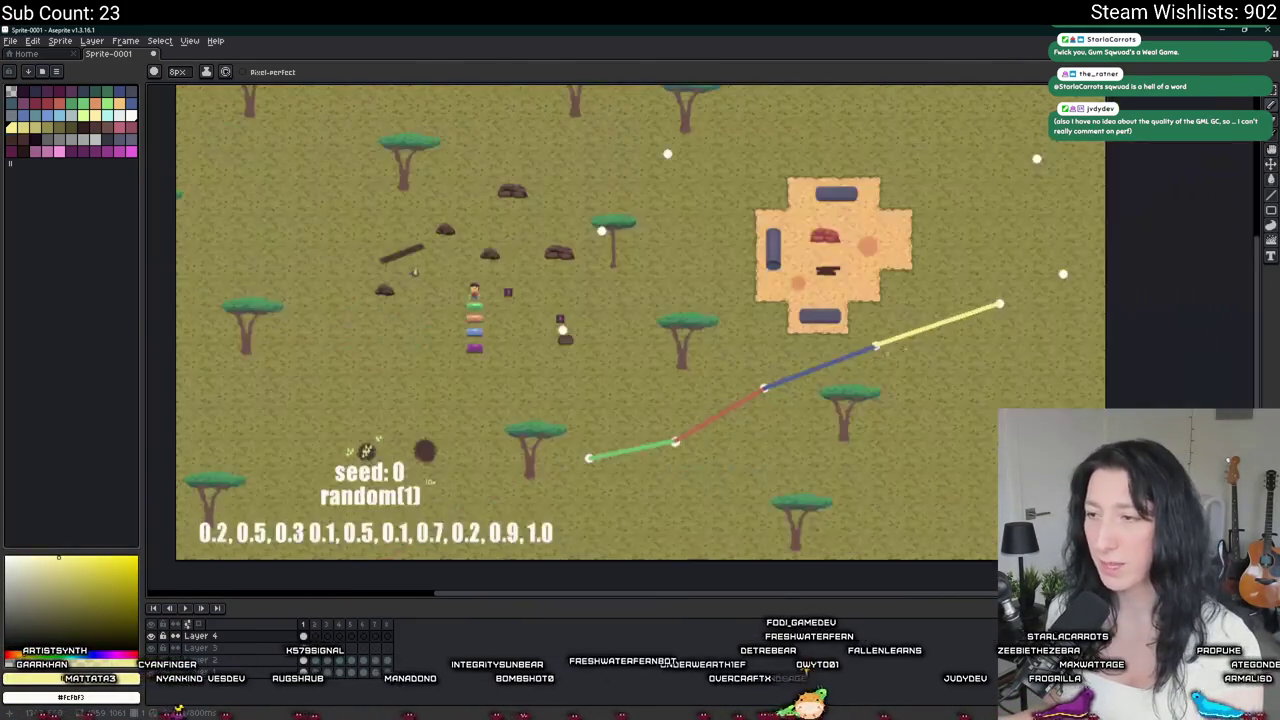
scroll(803, 346, up, 2)
drag(803, 346, 560, 370)
Add a pink leg and then a cyan leg up to the following waypoints.
click(119, 151)
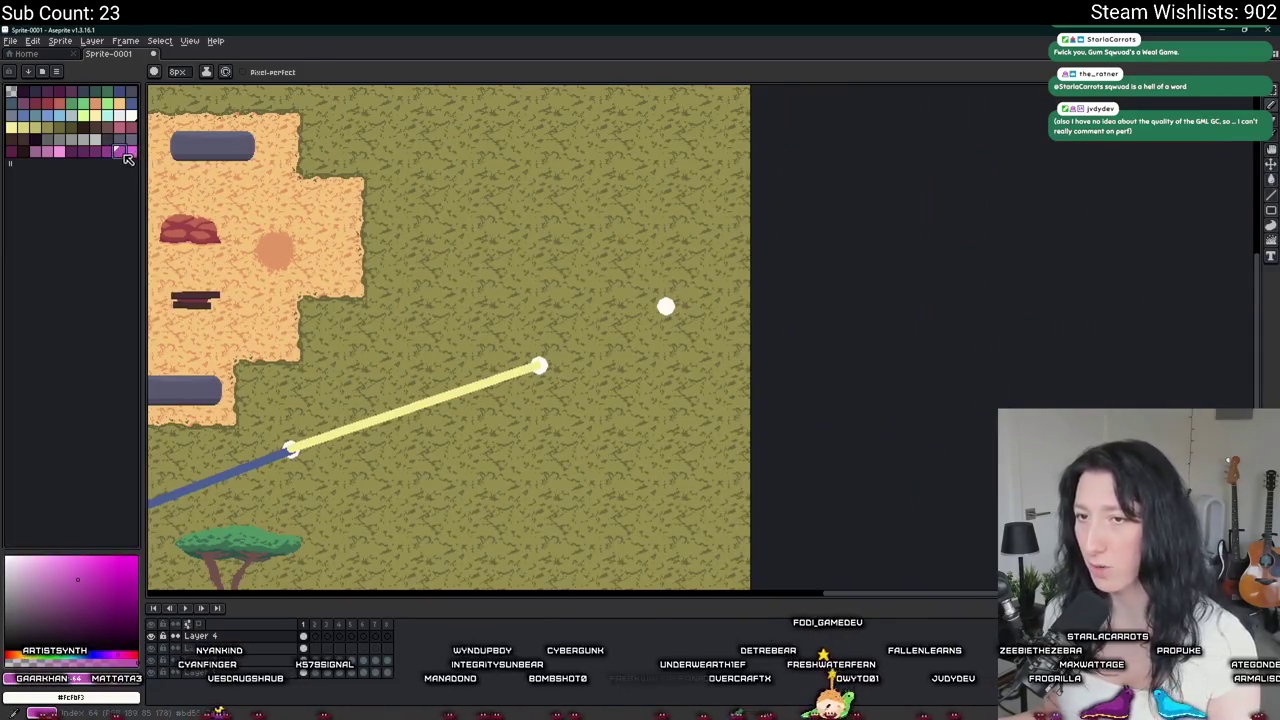
drag(539, 365, 666, 306)
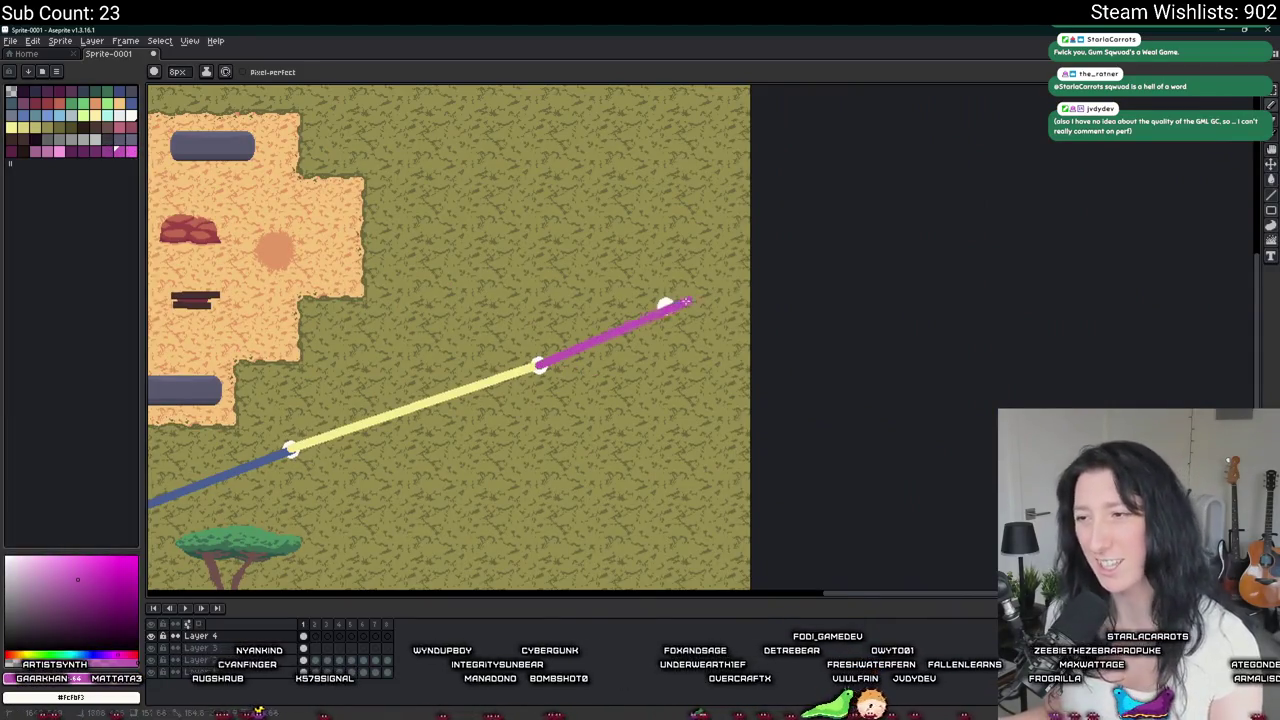
scroll(600, 147, up, 3)
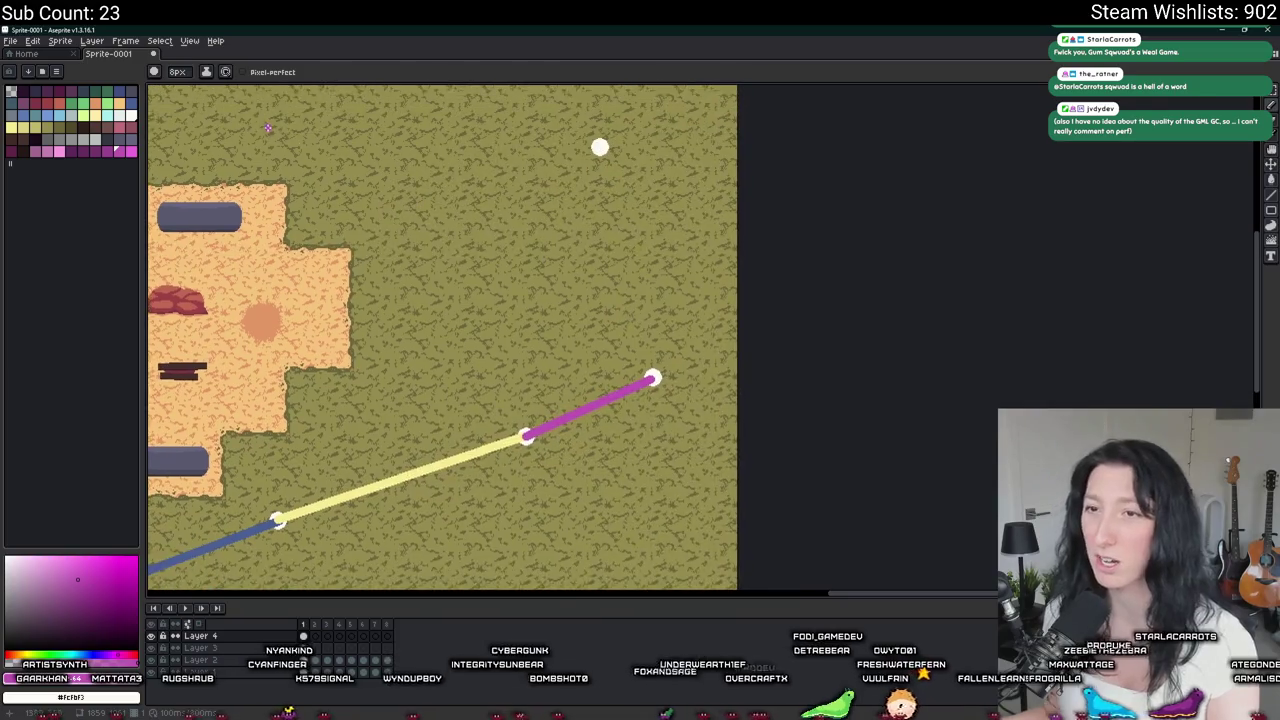
click(108, 127)
scroll(600, 300, up, 2)
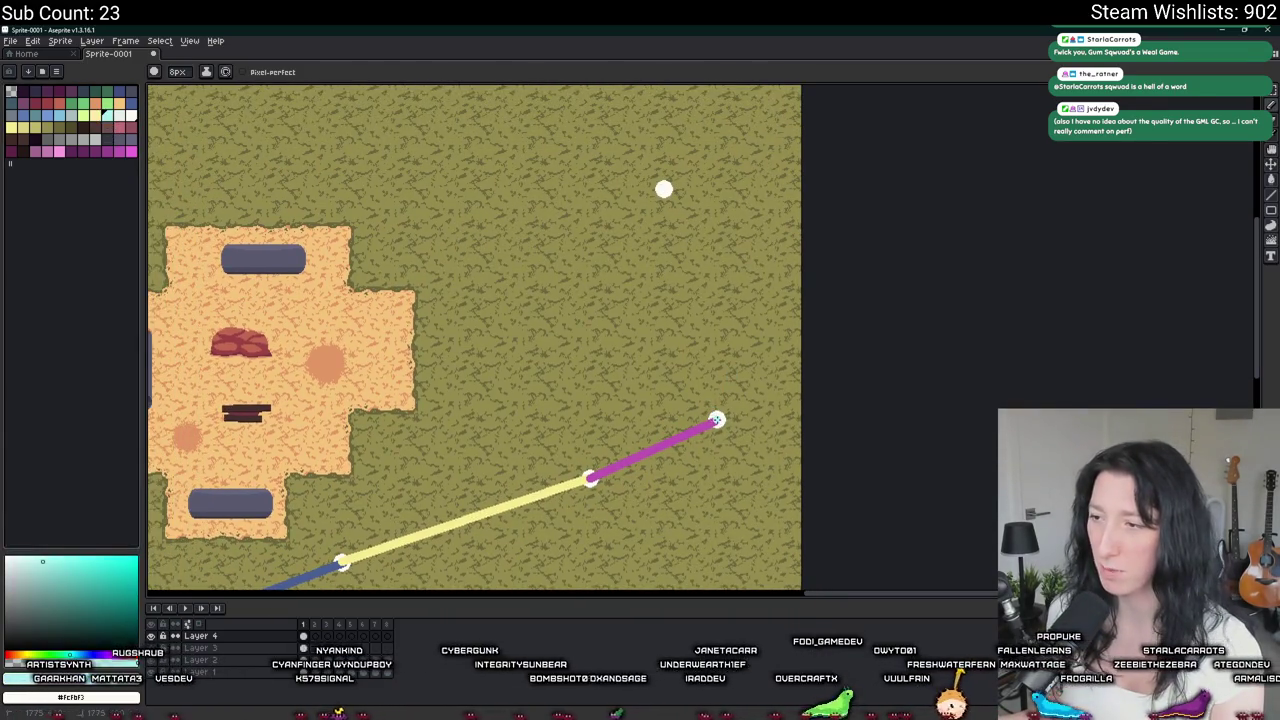
drag(717, 420, 663, 189)
drag(505, 129, 682, 338)
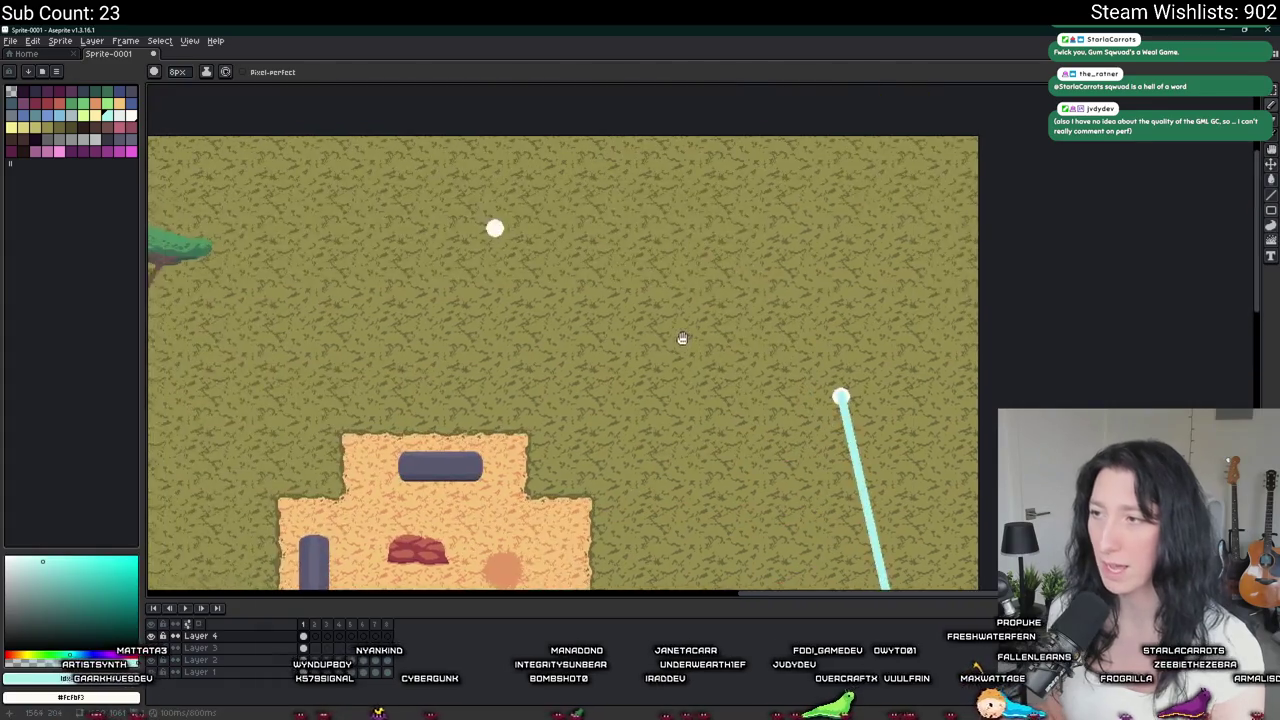
Draw a green line from the white dot to the cyan line's top.
click(57, 103)
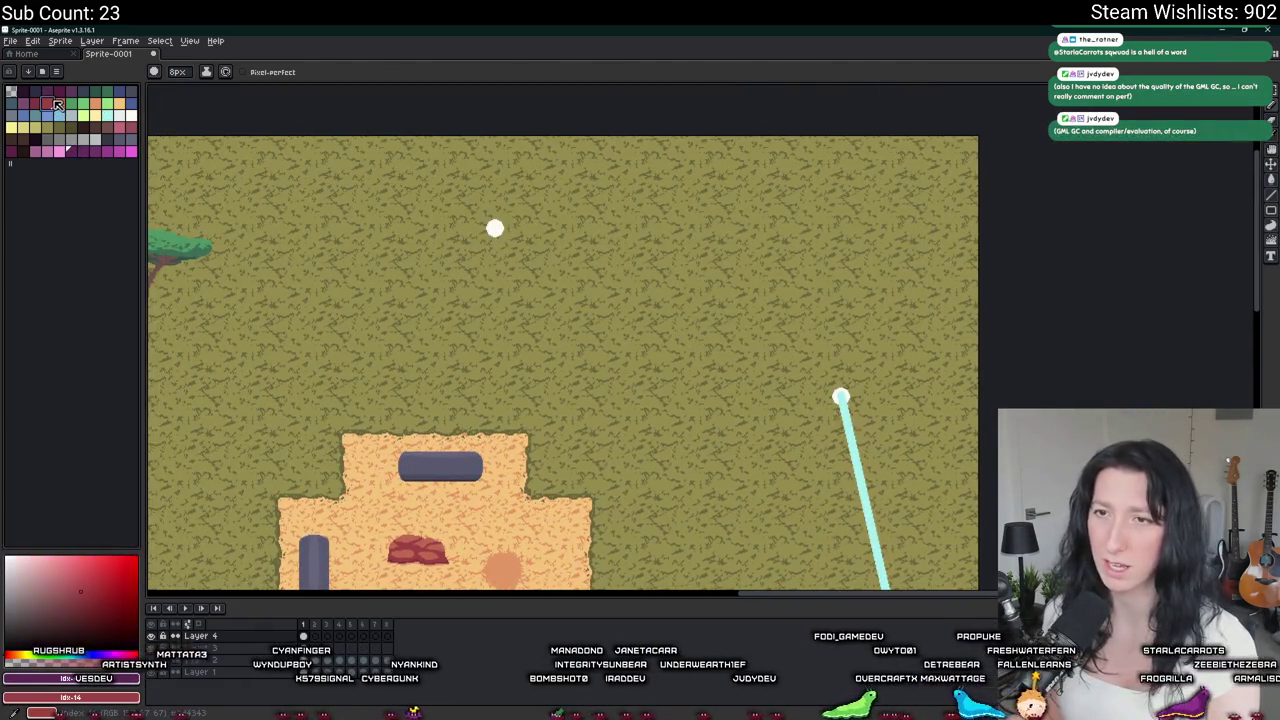
click(107, 103)
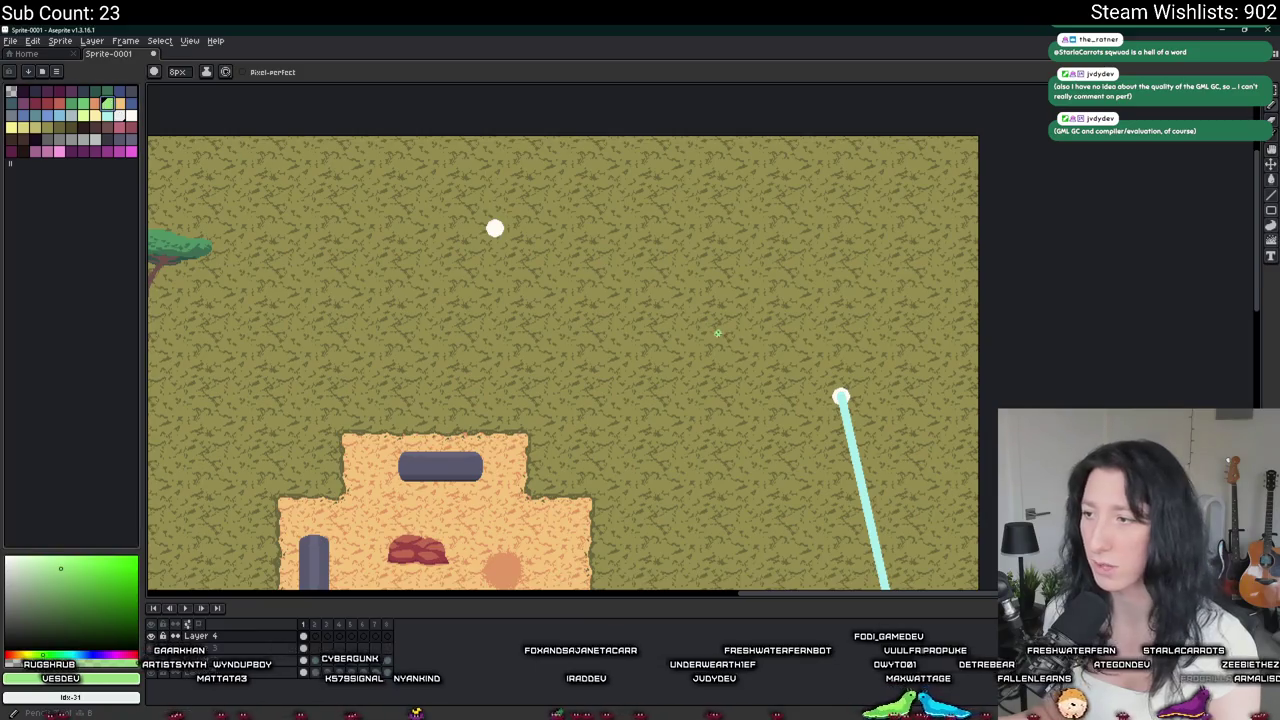
shift+click(494, 228)
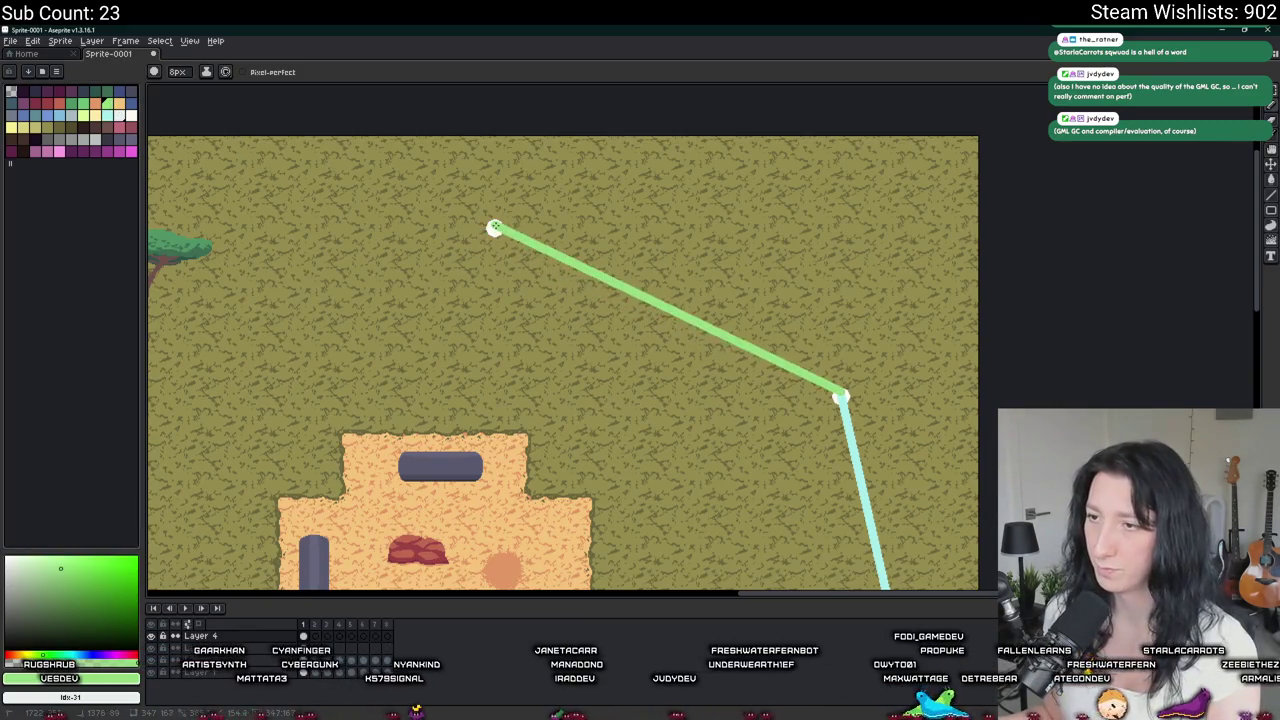
scroll(494, 228, down, 2)
drag(511, 338, 620, 265)
key(m)
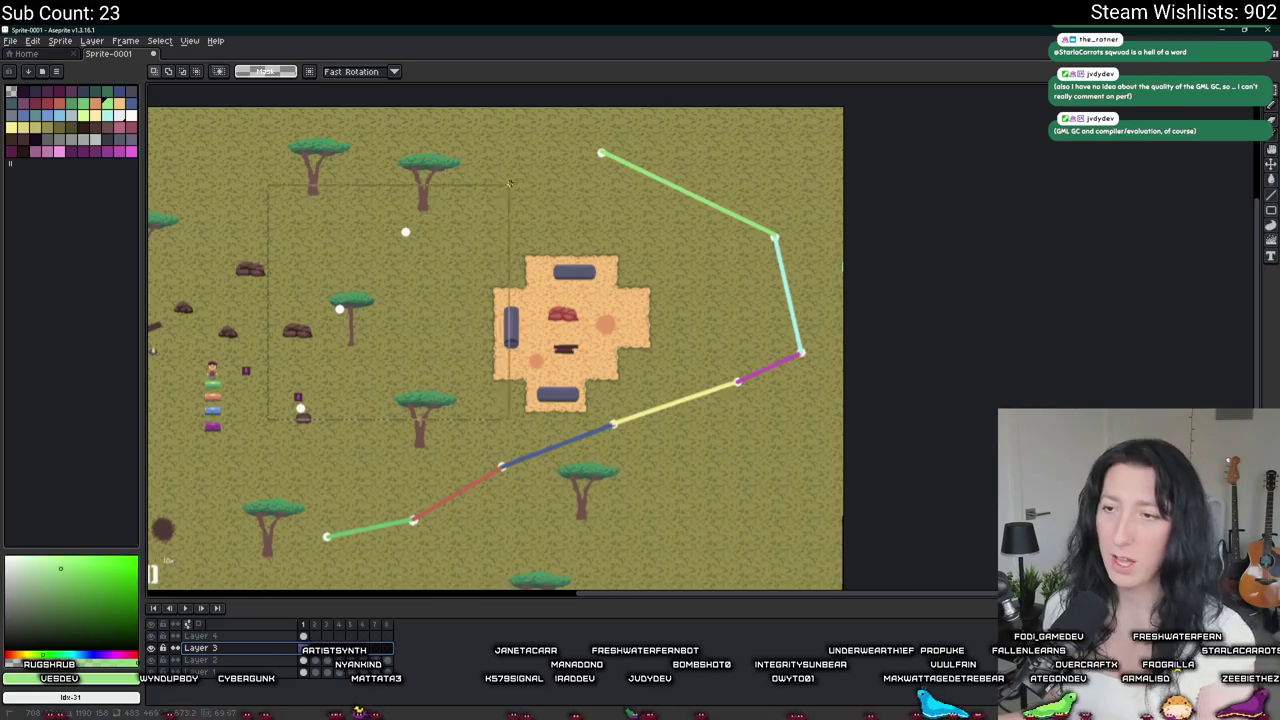
scroll(379, 542, up, 2)
mouse_move(182, 554)
mouse_down()
mouse_move(432, 397)
mouse_move(328, 270)
mouse_up()
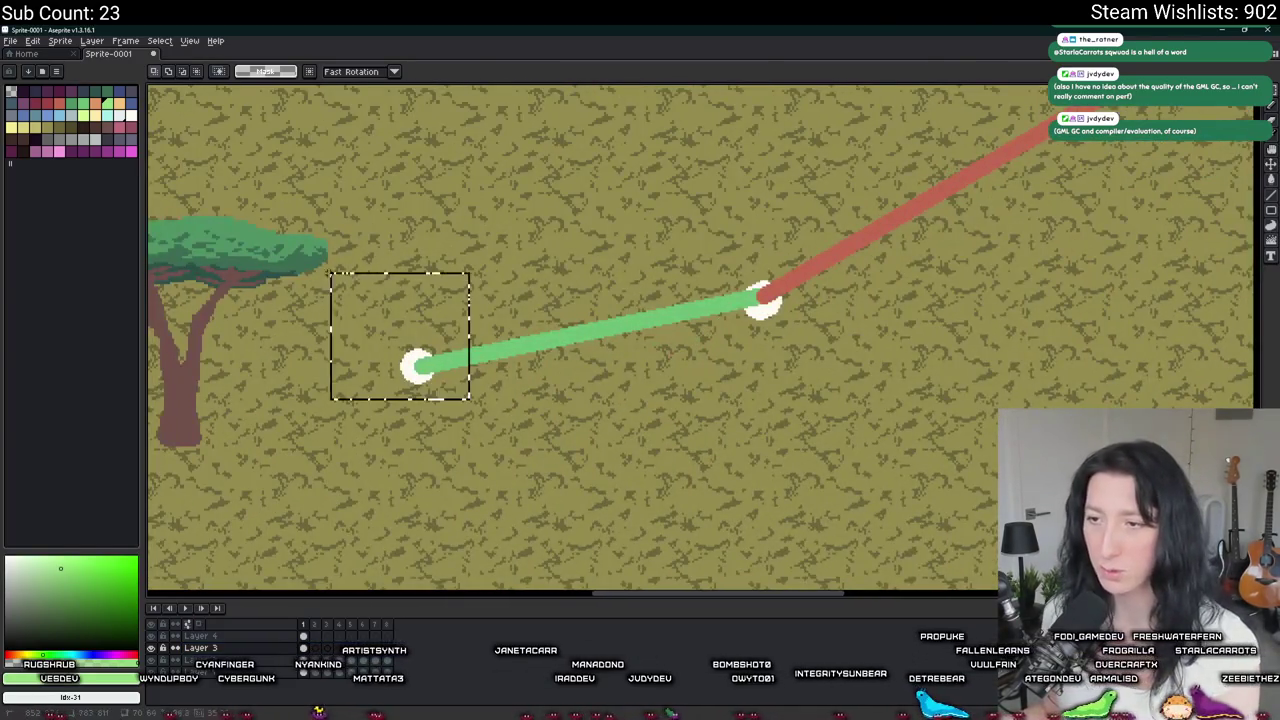
scroll(760, 416, down, 2)
mouse_move(760, 416)
mouse_down()
mouse_move(670, 470)
mouse_move(506, 504)
mouse_move(457, 423)
mouse_move(243, 511)
mouse_up()
mouse_move(452, 272)
mouse_down()
mouse_move(486, 357)
mouse_move(748, 457)
mouse_move(748, 440)
mouse_move(685, 457)
mouse_up()
click(519, 474)
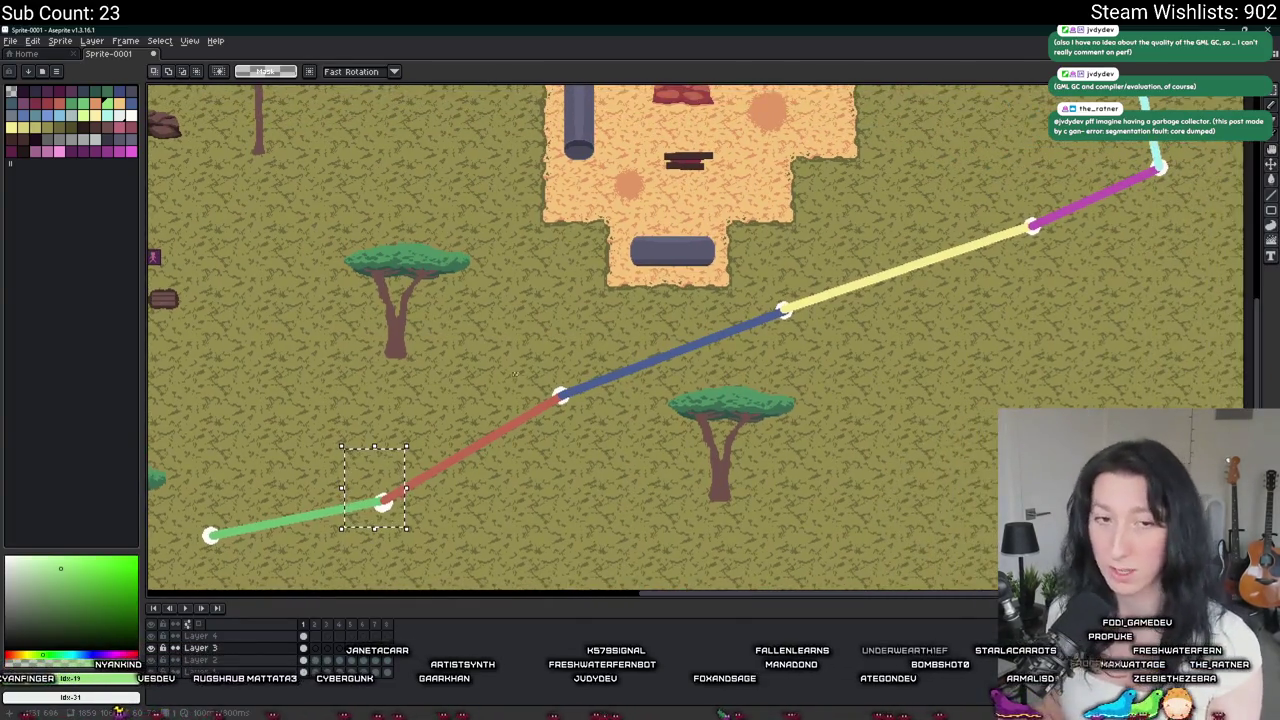
scroll(650, 260, down, 2)
drag(665, 215, 643, 351)
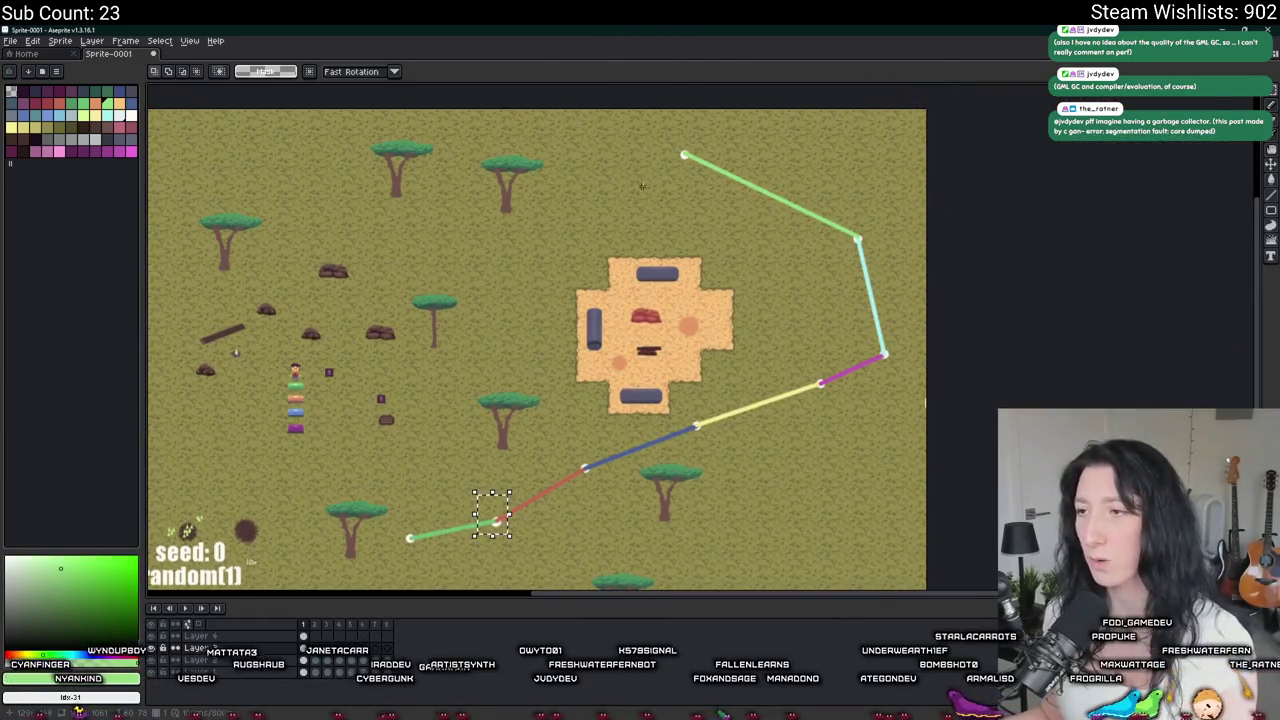
drag(642, 186, 672, 286)
drag(579, 228, 814, 294)
scroll(935, 328, down, 1)
mouse_move(935, 328)
mouse_down()
mouse_move(1103, 353)
mouse_move(574, 270)
mouse_move(555, 279)
mouse_up()
drag(675, 360, 553, 264)
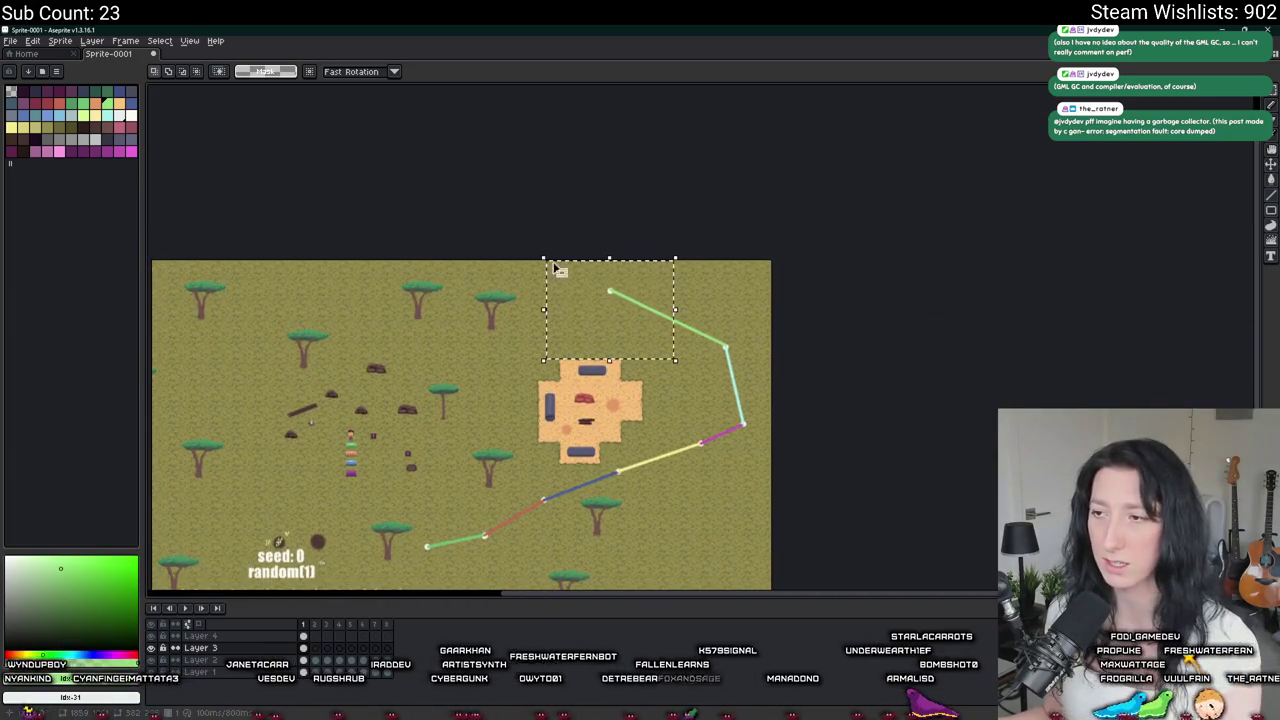
scroll(576, 284, up, 1)
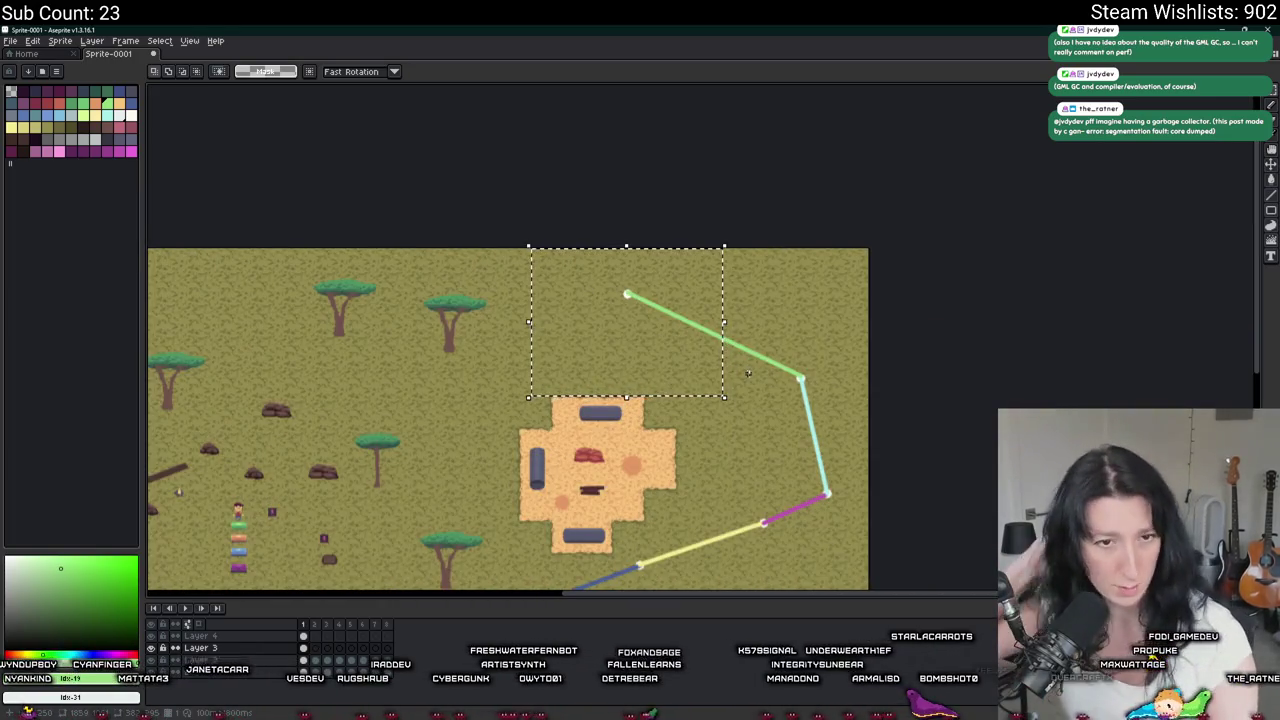
drag(812, 394, 740, 305)
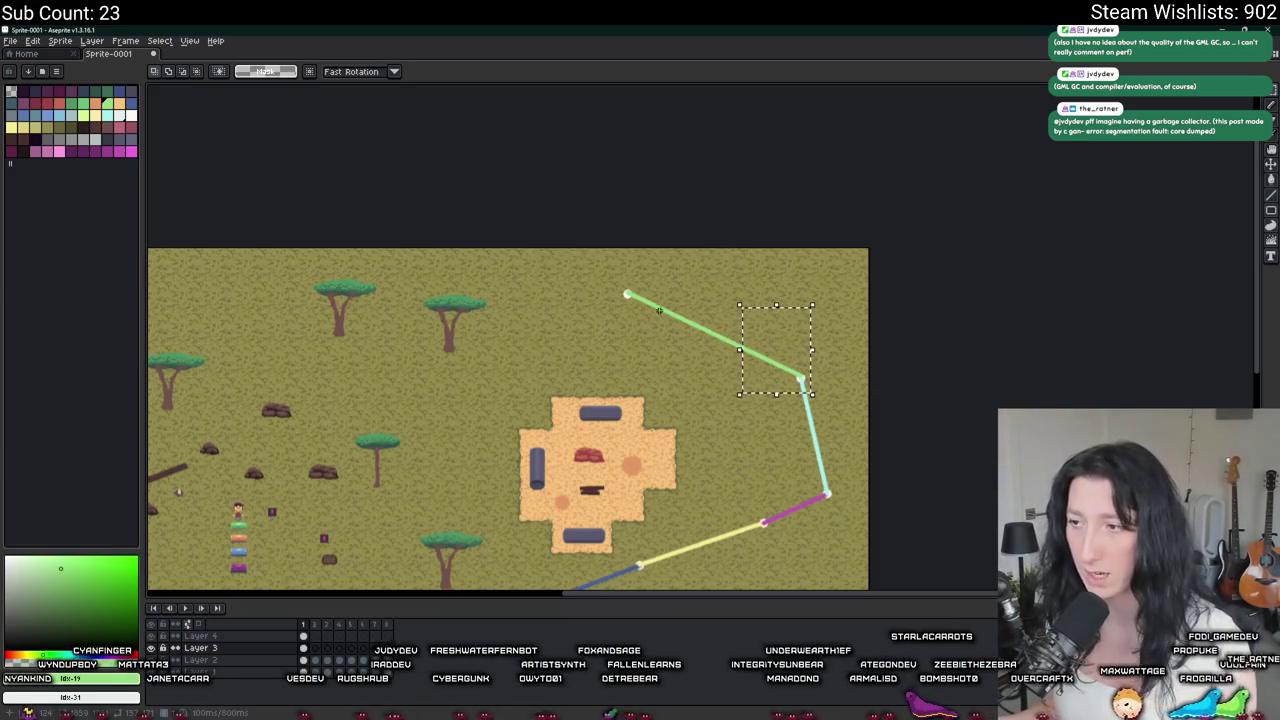
click(659, 311)
drag(666, 333, 570, 256)
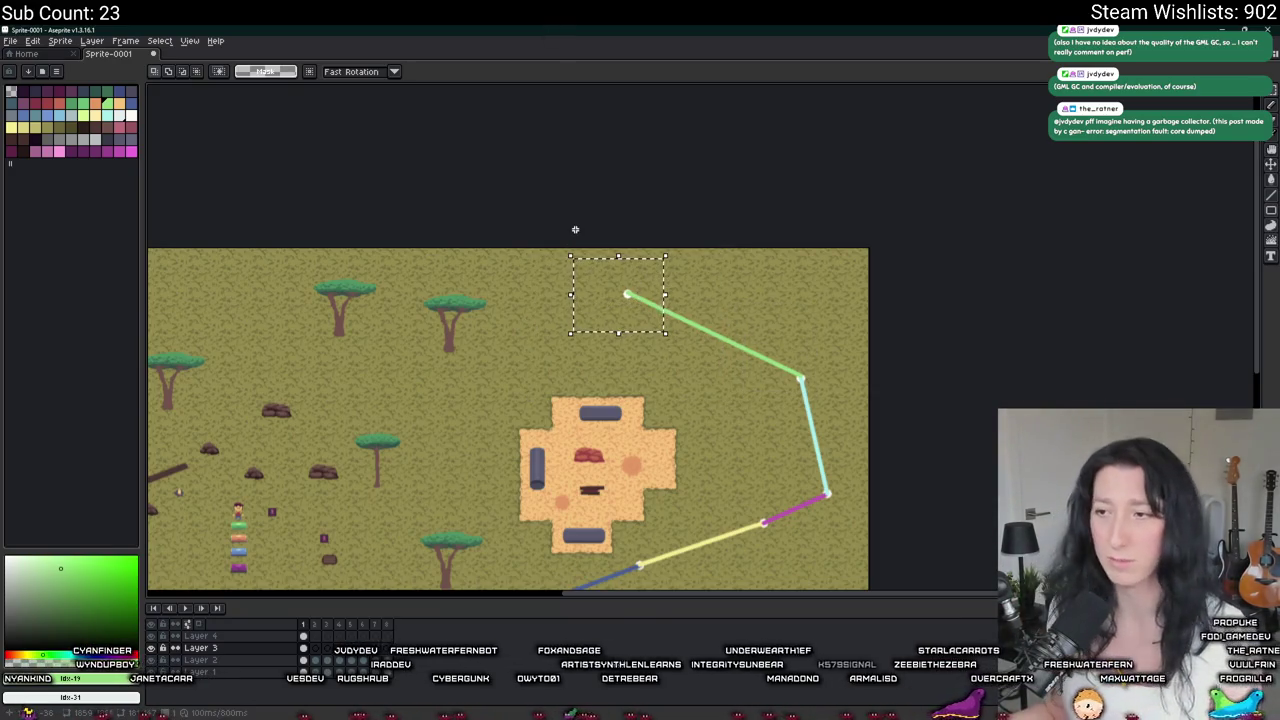
click(569, 209)
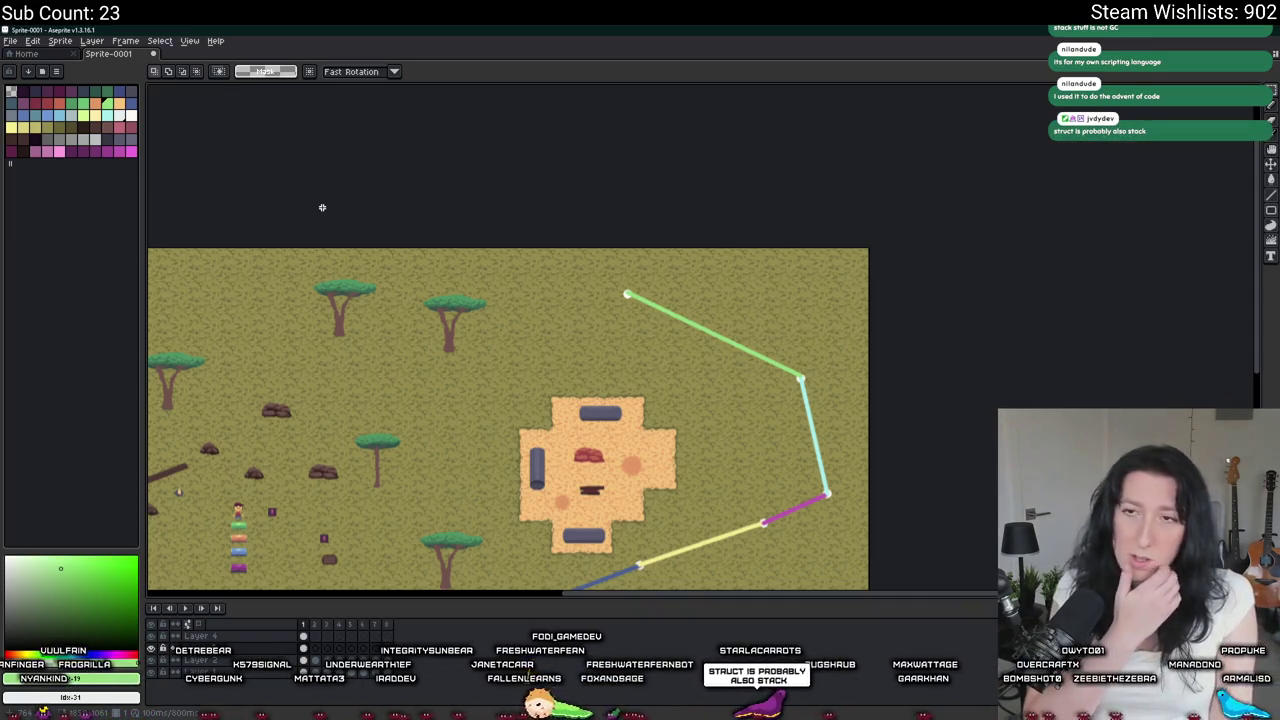
Switch from Aseprite back to GameMaker's obj_path Create event code.
key(alt+Tab)
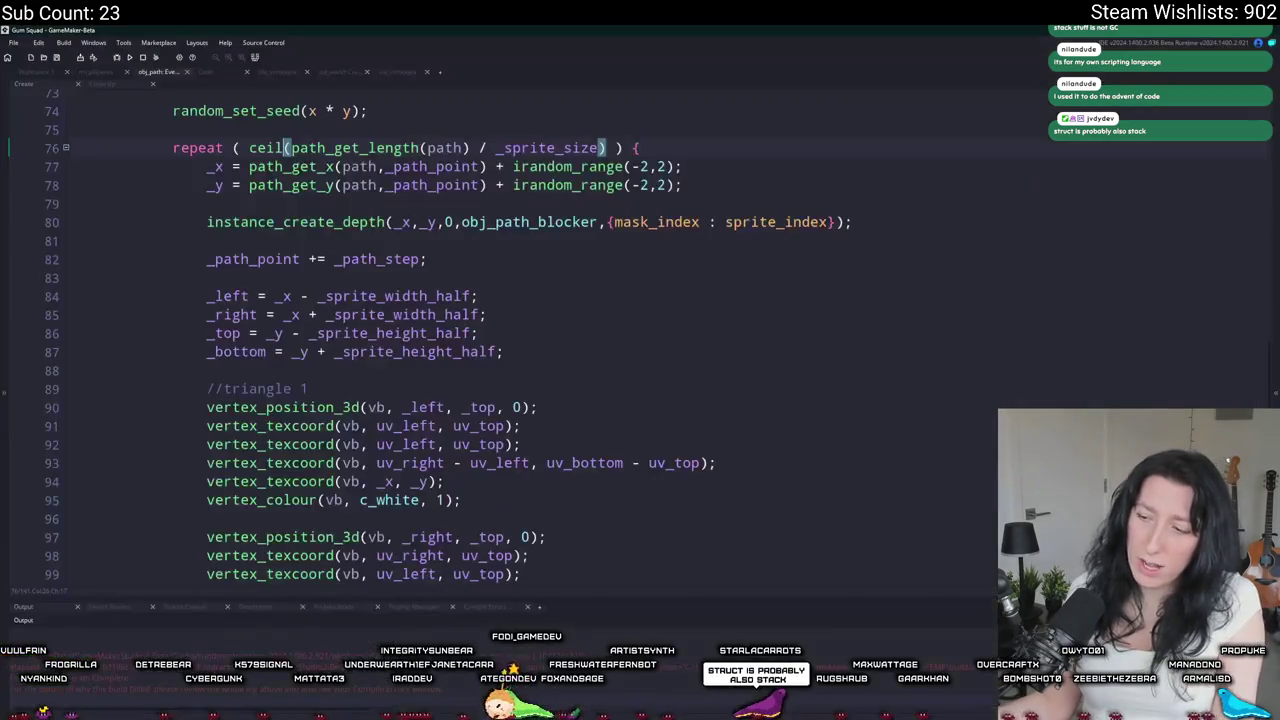
Build and launch Gum Squad, bringing up the debugger with rm_playarea's layers.
key(F5)
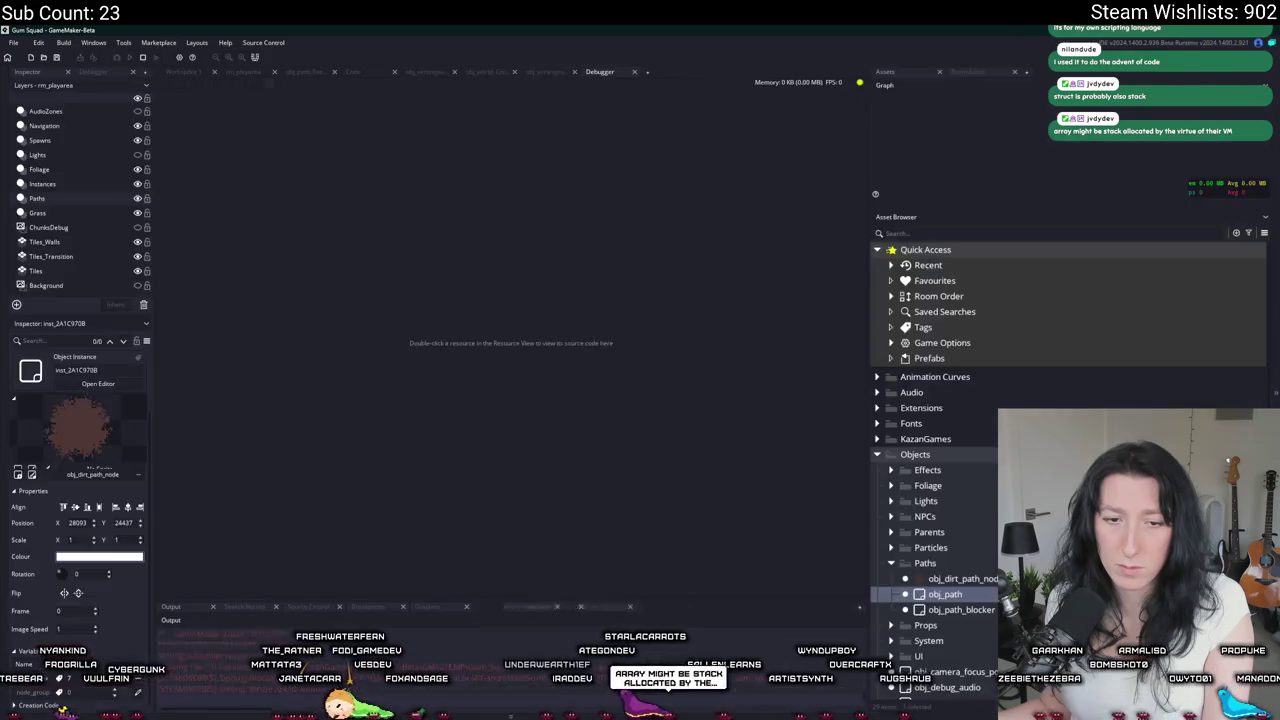
Create a lobby, make the game fill the screen, and expand the FPS frame-time graph and debug menus.
key(Return)
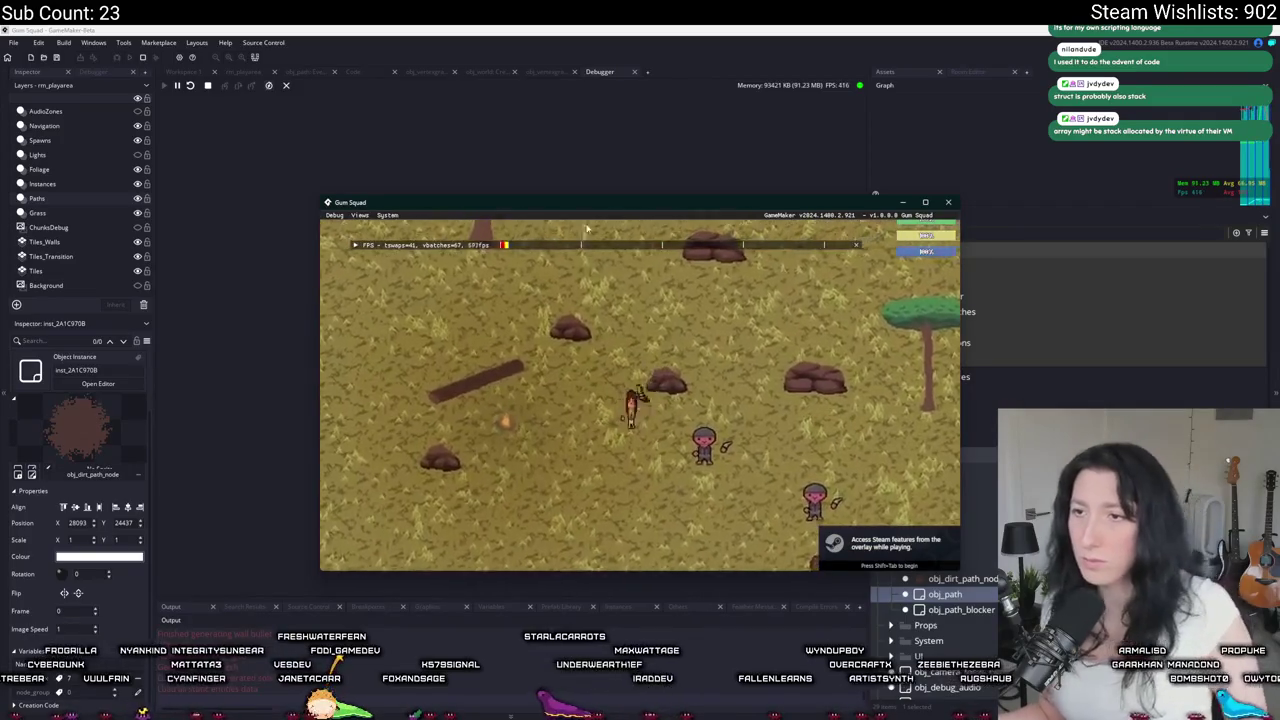
double_click(567, 199)
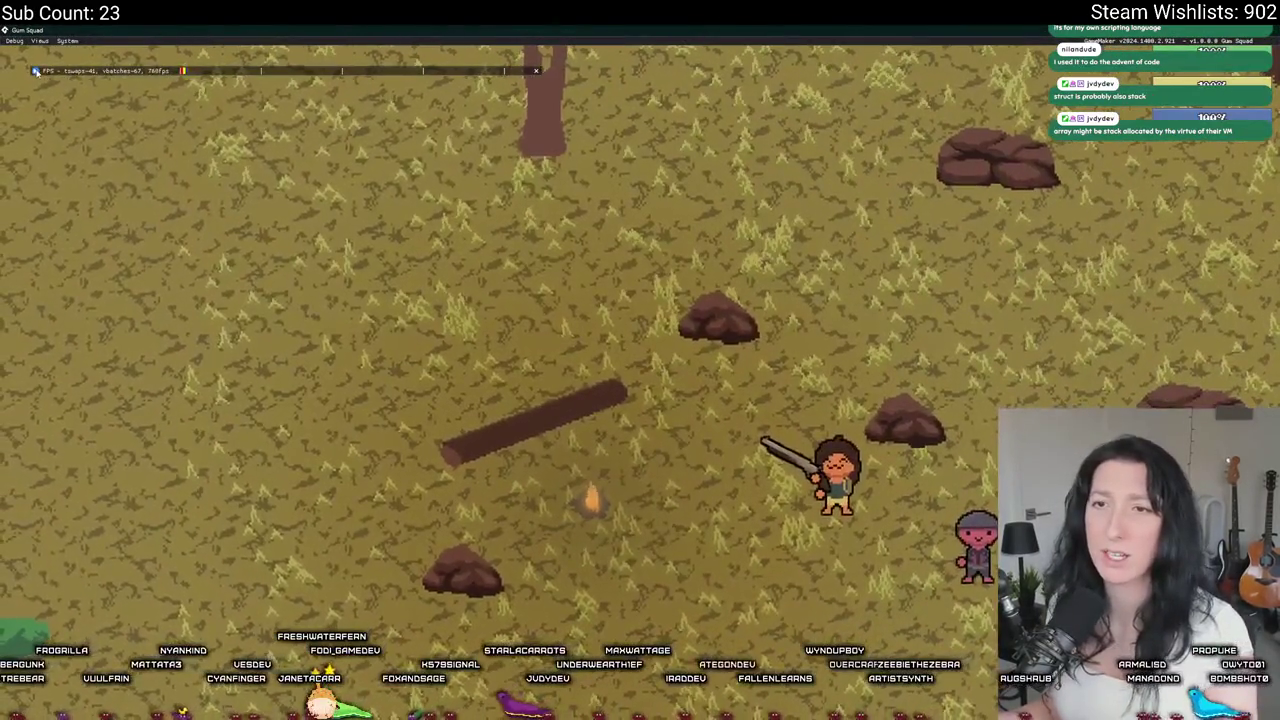
click(36, 71)
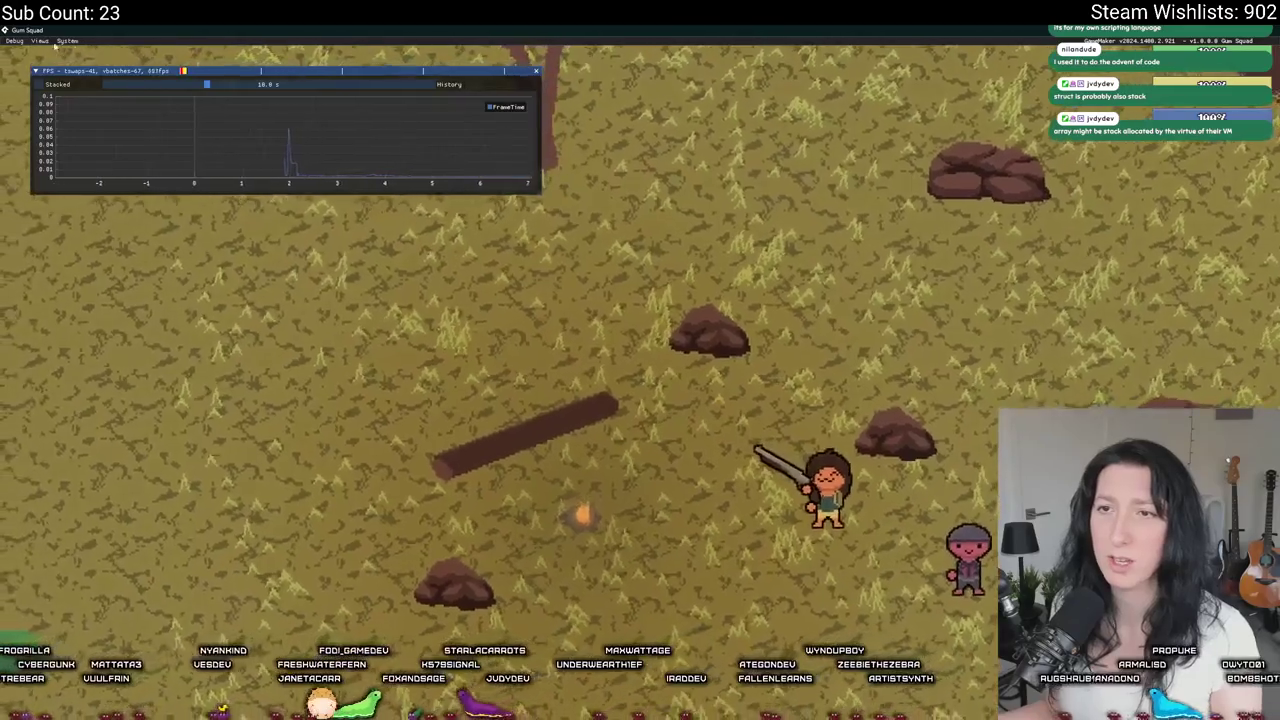
click(40, 41)
click(15, 41)
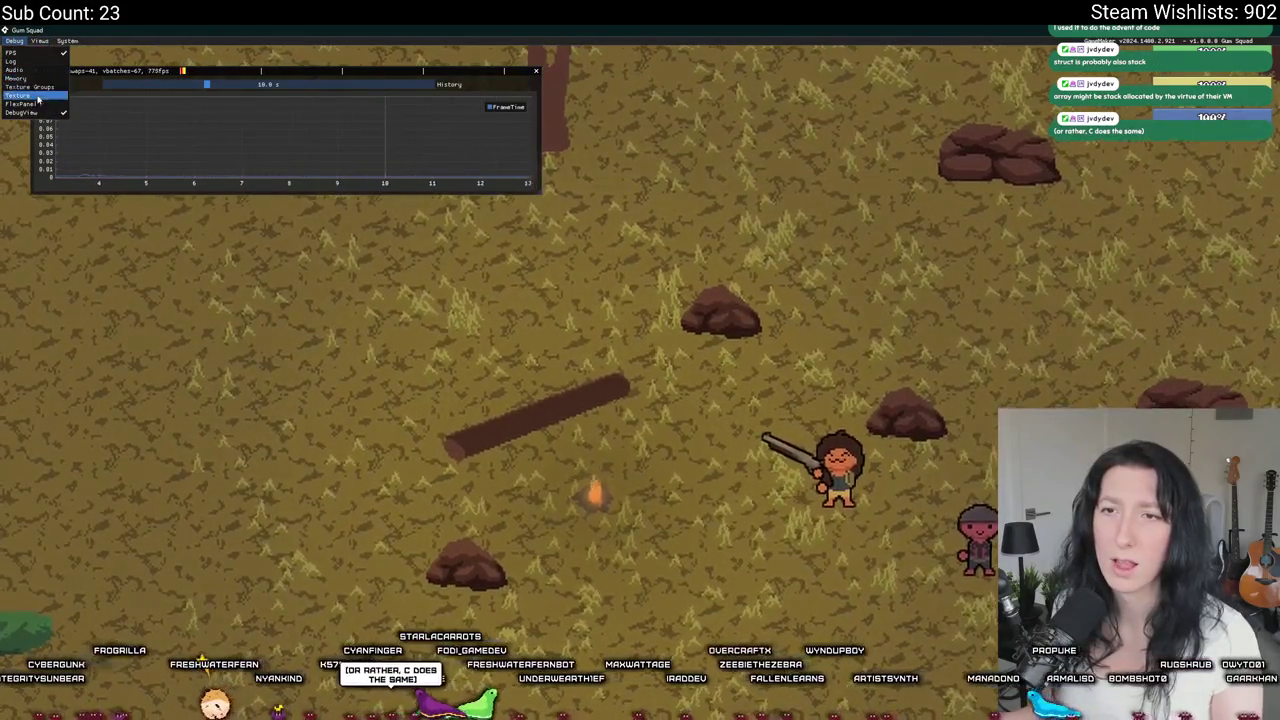
mouse_move(65, 41)
Walk the character around with WASD while watching the garbage collector graph, then return to the IDE.
key(alt+Tab)
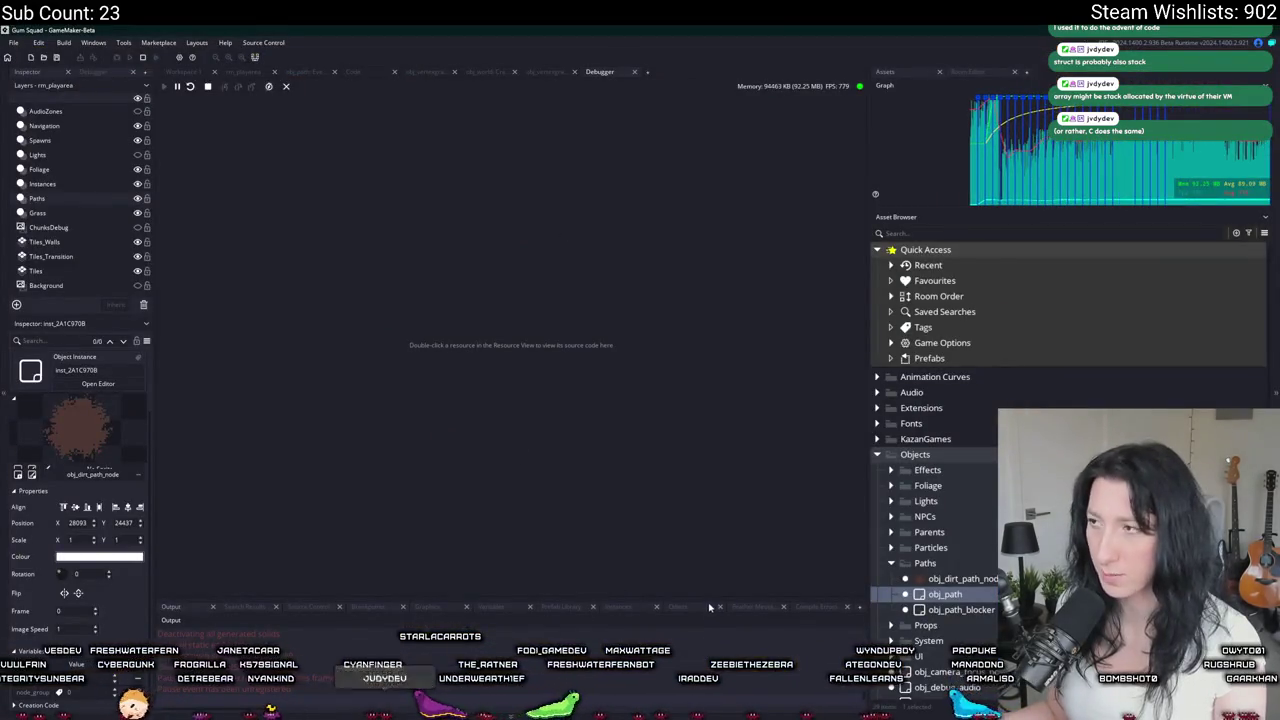
key(alt+Tab)
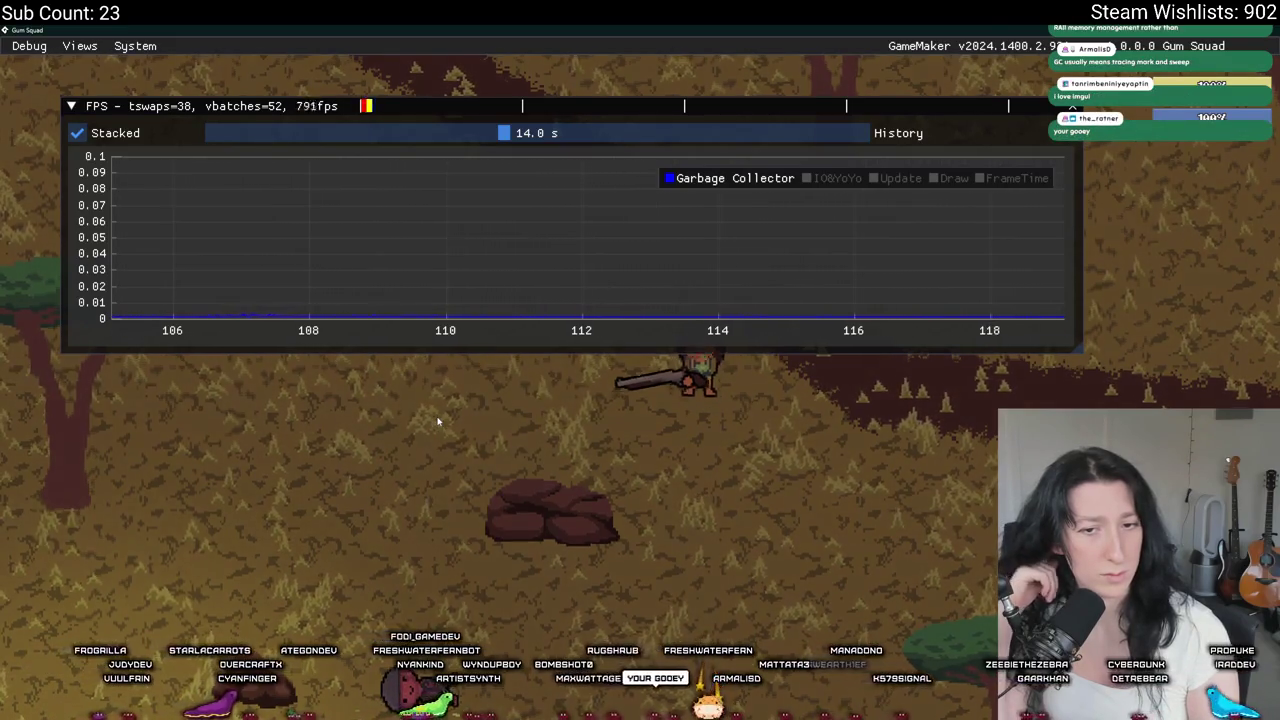
key(w)
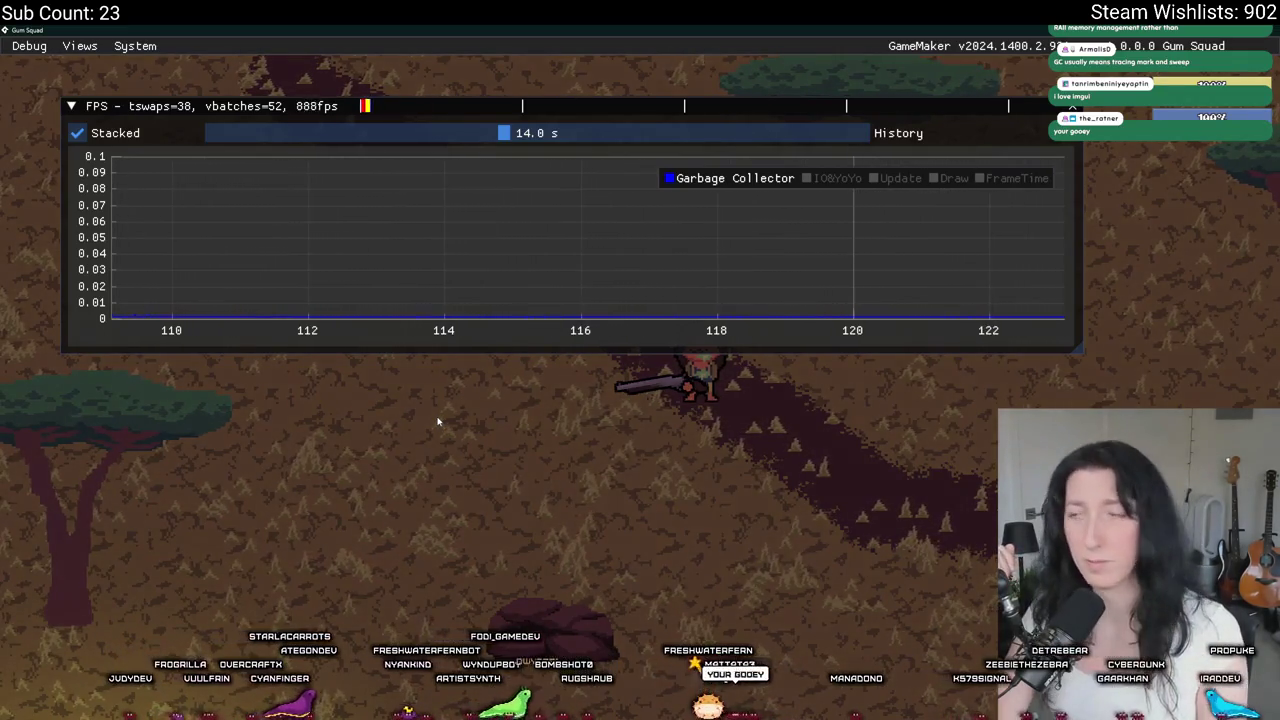
key(d)
key(s)
key(w)
key(a)
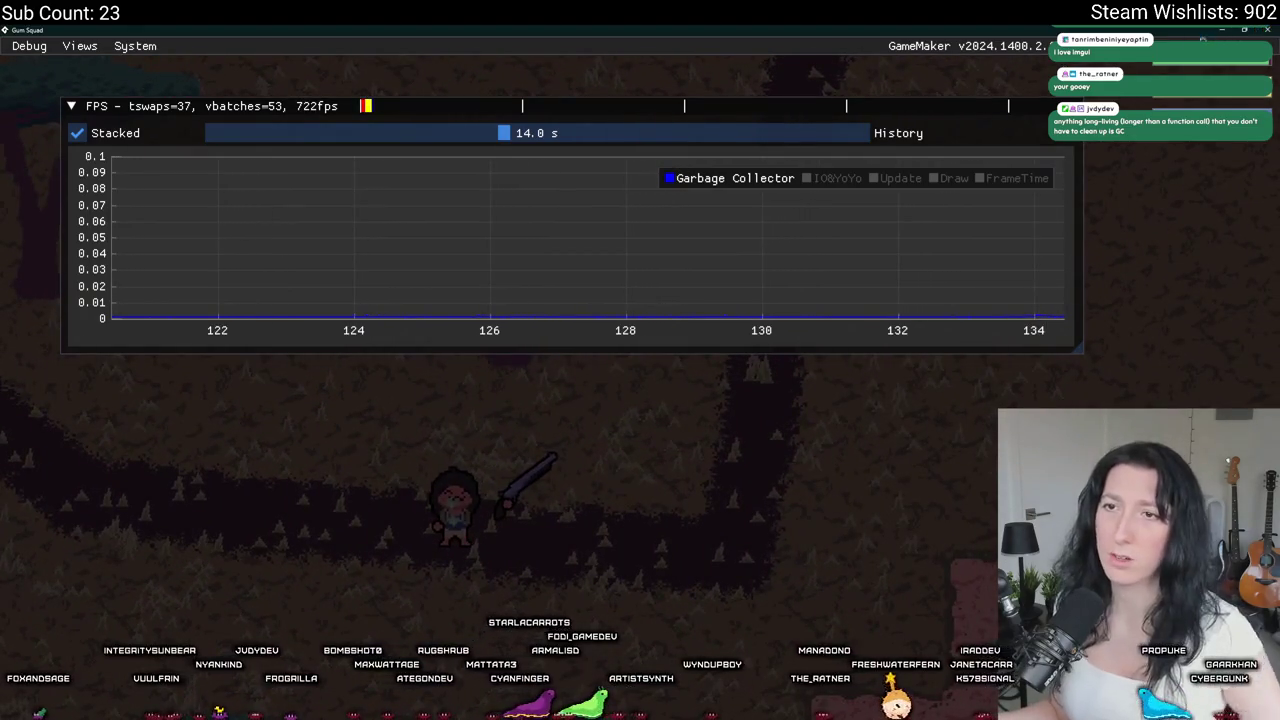
key(alt+Tab)
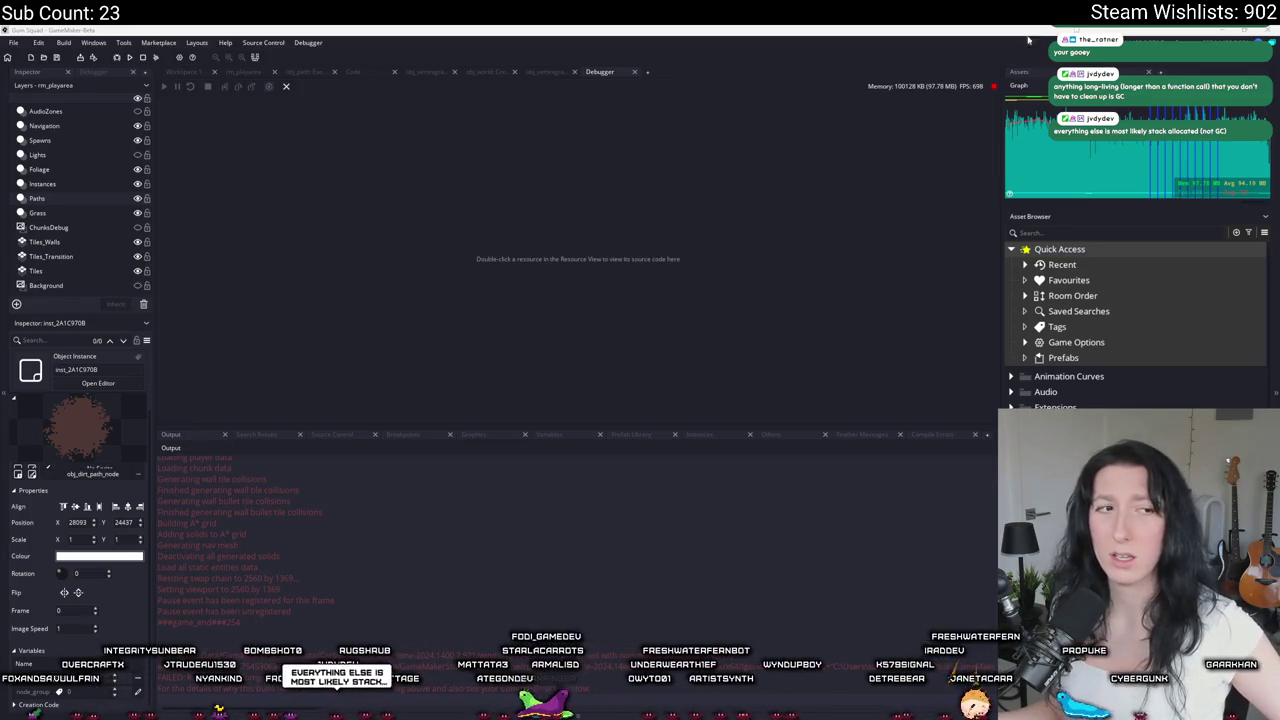
Stop the game and bring back Workspace 1 with obj_path, shrinking the output area.
click(143, 57)
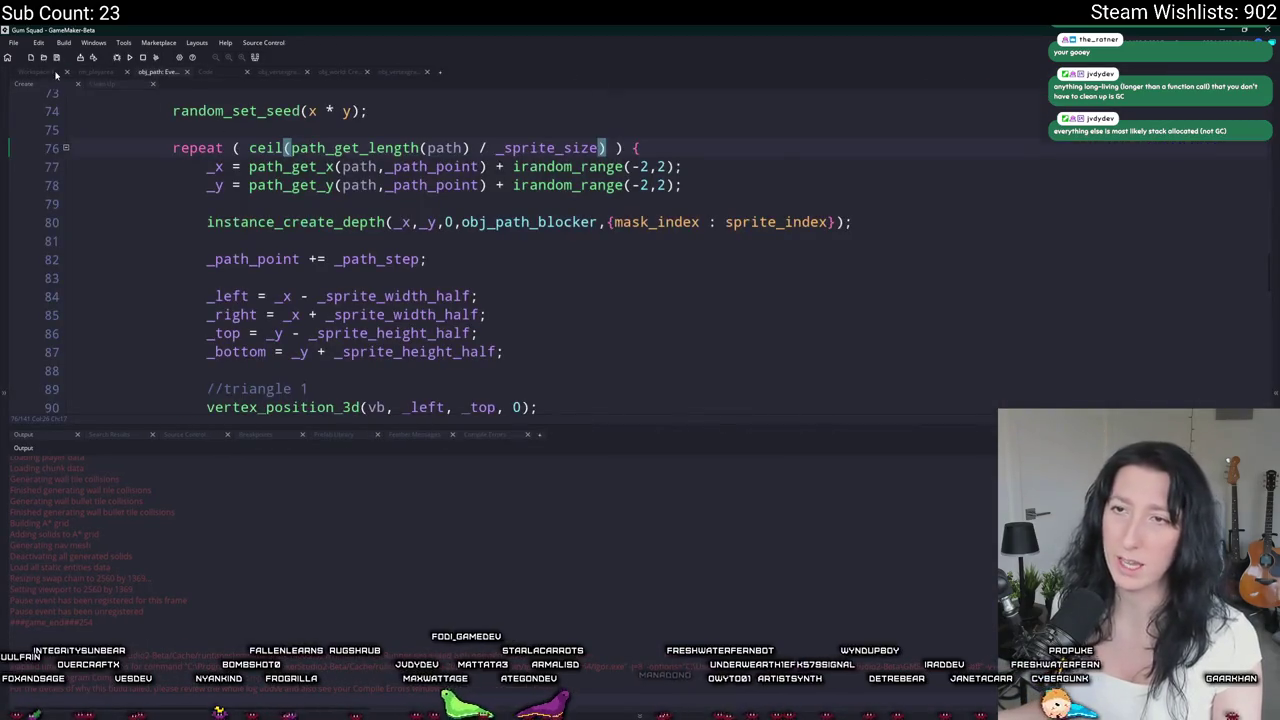
click(57, 74)
drag(314, 427, 314, 512)
scroll(428, 221, up, 3)
scroll(561, 284, down, 5)
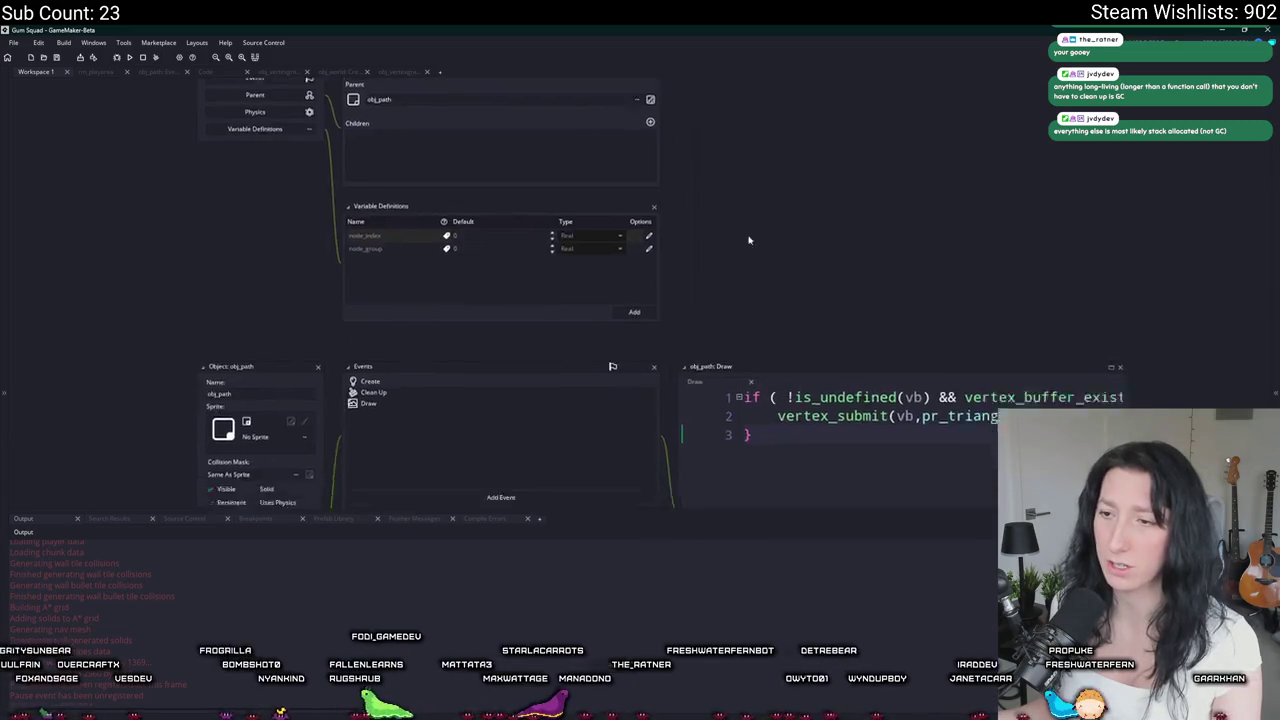
In obj_path's Draw event, add test lines var _a = 0; and show_message(_a); then delete them.
click(990, 220)
key(Return)
key(Return)
text(var _a =0;)
key(Return)
key(BackSpace)
key(BackSpace)
key(BackSpace)
text(0;)
key(Return)
key(Return)
text(show_message(_a);)
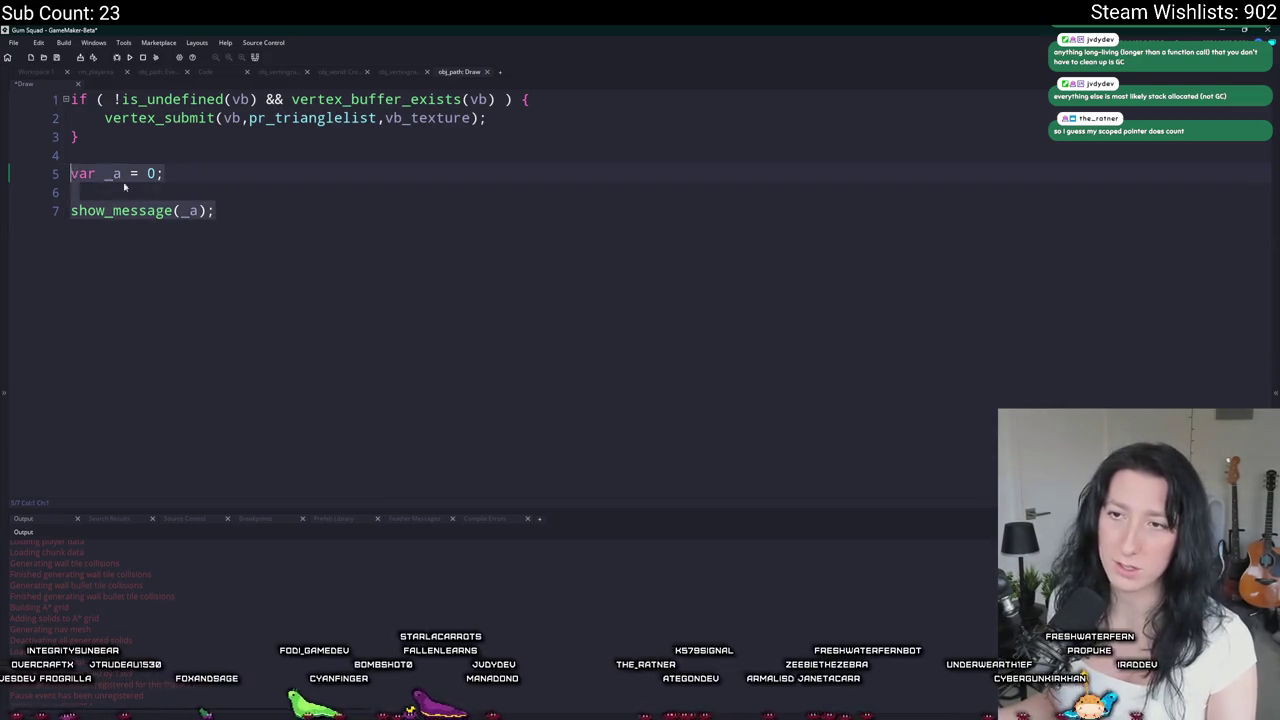
drag(165, 174, 65, 168)
key(BackSpace)
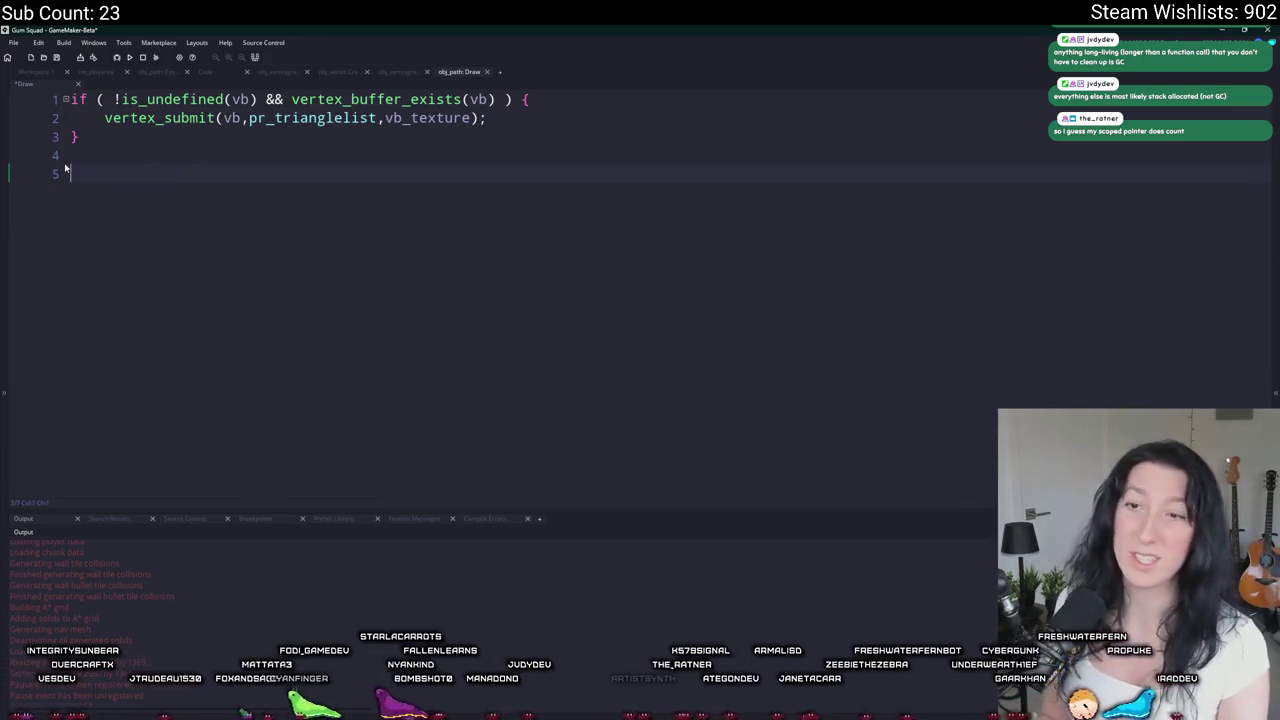
Open obj_path's Create event, check where vb is used, and return to the top lines.
click(47, 73)
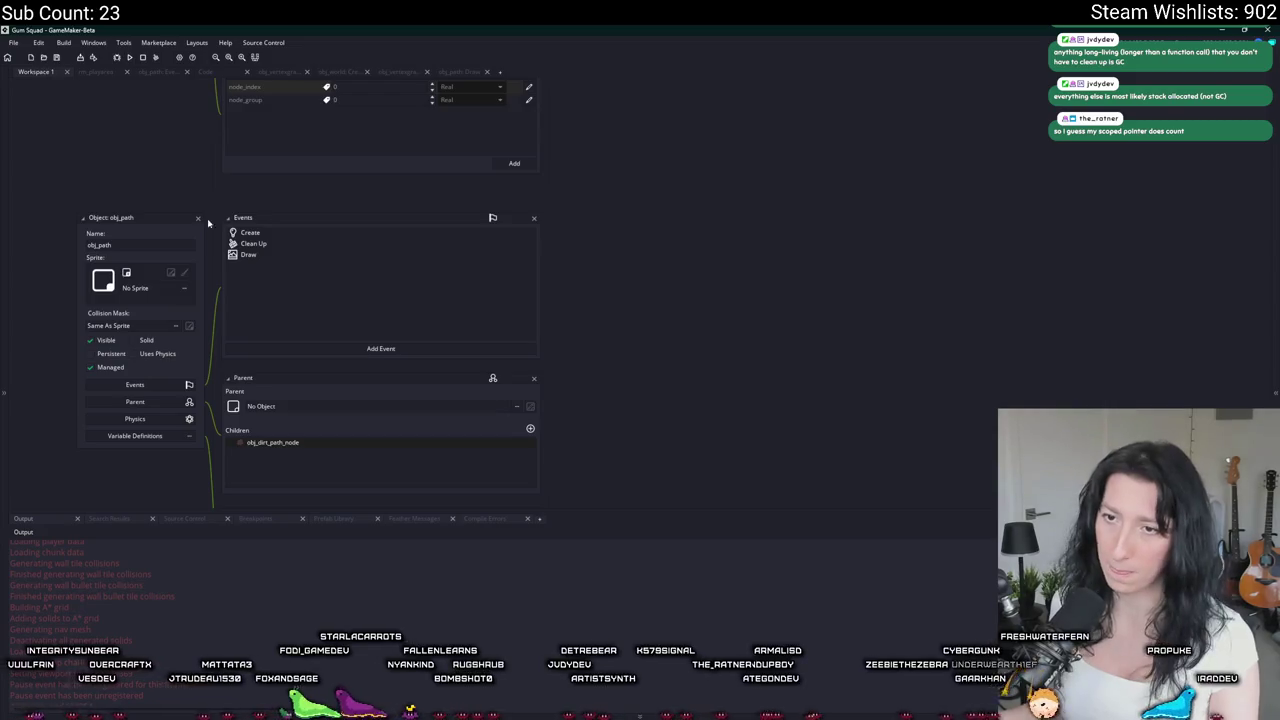
double_click(245, 235)
click(363, 133)
scroll(375, 150, up, 2)
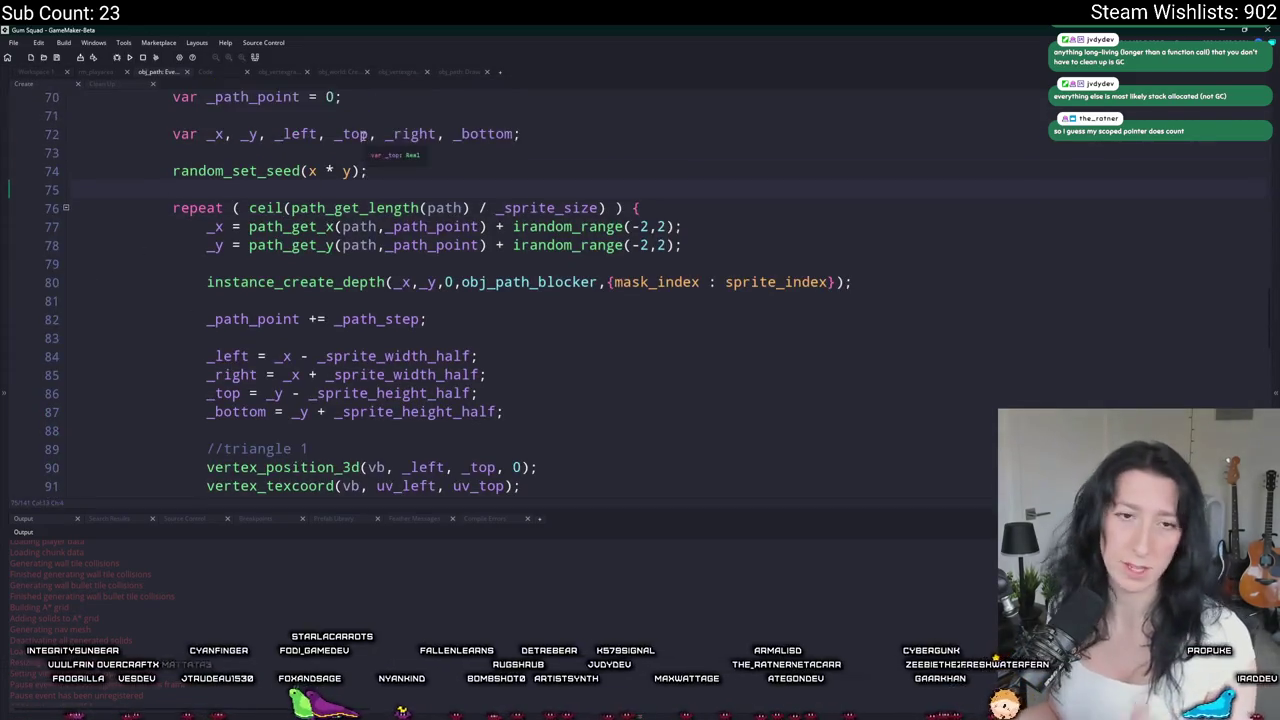
scroll(389, 225, up, 7)
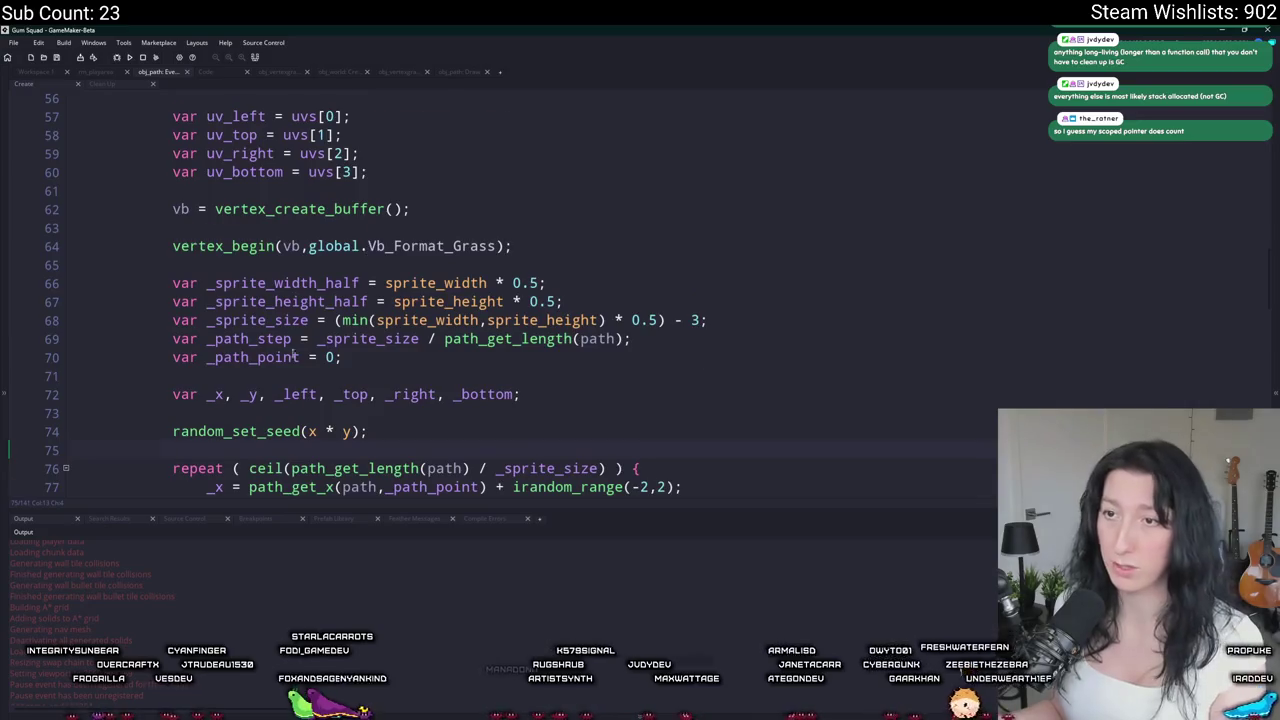
drag(180, 343, 188, 251)
click(181, 409)
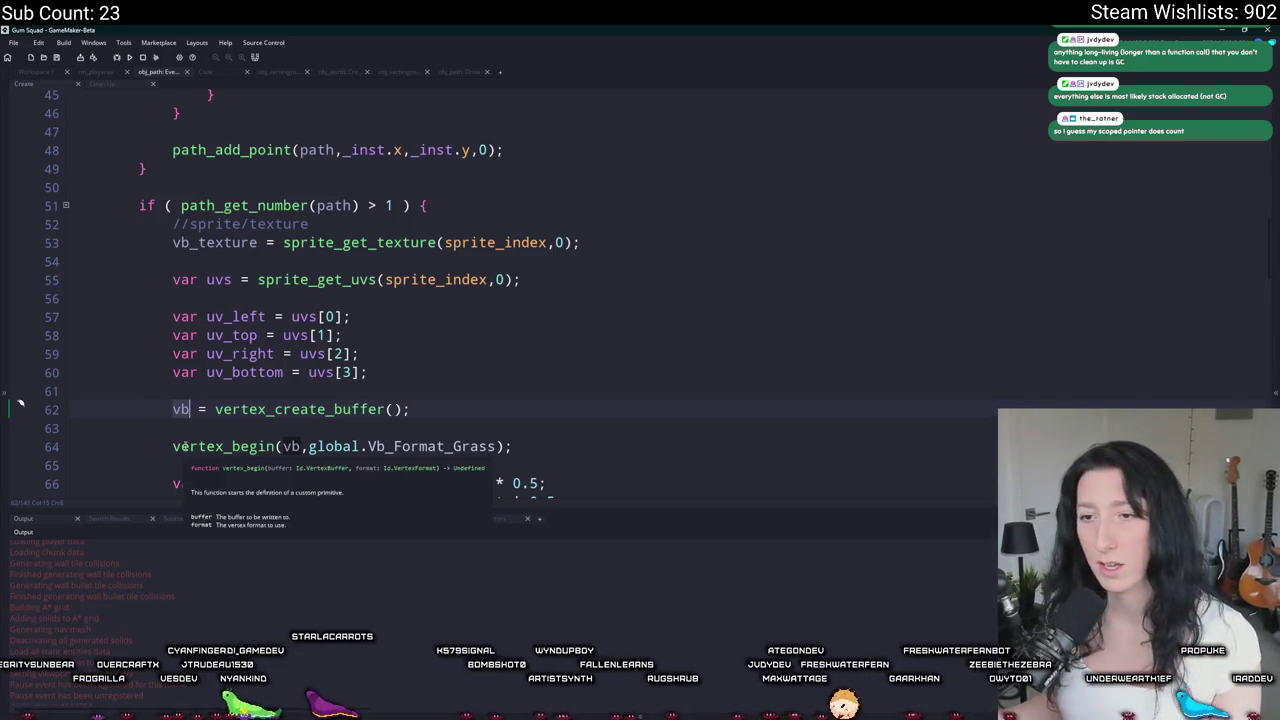
scroll(290, 350, up, 2)
scroll(290, 350, up, 13)
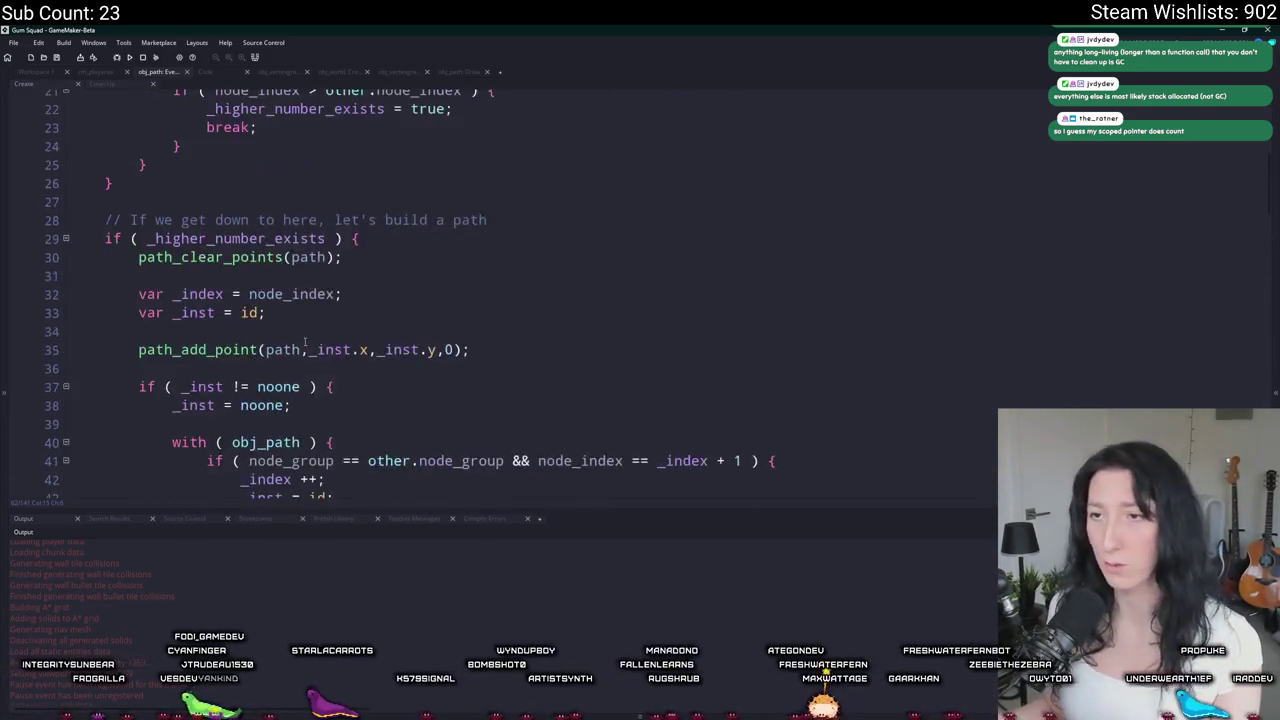
click(361, 138)
key(Down)
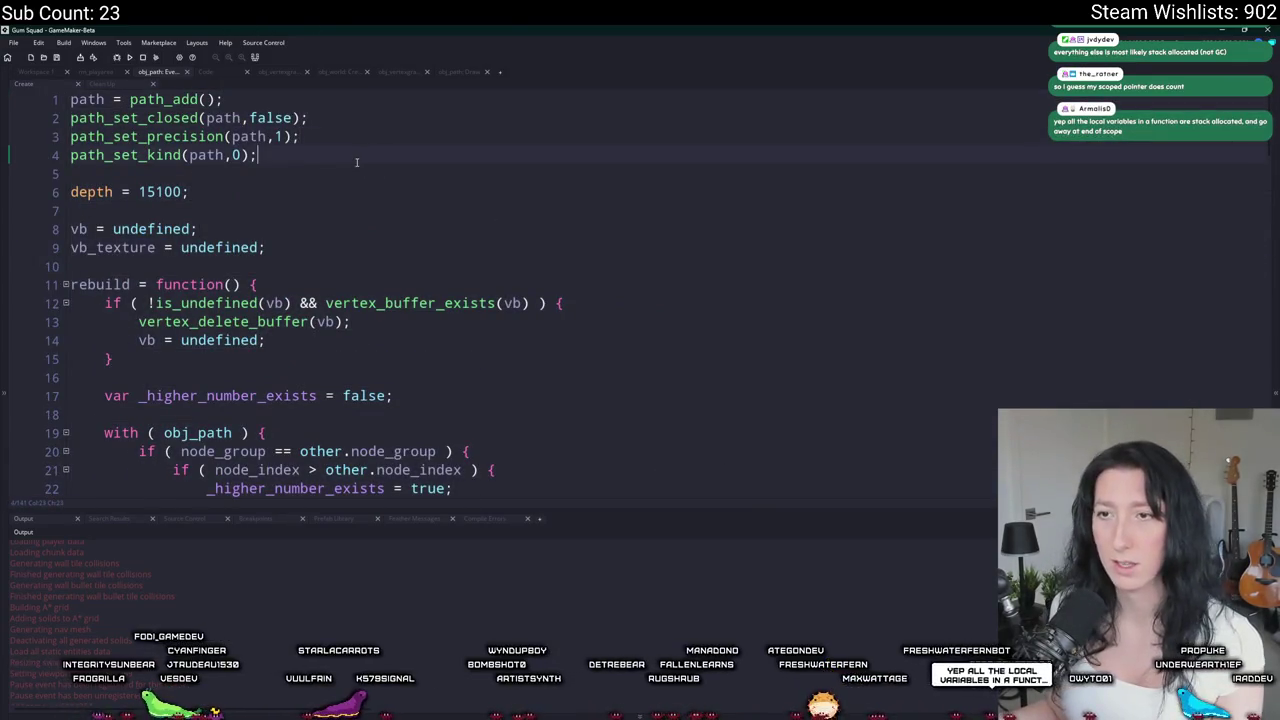
Add the line my_size = 100; below line 4 of the Create event.
key(Return)
key(Return)
text(m)
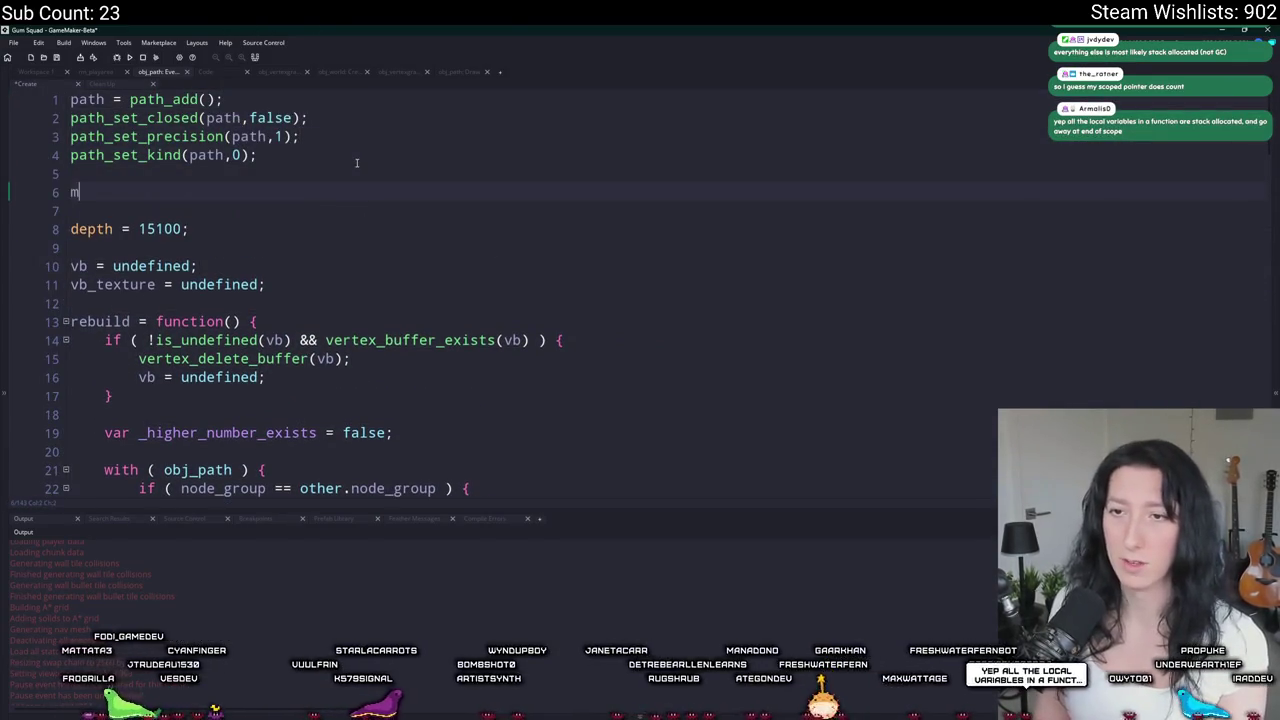
text(y_size = 100;)
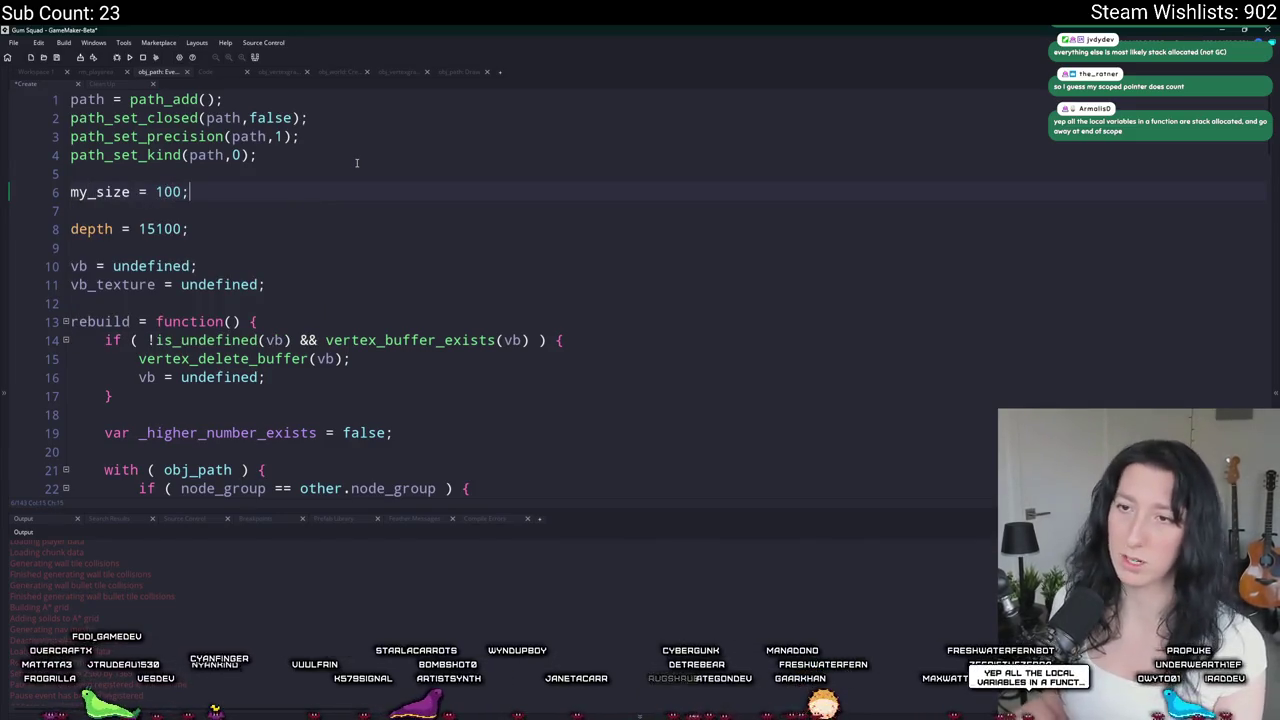
drag(190, 192, 70, 192)
click(130, 192)
double_click(130, 192)
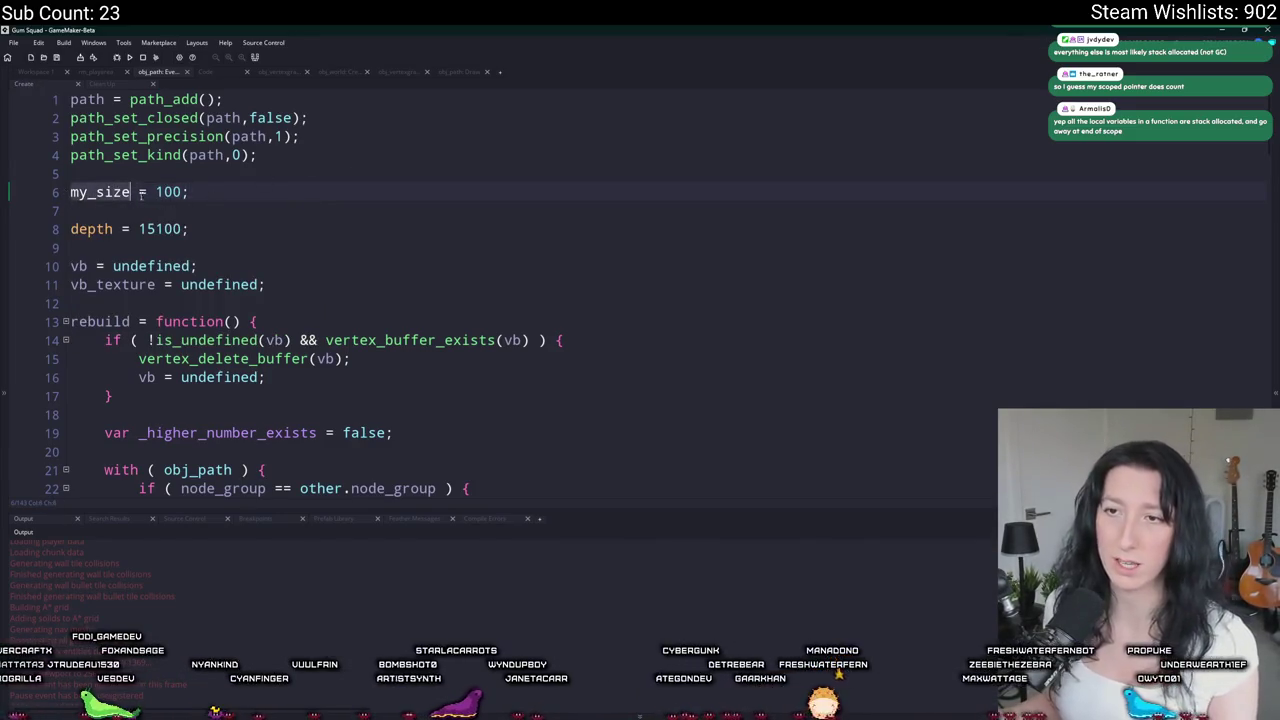
double_click(128, 192)
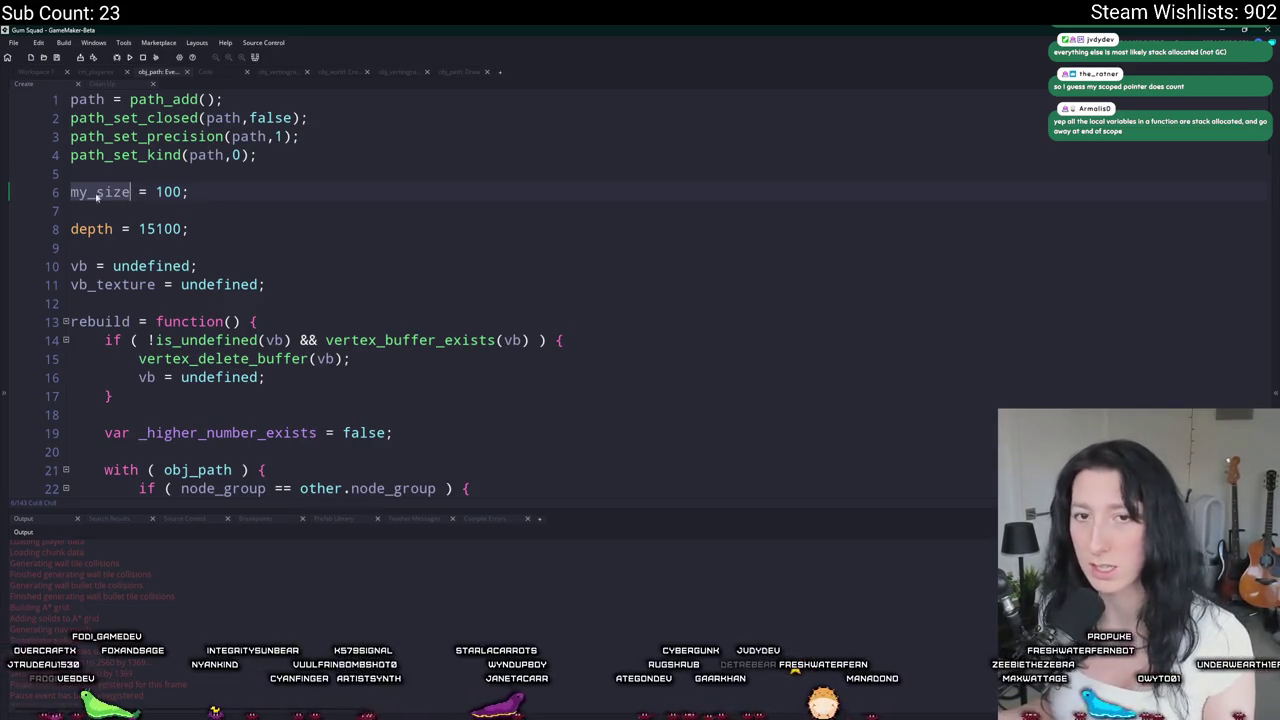
click(200, 192)
click(220, 203)
Declare array = []; on a new line below my_size.
key(Return)
key(Up)
text(array = [];)
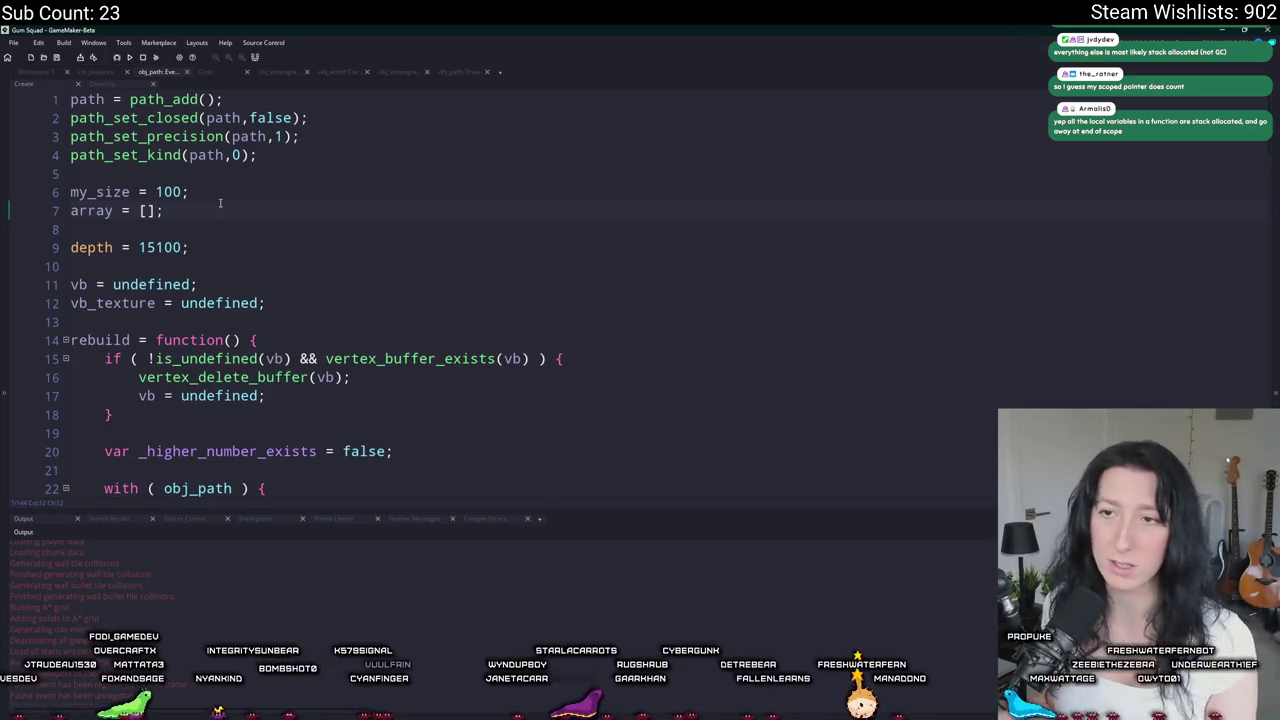
click(155, 213)
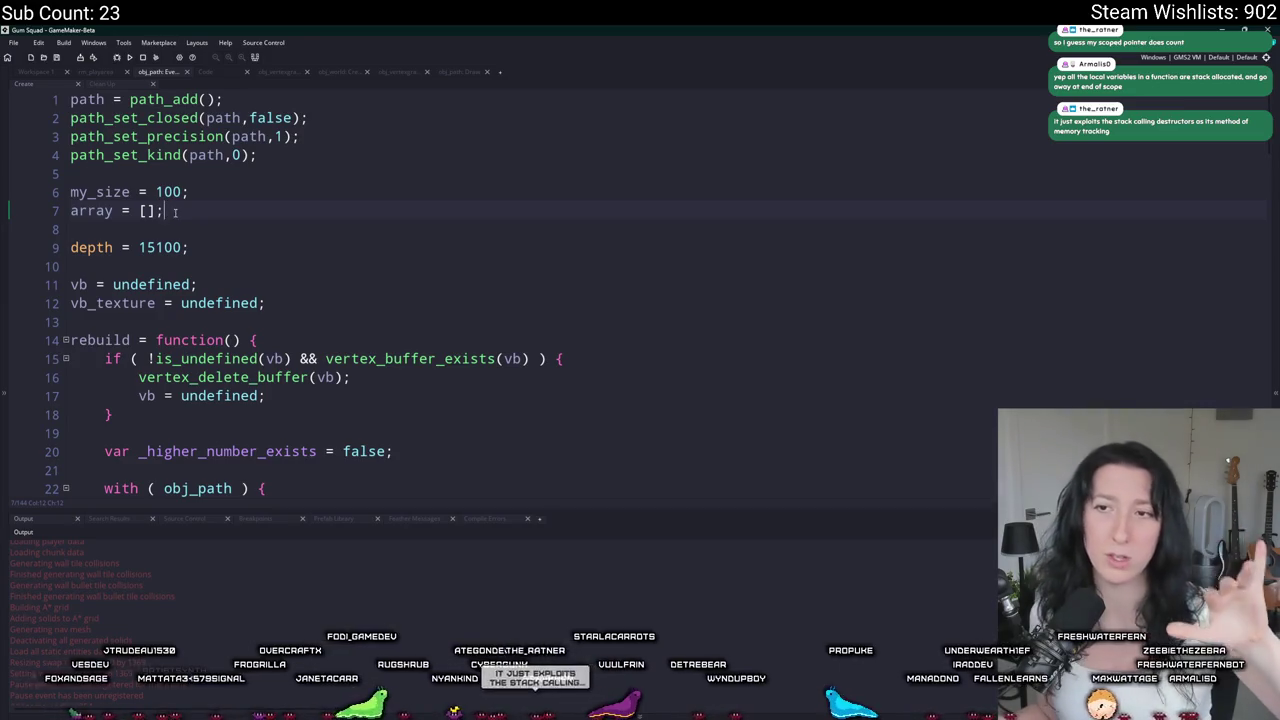
drag(162, 211, 27, 199)
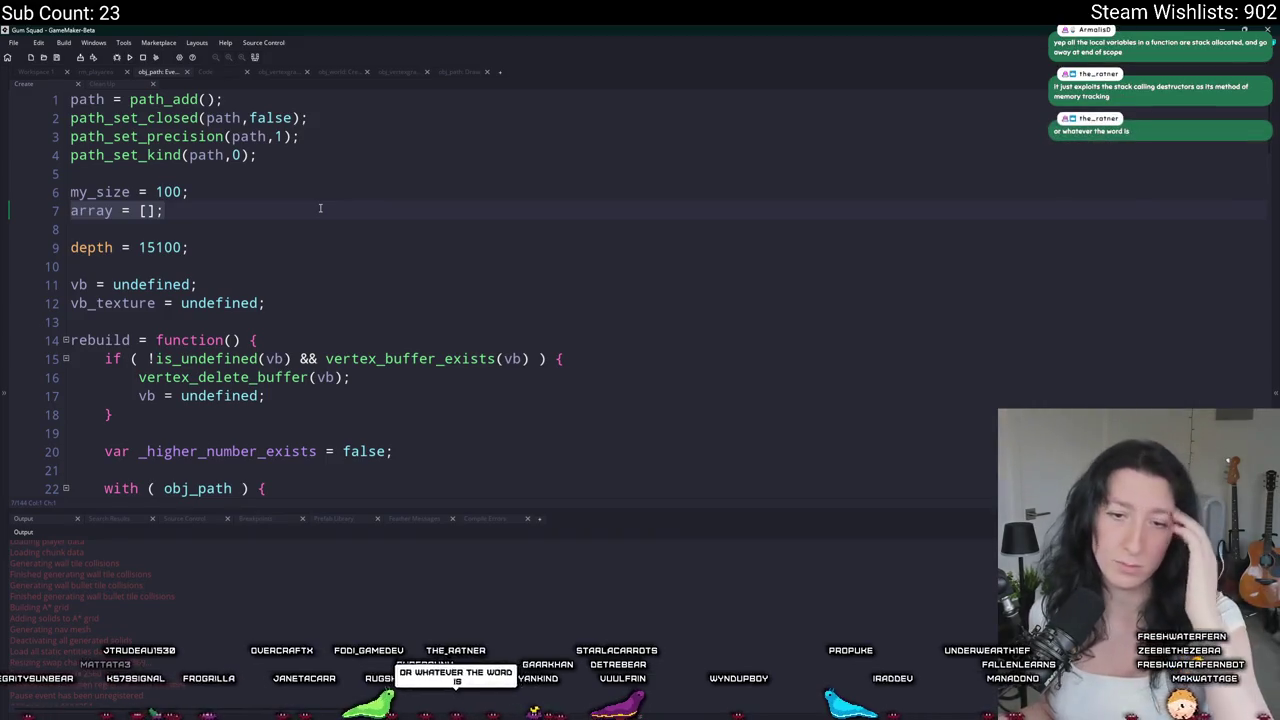
click(278, 208)
Try a weak_ref_create line below the array declaration, then delete it.
key(Return)
text(weak_)
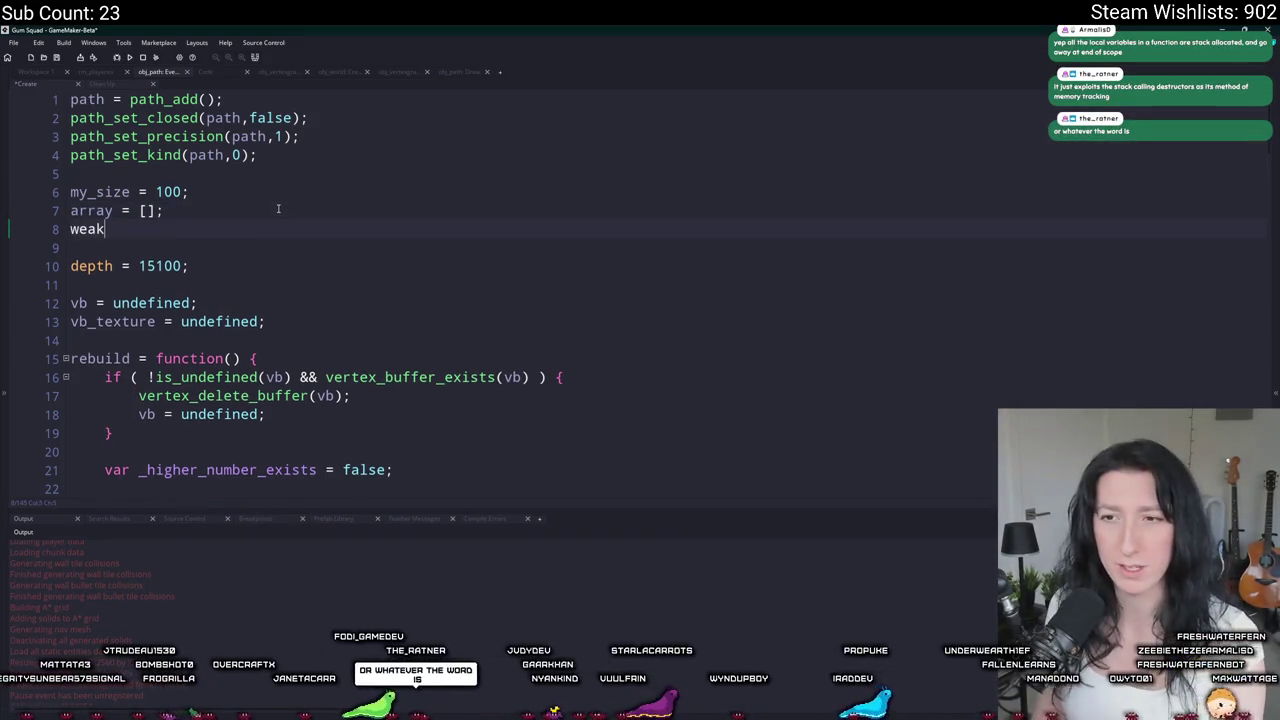
key(Down)
key(Down)
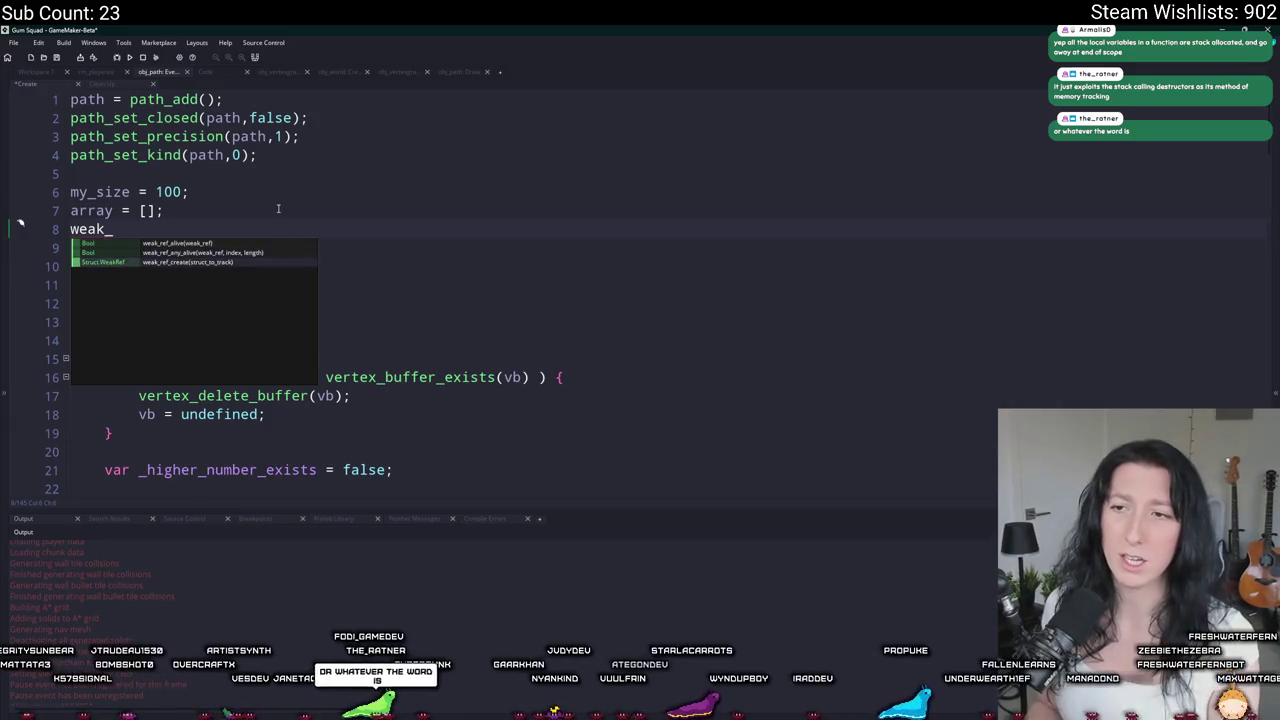
key(Return)
key(shift+Home)
key(BackSpace)
key(BackSpace)
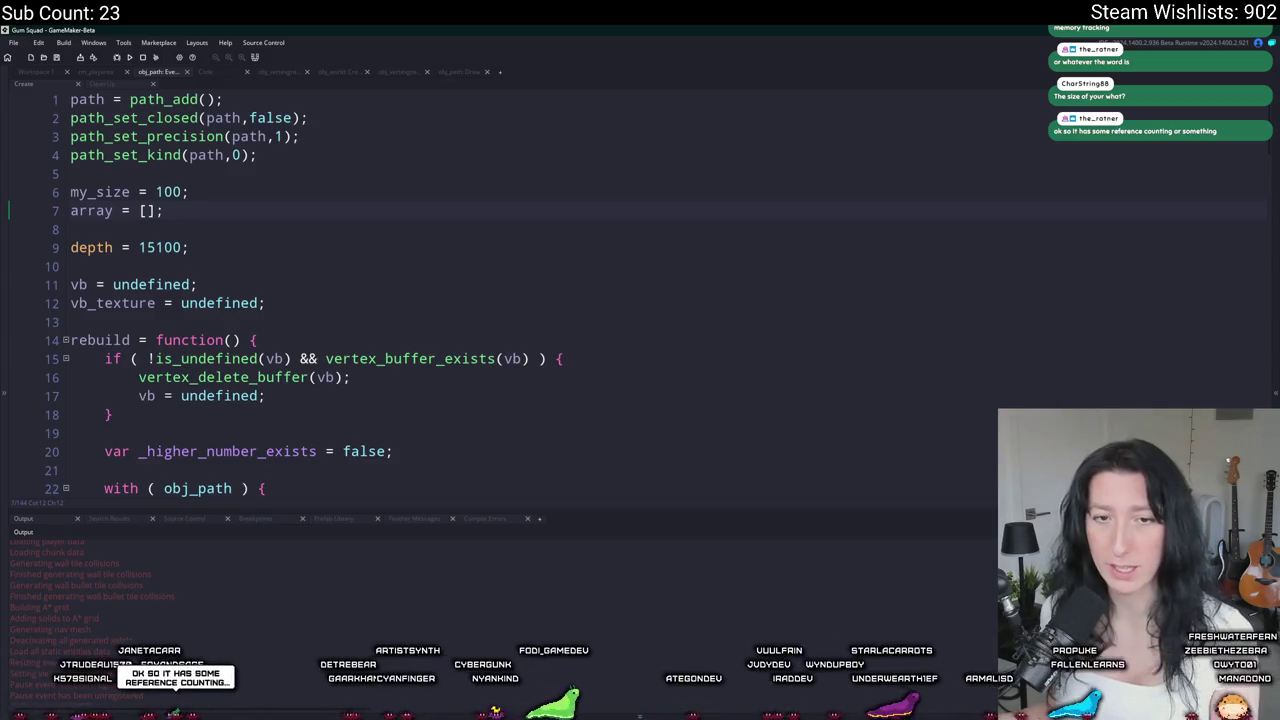
double_click(99, 196)
double_click(80, 210)
click(181, 218)
key(Return)
key(Return)
text(va)
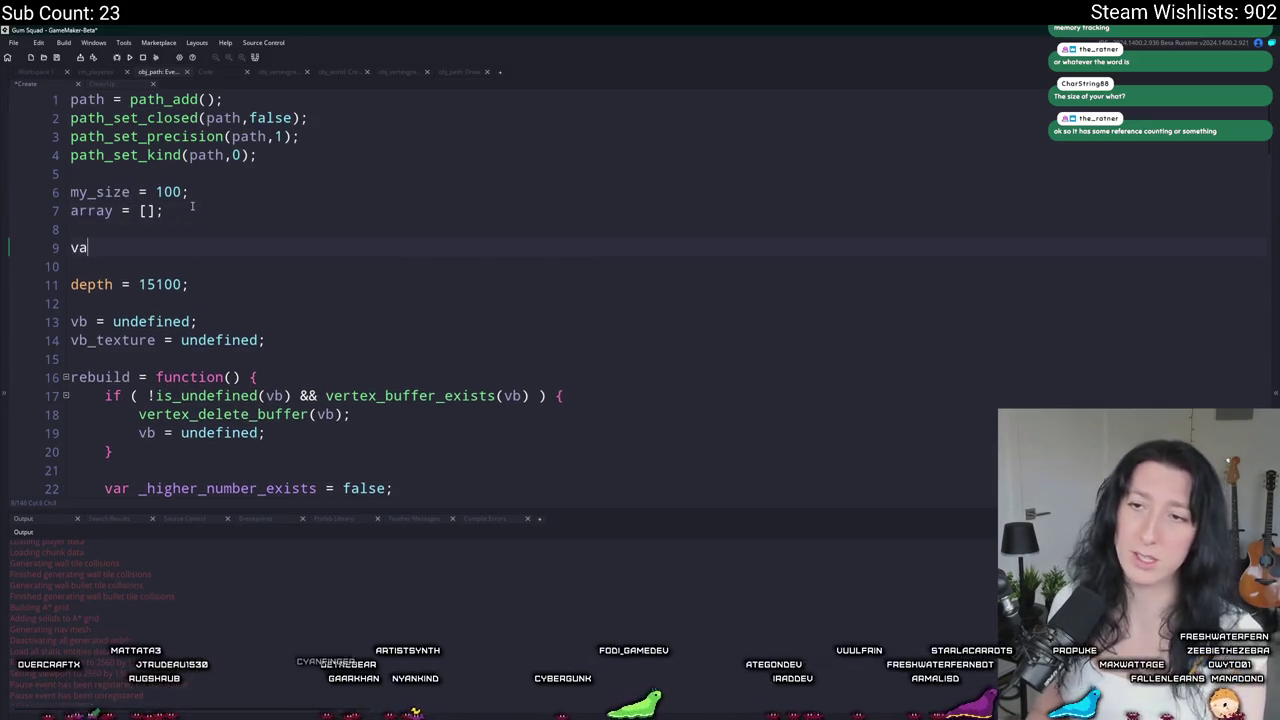
text(r _this_is_lcoal)
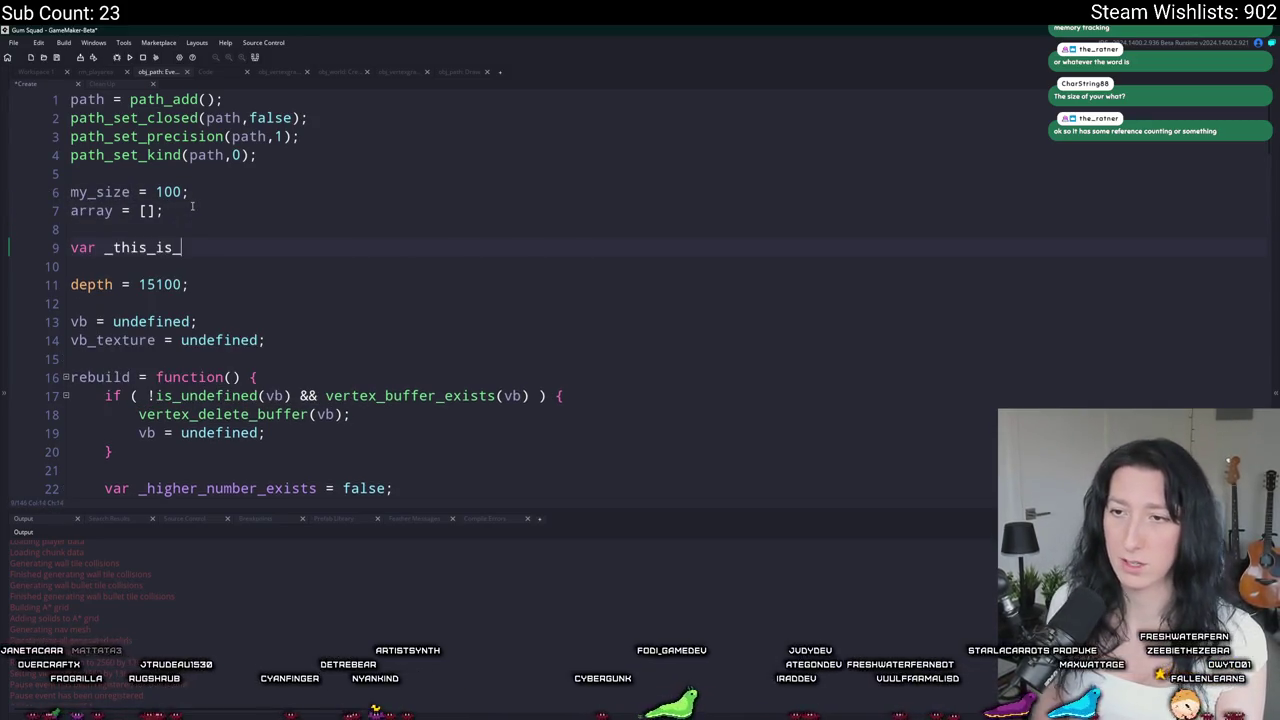
key(BackSpace)
key(BackSpace)
key(BackSpace)
text(ocal =)
key(BackSpace)
text(= 0;)
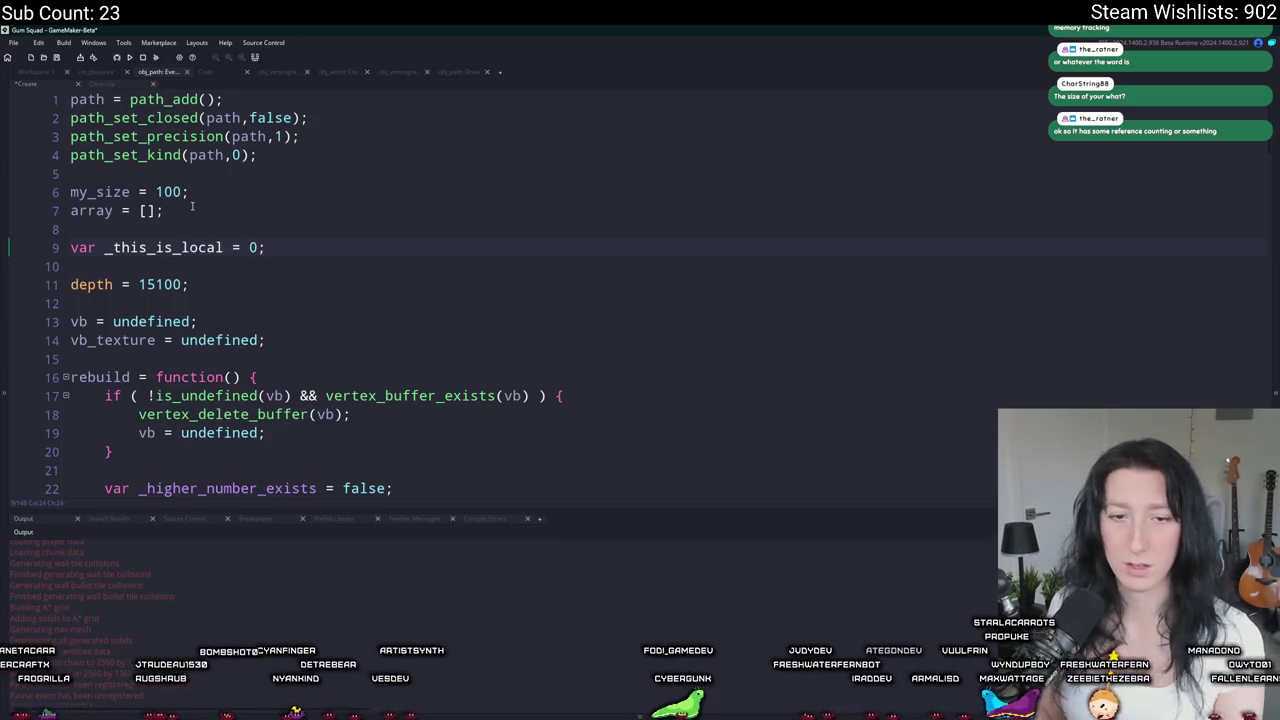
key(Return)
text(va)
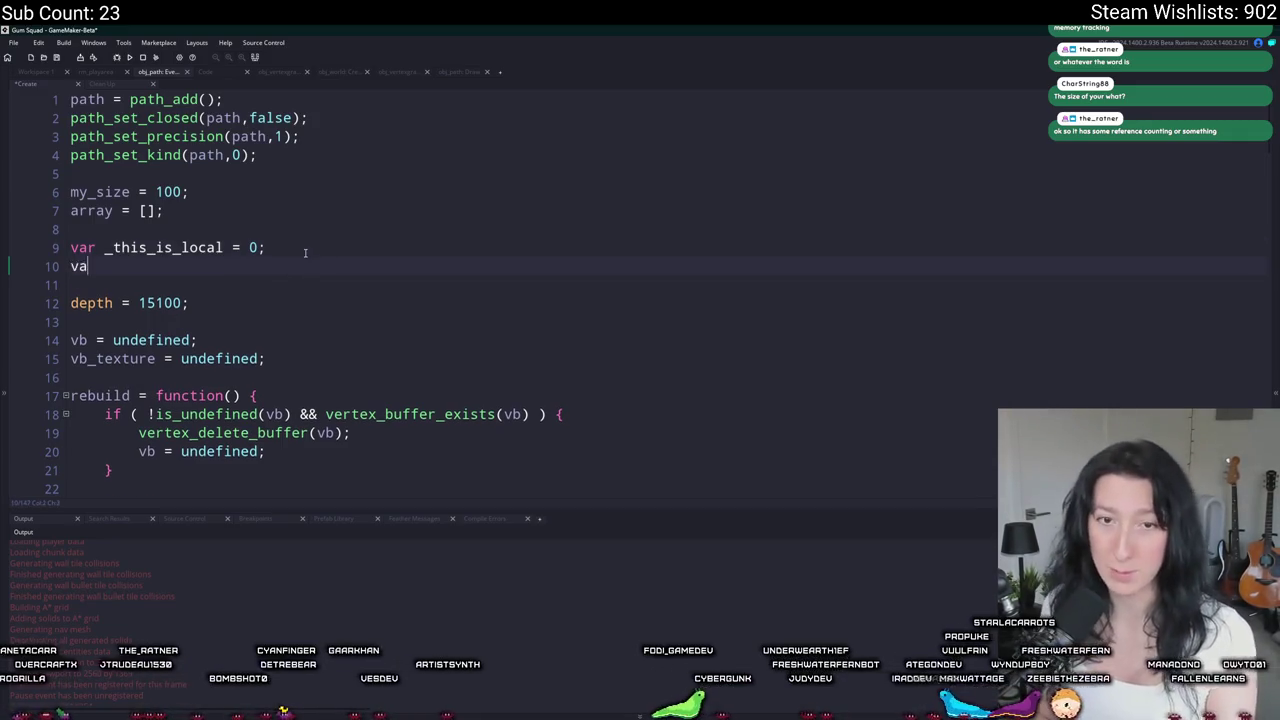
text(r _list = d_lis)
key(BackSpace)
key(BackSpace)
key(BackSpace)
text(s_list_c)
key(Return)
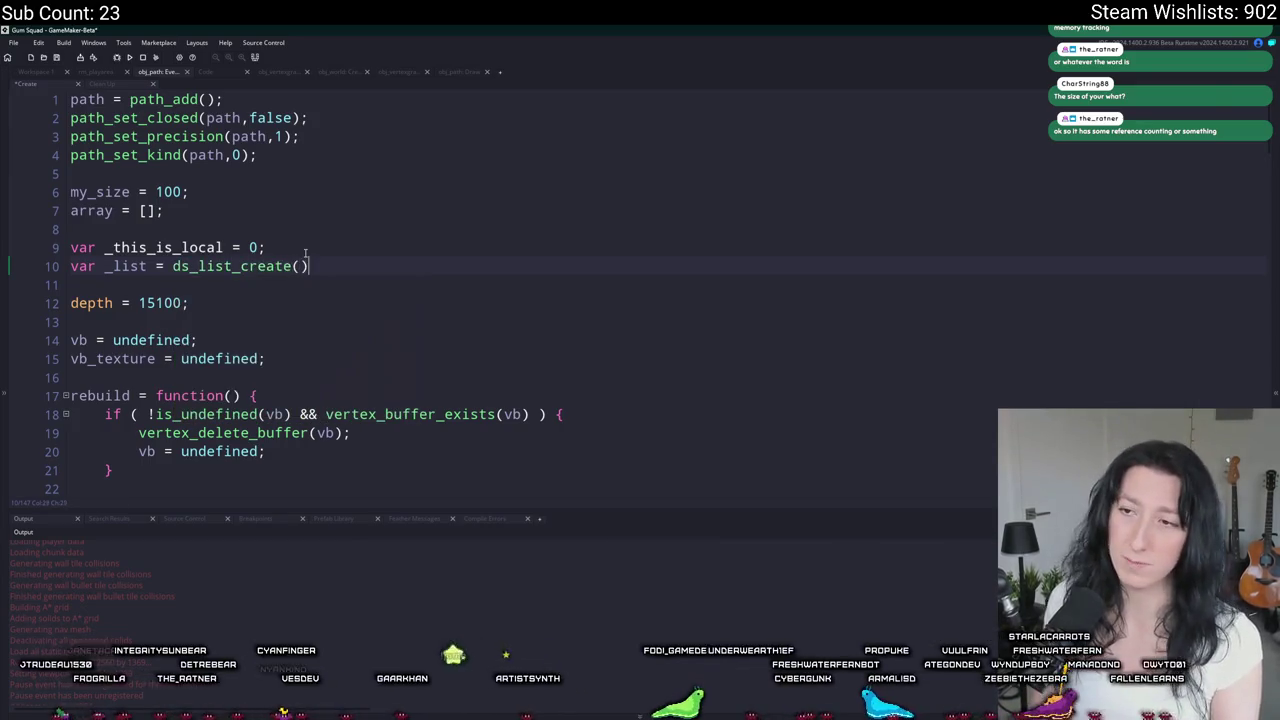
text();)
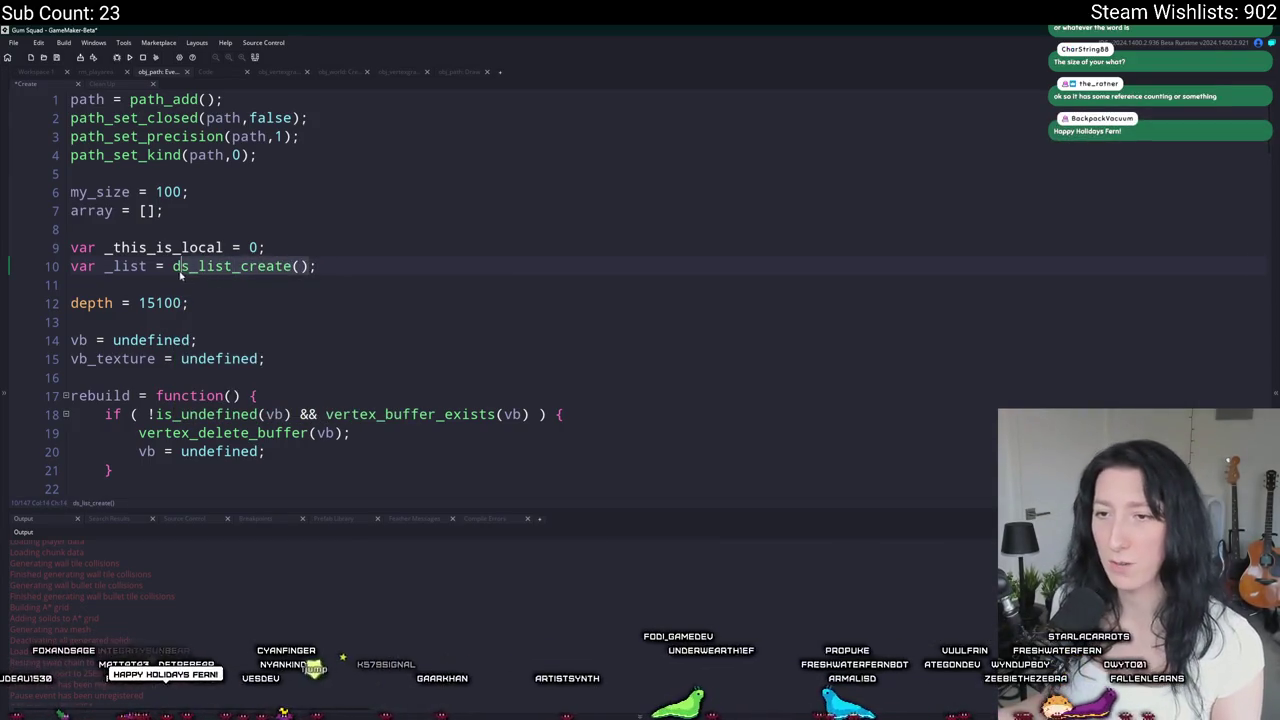
click(148, 266)
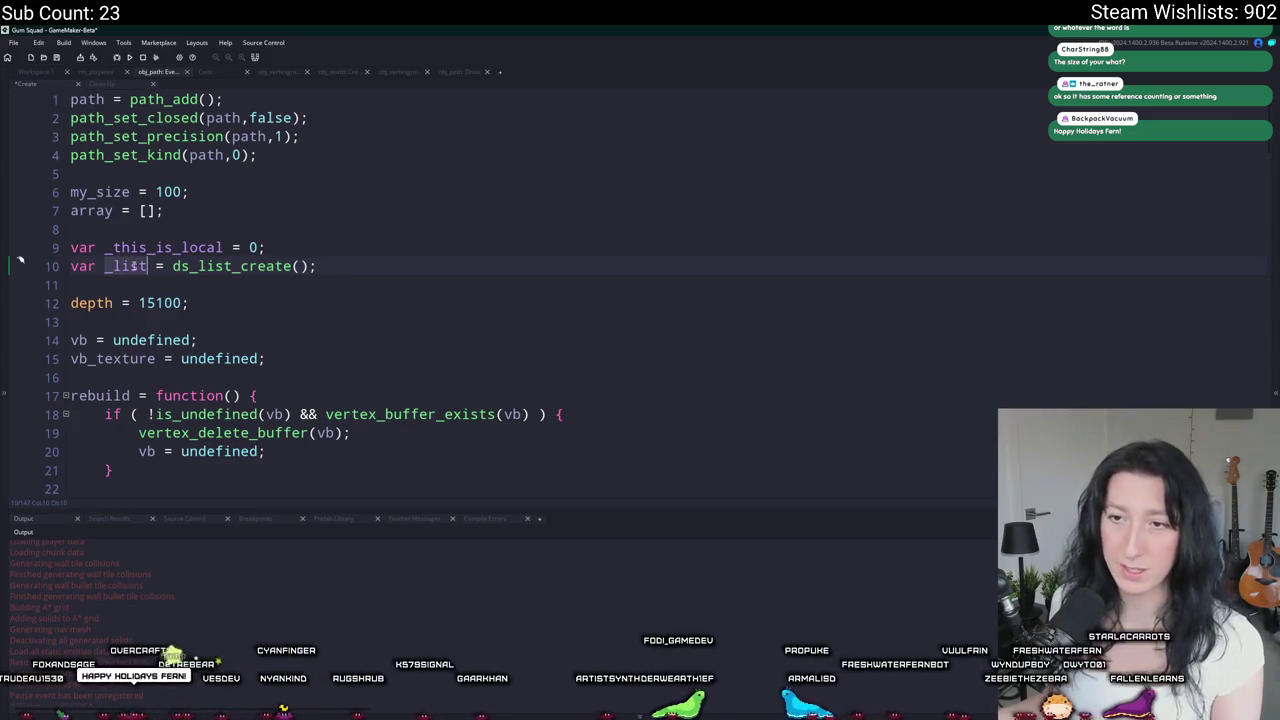
click(316, 266)
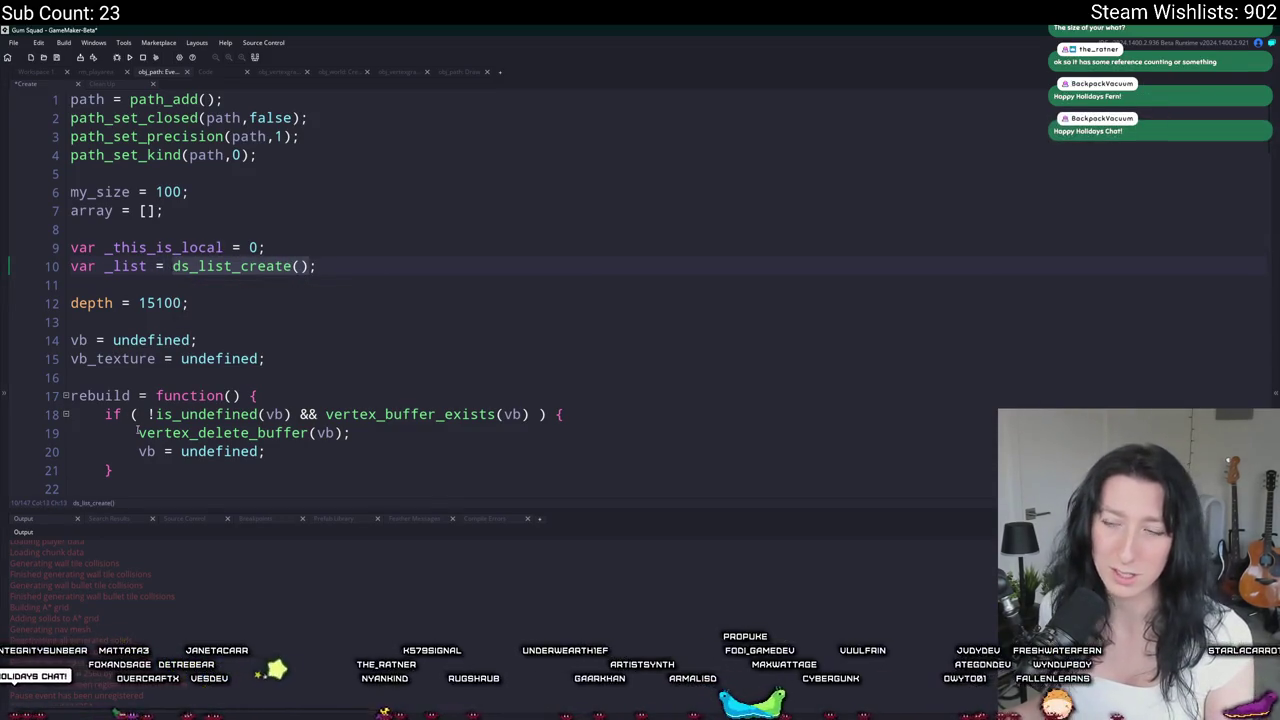
click(120, 266)
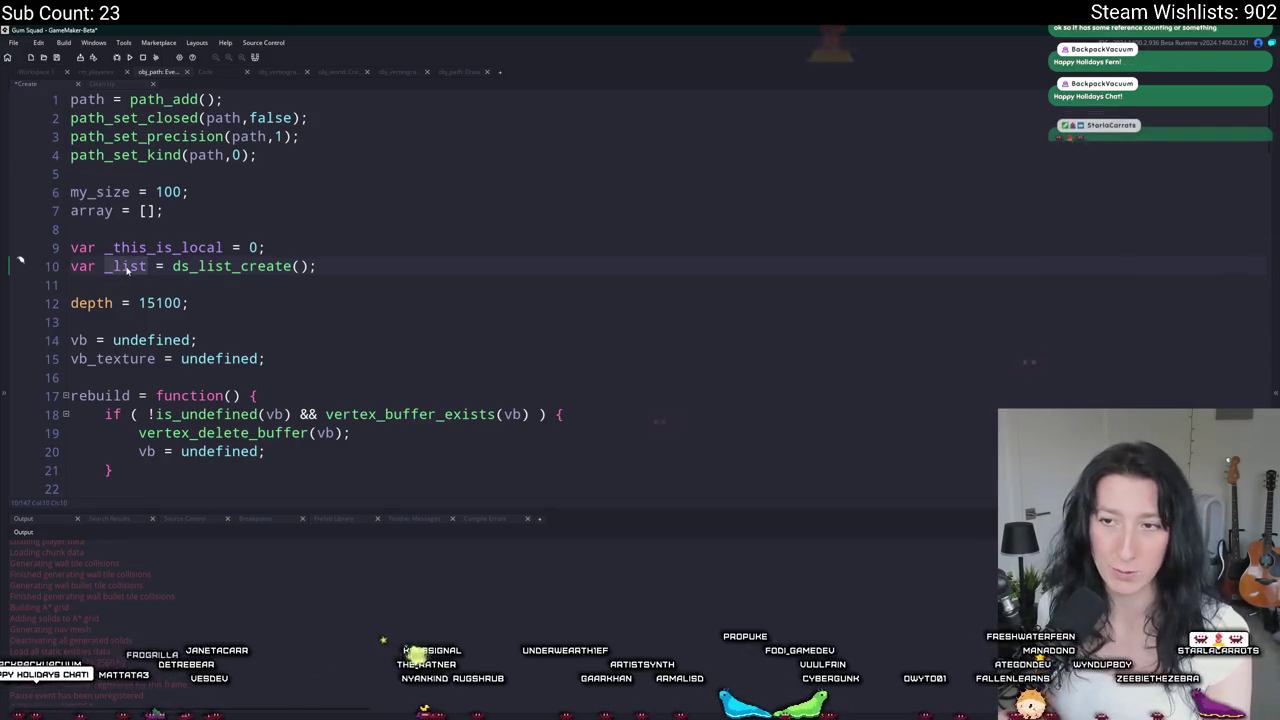
click(300, 266)
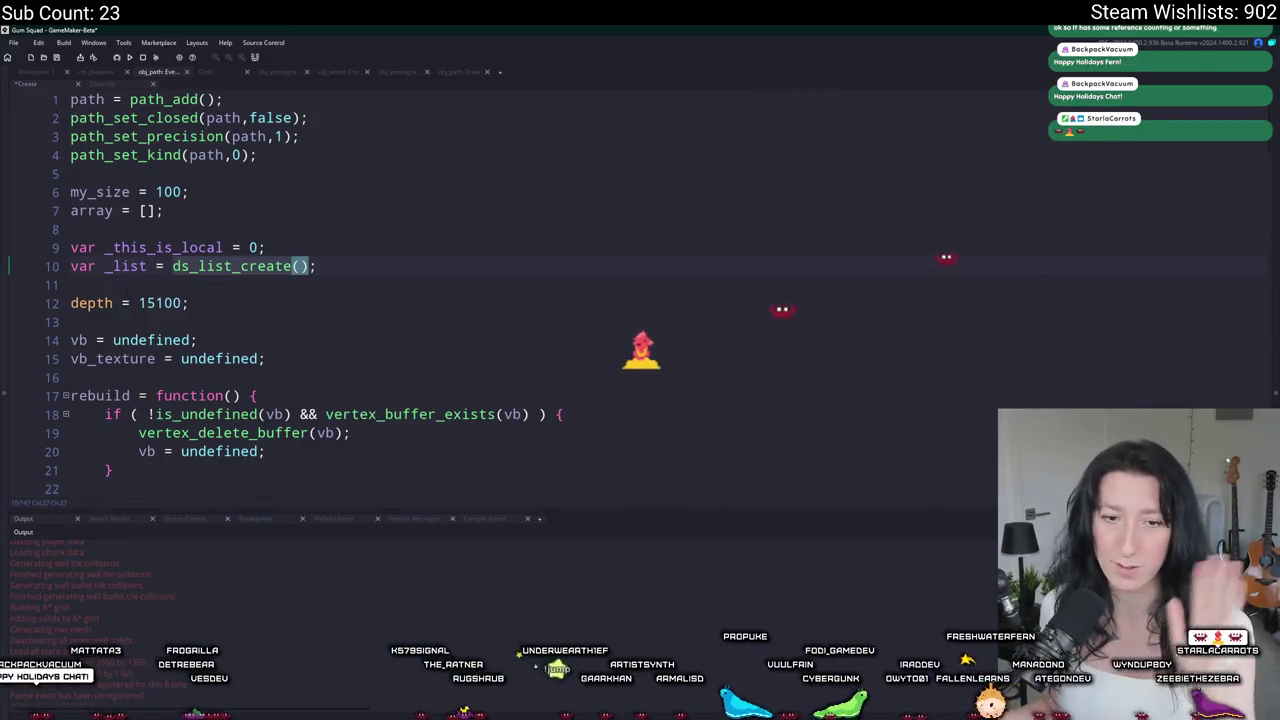
click(172, 266)
key(shift+End)
text([];)
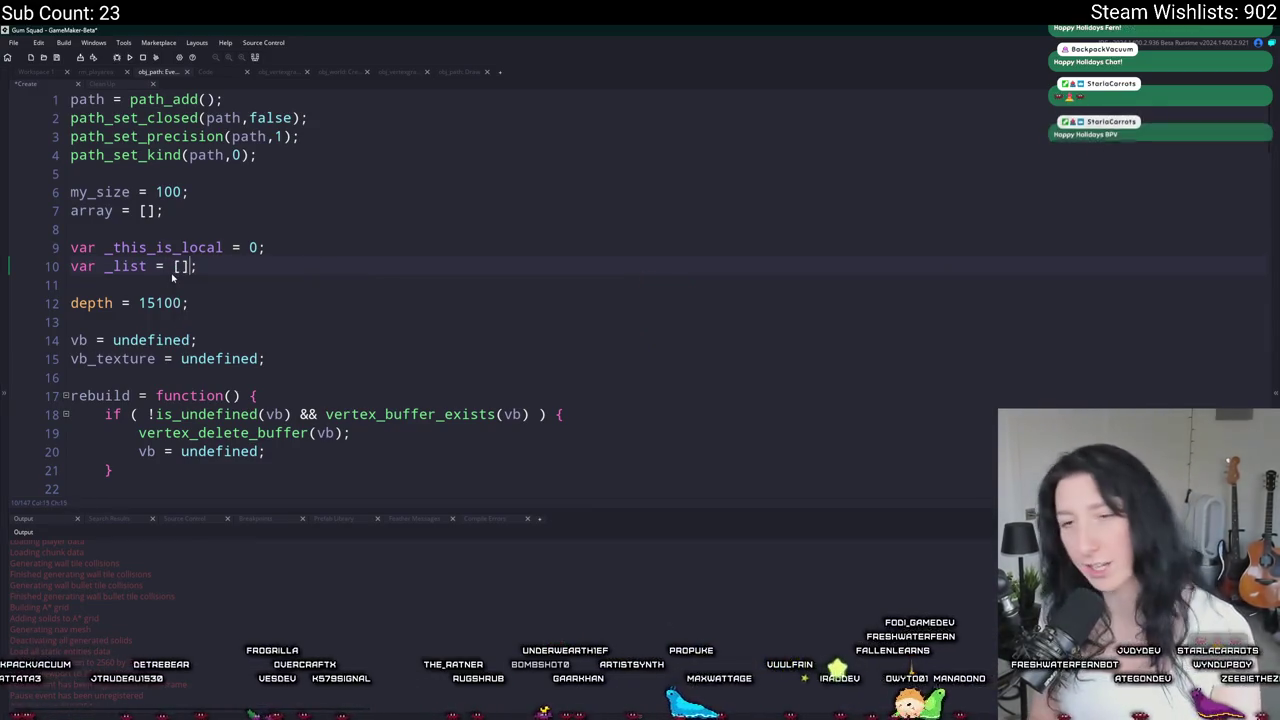
key(BackSpace)
key(BackSpace)
text(ds_map_creat)
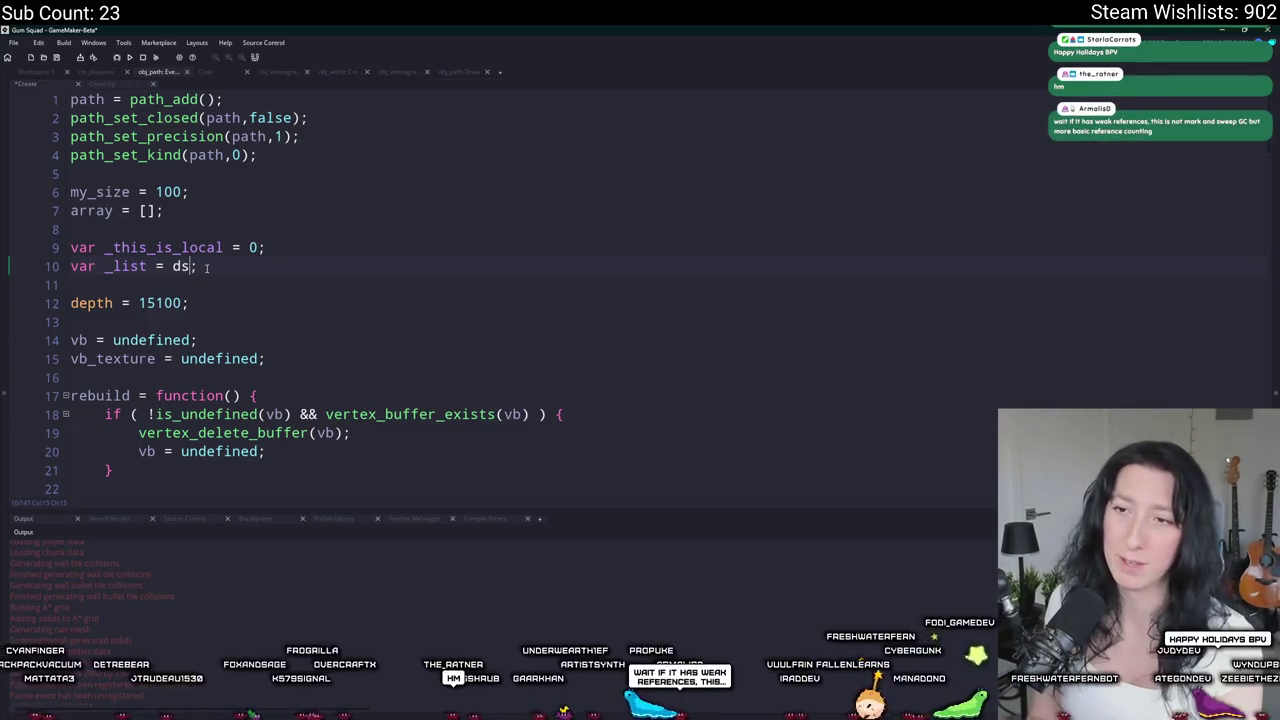
key(Return)
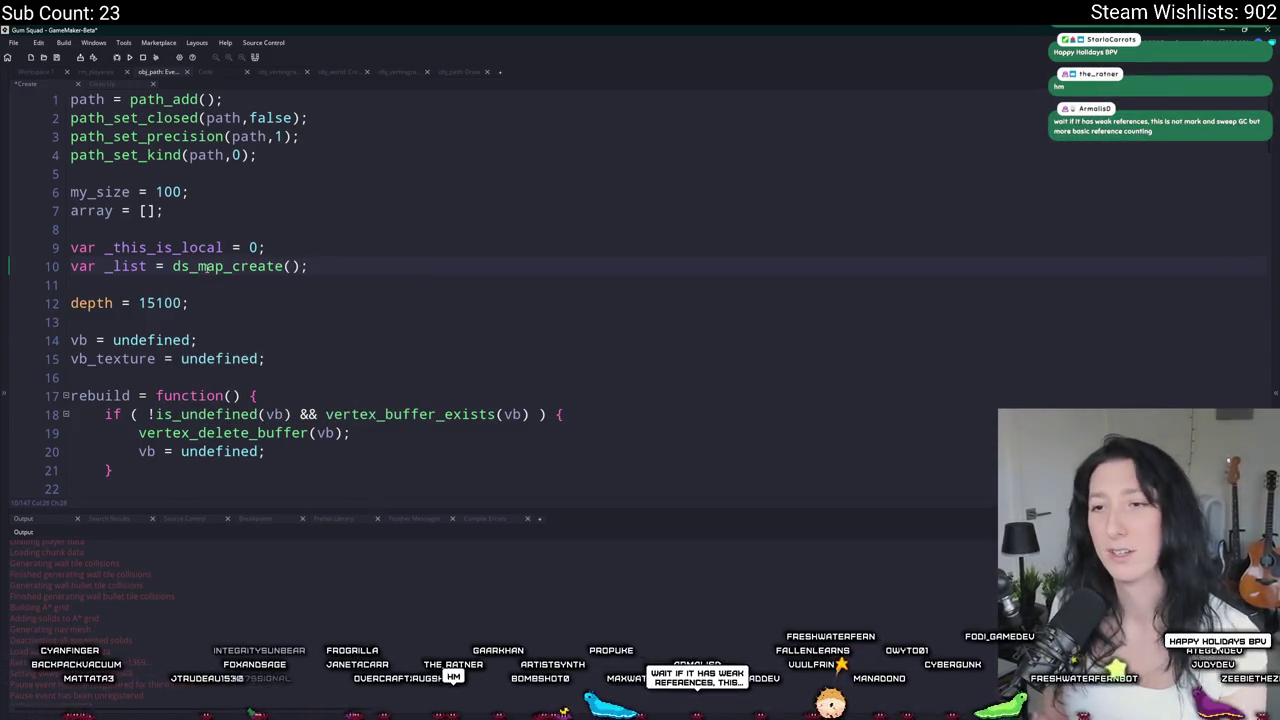
key(BackSpace)
key(BackSpace)
key(BackSpace)
text({)
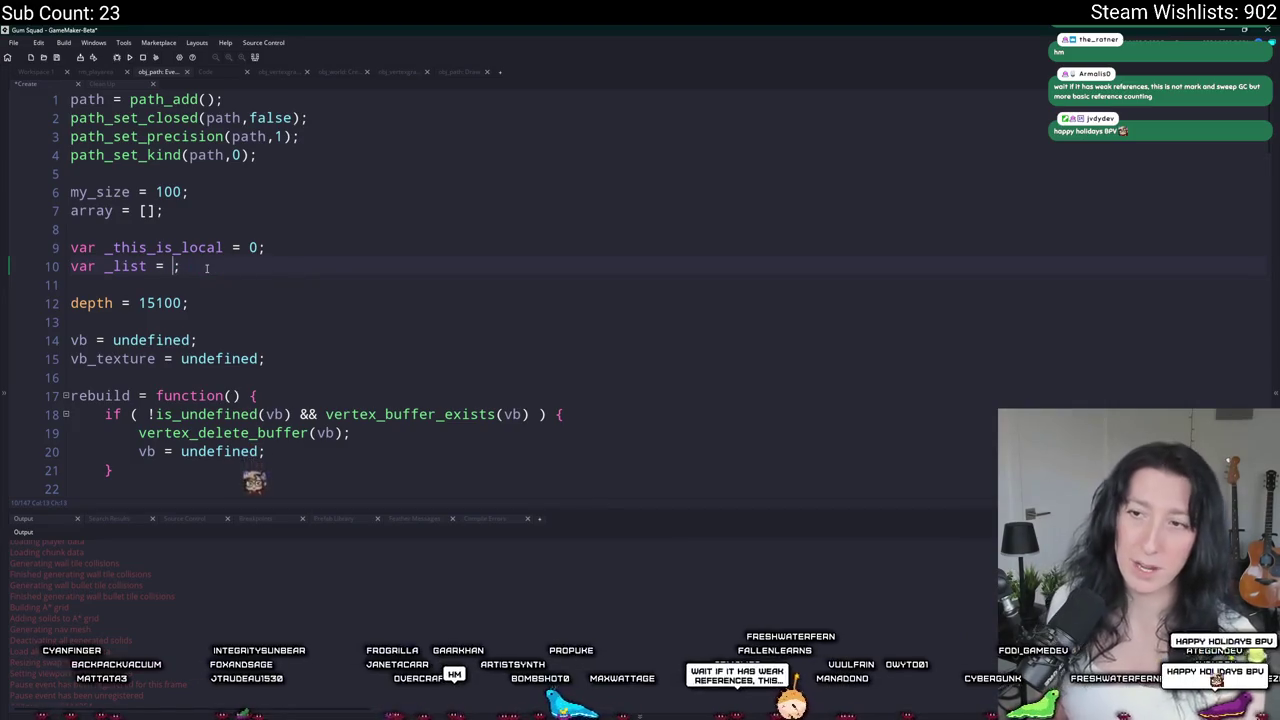
text(};)
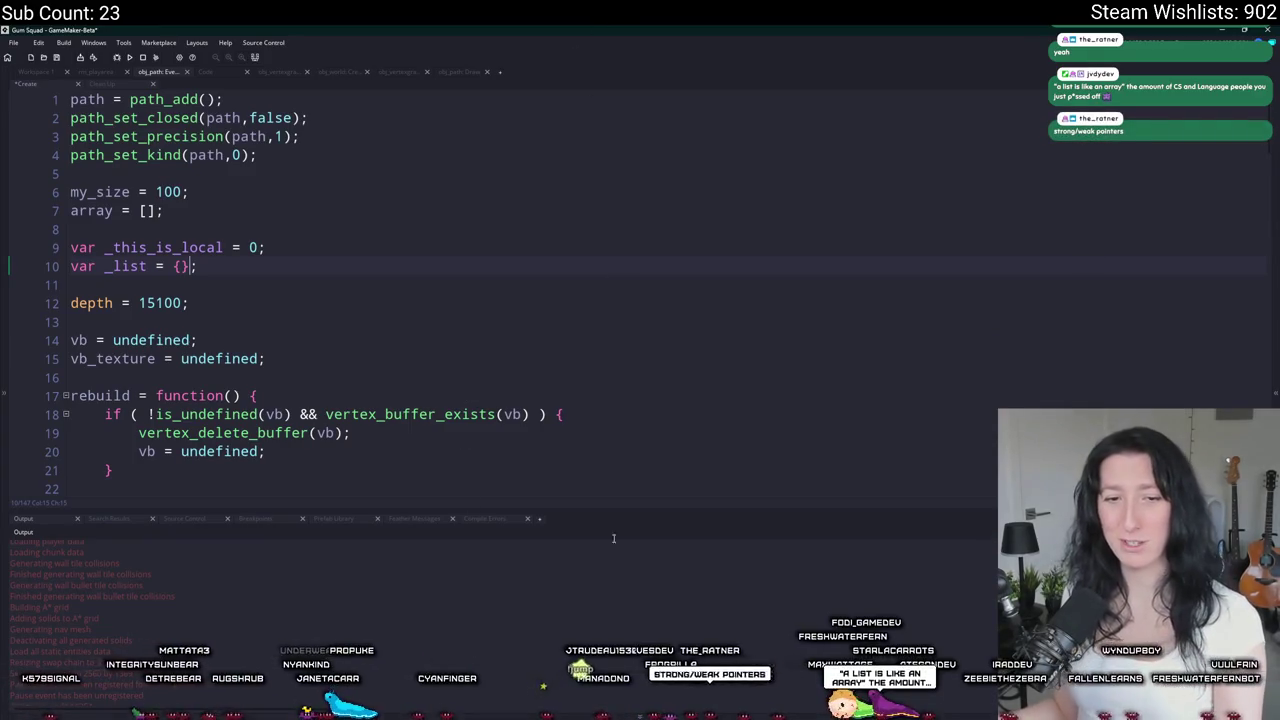
shift+click(231, 235)
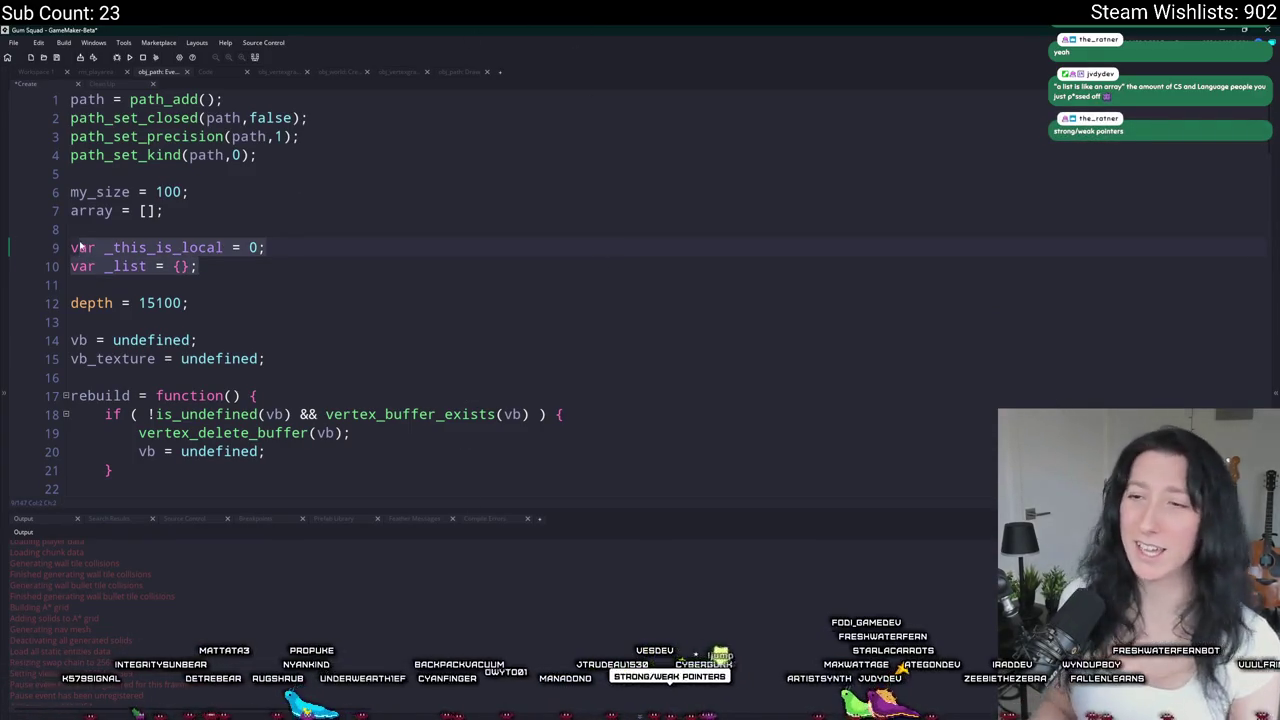
key(BackSpace)
key(BackSpace)
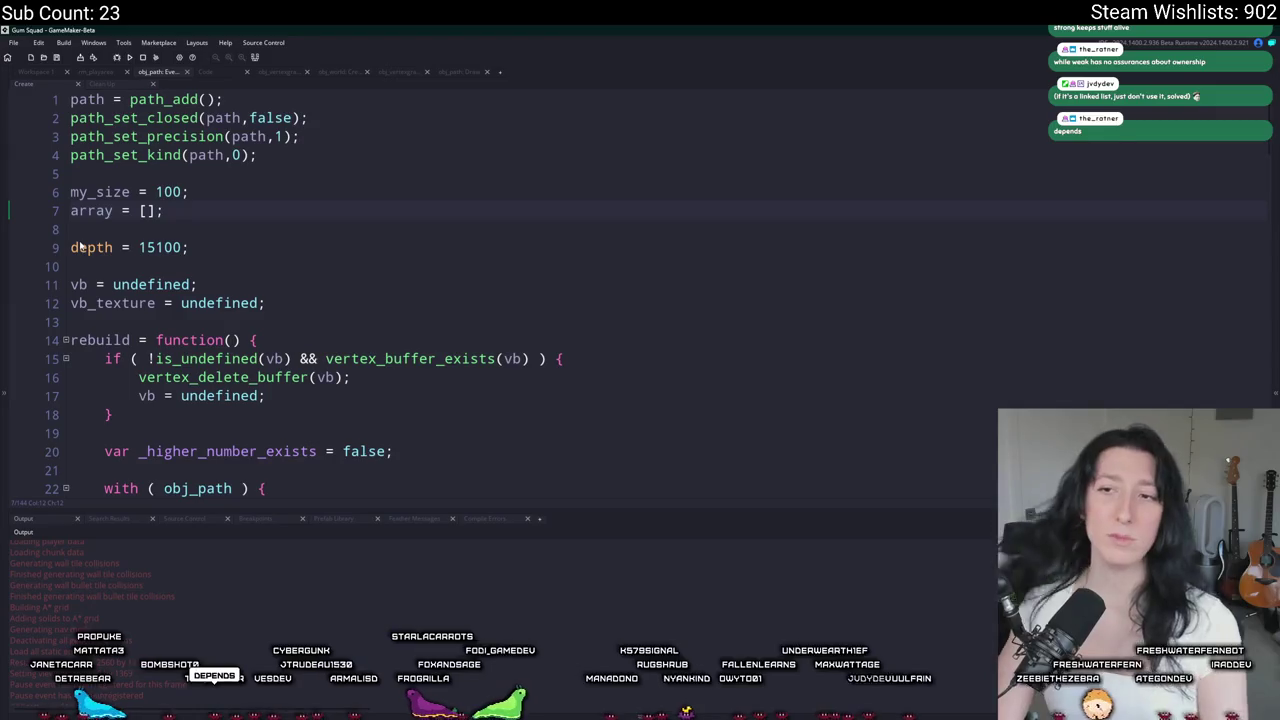
Delete the array = []; line on line 7, just below my_size.
click(150, 210)
click(97, 210)
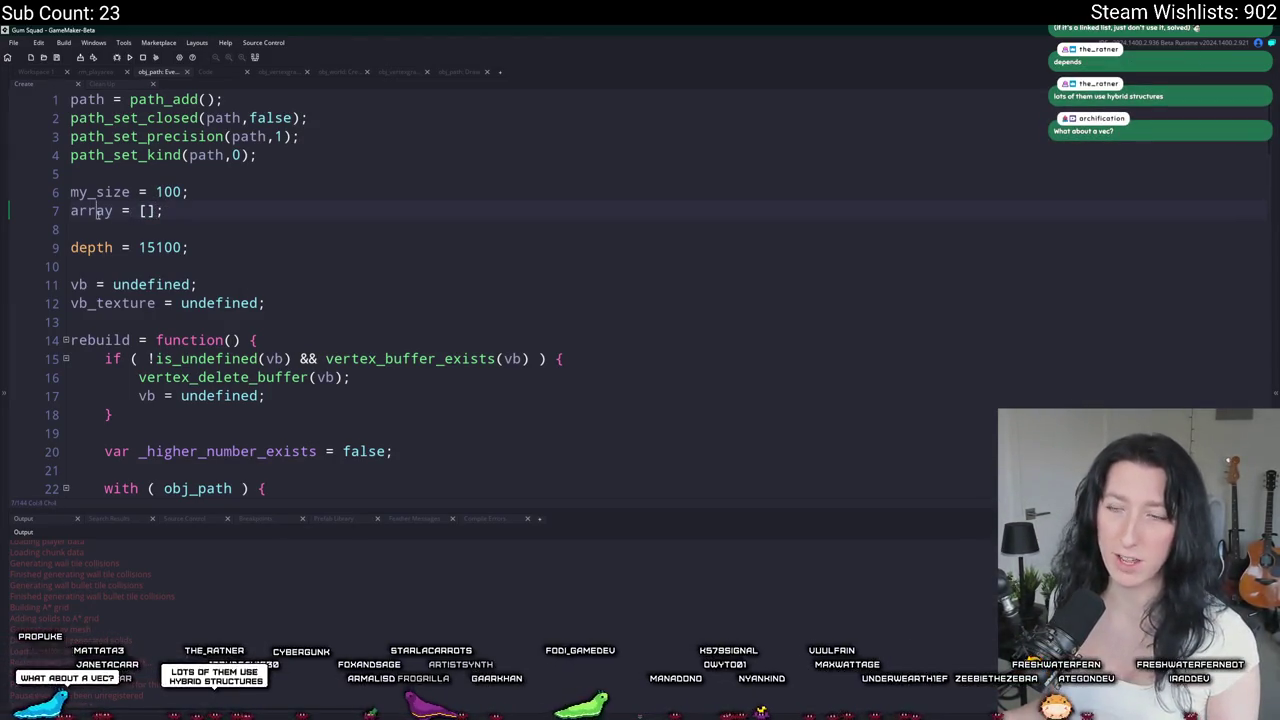
double_click(97, 210)
click(72, 210)
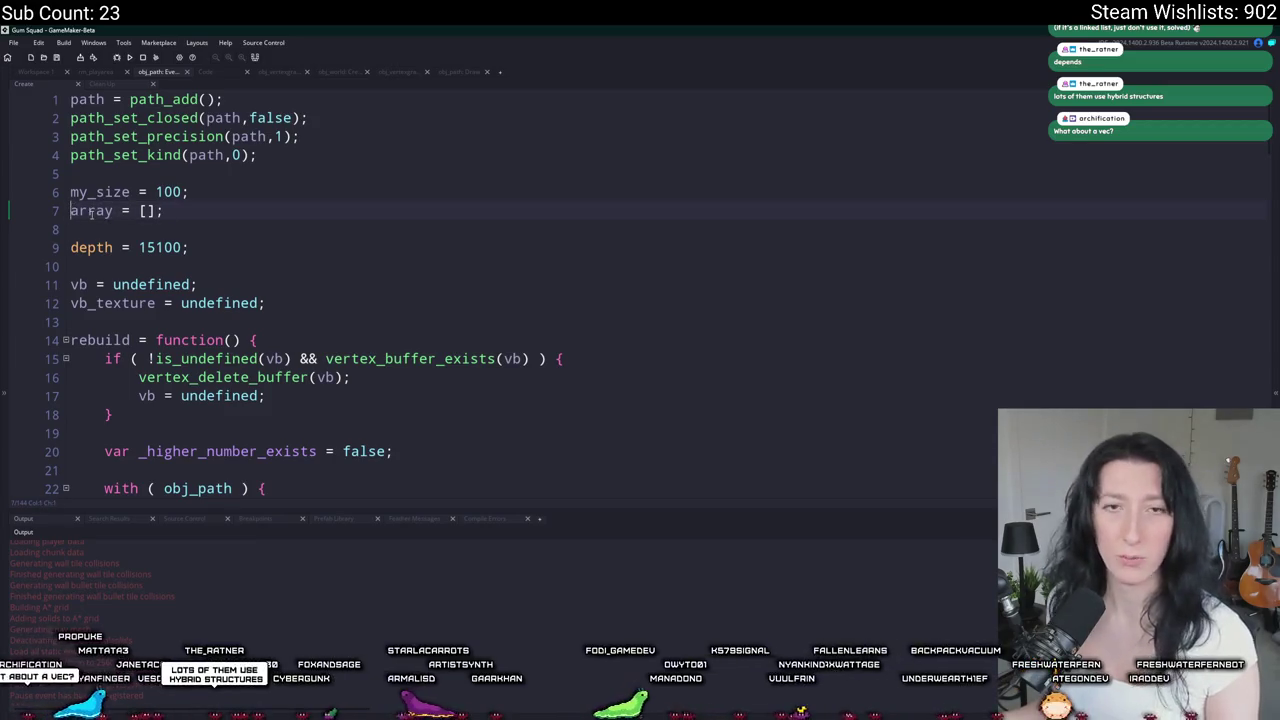
click(149, 210)
click(122, 210)
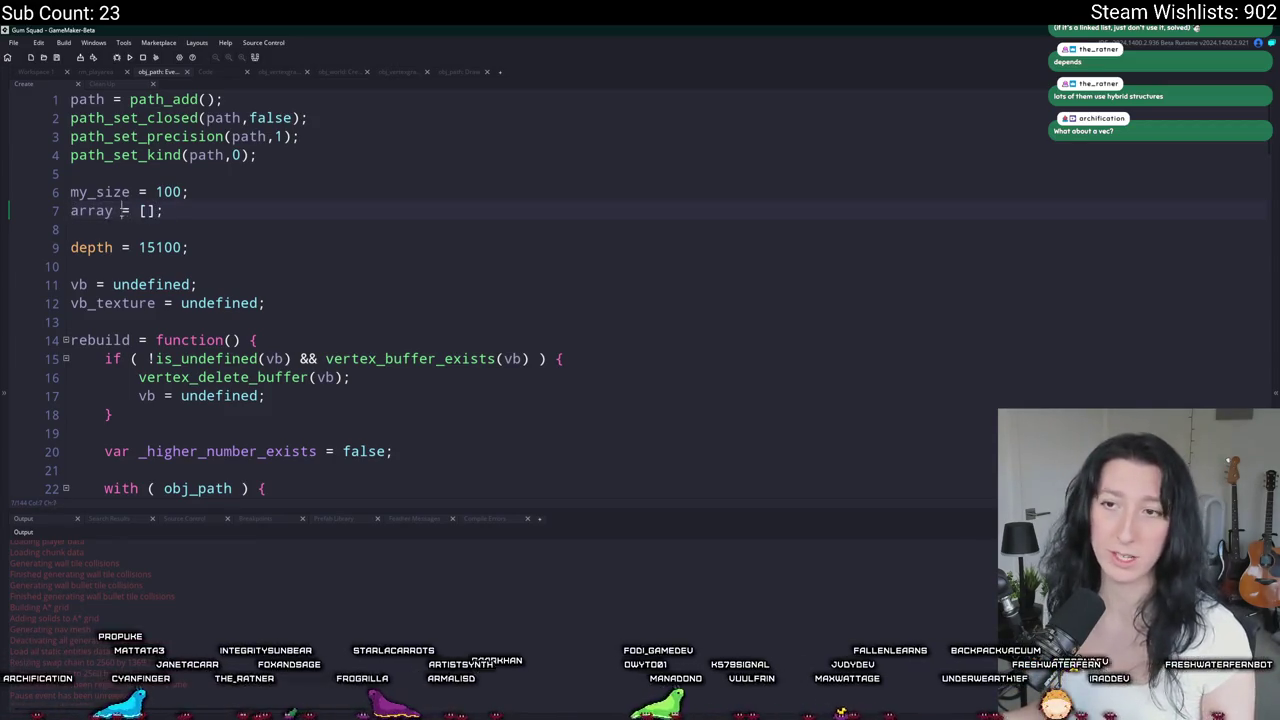
double_click(97, 210)
click(125, 210)
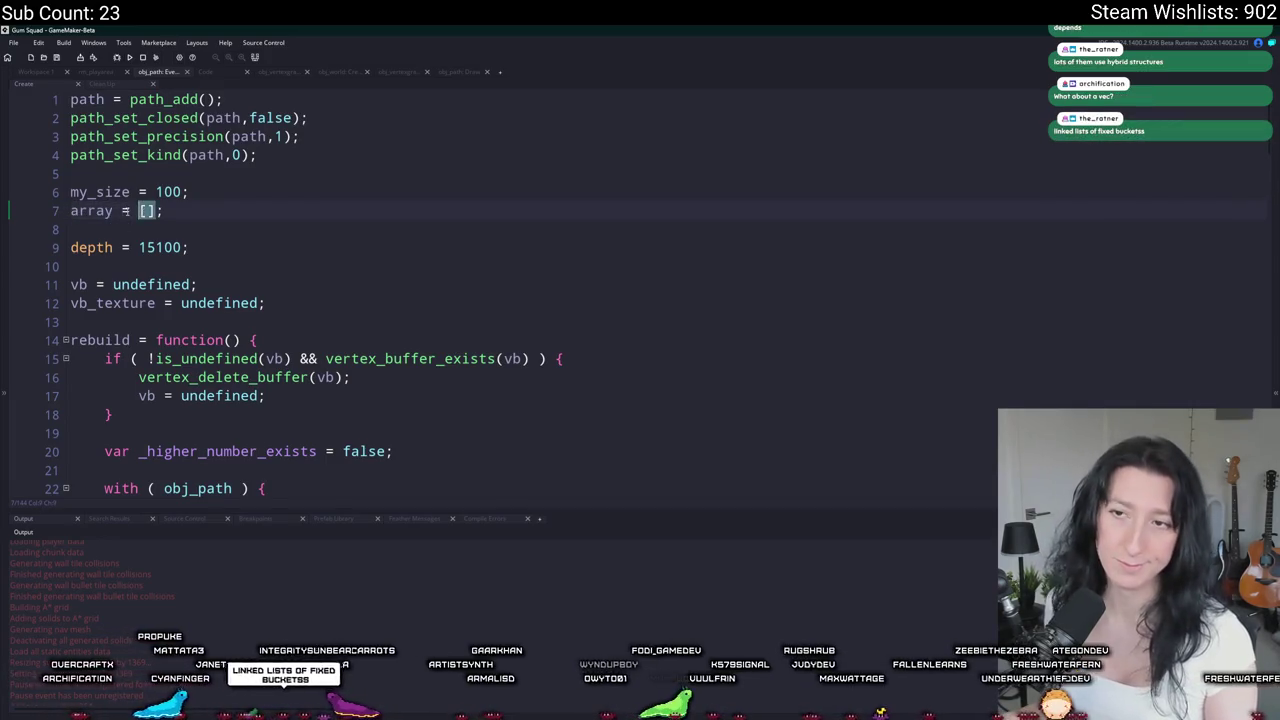
click(142, 210)
click(5, 207)
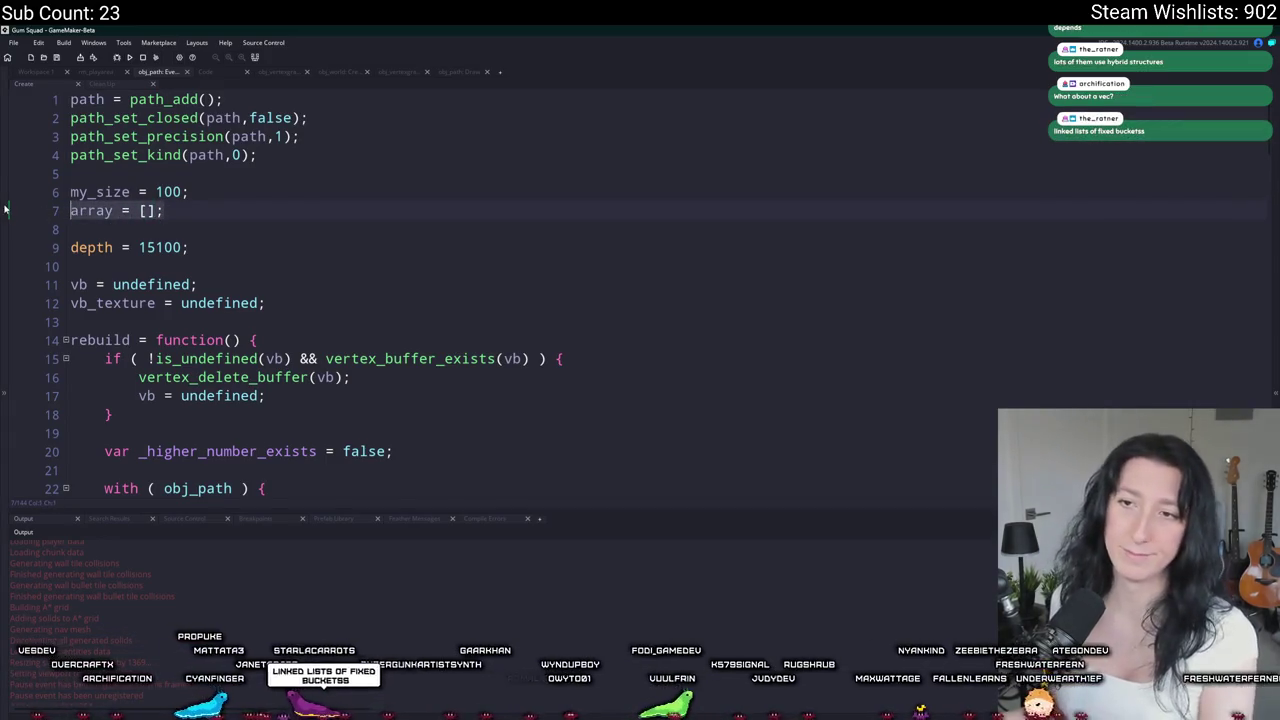
key(BackSpace)
key(BackSpace)
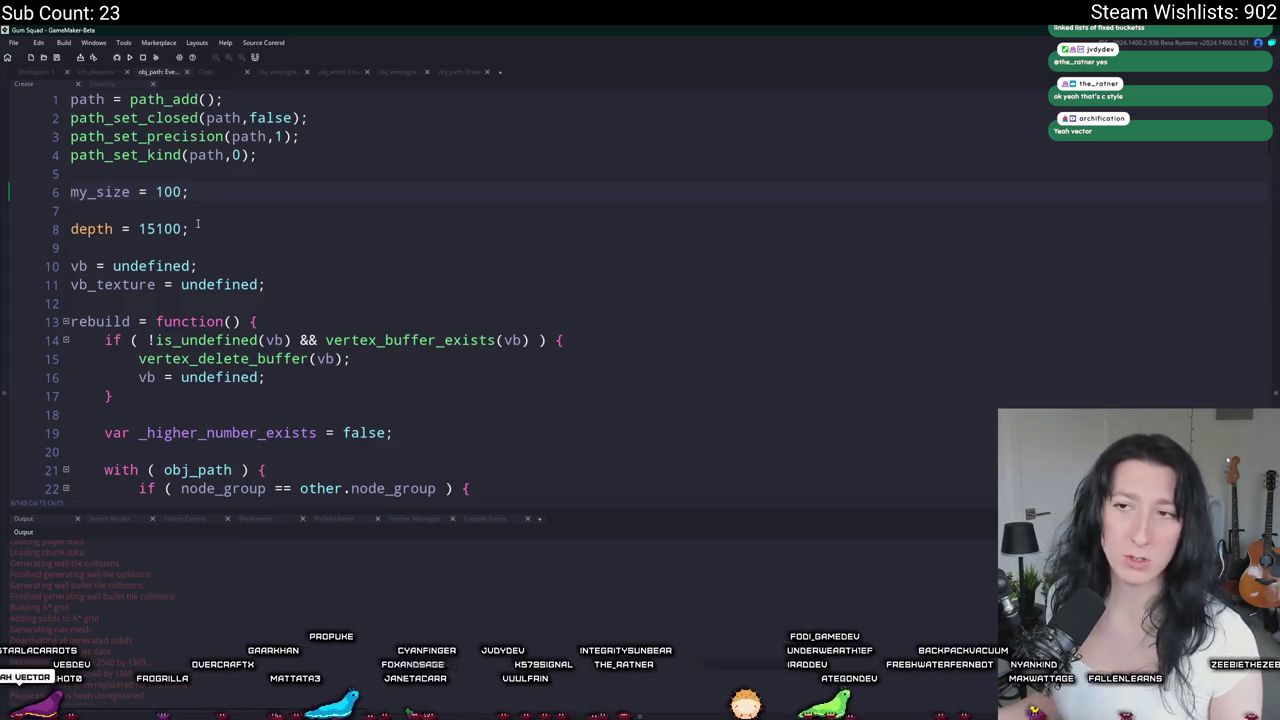
Type real(), string(), struct() and array() on new lines below my_size.
key(Return)
key(Return)
text(real)
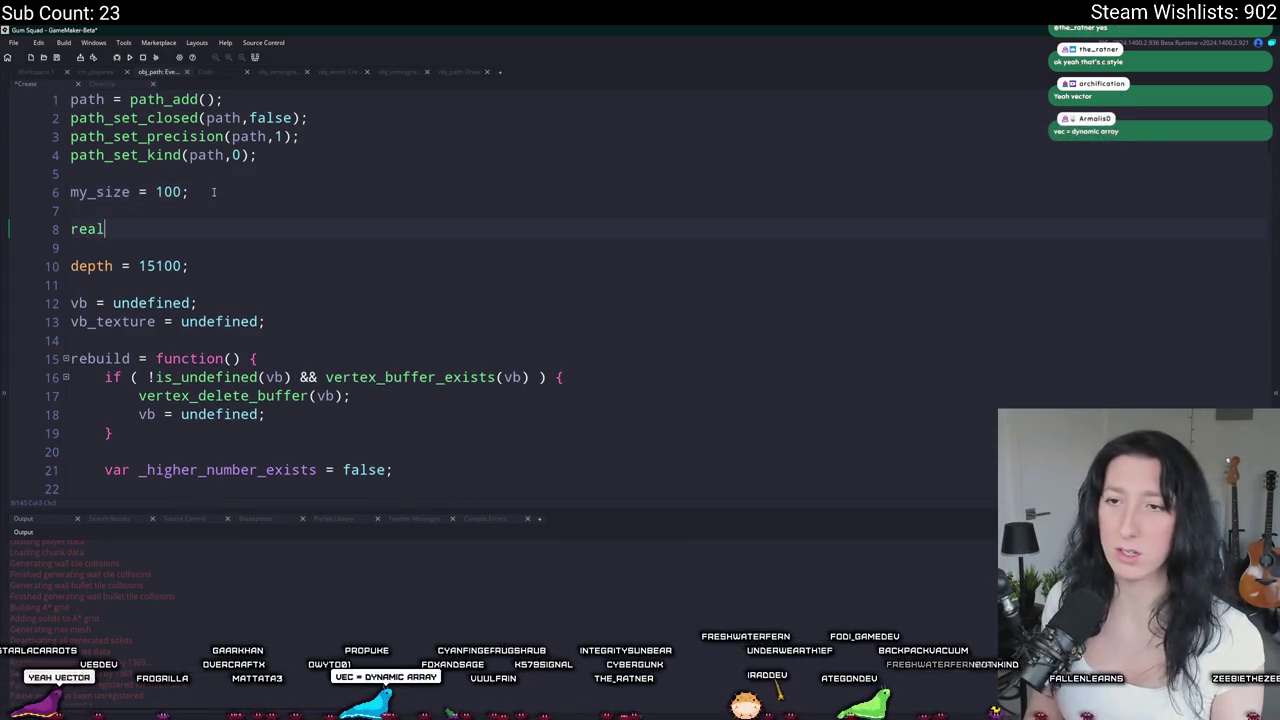
text(()
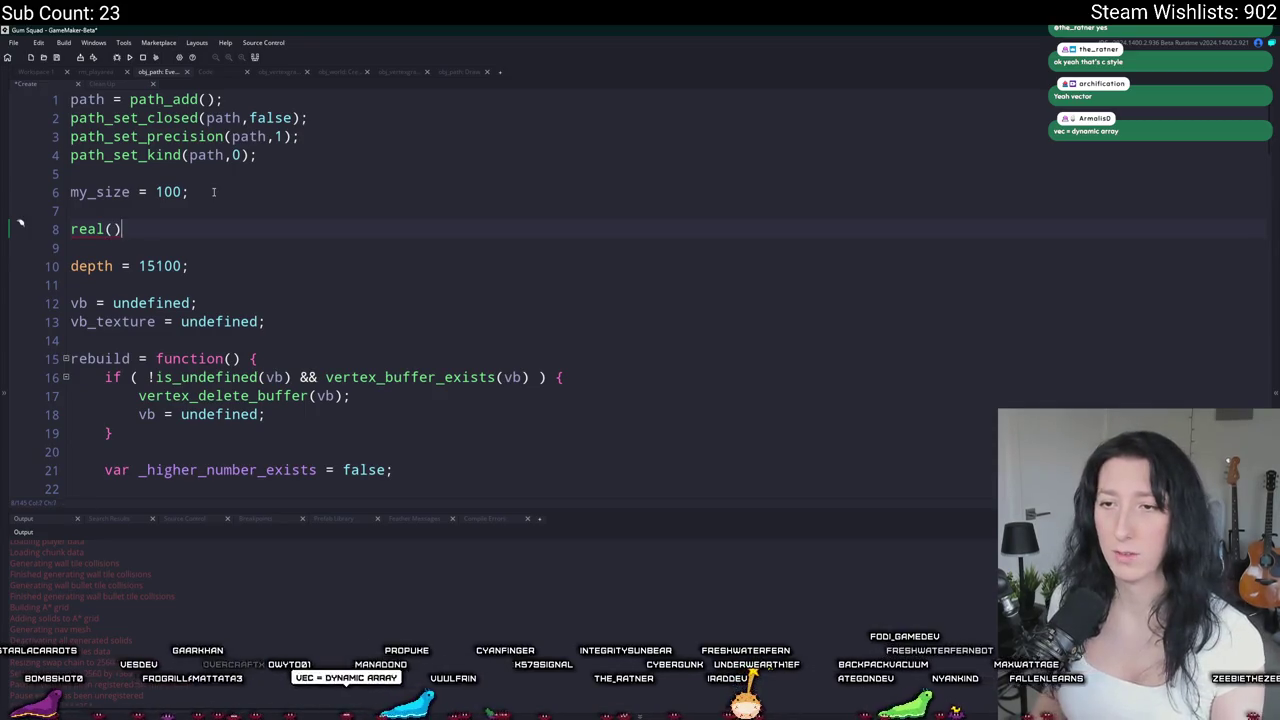
key(End)
key(Return)
text(stin)
key(BackSpace)
key(BackSpace)
text(ring()
key(End)
key(Return)
text(struct()
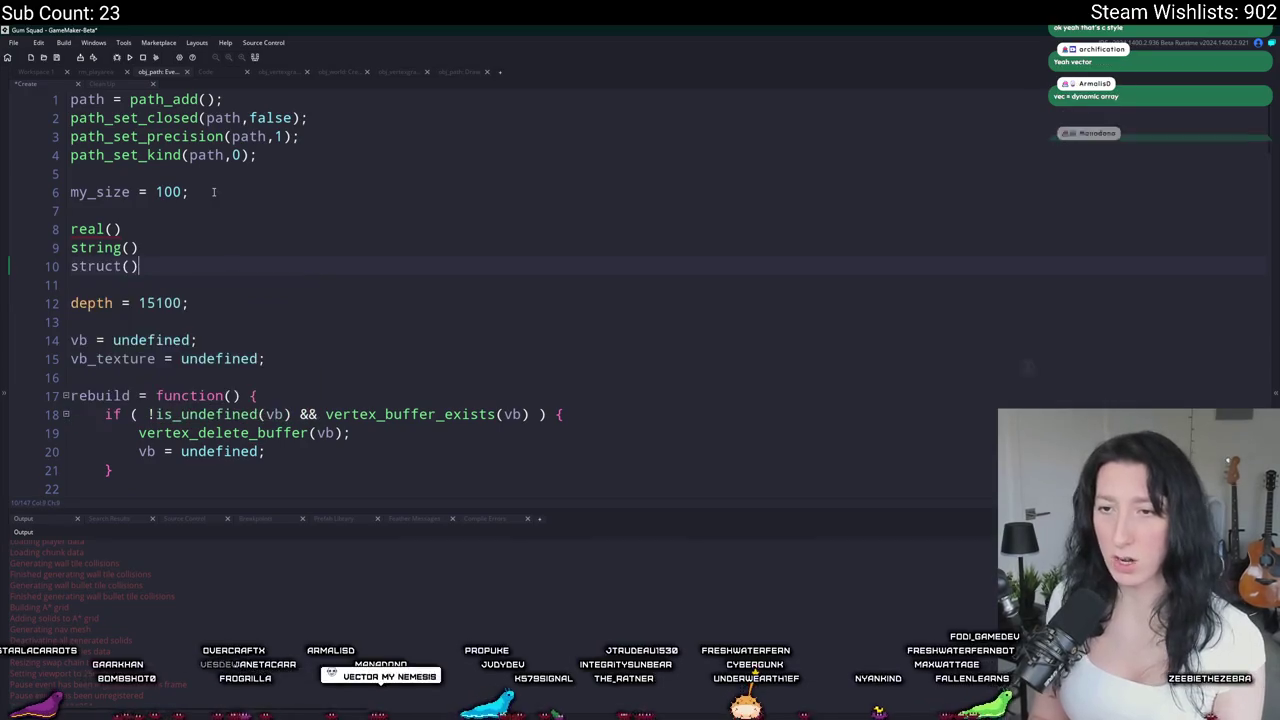
key(End)
key(Return)
text(array()
Add undefined, noone, NaN, pi and infinity lines, fix the infinity typo, and select all type lines.
key(Return)
text(und)
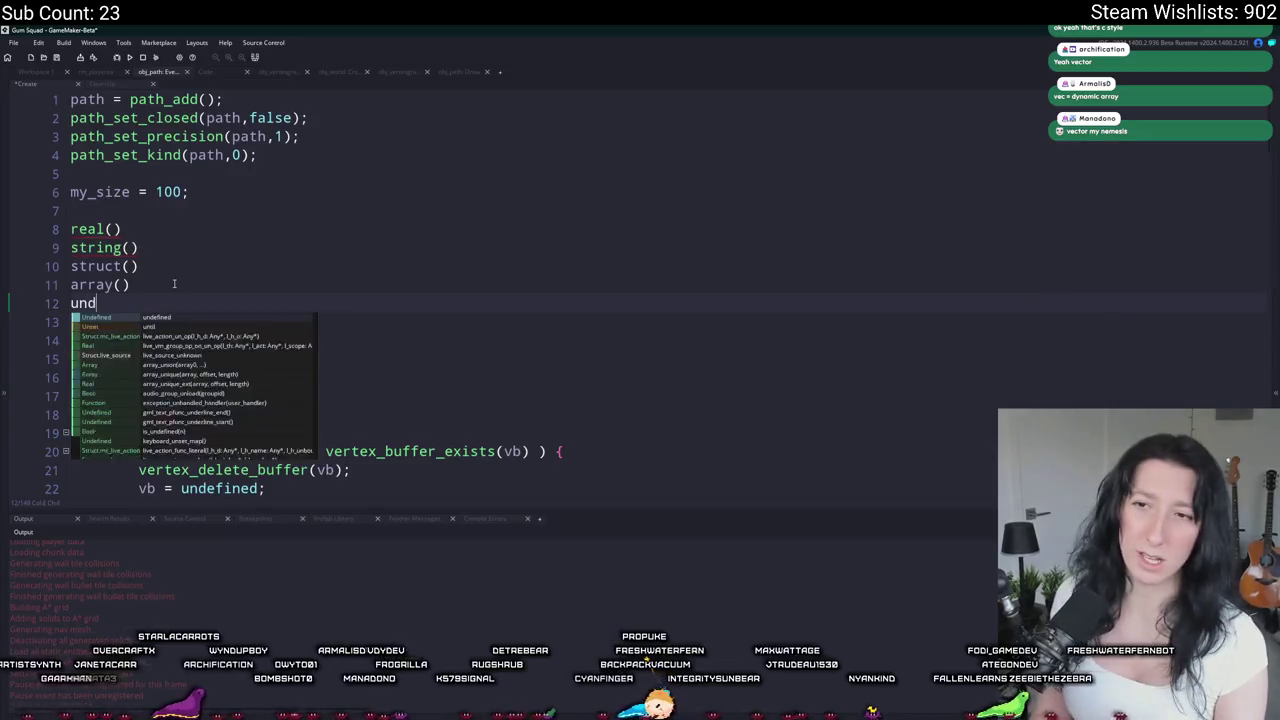
text(efined)
key(Escape)
key(Return)
text(noone)
key(Return)
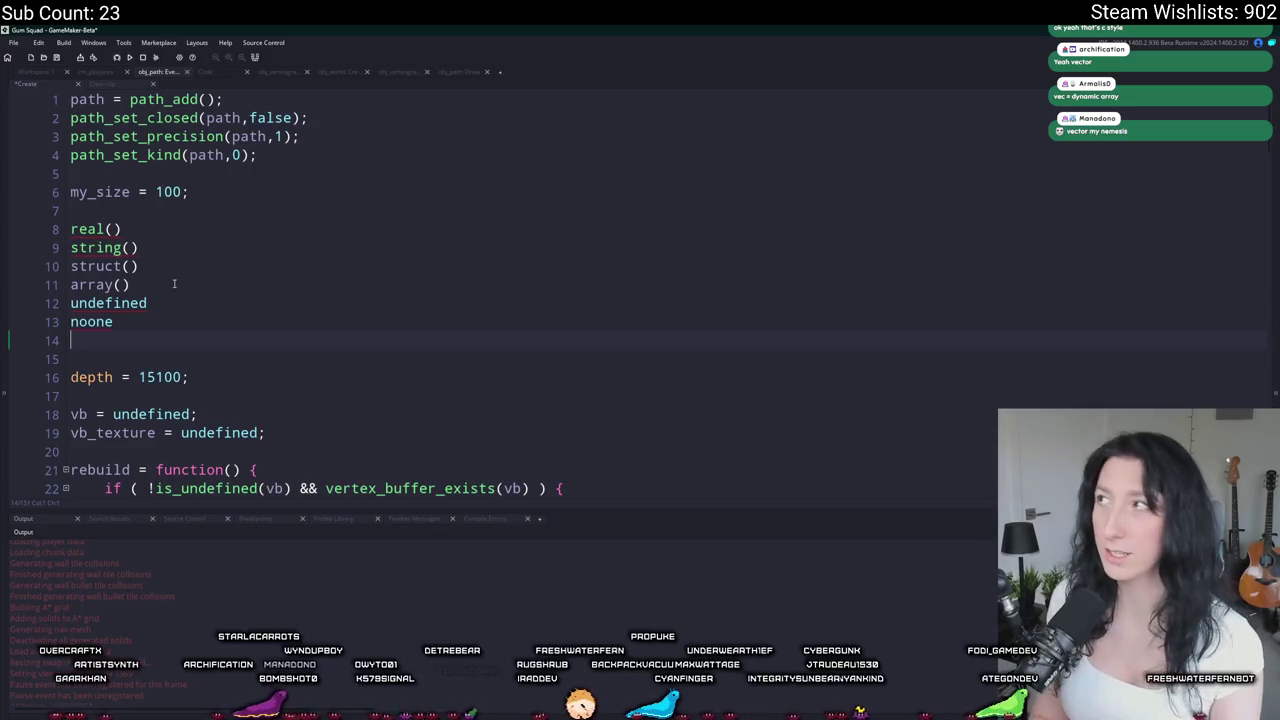
text(nan)
key(Return)
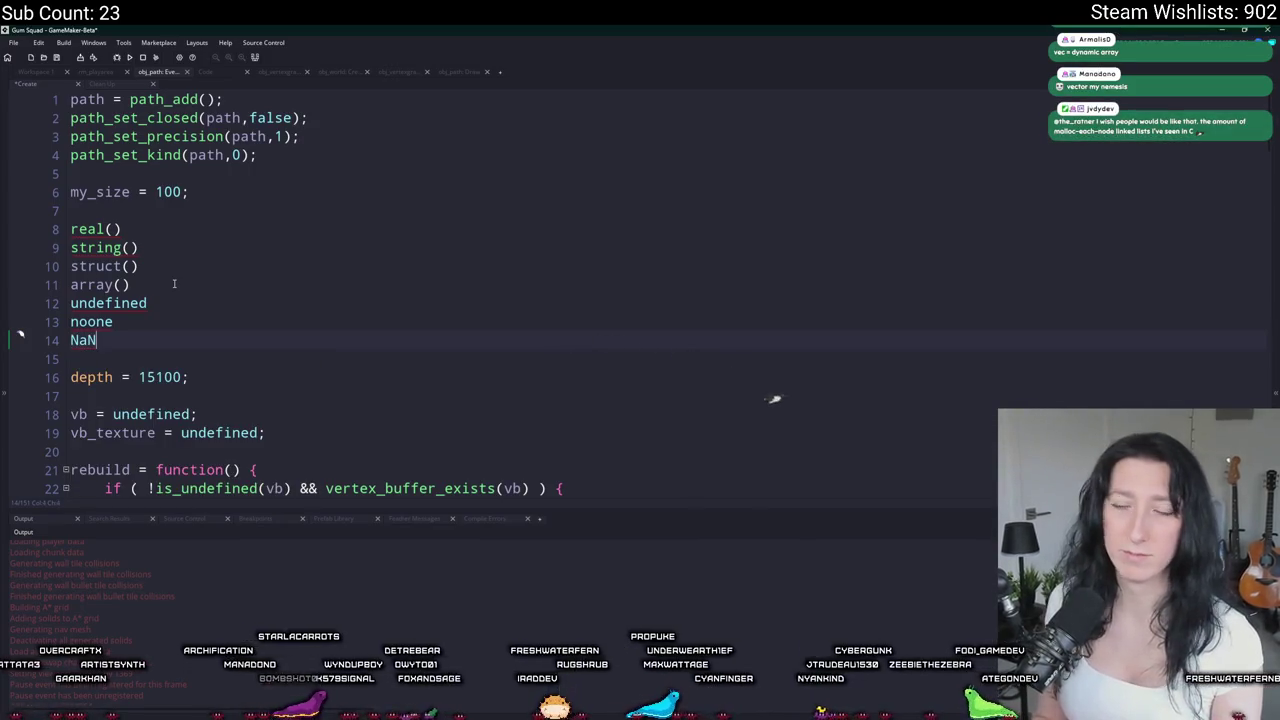
key(Return)
text(pi)
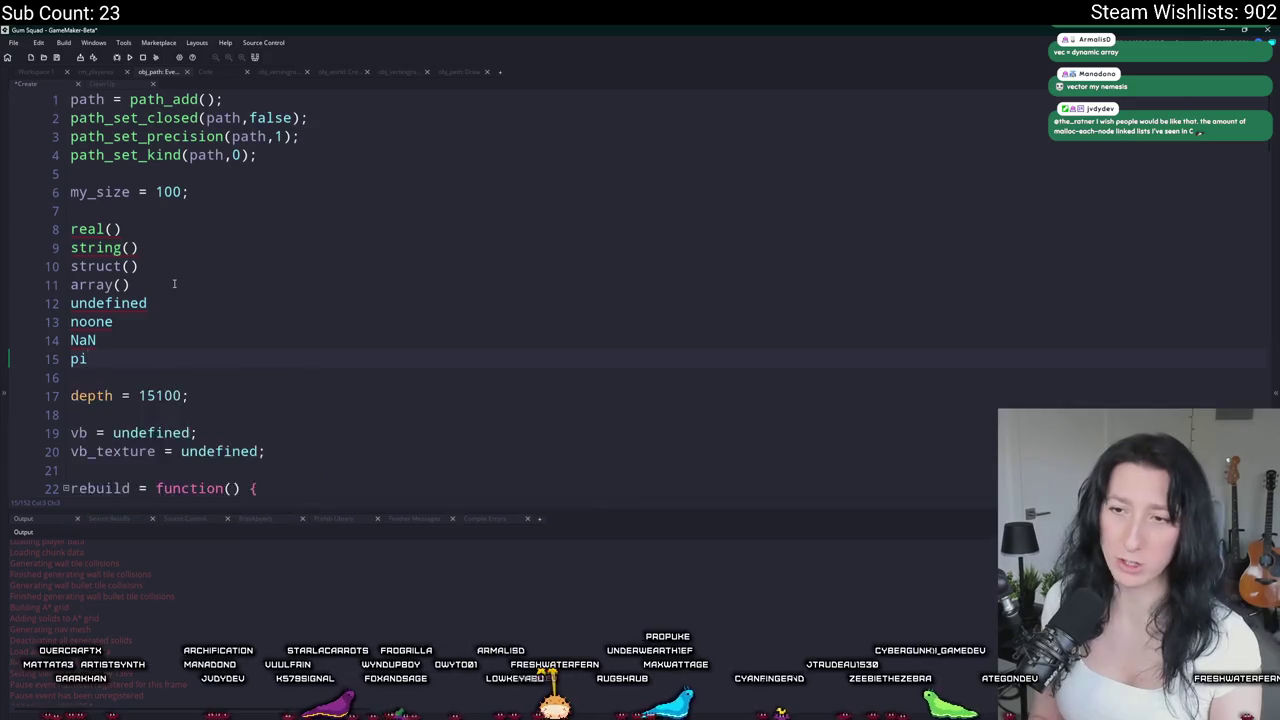
key(Return)
text(inifinity)
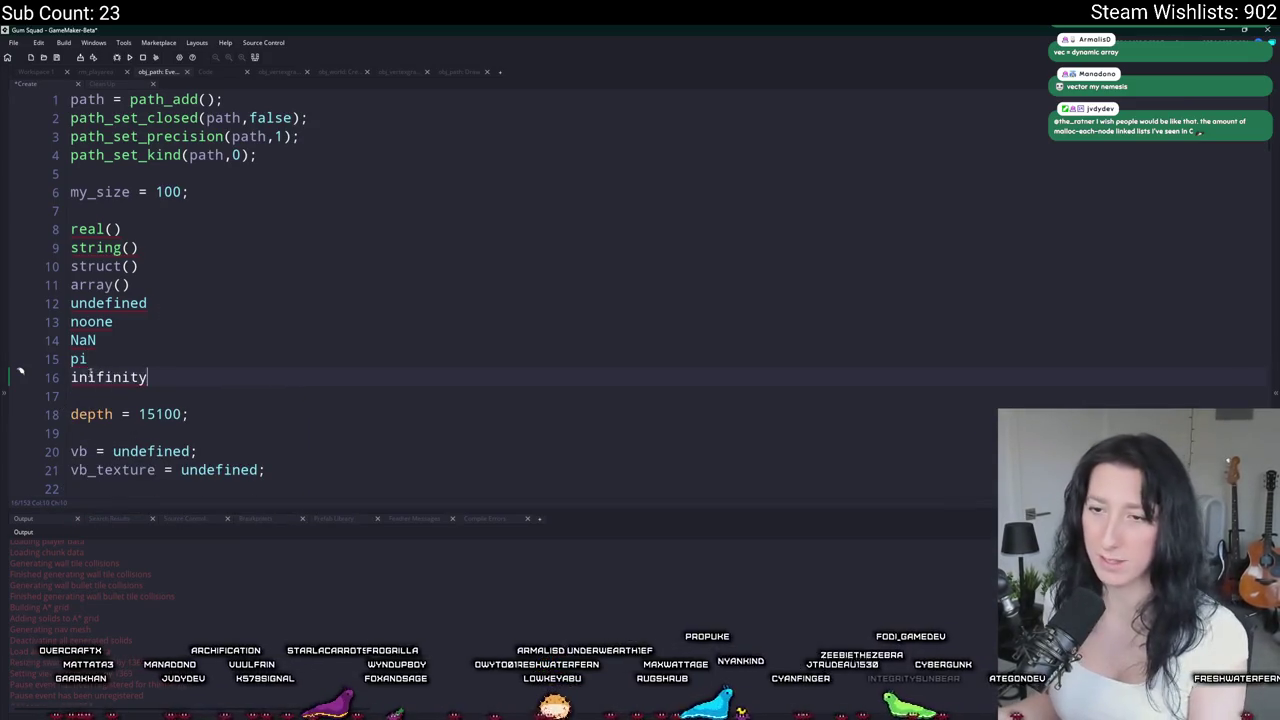
click(88, 376)
key(Delete)
key(Up)
key(Up)
key(Up)
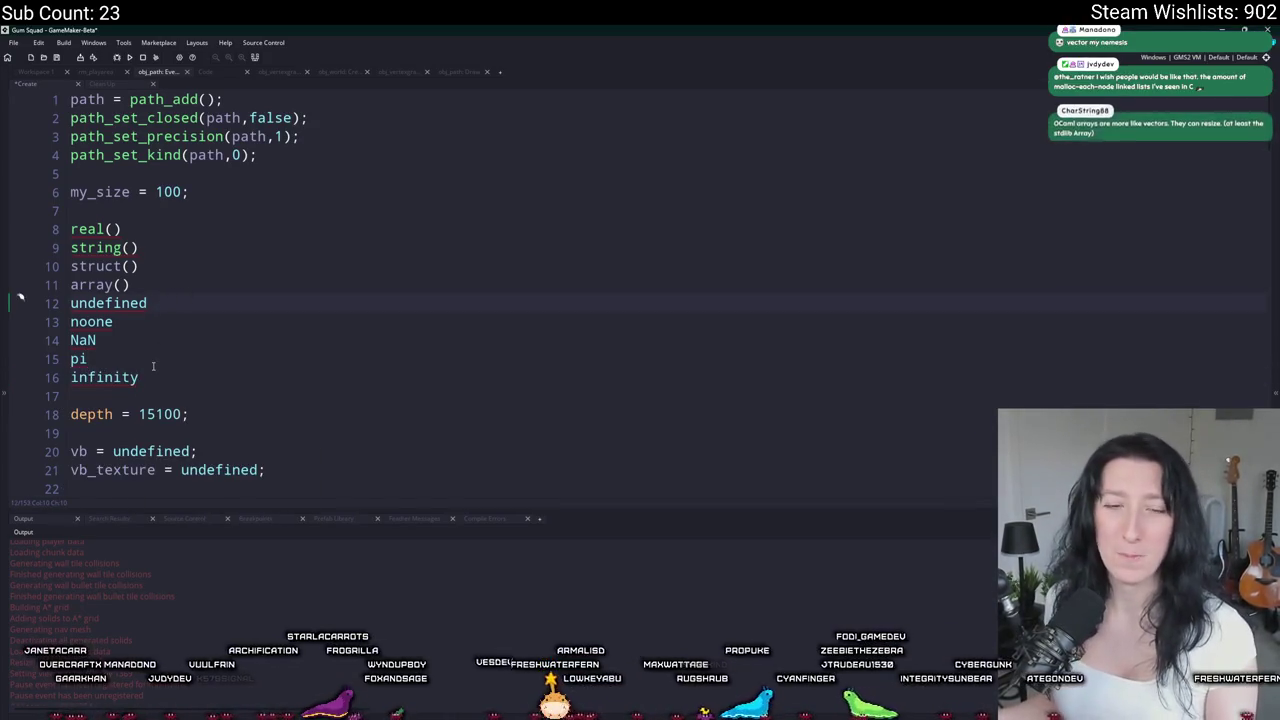
mouse_move(150, 378)
mouse_down()
mouse_move(68, 320)
mouse_move(70, 232)
mouse_up()
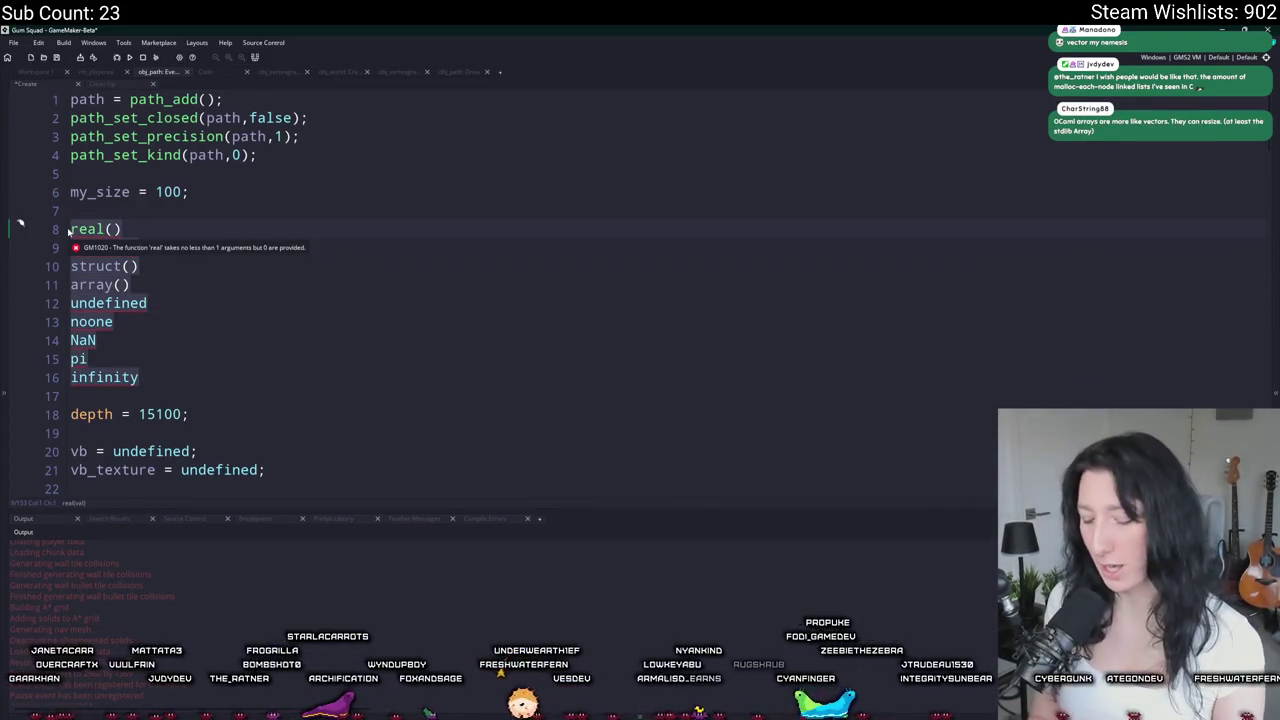
Replace the selected type lines with vec = new Vector2(0,0);.
text(new Vectr)
key(BackSpace)
text(or2();)
key(Home)
text(c)
key(BackSpace)
text(vec =)
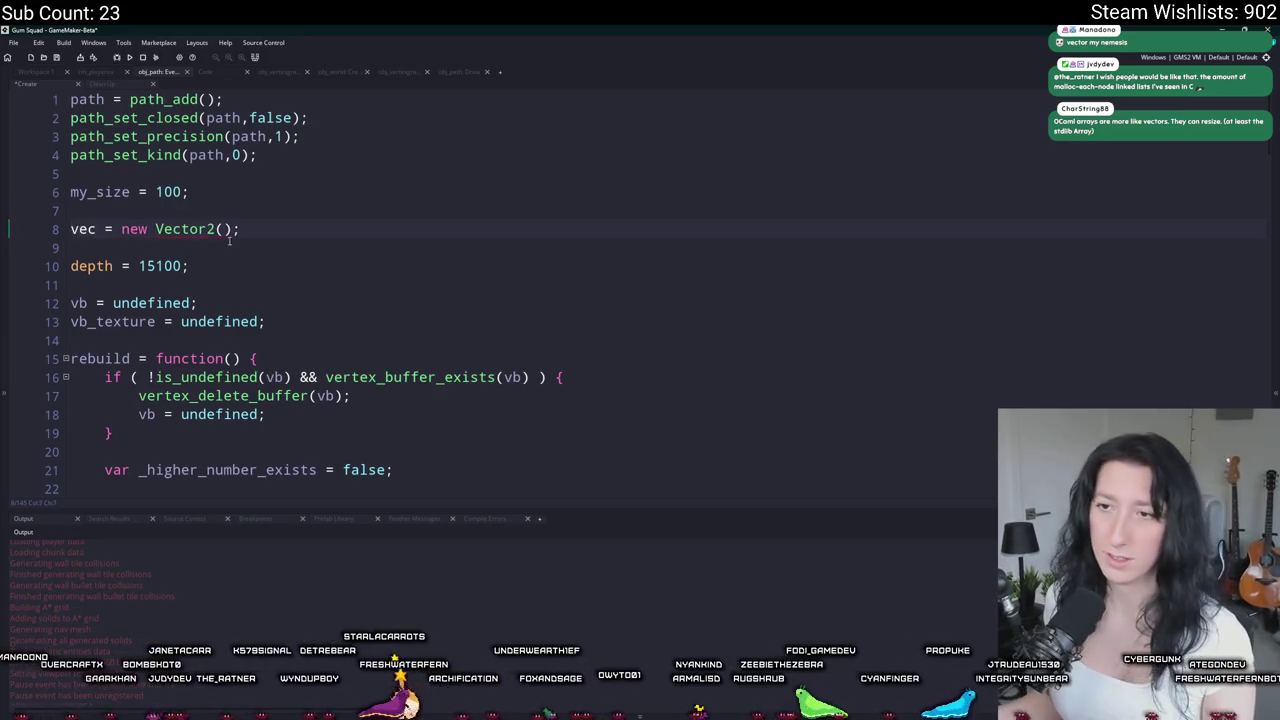
click(223, 224)
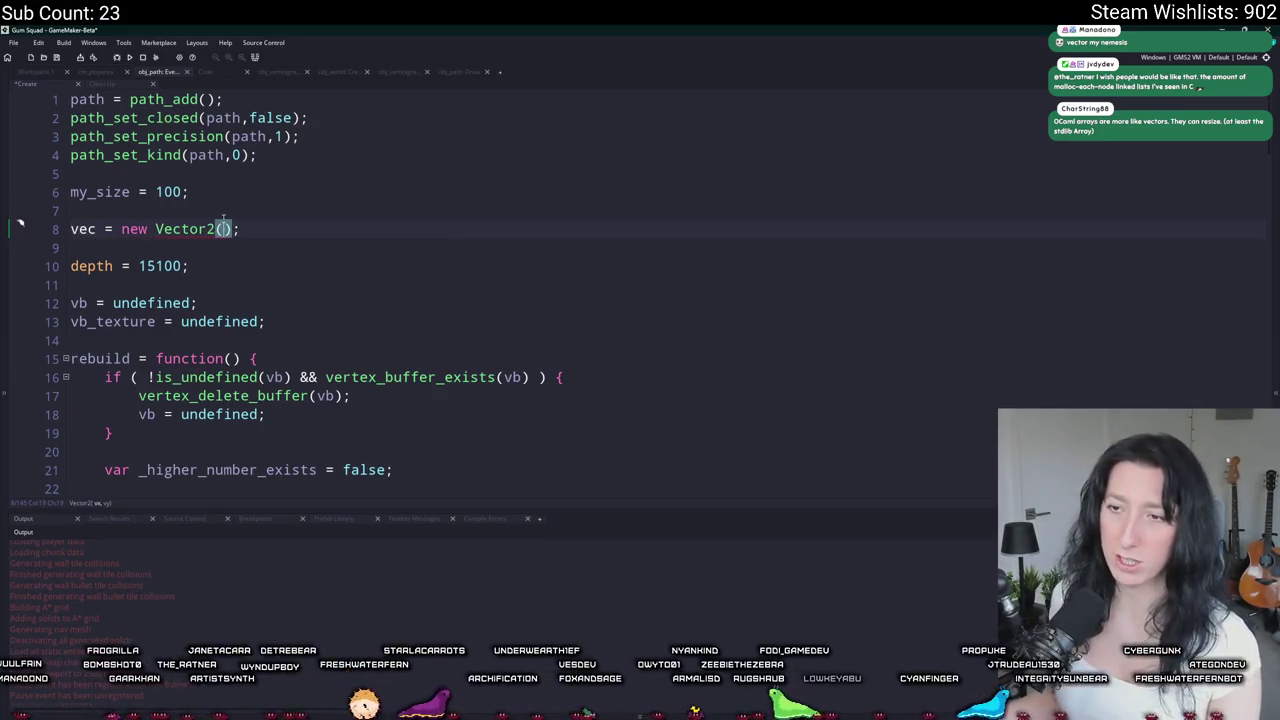
text(0)
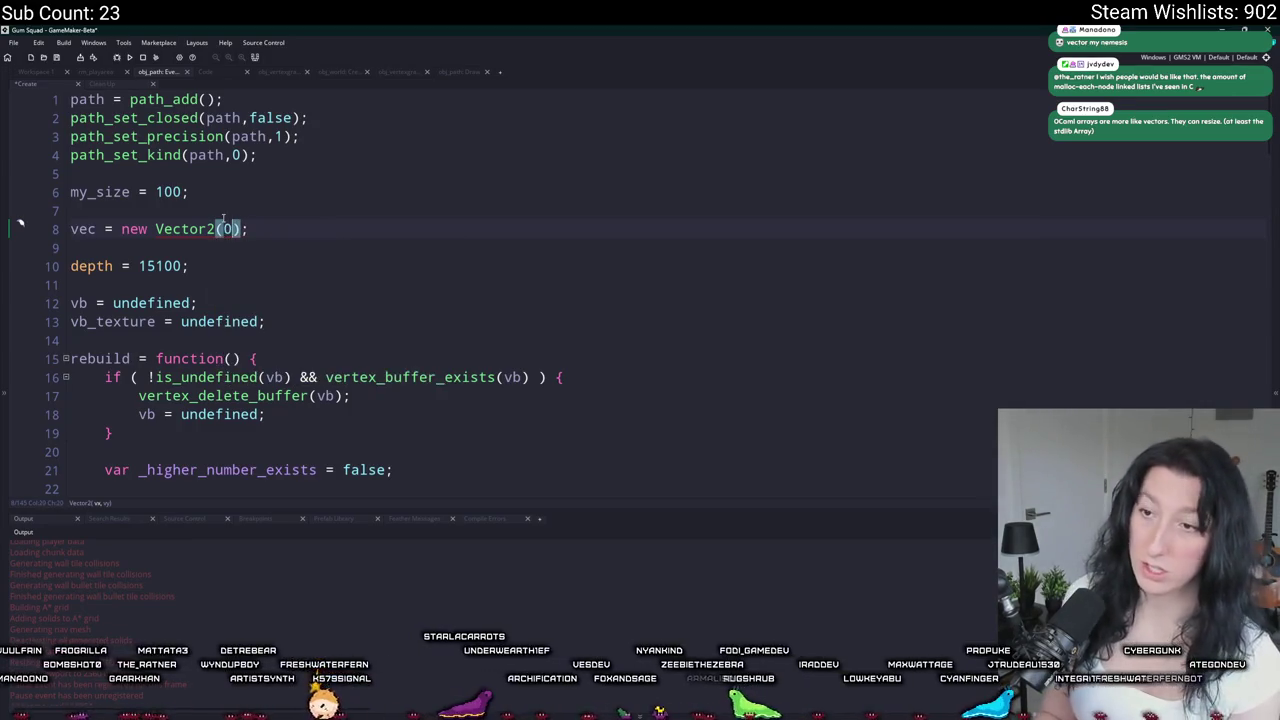
text(,0)
Inspect the Vector2 constructor's x and y, then try and remove a vec.add(1,1) line.
middle_click(204, 229)
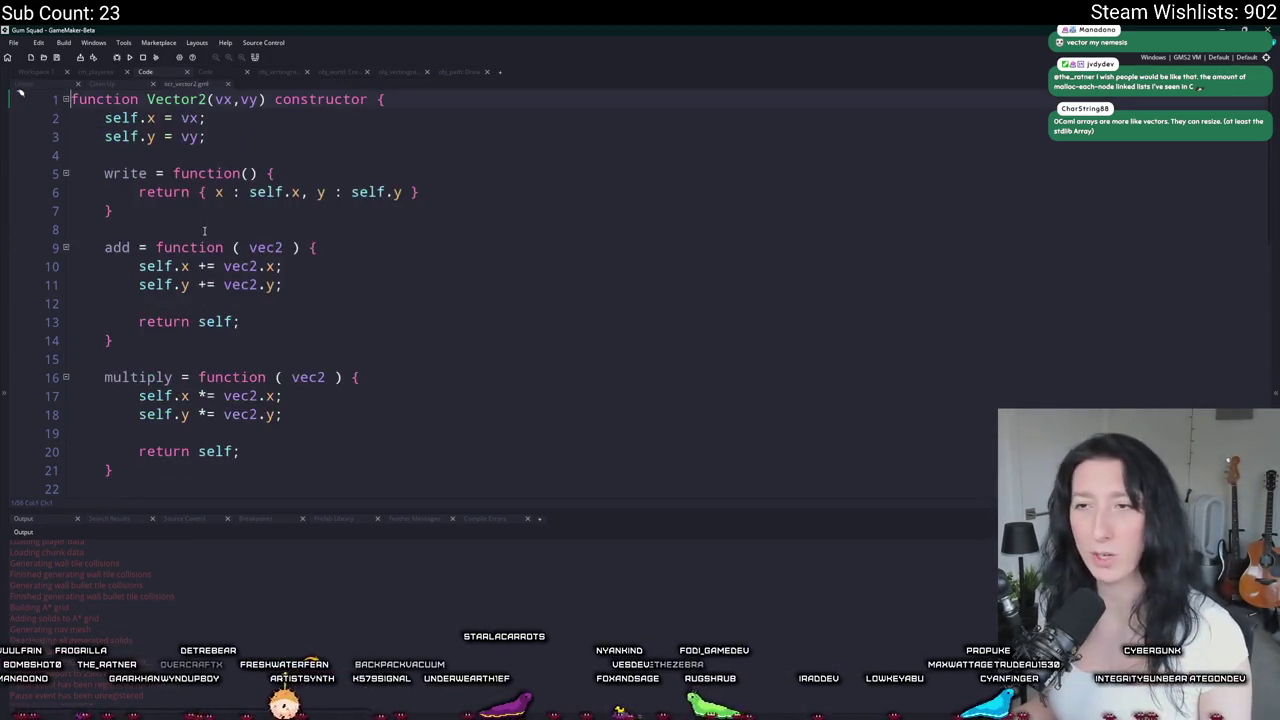
drag(206, 137, 101, 117)
scroll(257, 142, down, 4)
scroll(230, 110, up, 4)
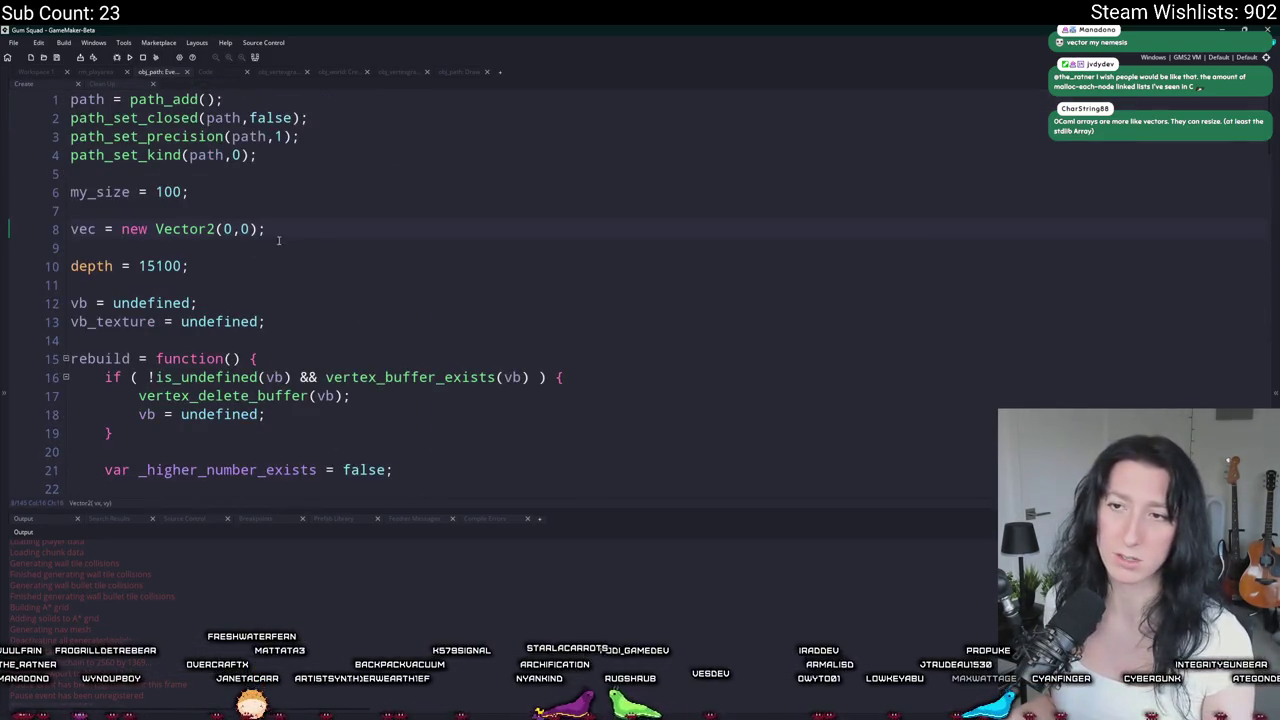
key(Return)
text(vec.add)
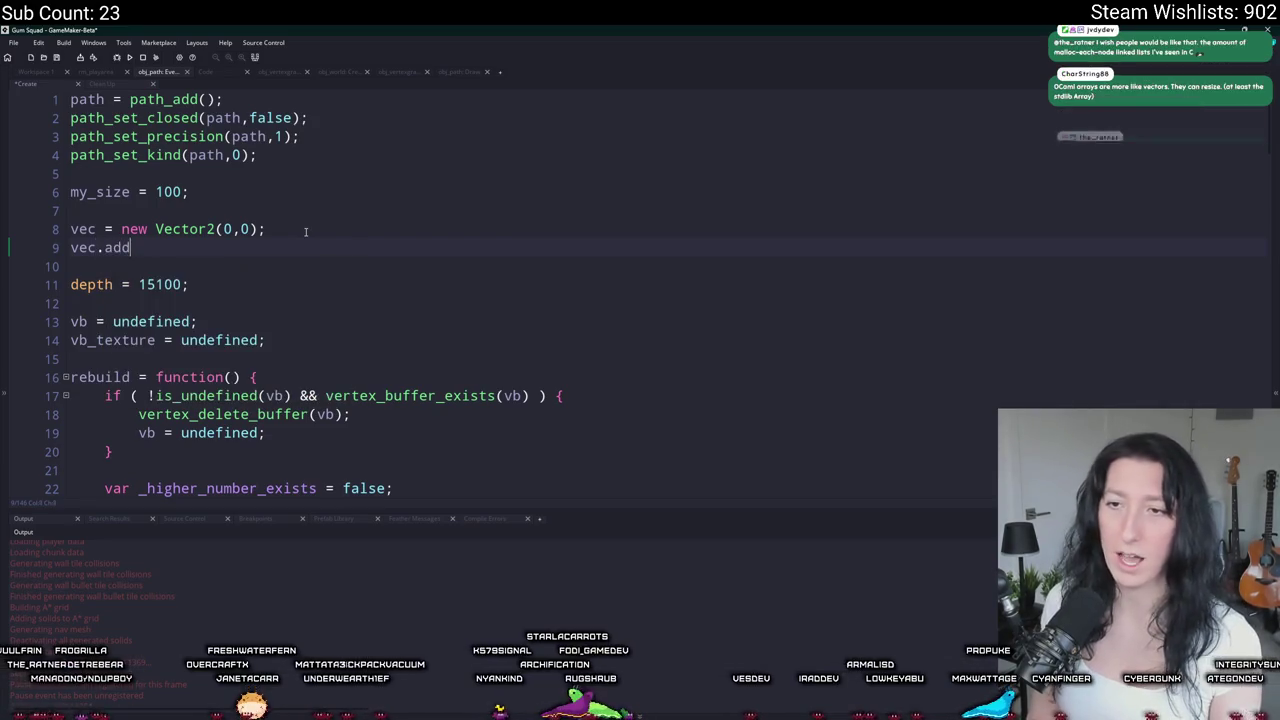
text((1,1))
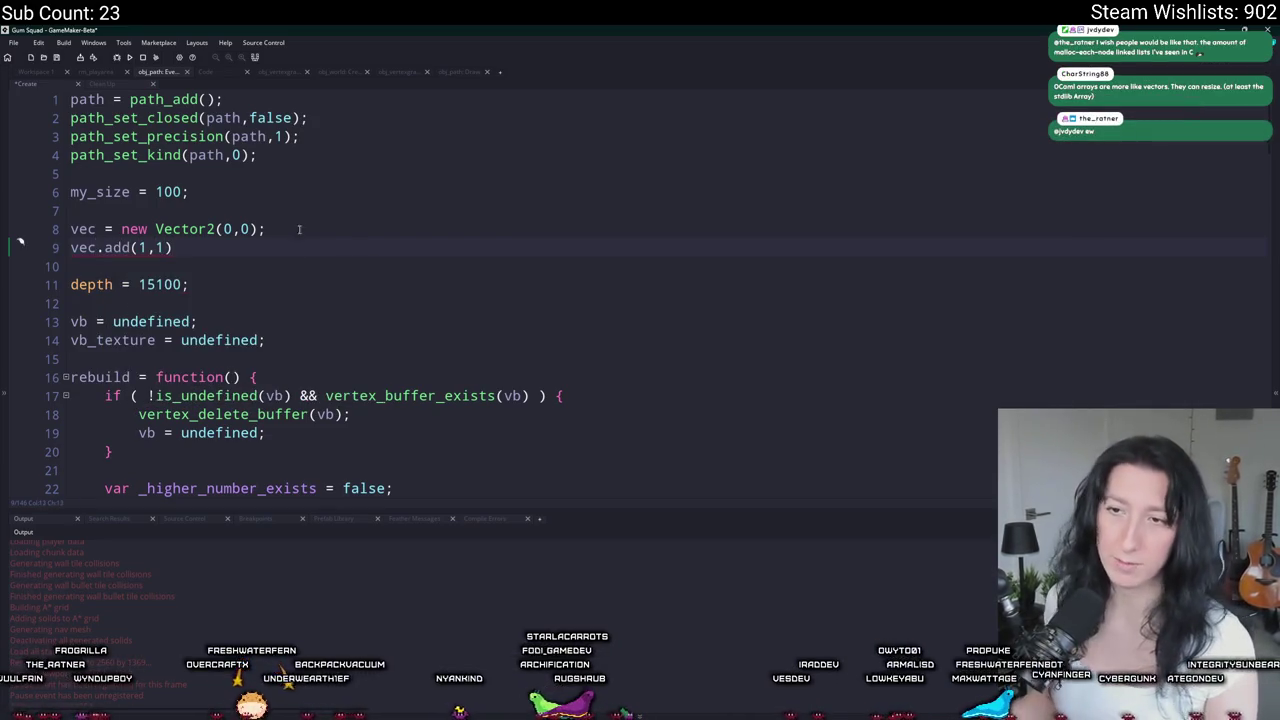
key(shift+Home)
key(BackSpace)
key(BackSpace)
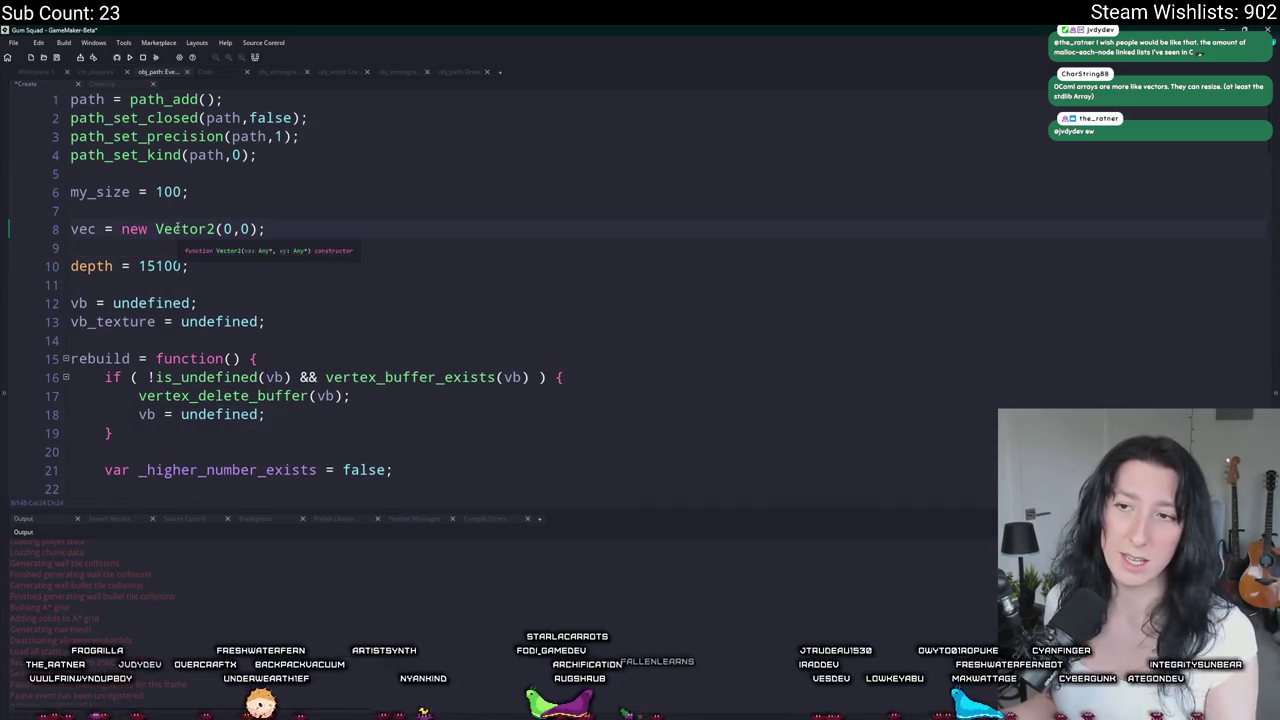
Review the Vector2 methods down to pythagoras in scr_vector2, then close that tab.
middle_click(177, 230)
click(122, 138)
mouse_move(104, 173)
mouse_down()
mouse_move(280, 320)
mouse_move(200, 340)
mouse_move(191, 397)
mouse_up()
scroll(191, 397, down, 2)
scroll(262, 234, up, 9)
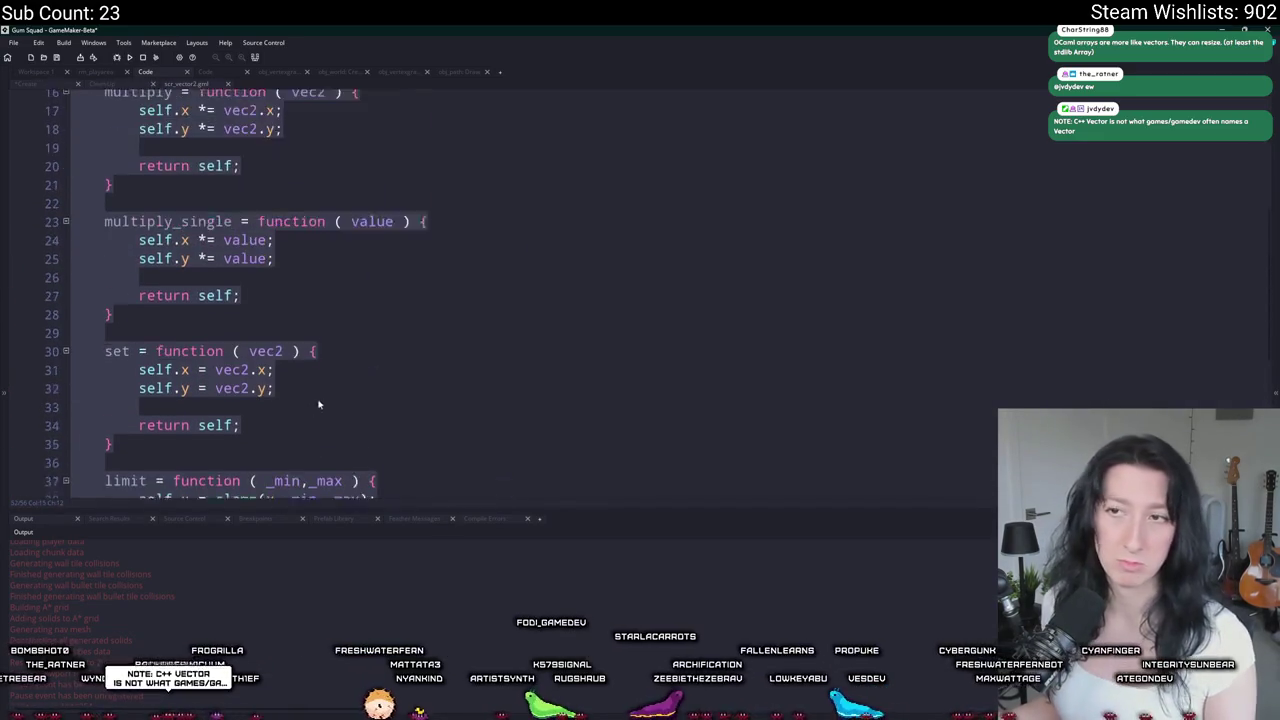
scroll(262, 234, up, 3)
click(212, 118)
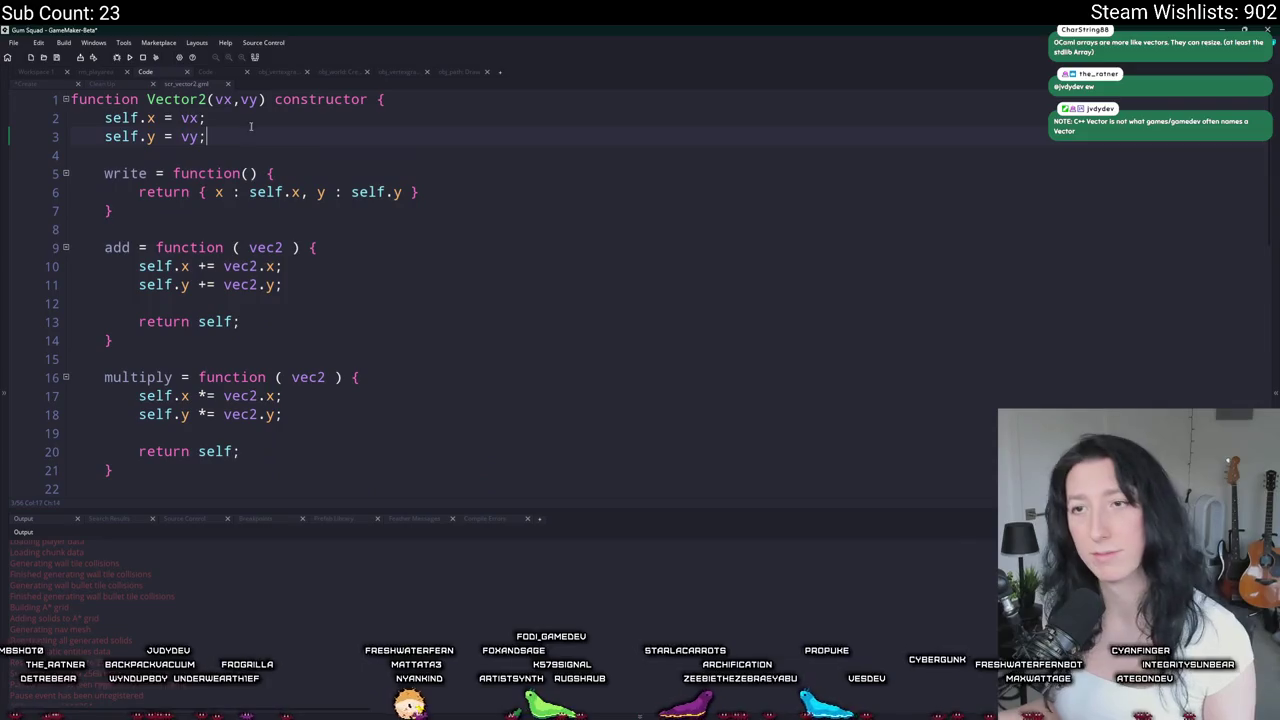
middle_click(195, 85)
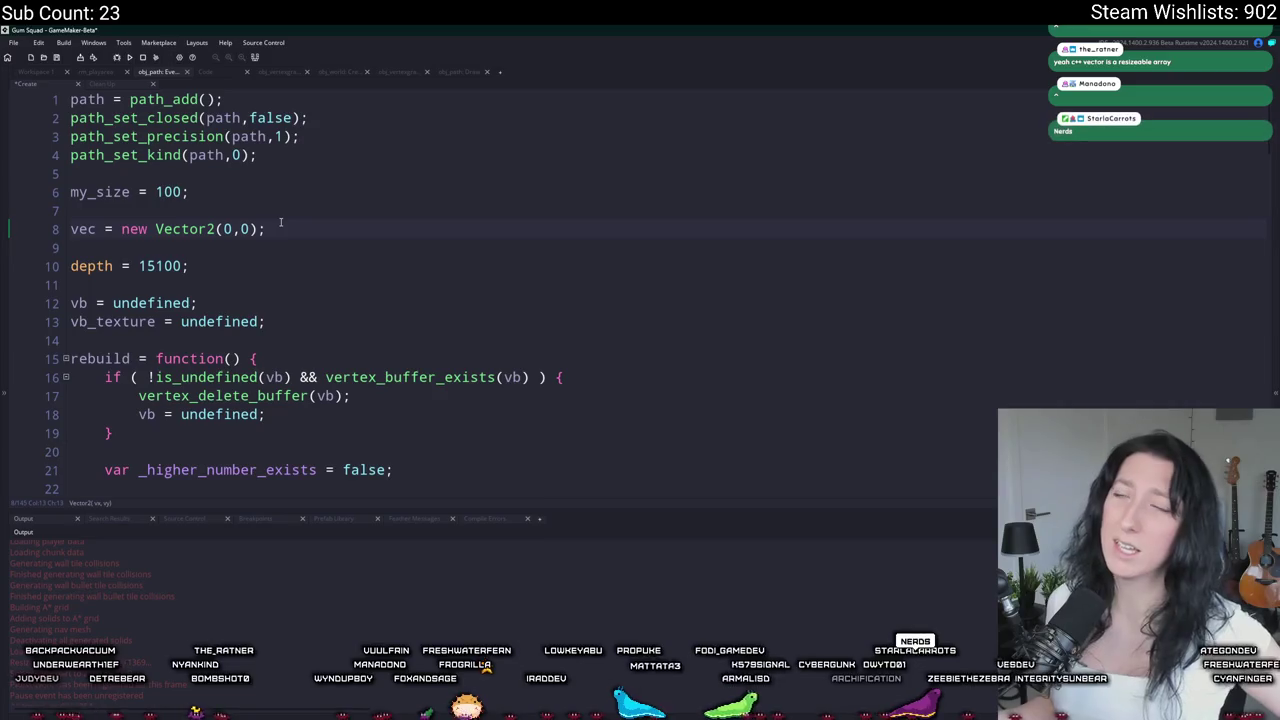
mouse_move(203, 229)
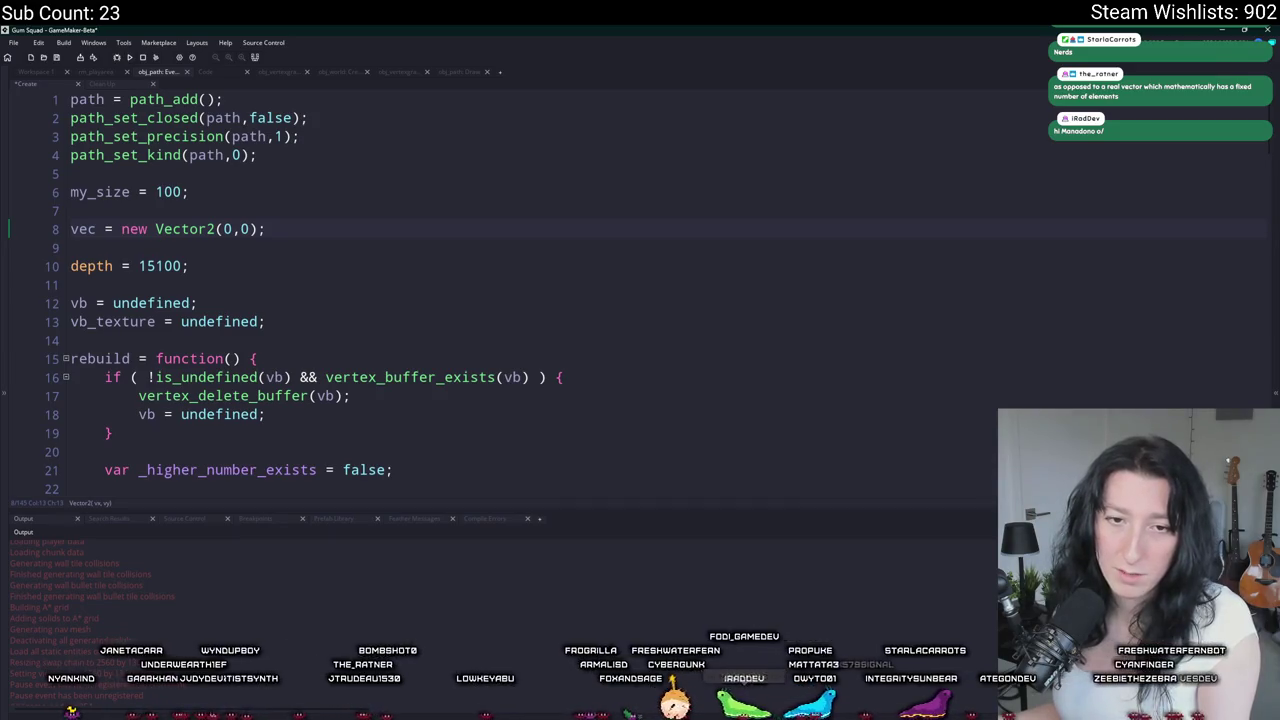
Replace new Vector2(0,0) on line 8 with the array so it reads vec = [0,0].
click(121, 230)
key(shift+End)
text([0,0])
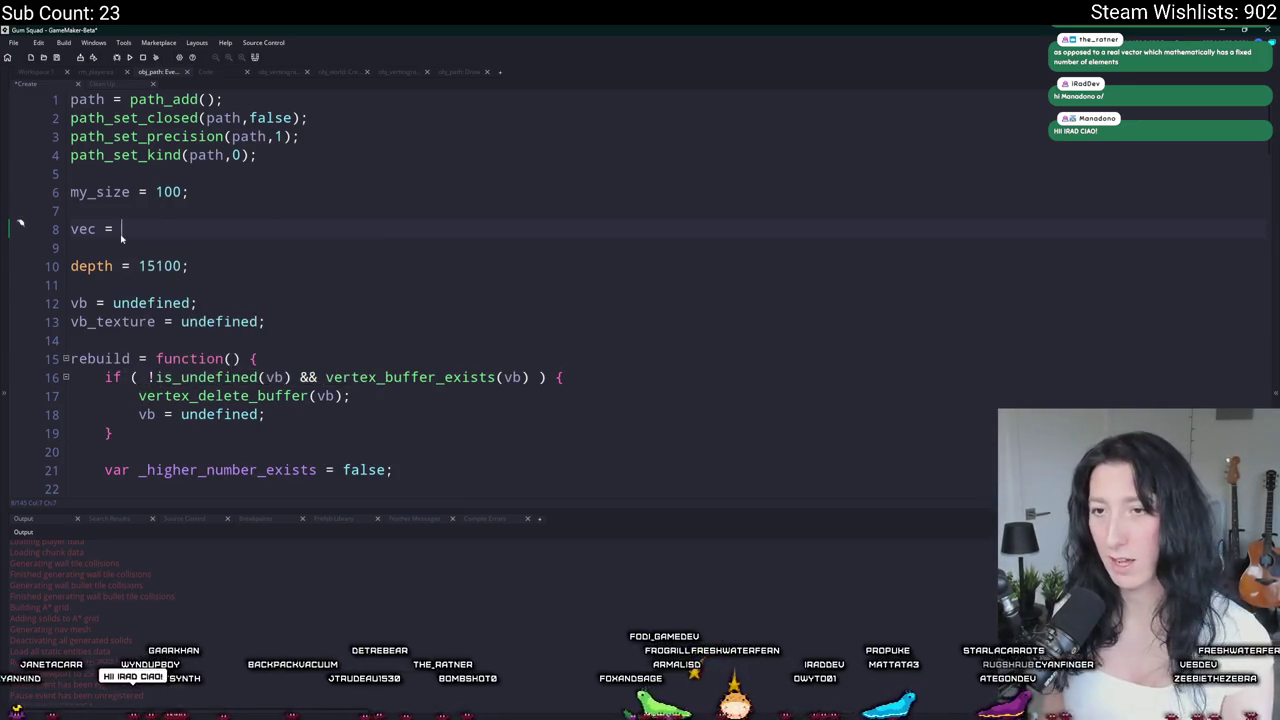
drag(266, 222, 68, 244)
click(226, 222)
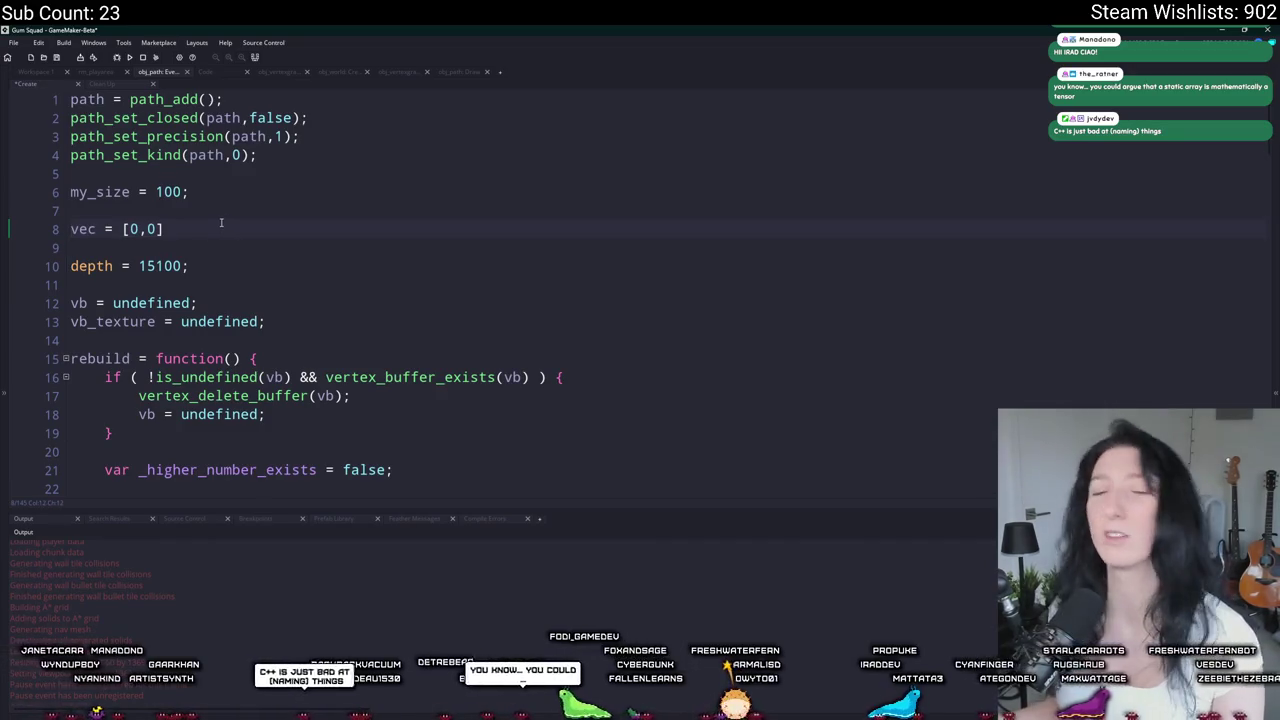
click(130, 230)
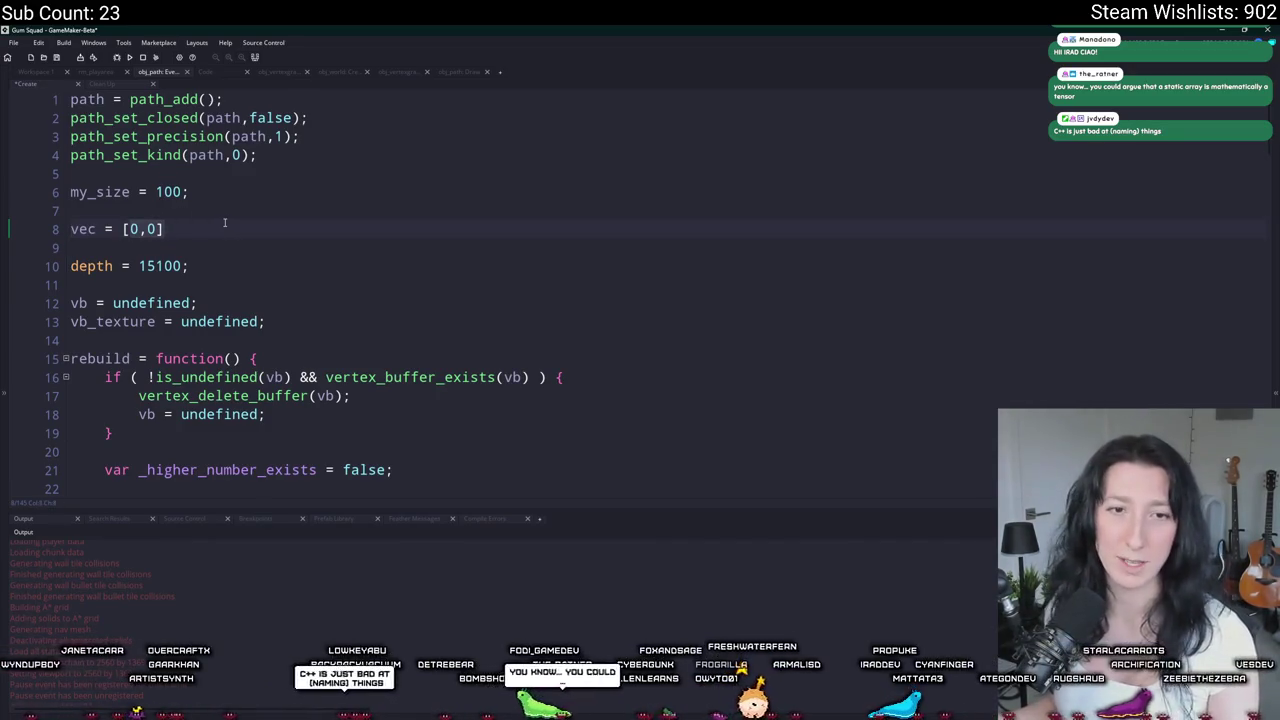
click(225, 222)
Add vec[x] = 0; and vec[y] = 0; below the array, then delete all the vec demo lines.
key(Return)
text(vec[0] = 0)
key(Return)
key(Return)
right_click(158, 228)
click(148, 249)
double_click(108, 249)
text(x)
click(188, 254)
key(ctrl+d)
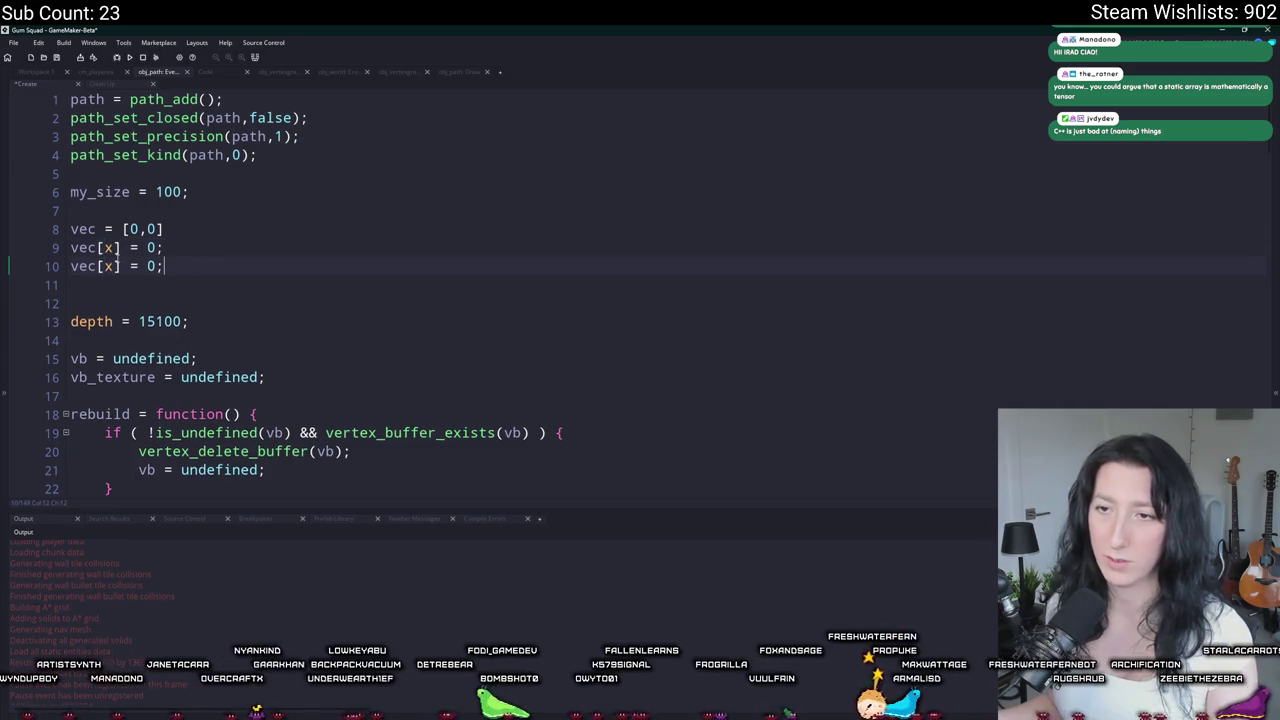
text(y)
mouse_move(188, 254)
mouse_down()
mouse_move(90, 250)
mouse_move(107, 210)
mouse_up()
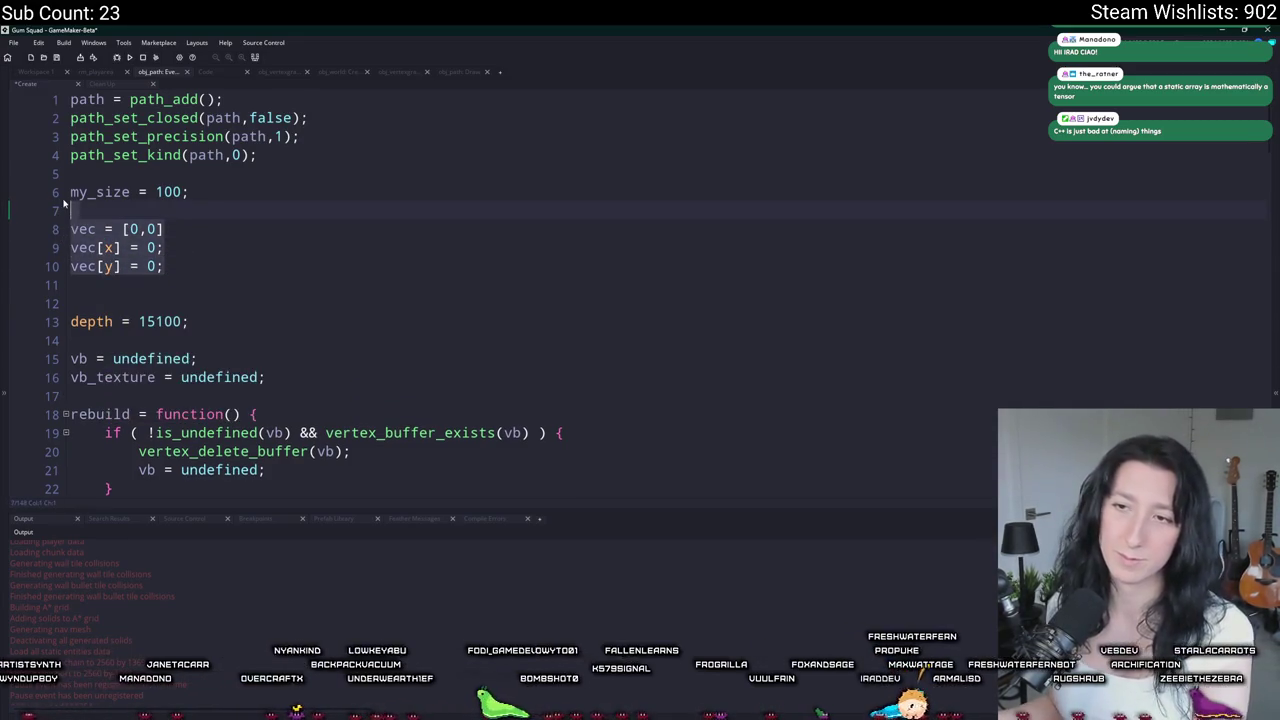
key(BackSpace)
key(BackSpace)
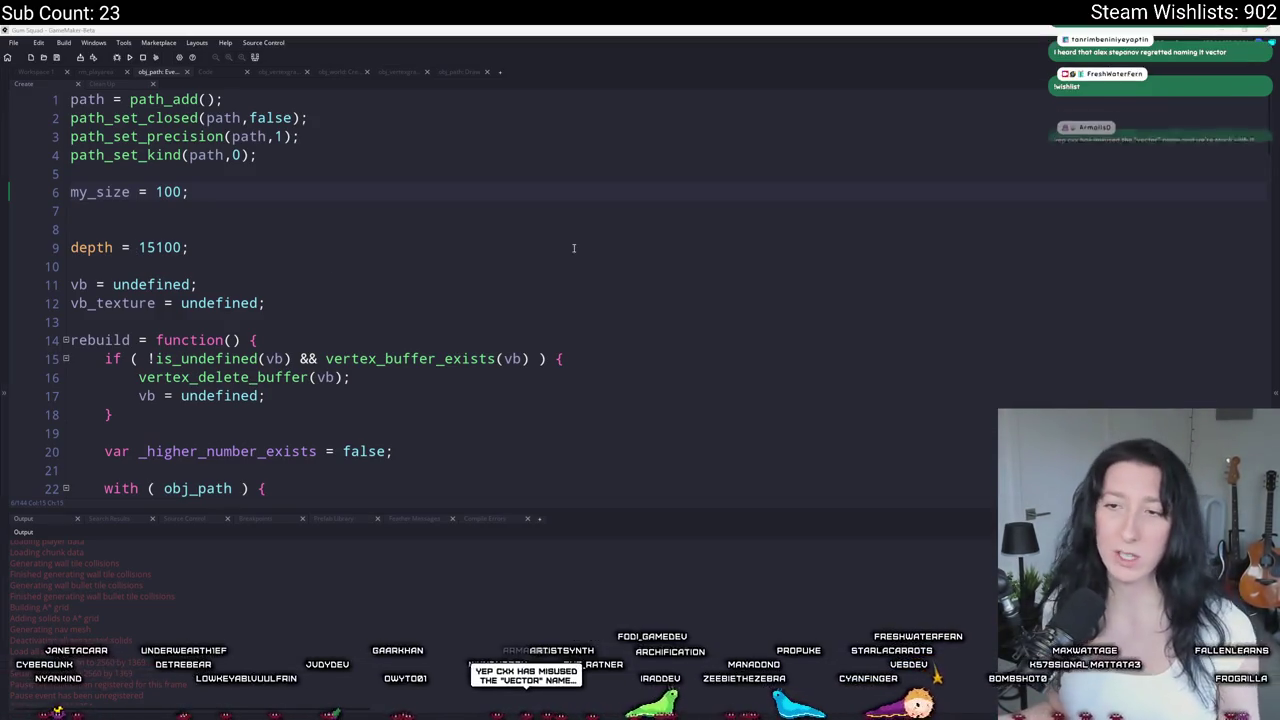
Delete the my_size = 100; line and its leftover blank line from the Create code.
click(147, 207)
drag(147, 207, 61, 182)
key(BackSpace)
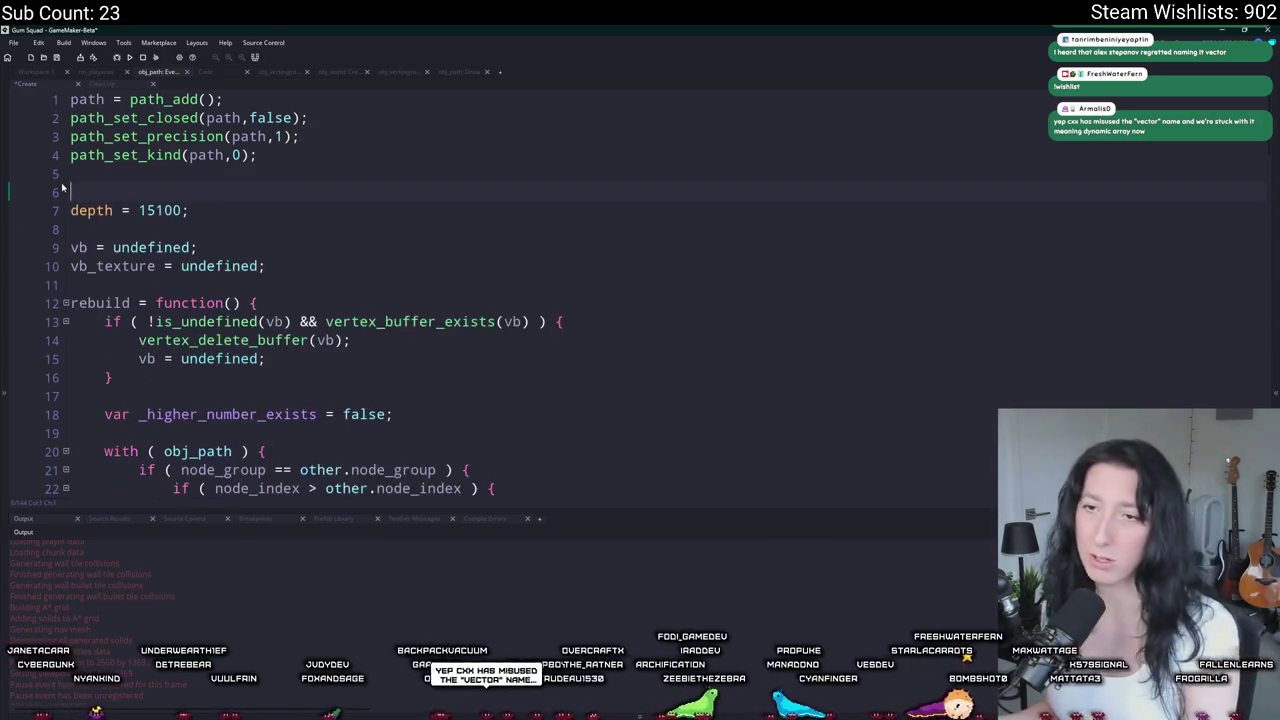
key(BackSpace)
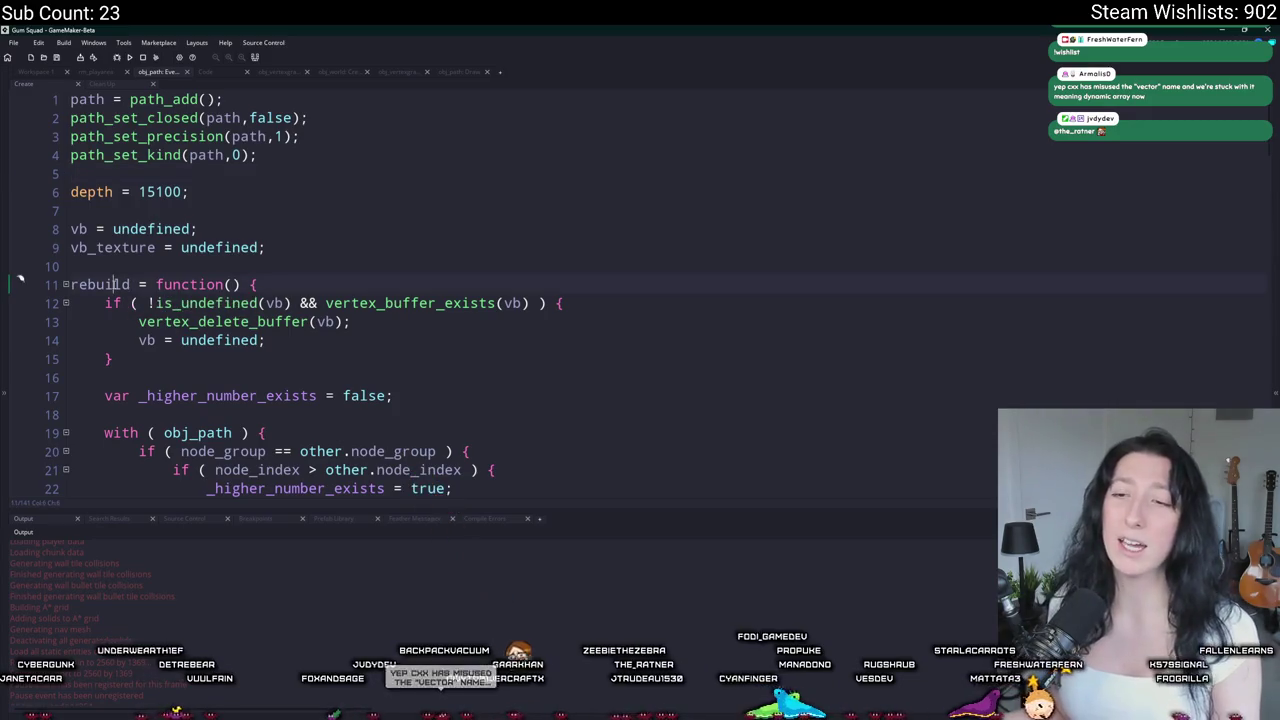
Search the project for rebuild and open the obj_vertexgrass Draw event usage.
double_click(100, 284)
key(ctrl+shift+f)
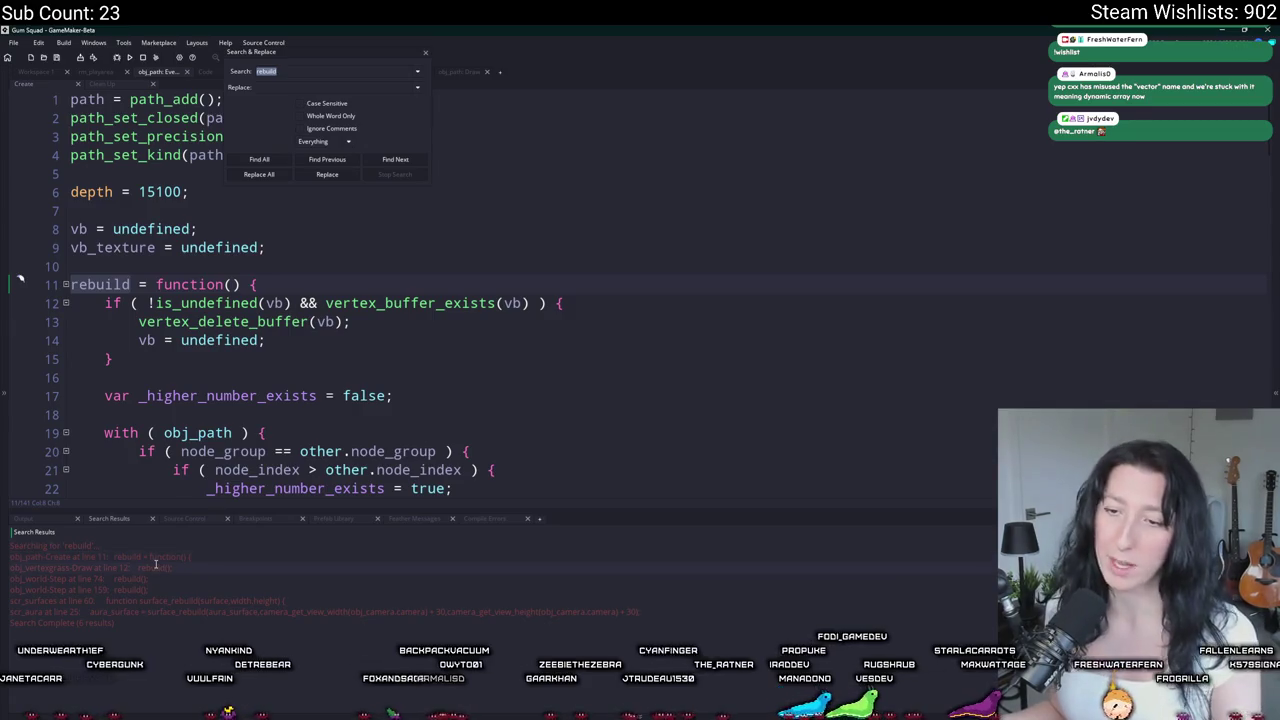
double_click(156, 567)
click(425, 52)
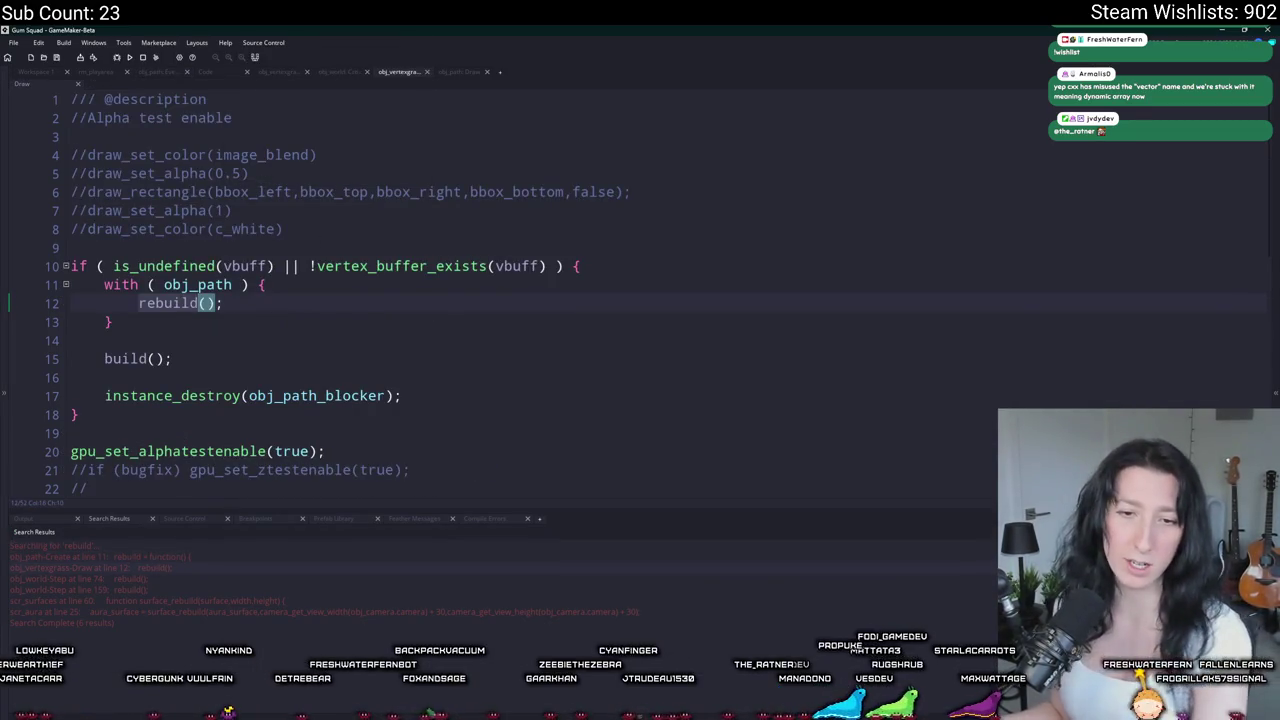
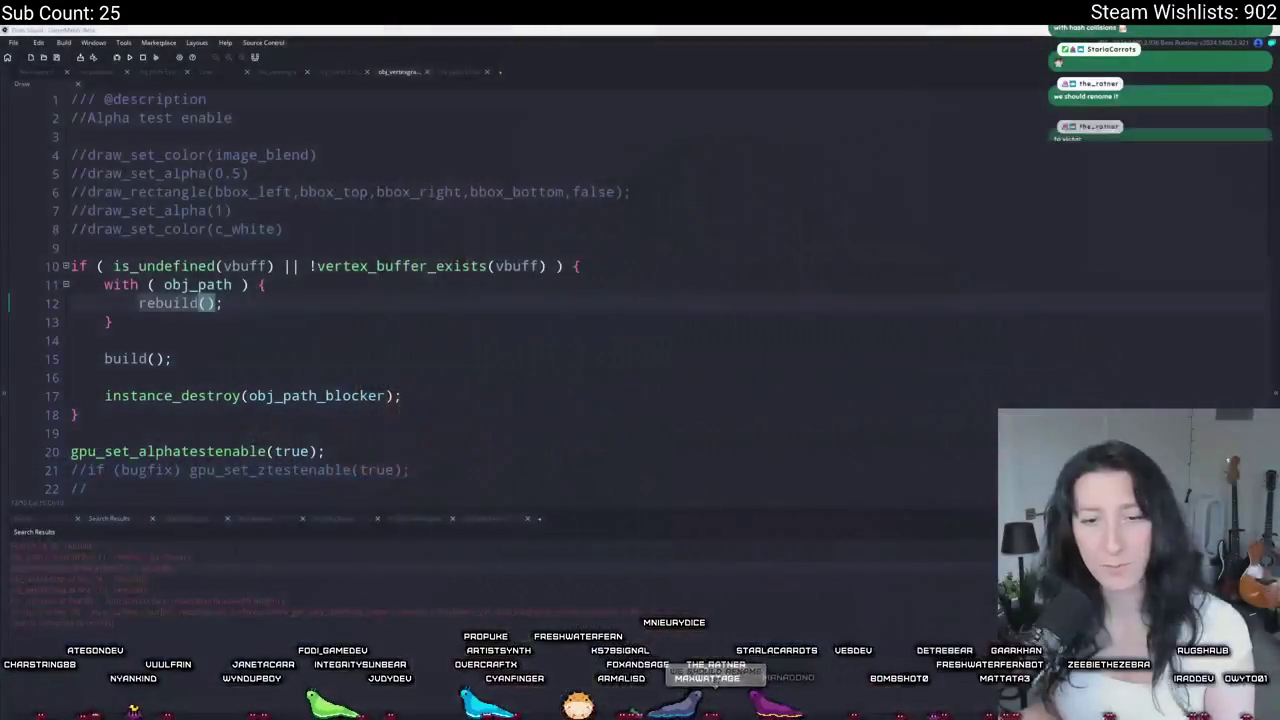
From line 16 of the code, open the GameMaker Manual with F1 to the 'vertex buffer' search results.
click(435, 370)
key(F1)
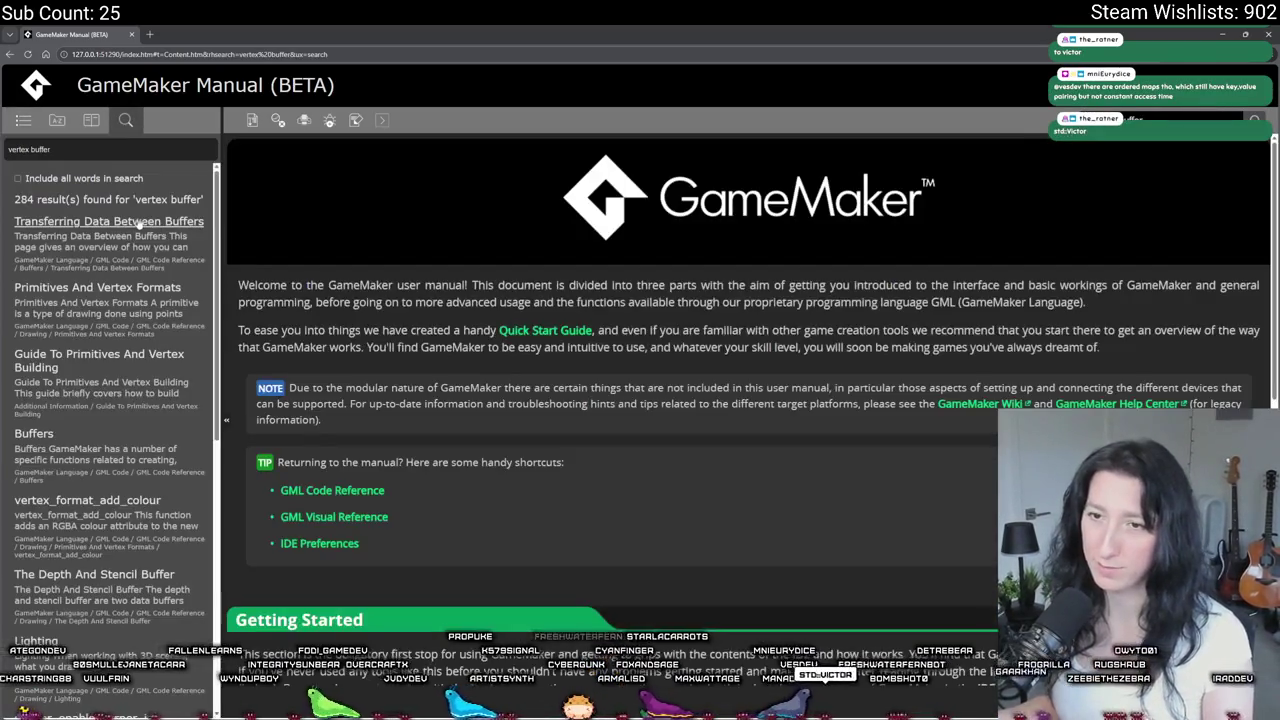
Open the Guide To Primitives And Vertex Building result and enlarge the page text.
click(62, 360)
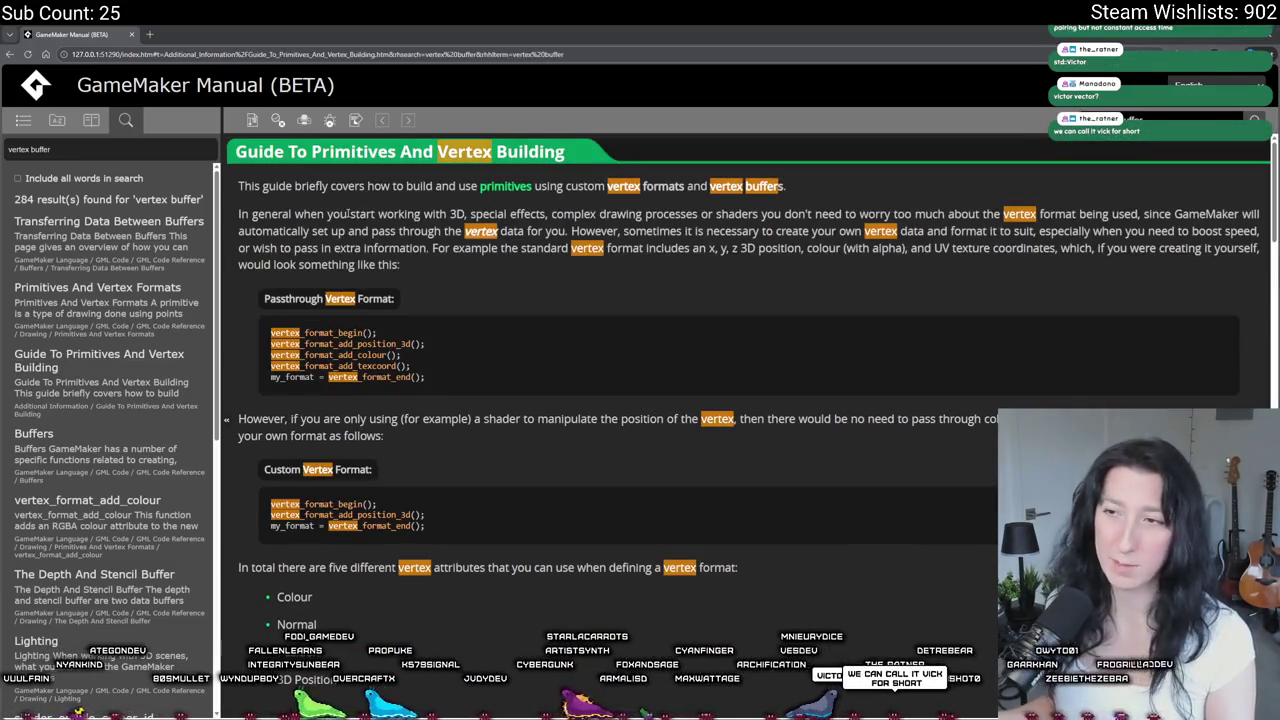
triple_click(699, 229)
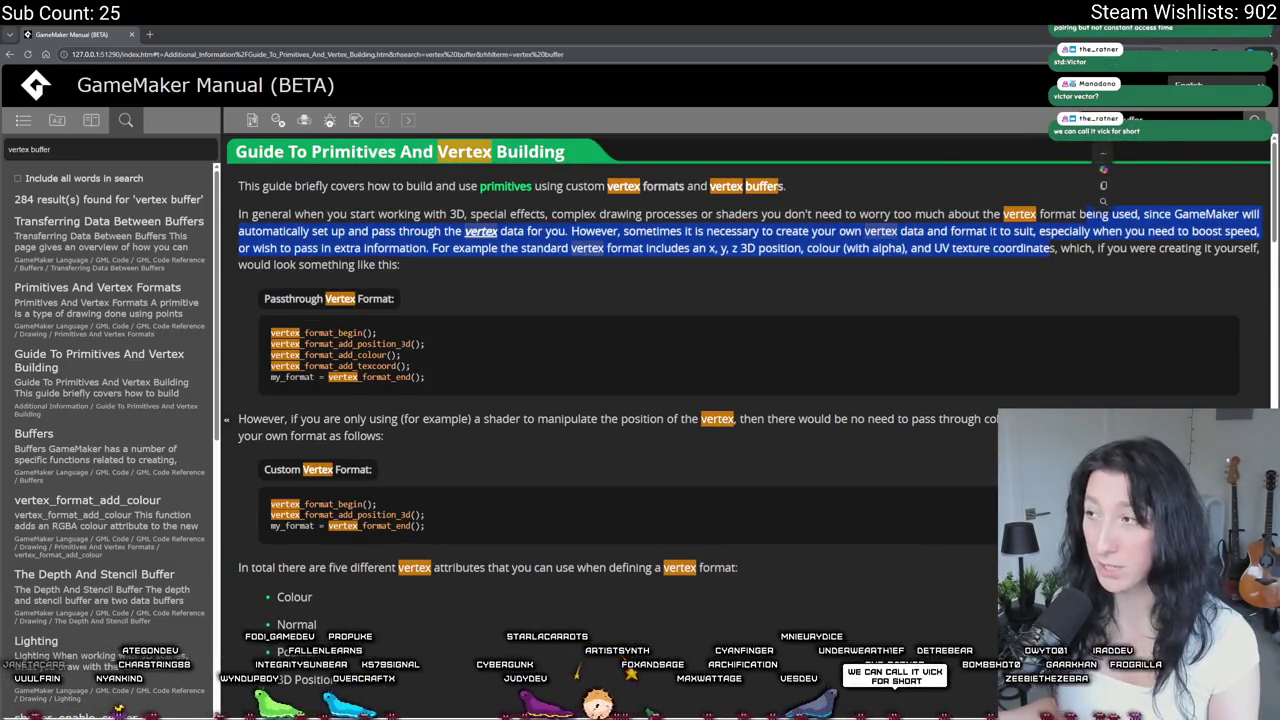
click(699, 229)
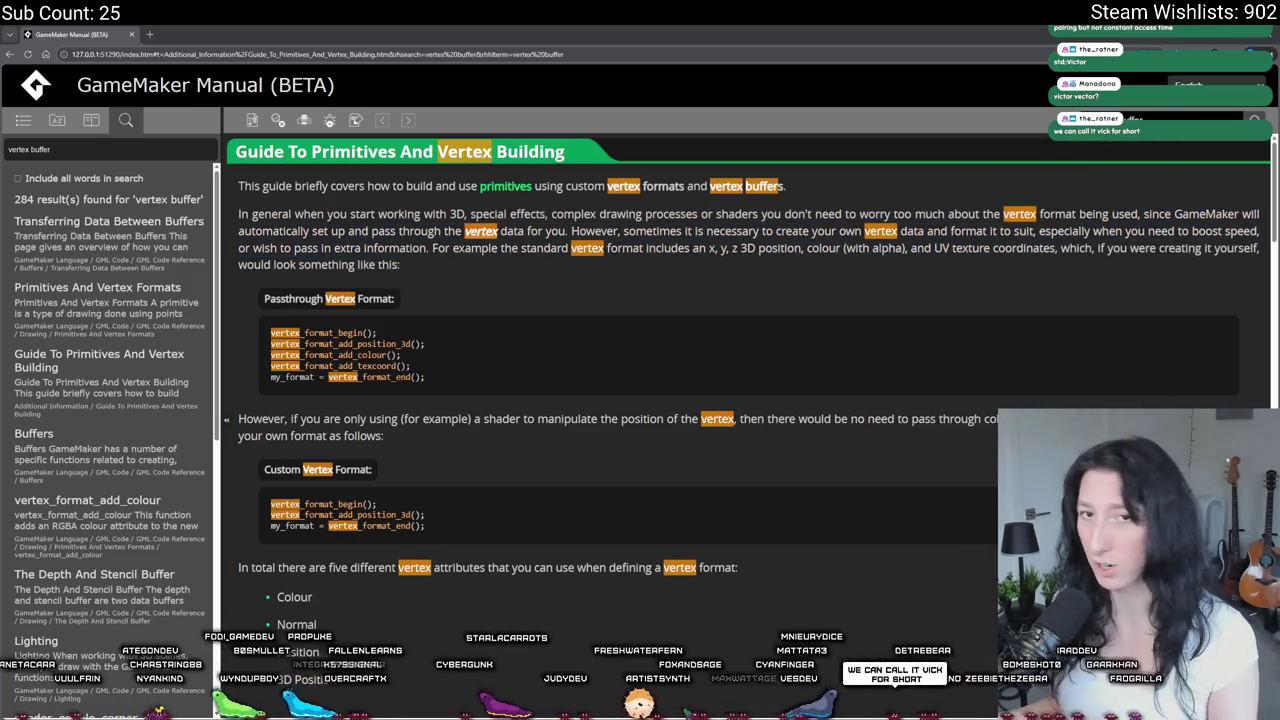
key(ctrl+plus)
key(ctrl+plus)
key(ctrl+plus)
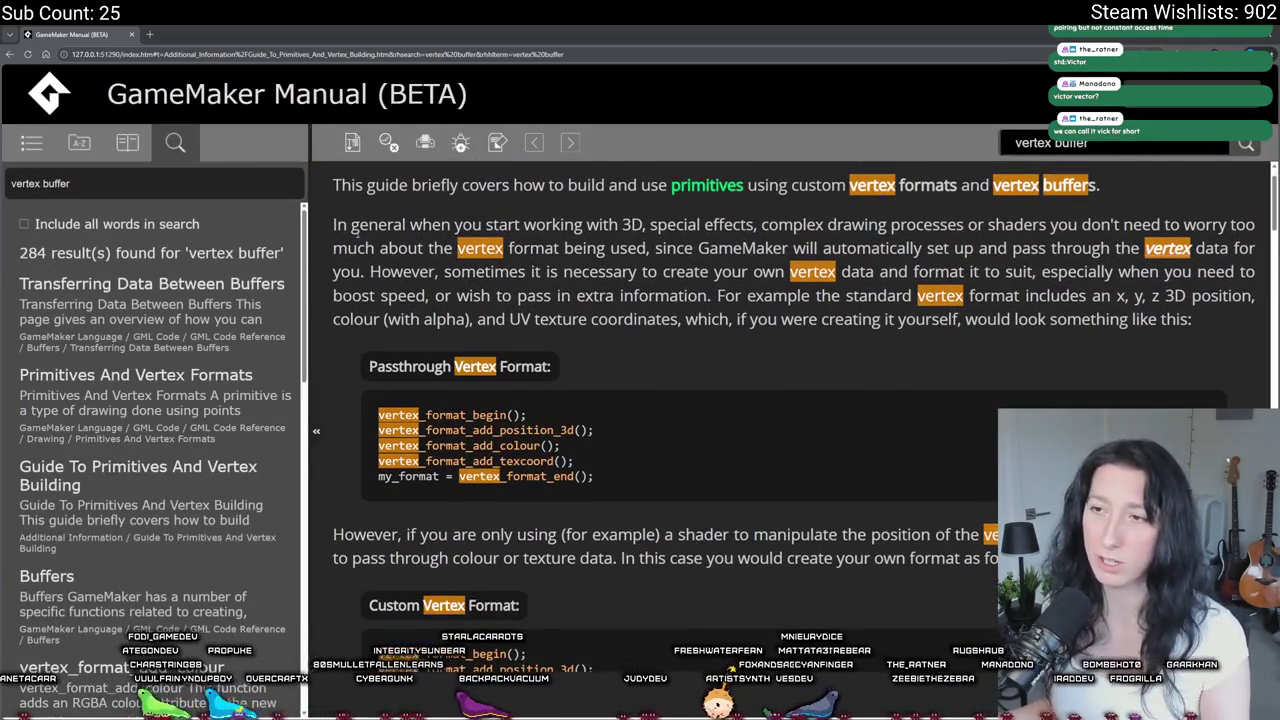
Highlight the guide's opening words and the phrase about the vertex format while reading.
drag(328, 227, 808, 227)
click(829, 227)
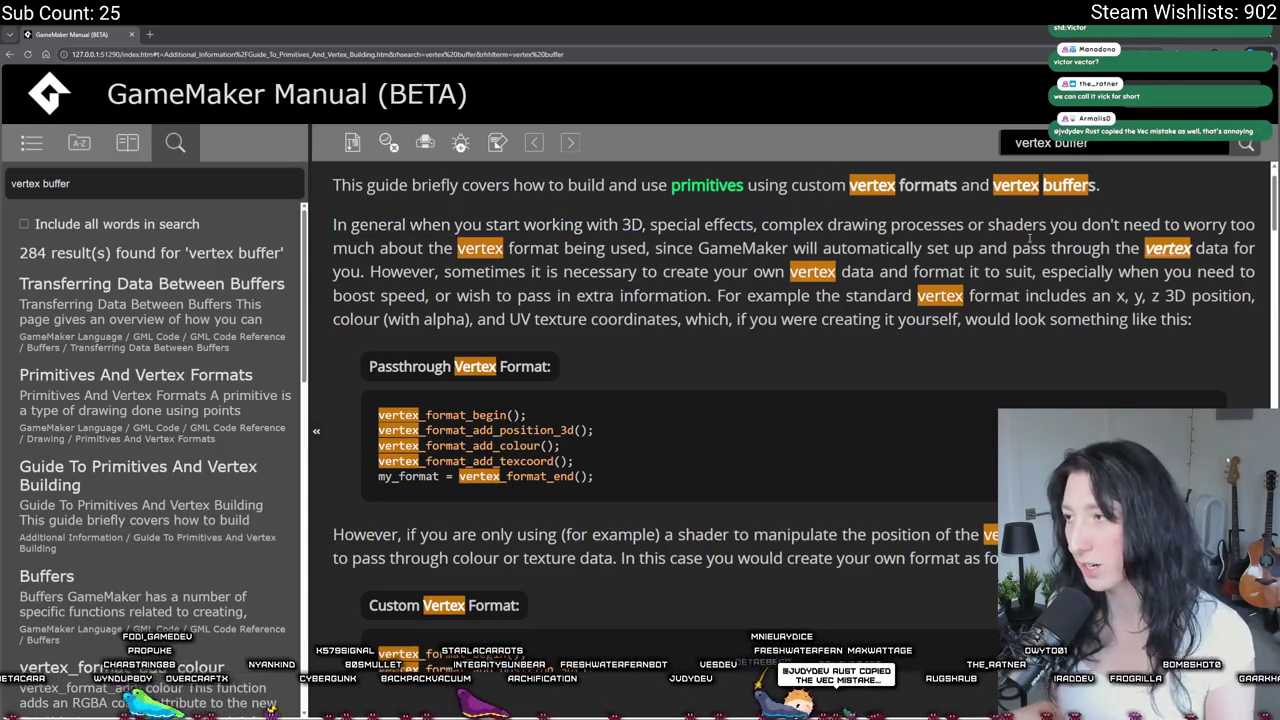
drag(380, 250, 650, 250)
click(825, 316)
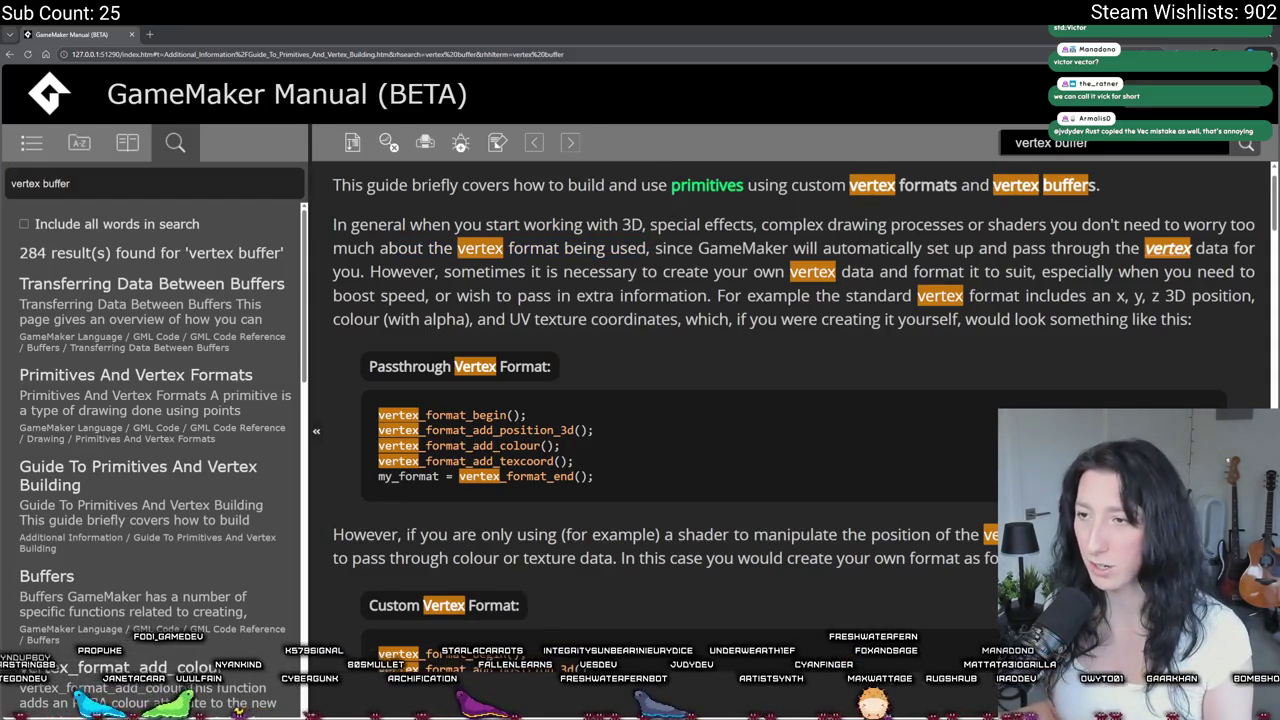
scroll(757, 235, up, 1)
scroll(760, 234, down, 1)
scroll(767, 295, down, 3)
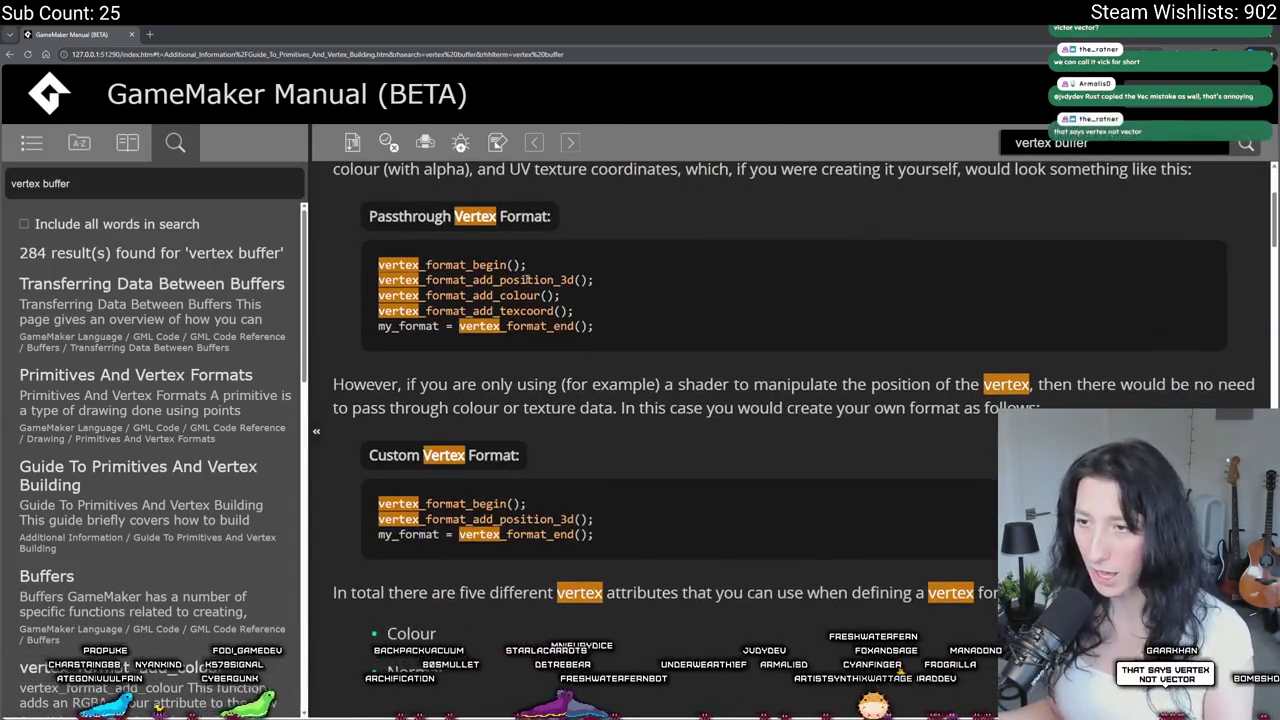
scroll(525, 280, down, 1)
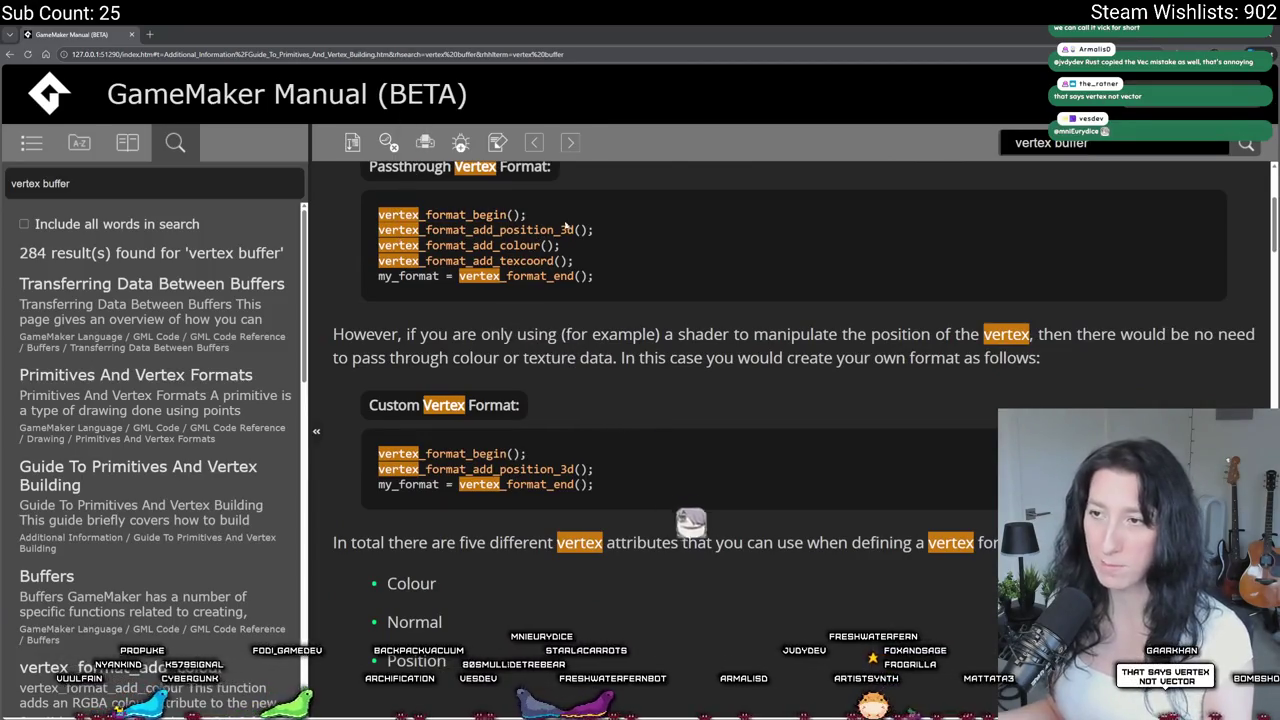
scroll(600, 260, up, 3)
Highlight the vertex attributes: x, y, z 3D position, colour and UV texture coordinates.
drag(686, 243, 913, 222)
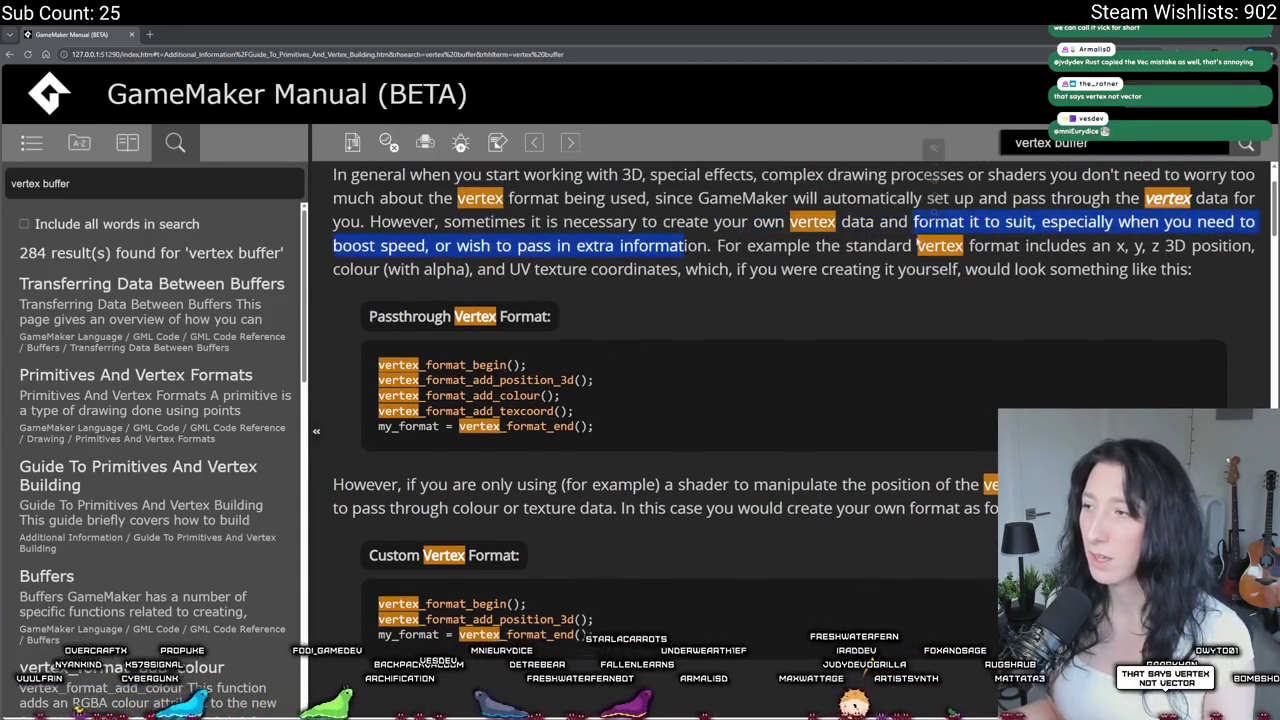
click(916, 245)
scroll(970, 248, up, 1)
scroll(1028, 250, down, 1)
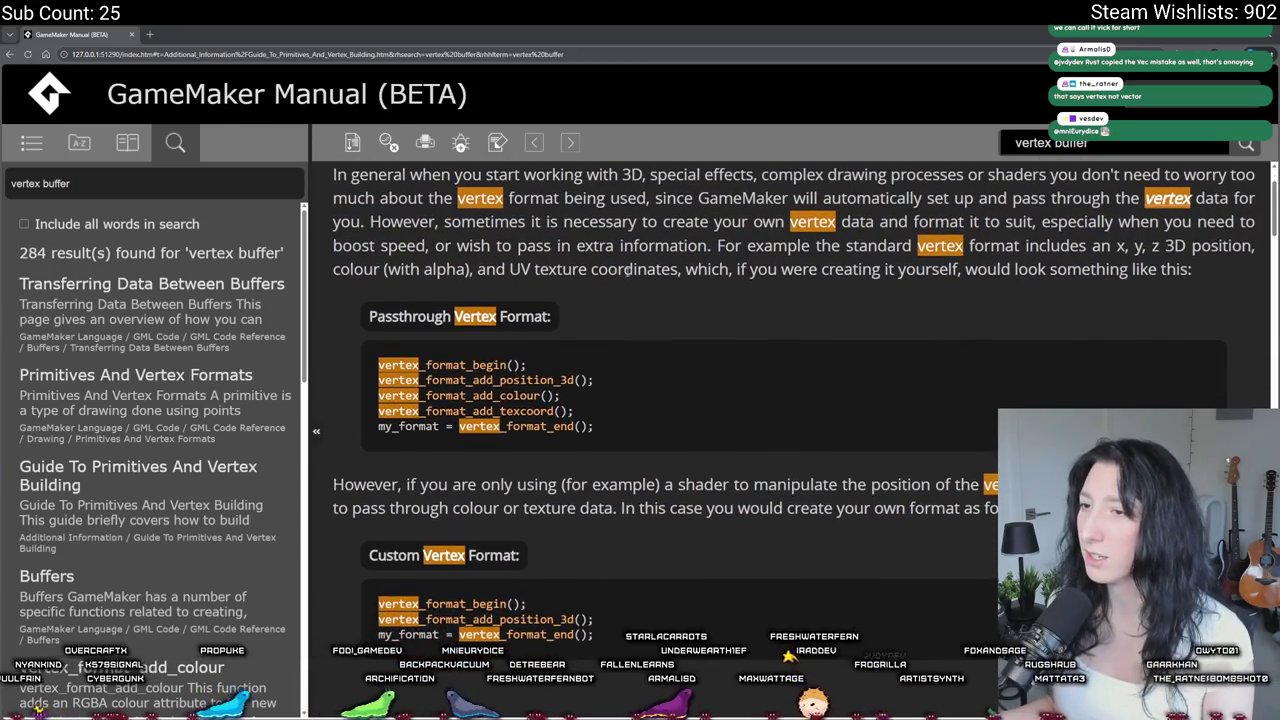
drag(1022, 247, 1210, 247)
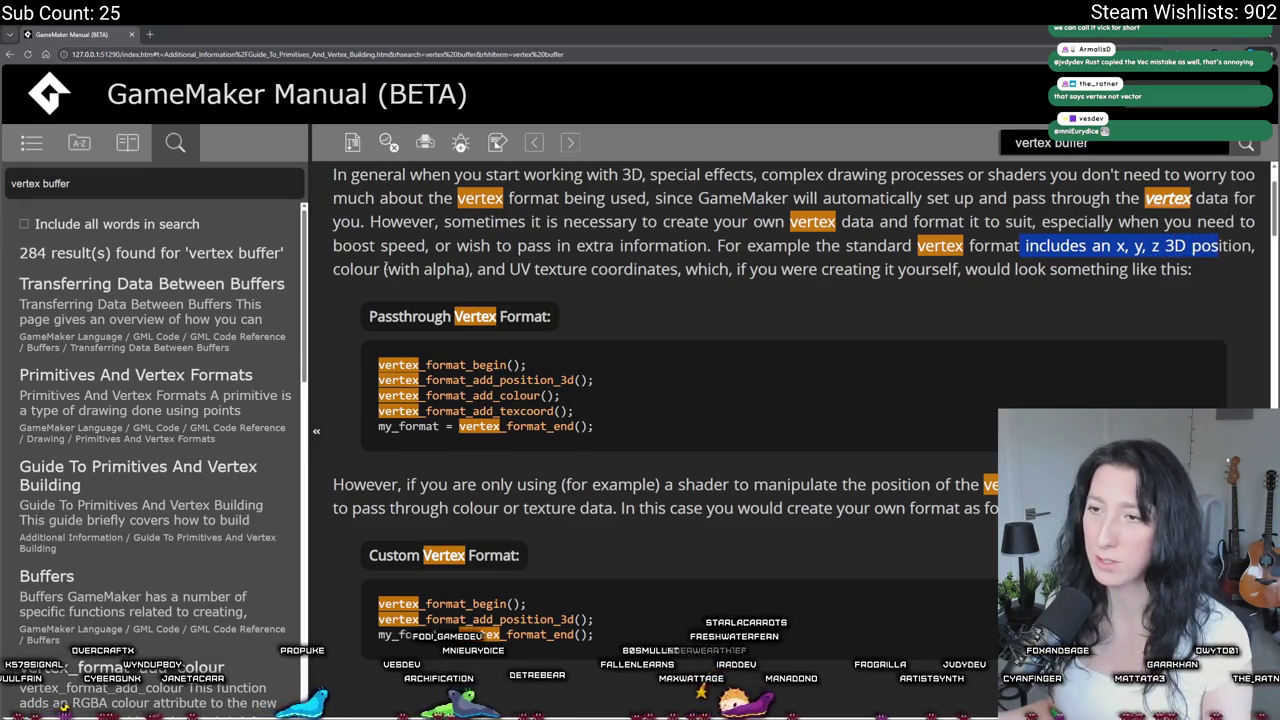
double_click(368, 270)
drag(509, 270, 948, 270)
click(672, 270)
click(750, 352)
scroll(750, 352, down, 2)
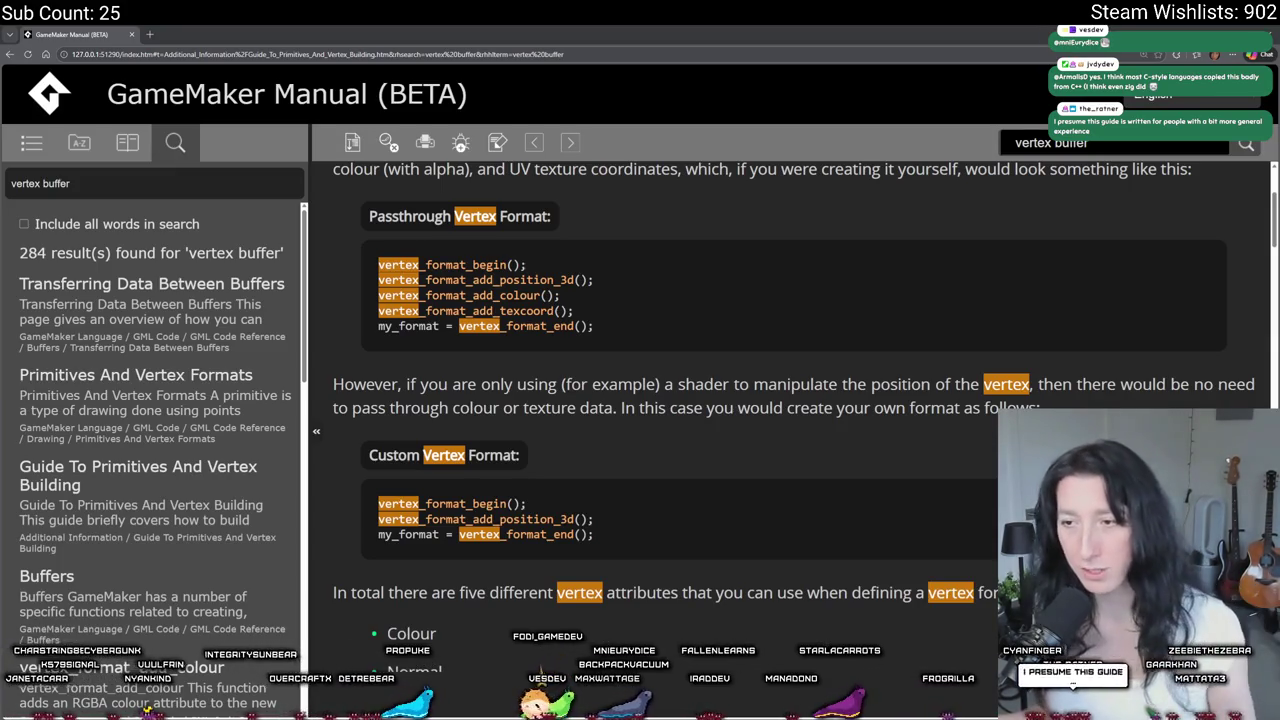
scroll(700, 386, down, 3)
scroll(700, 386, down, 4)
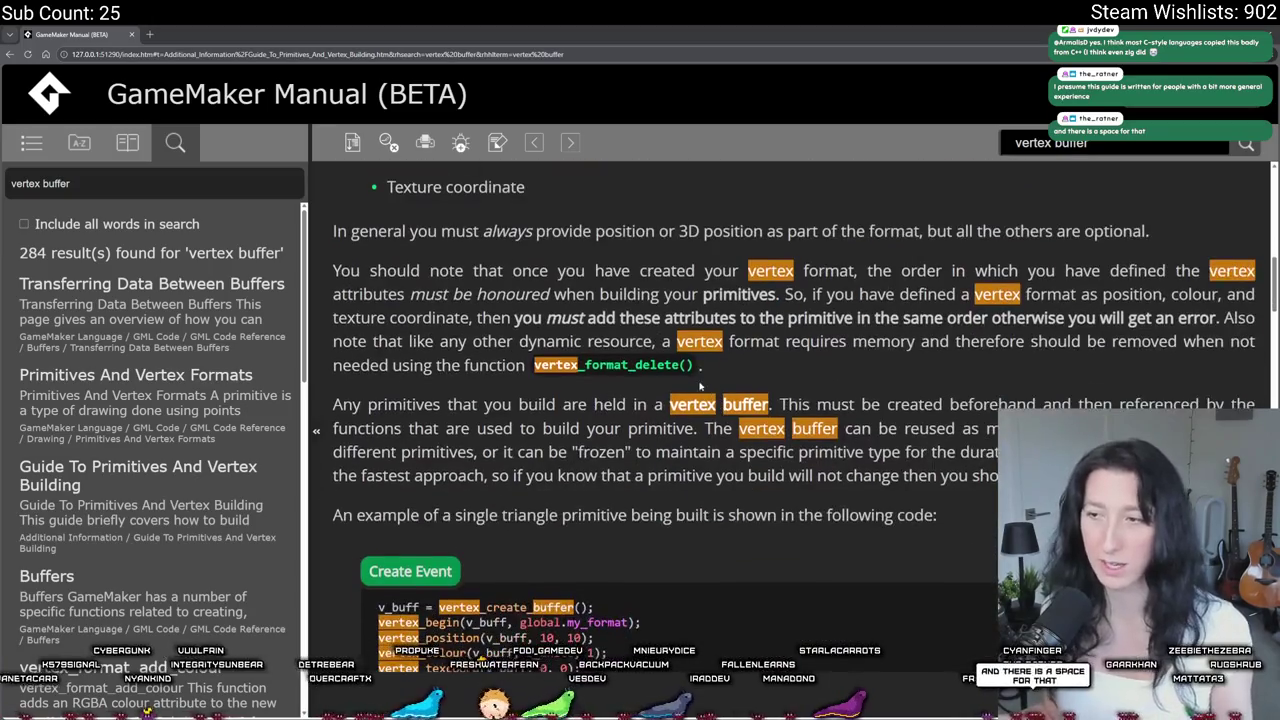
scroll(700, 386, down, 4)
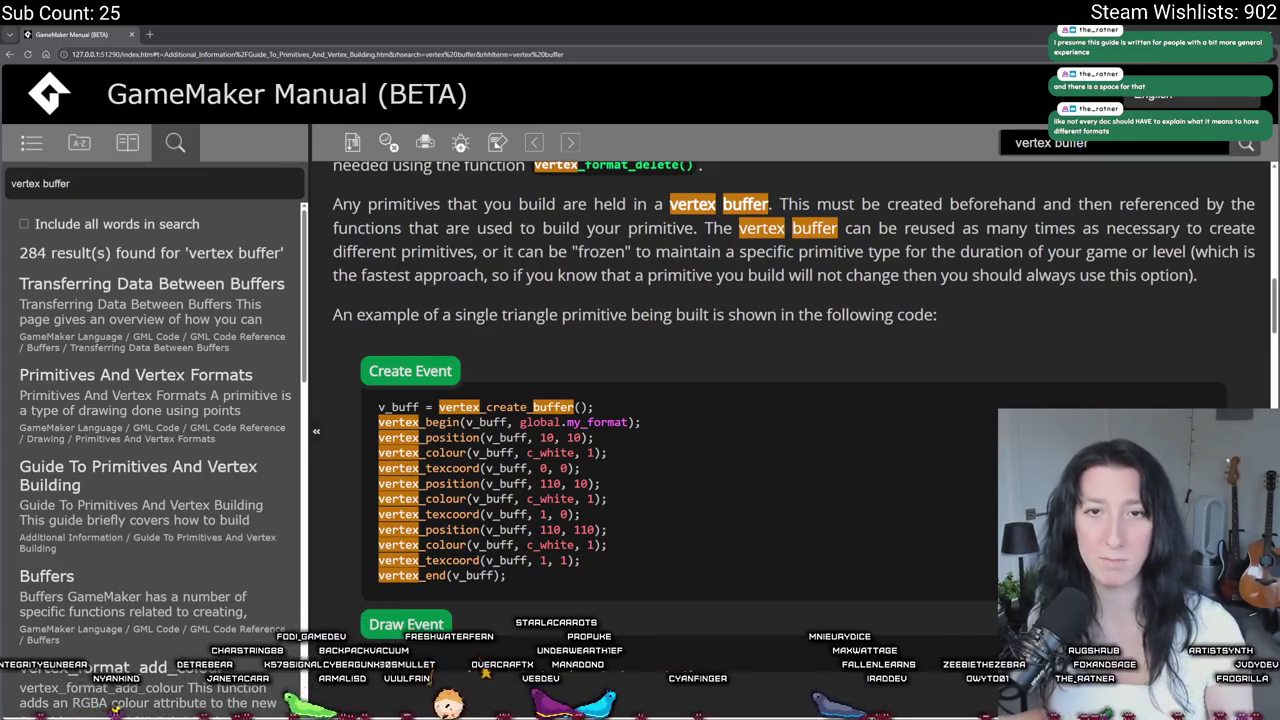
scroll(780, 400, up, 1)
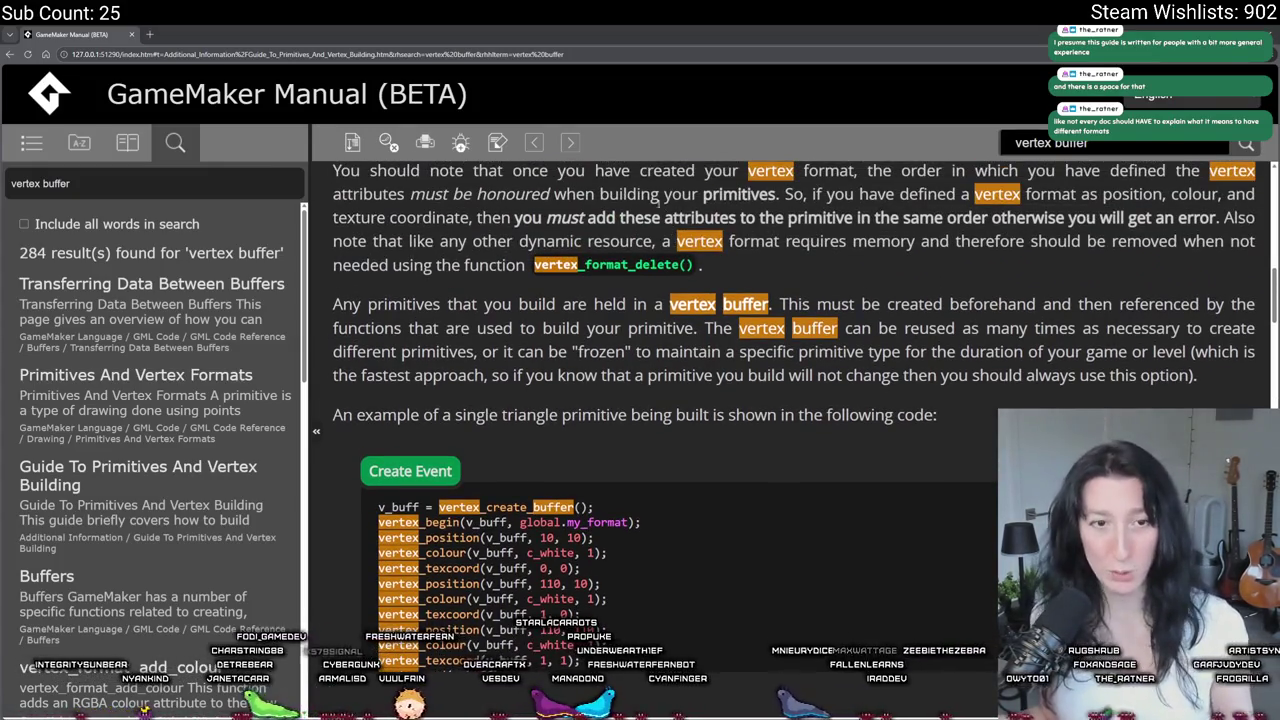
scroll(939, 539, down, 2)
scroll(950, 420, up, 2)
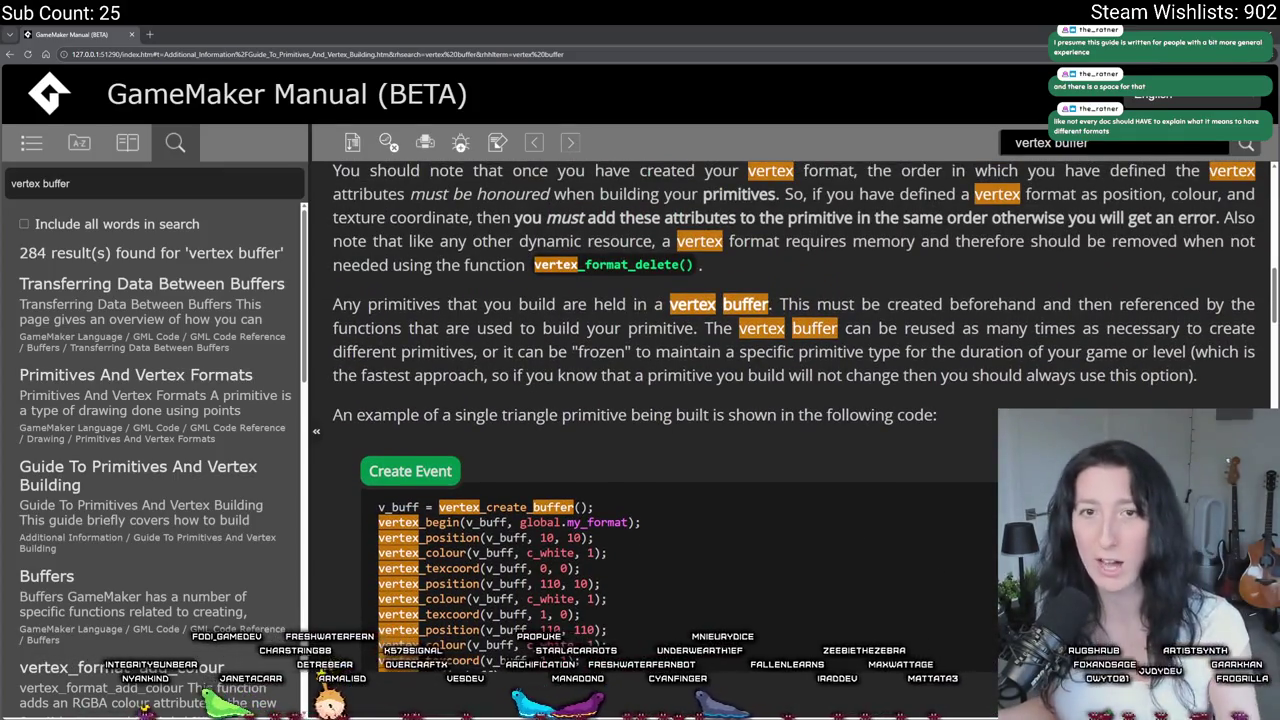
scroll(641, 506, up, 6)
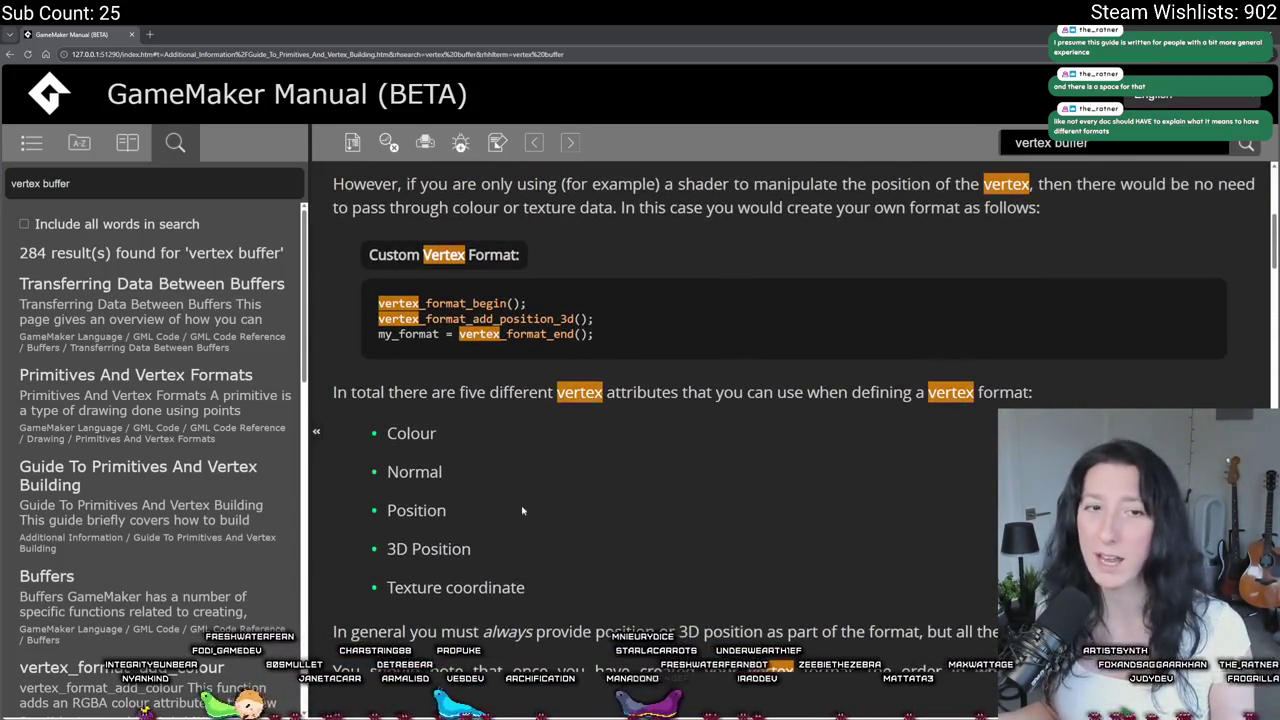
scroll(455, 437, up, 5)
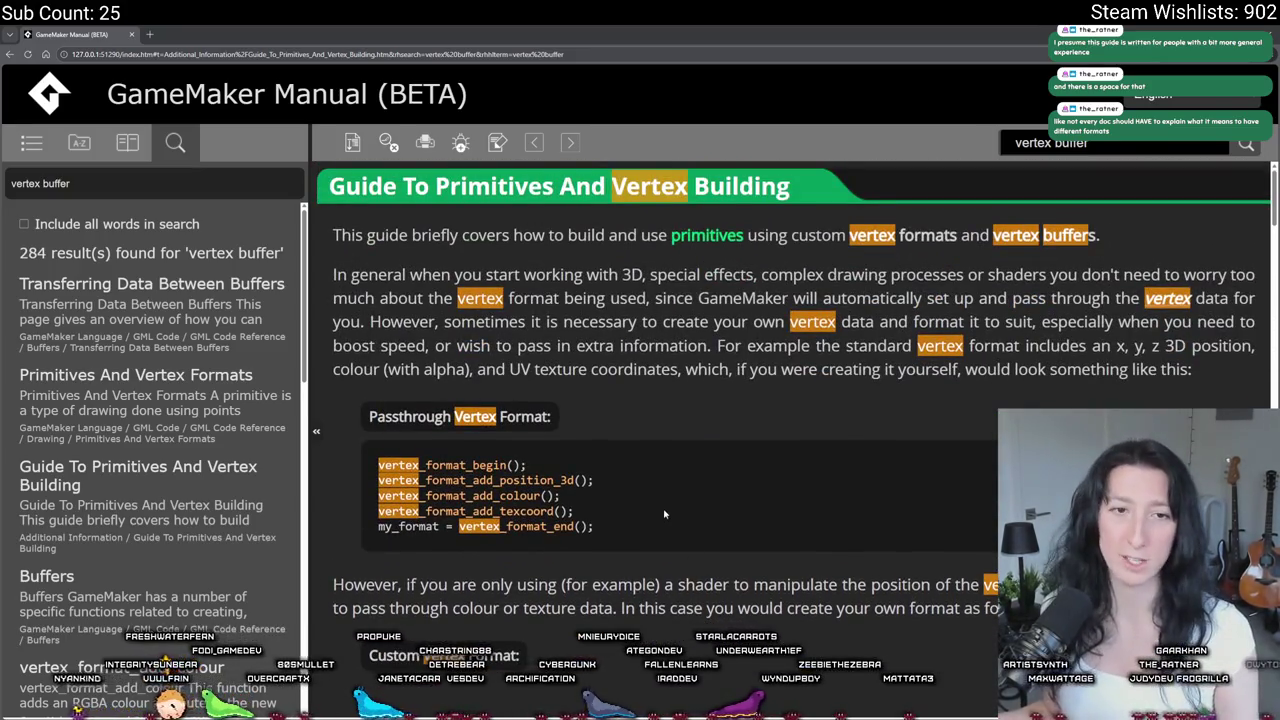
key(ctrl+0)
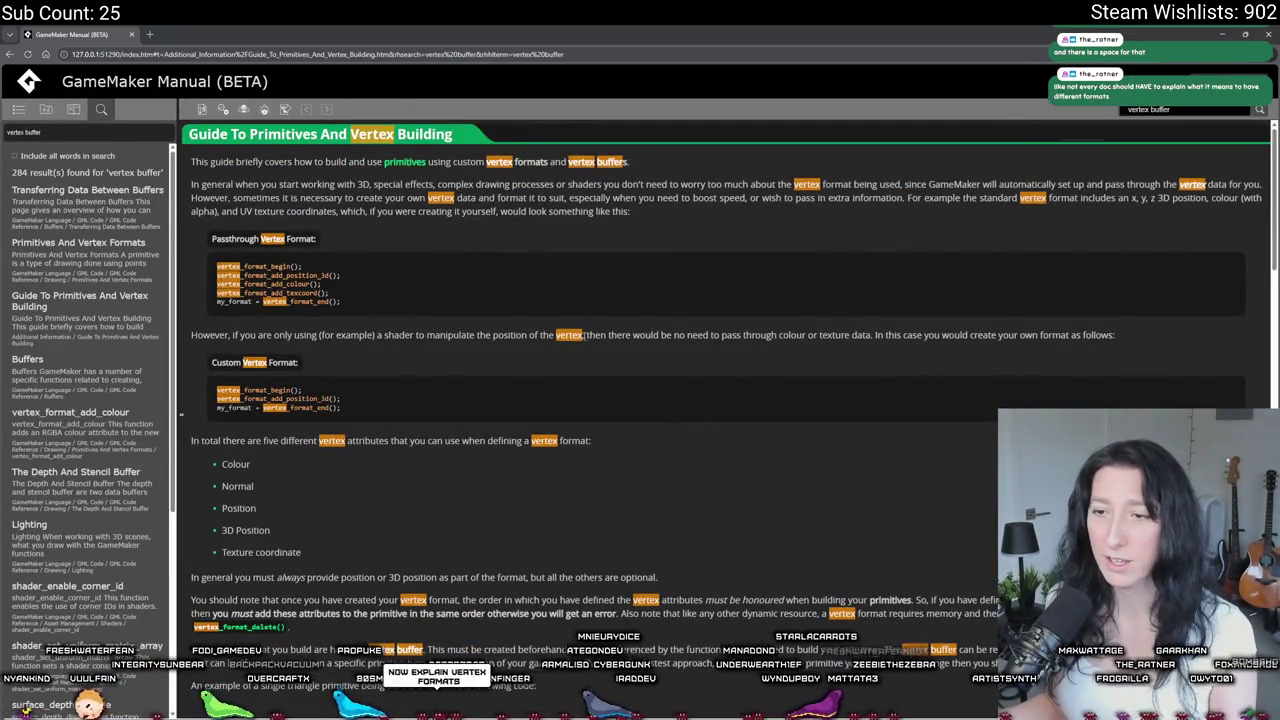
Adjust the page zoom and scroll through the five vertex attributes and single-triangle example code.
scroll(450, 420, down, 2)
key(ctrl+plus)
key(ctrl+plus)
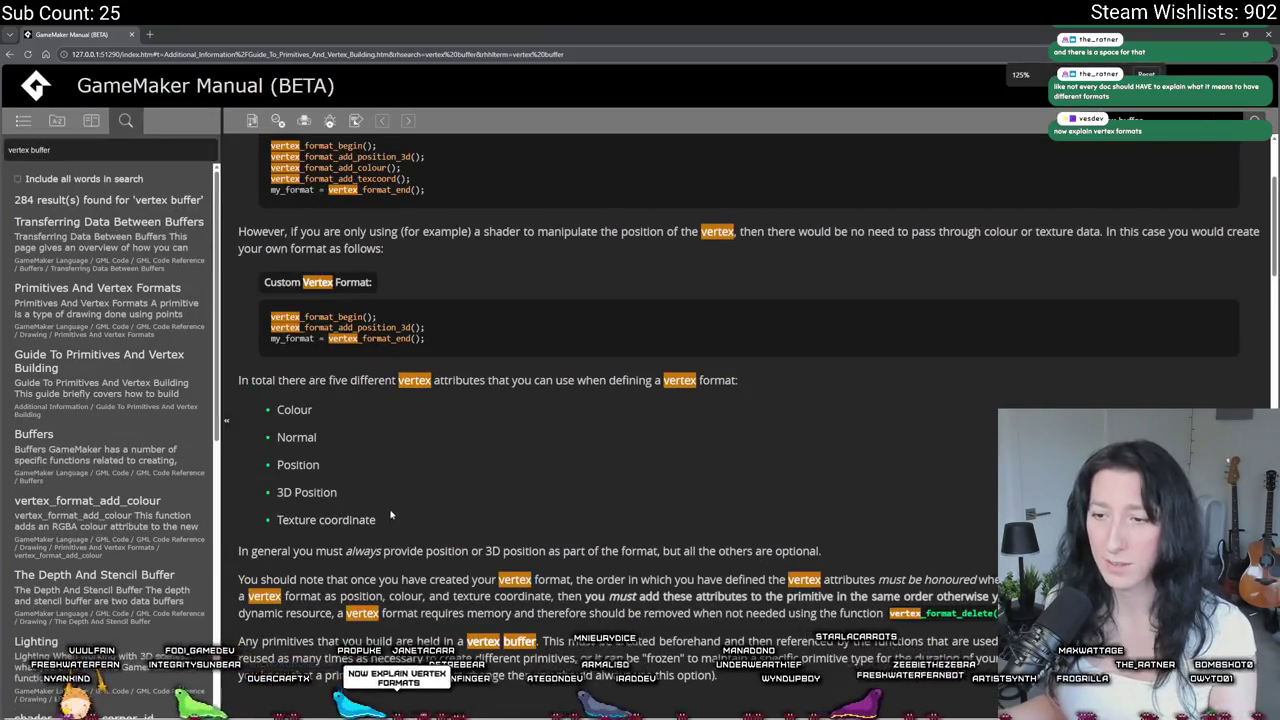
scroll(392, 515, down, 2)
scroll(605, 314, down, 10)
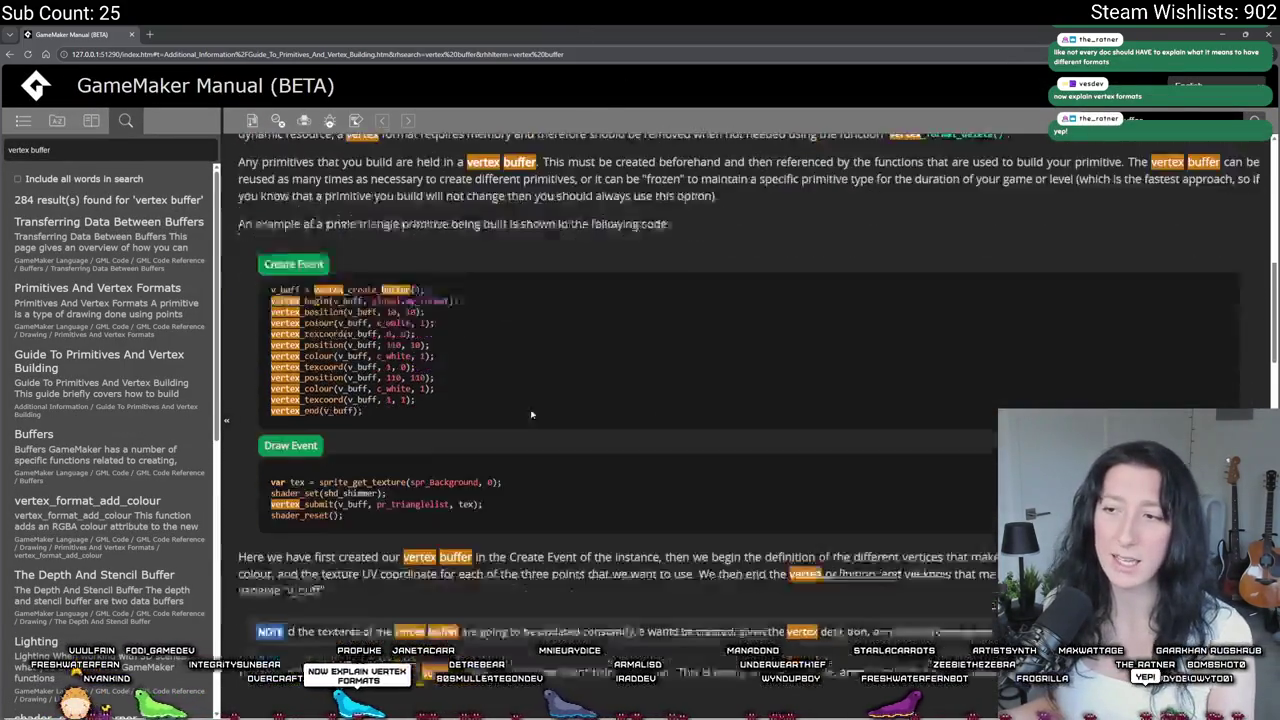
scroll(620, 440, down, 4)
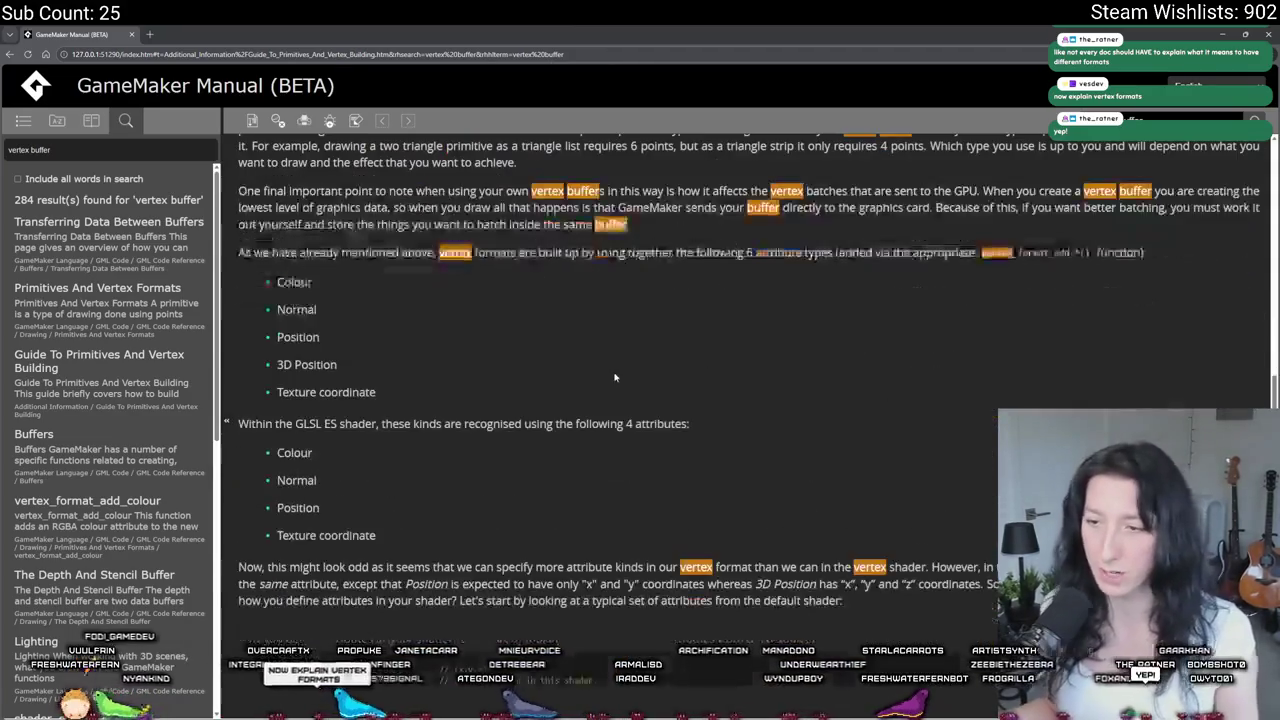
scroll(610, 398, up, 3)
scroll(610, 410, up, 3)
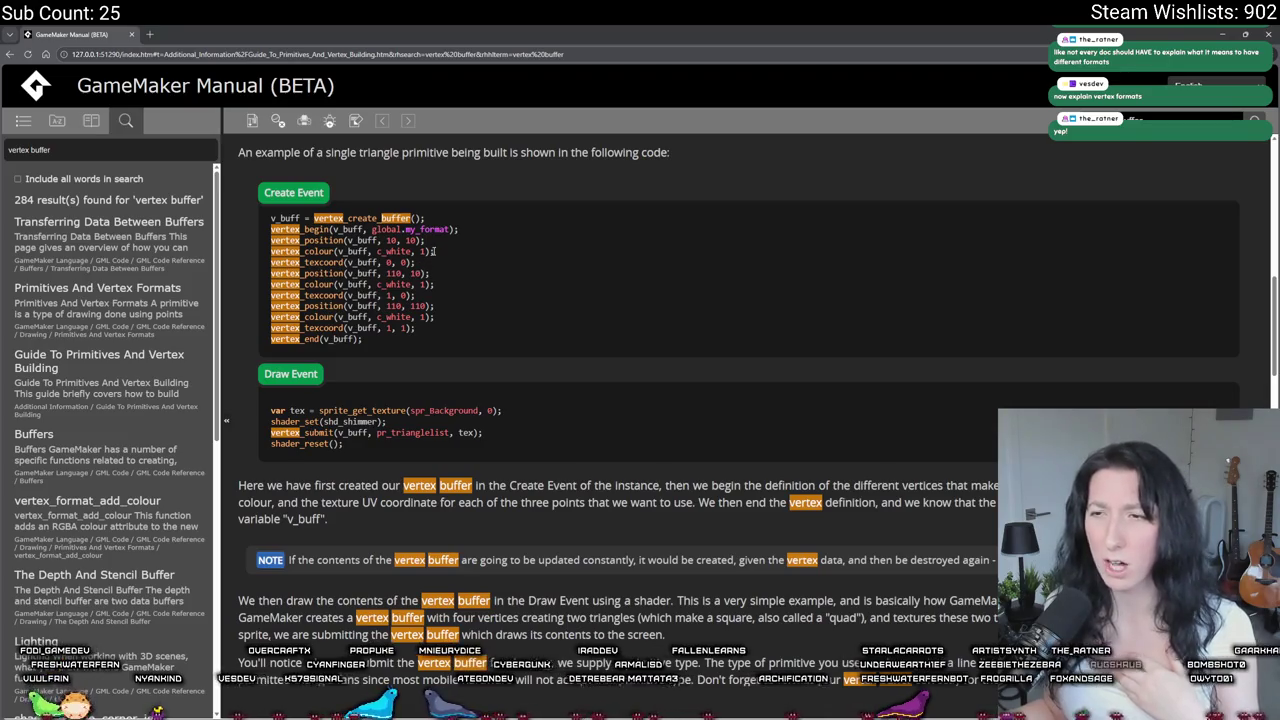
drag(434, 255, 272, 238)
click(338, 216)
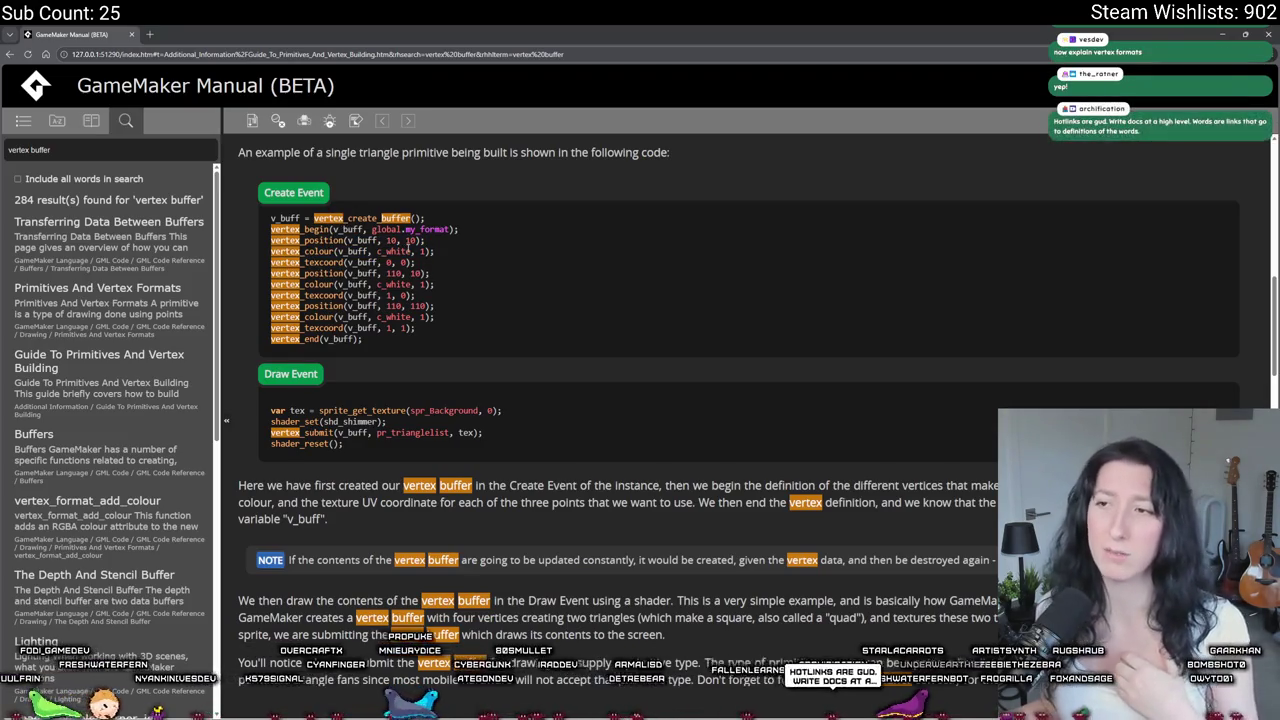
scroll(407, 250, up, 1)
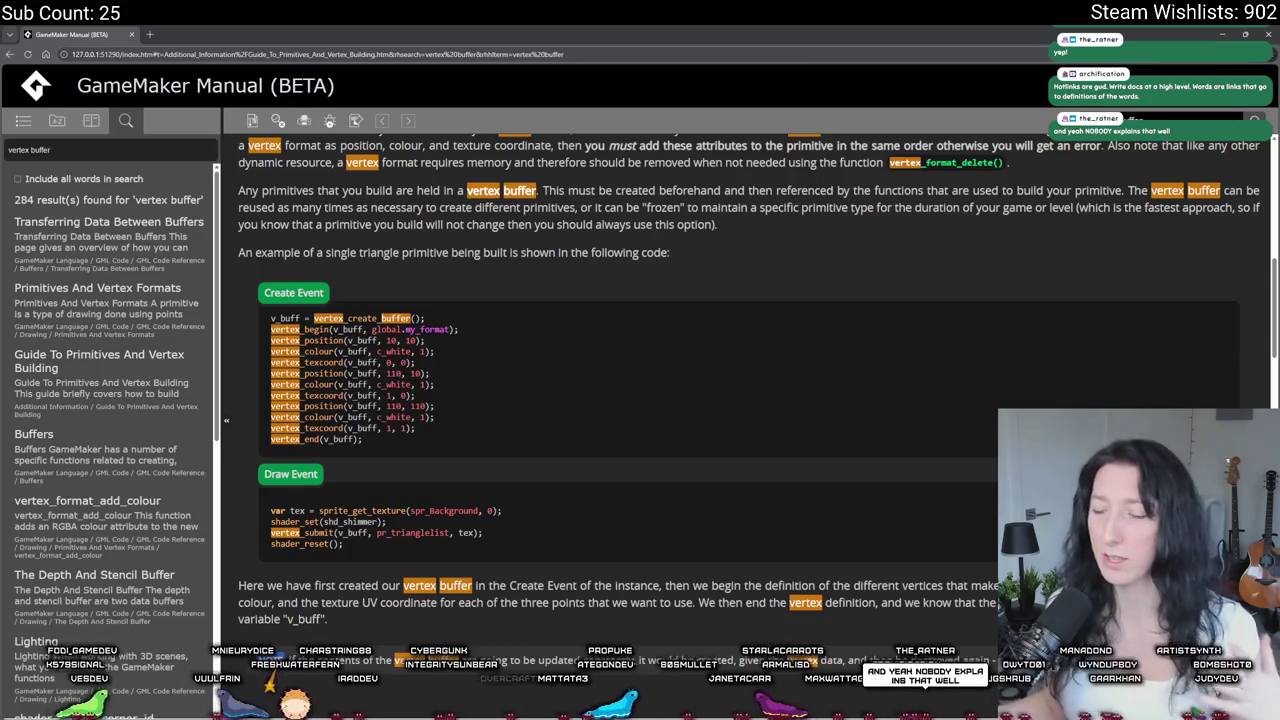
scroll(575, 316, up, 3)
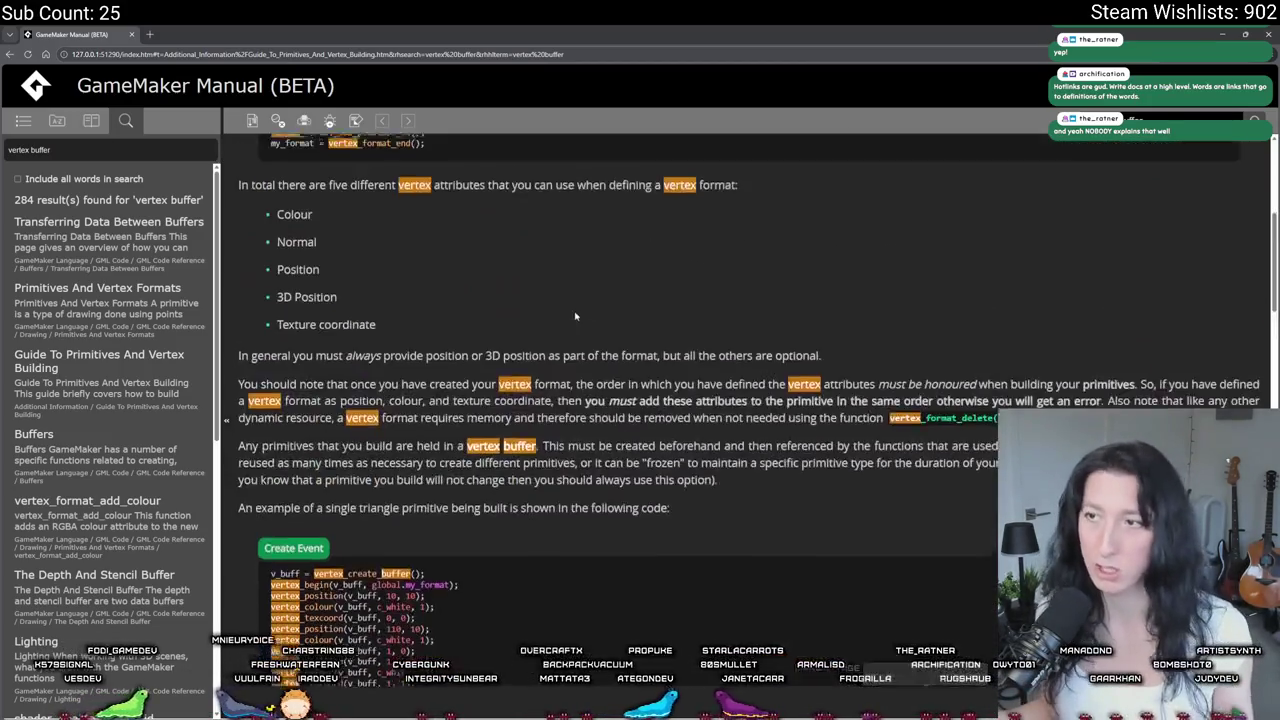
scroll(575, 316, up, 3)
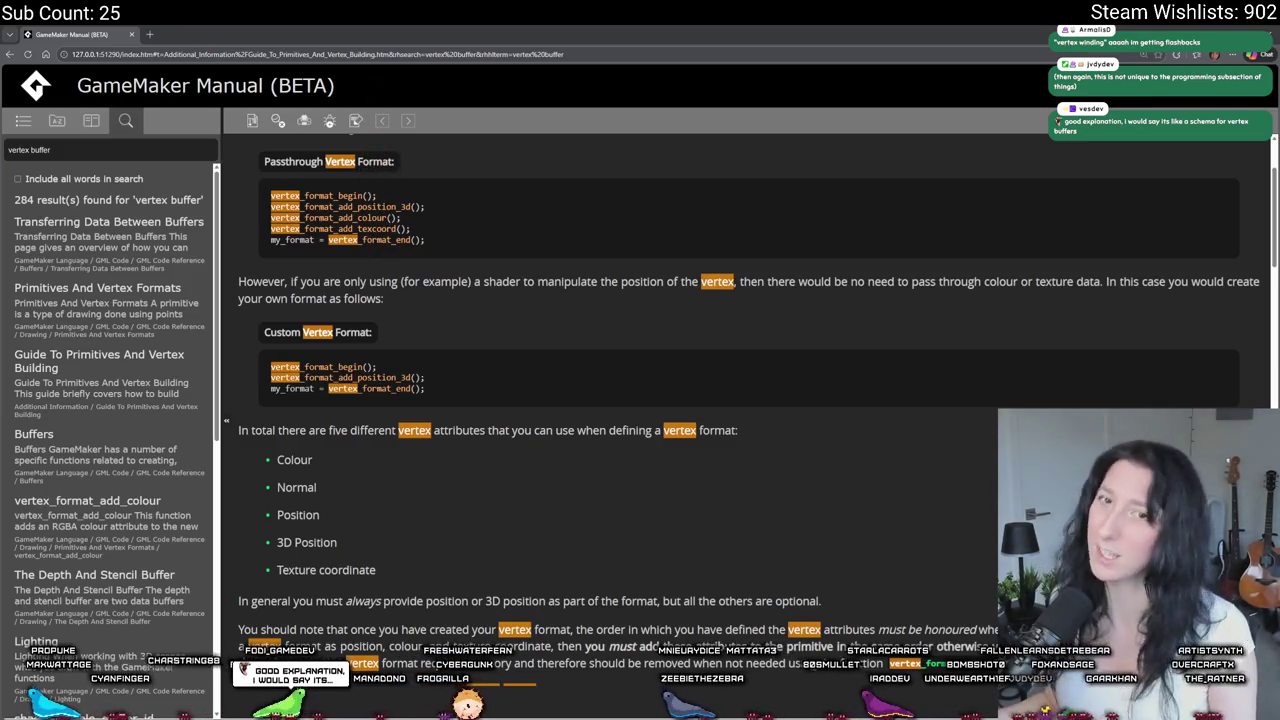
Scroll the guide back to the top and switch back to the GameMaker code editor.
scroll(537, 557, up, 1)
scroll(537, 557, up, 3)
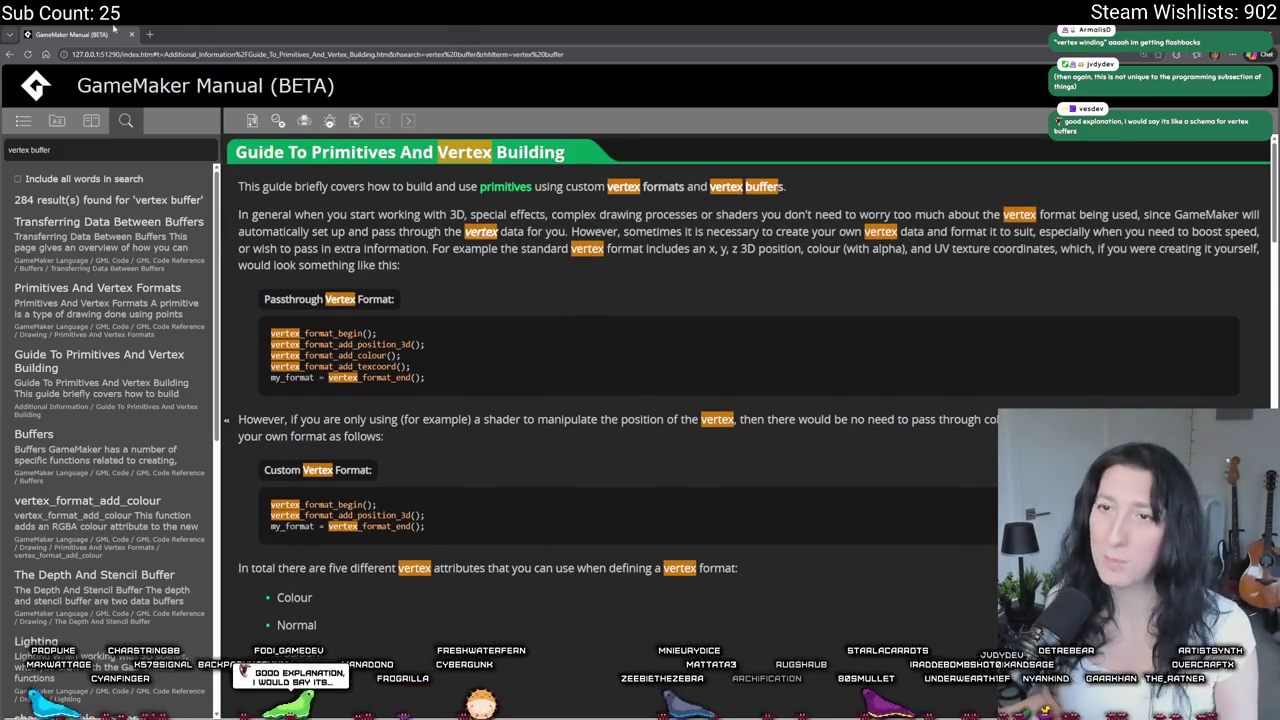
key(alt+Tab)
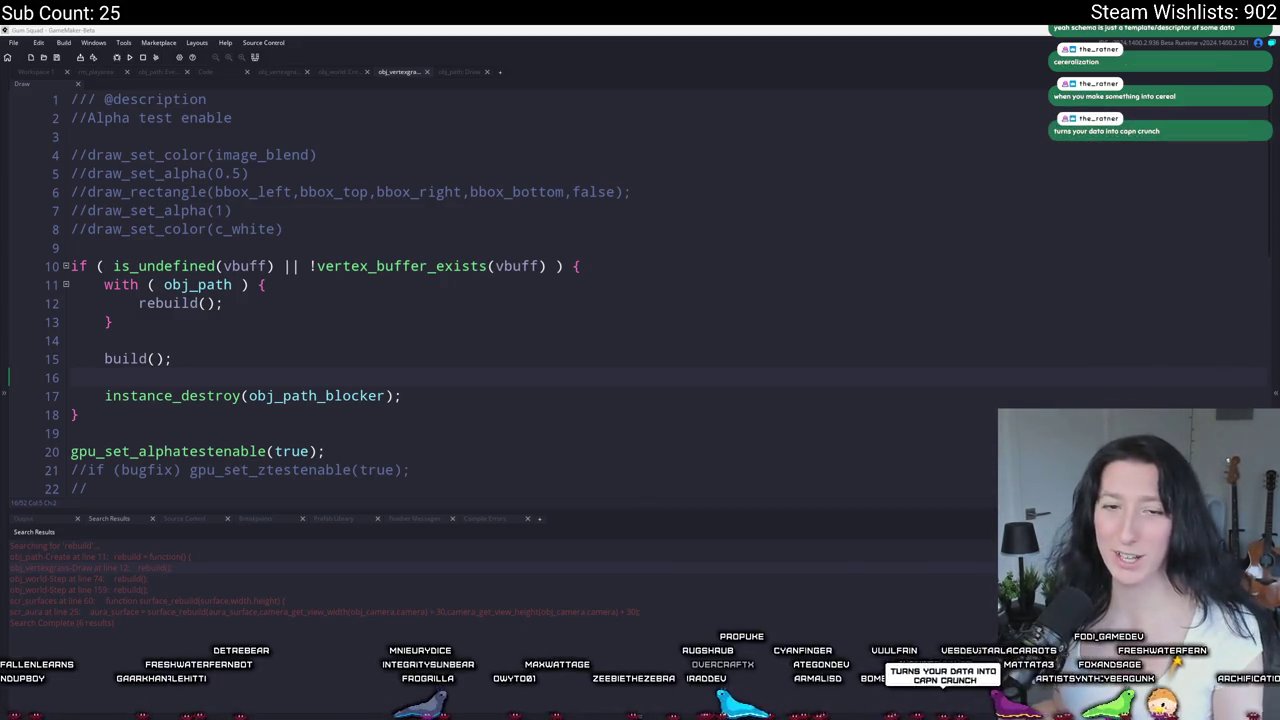
Select the obj_path rebuild block on lines 11–13, then open obj_world's Create event.
click(577, 265)
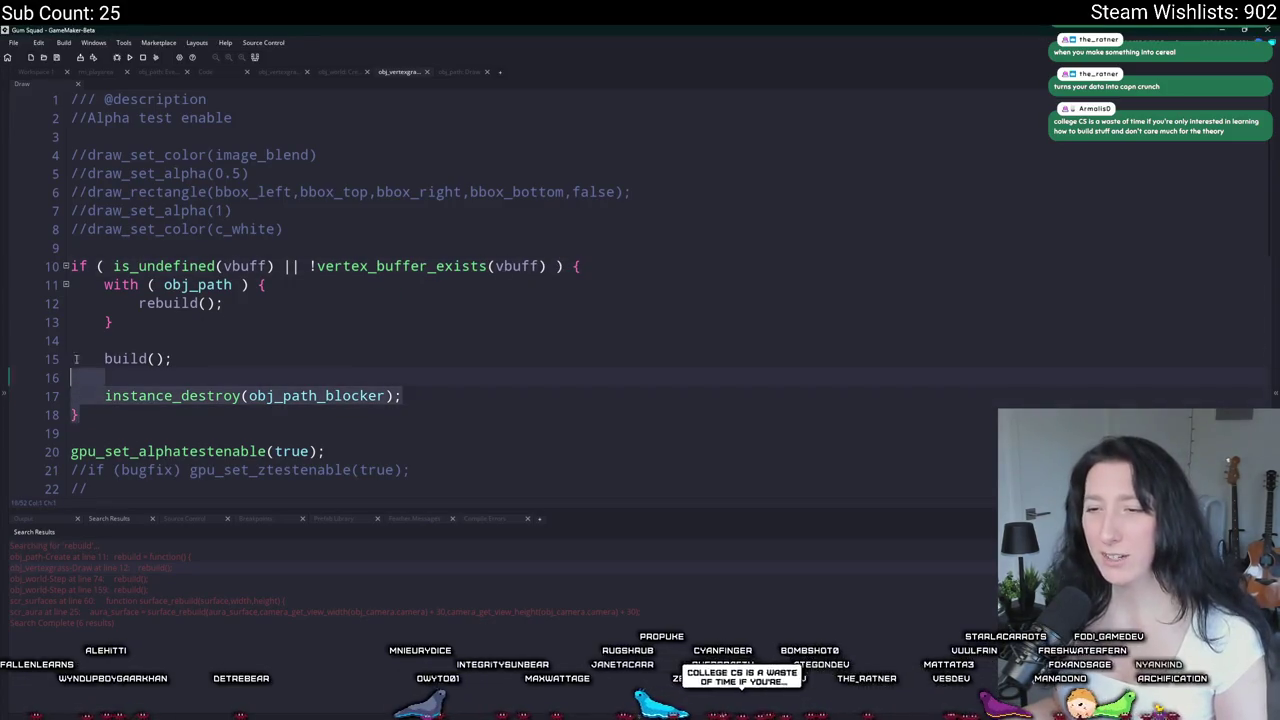
drag(113, 322, 100, 284)
key(ctrl+c)
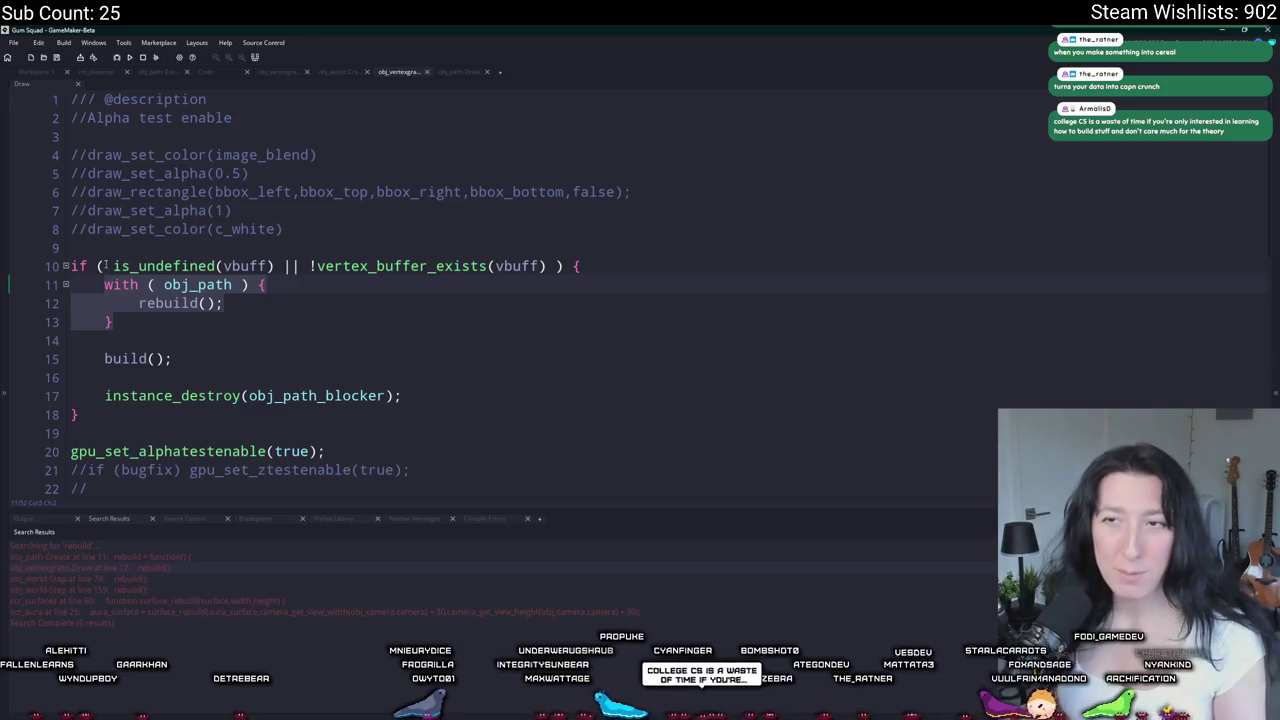
click(36, 72)
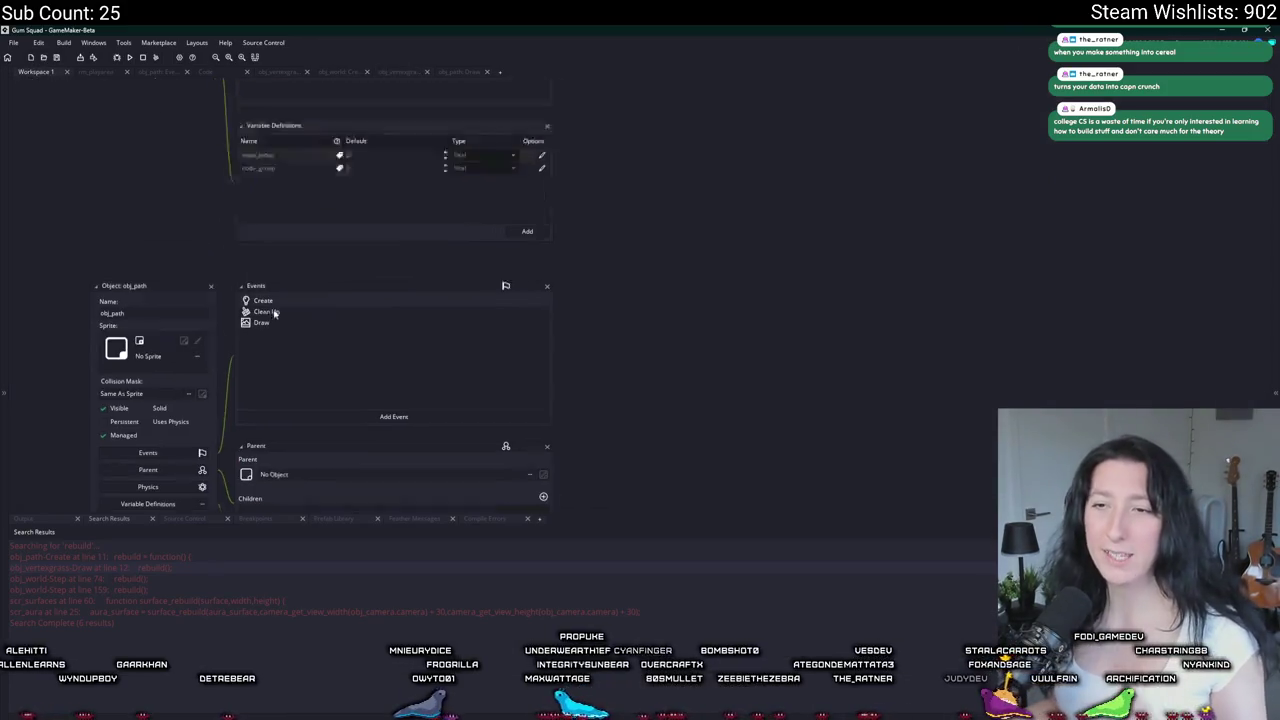
key(ctrl+t)
text(w)
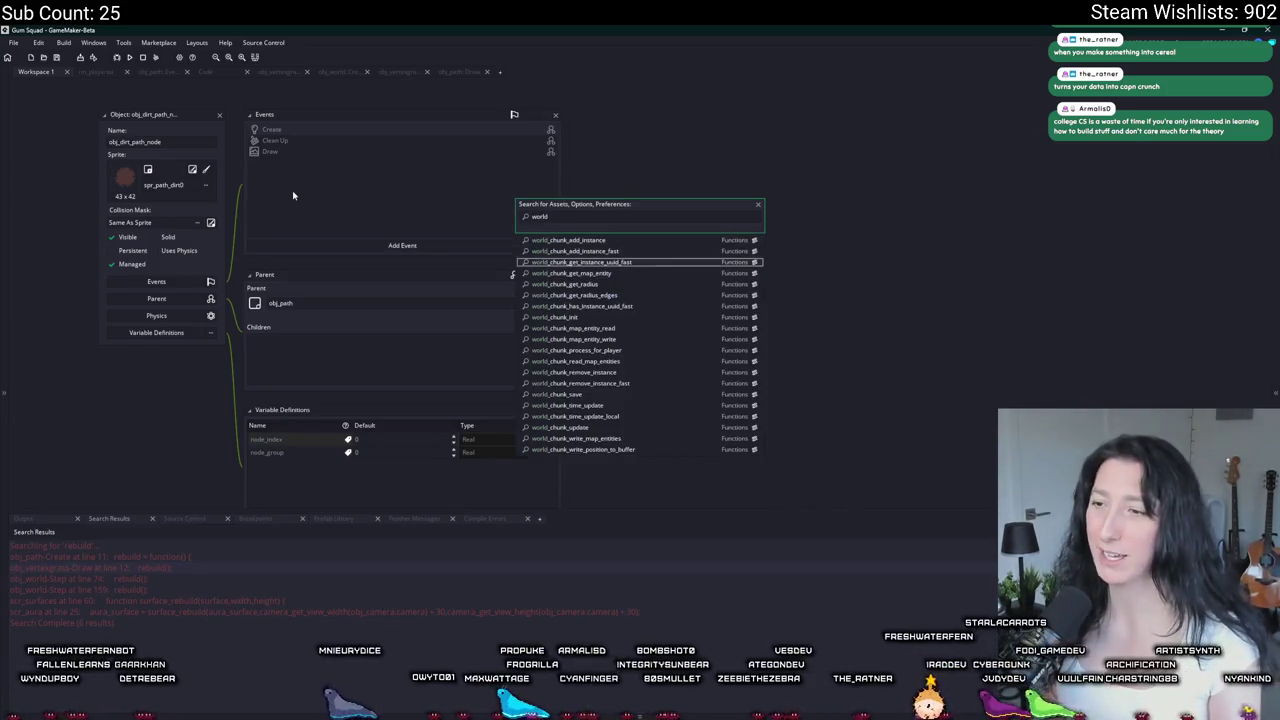
text(orld)
key(BackSpace)
key(BackSpace)
key(BackSpace)
text(obj_wor)
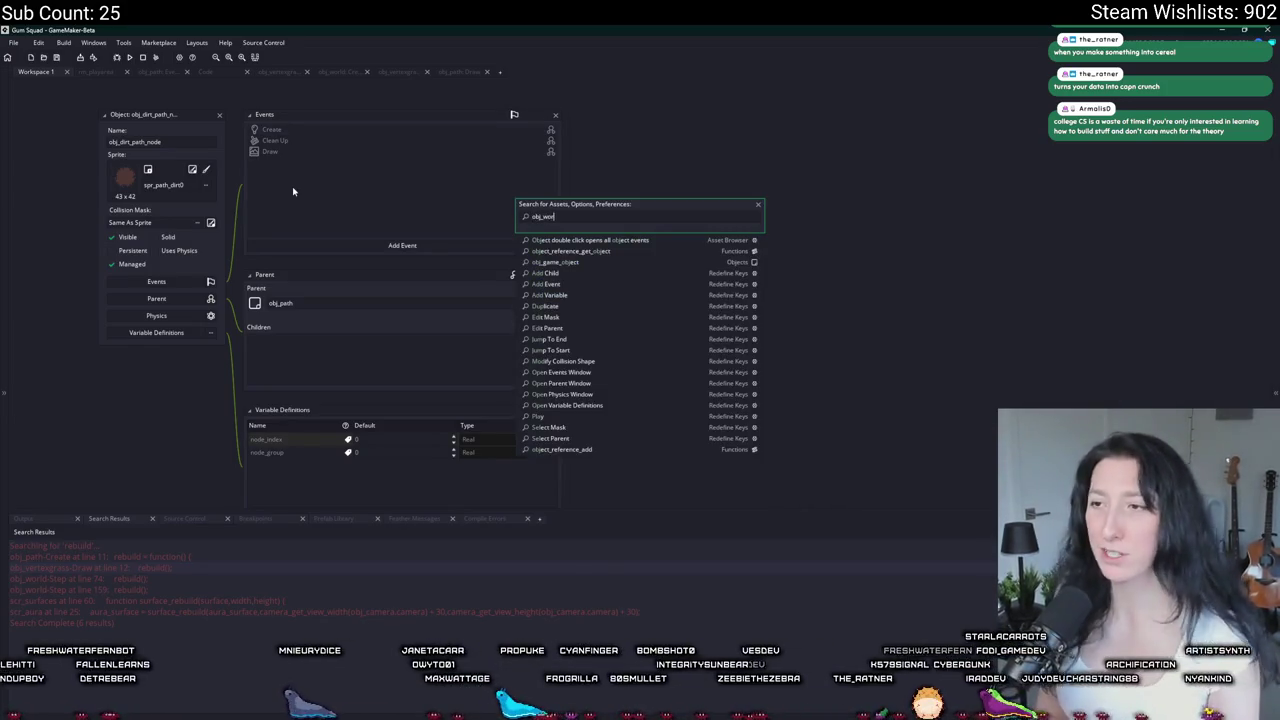
key(Return)
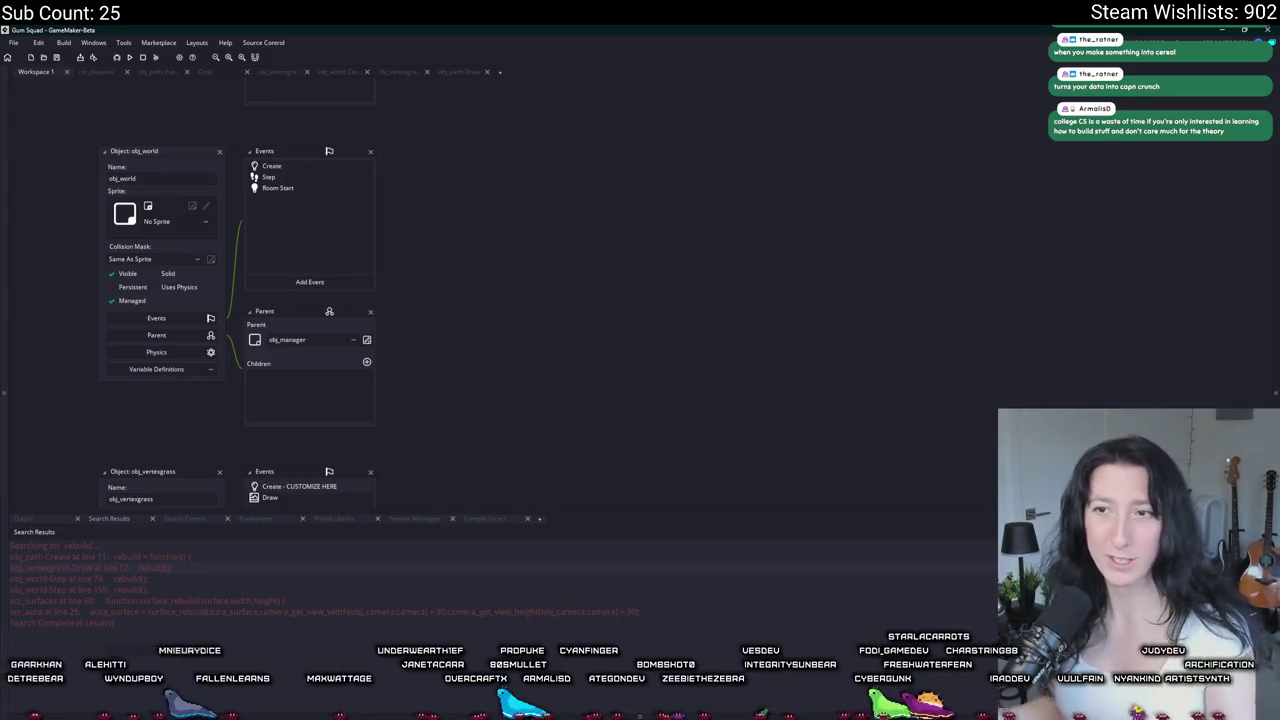
double_click(289, 167)
In obj_world's Create code, paste the rebuild block after line 71, then undo it.
mouse_move(302, 137)
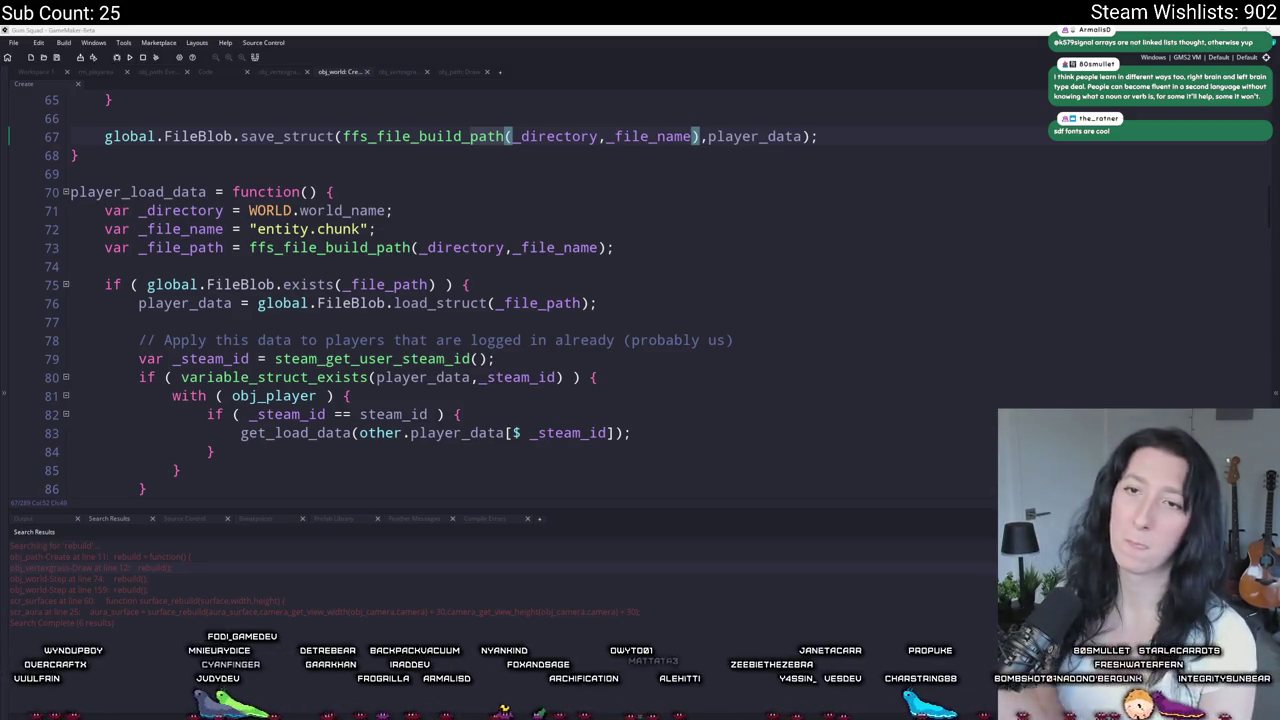
click(631, 229)
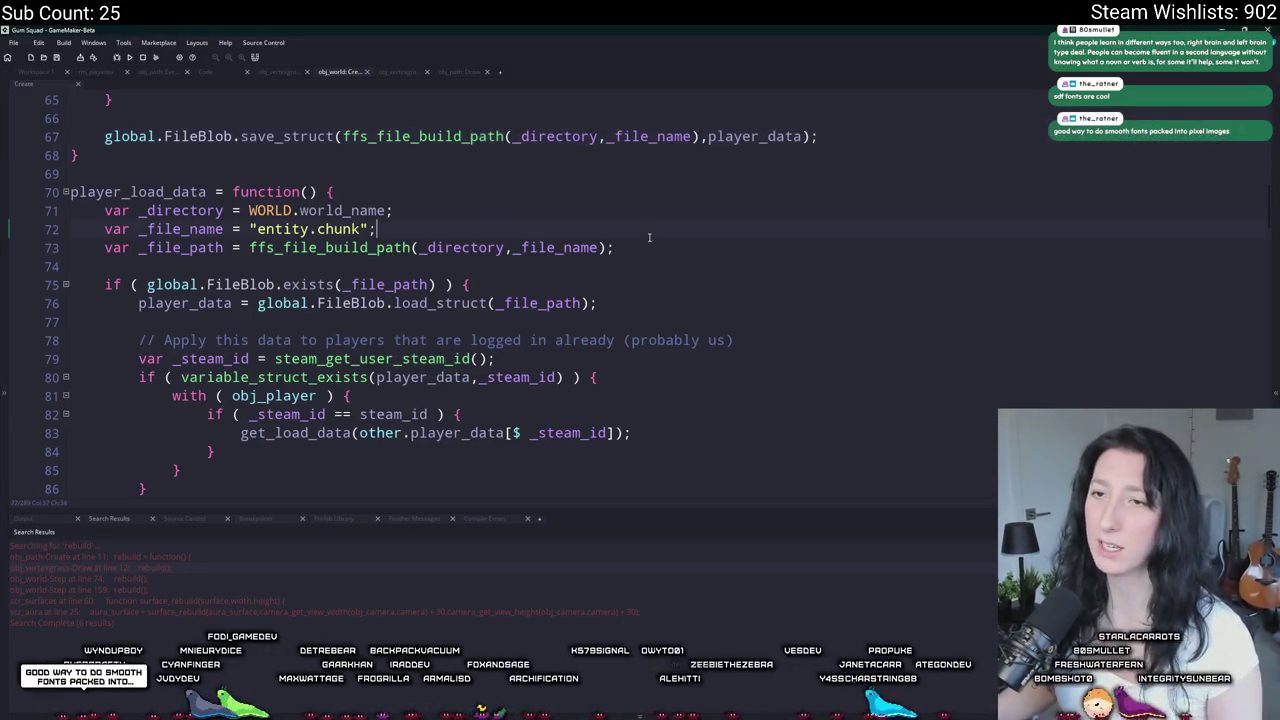
scroll(631, 329, up, 1)
scroll(645, 268, up, 1)
click(640, 273)
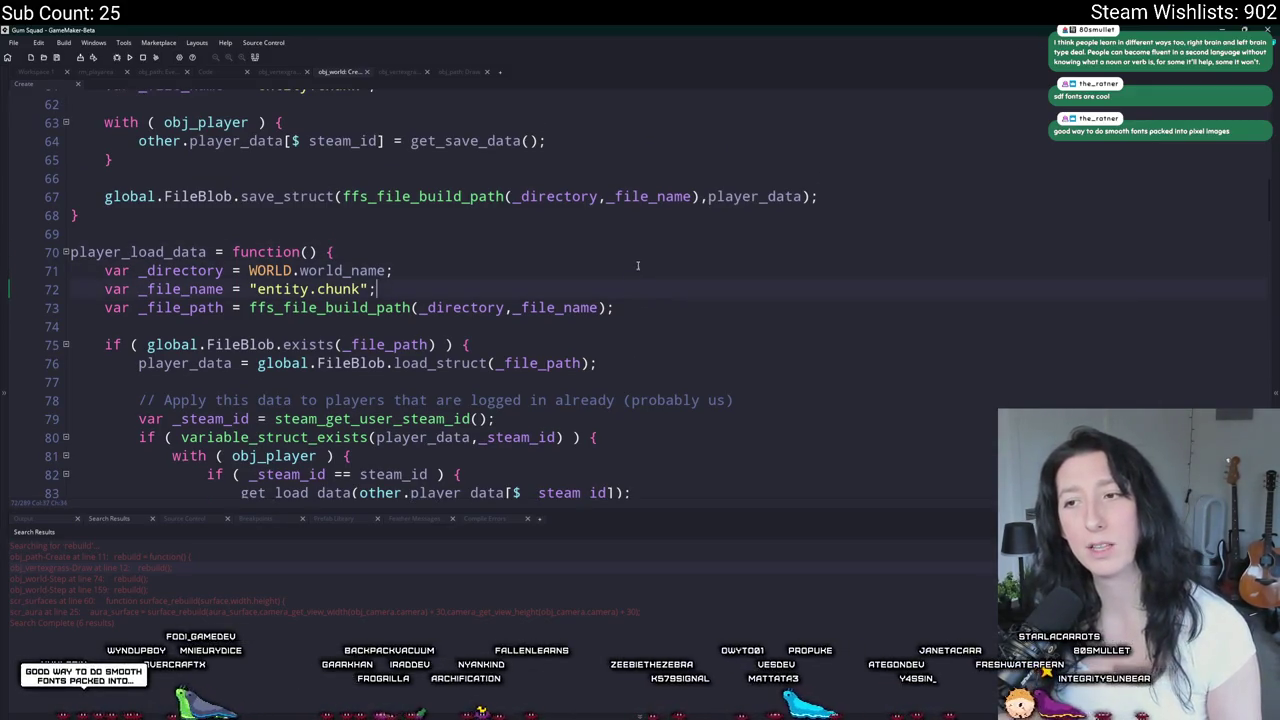
key(ctrl+v)
key(ctrl+z)
scroll(489, 283, down, 5)
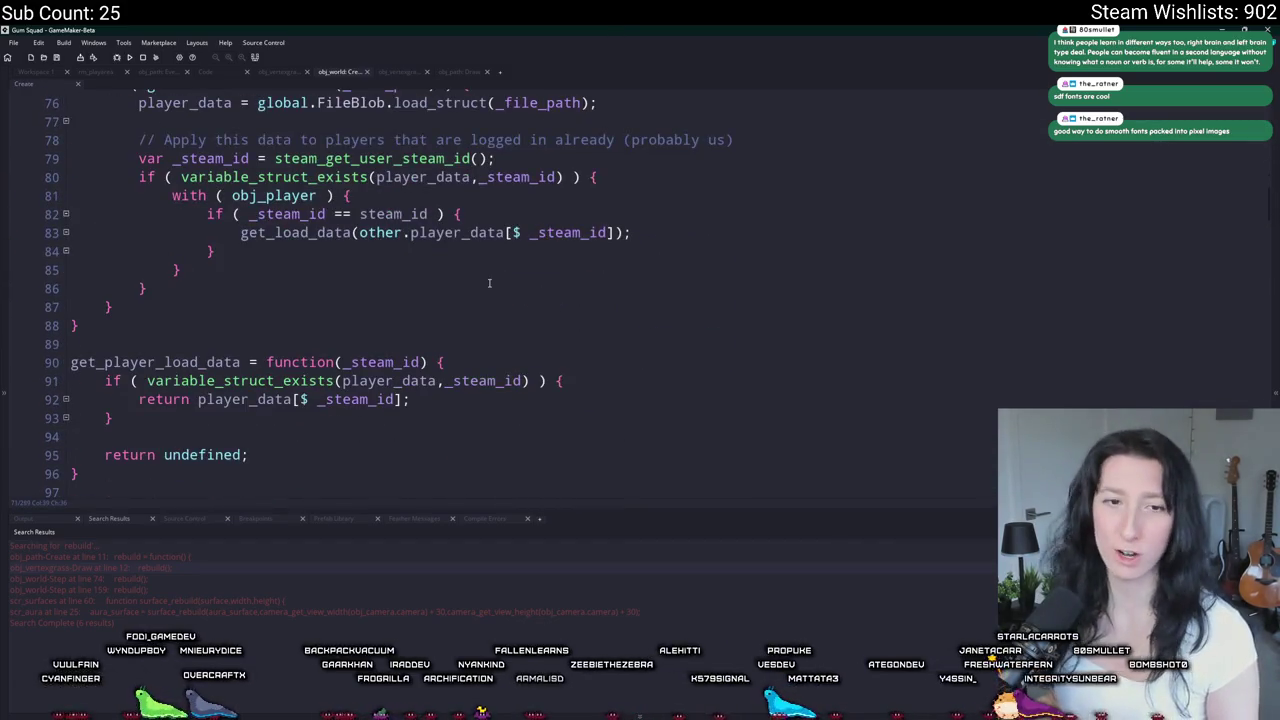
Search the whole project for 'build'.
key(ctrl+f)
text(build)
key(Return)
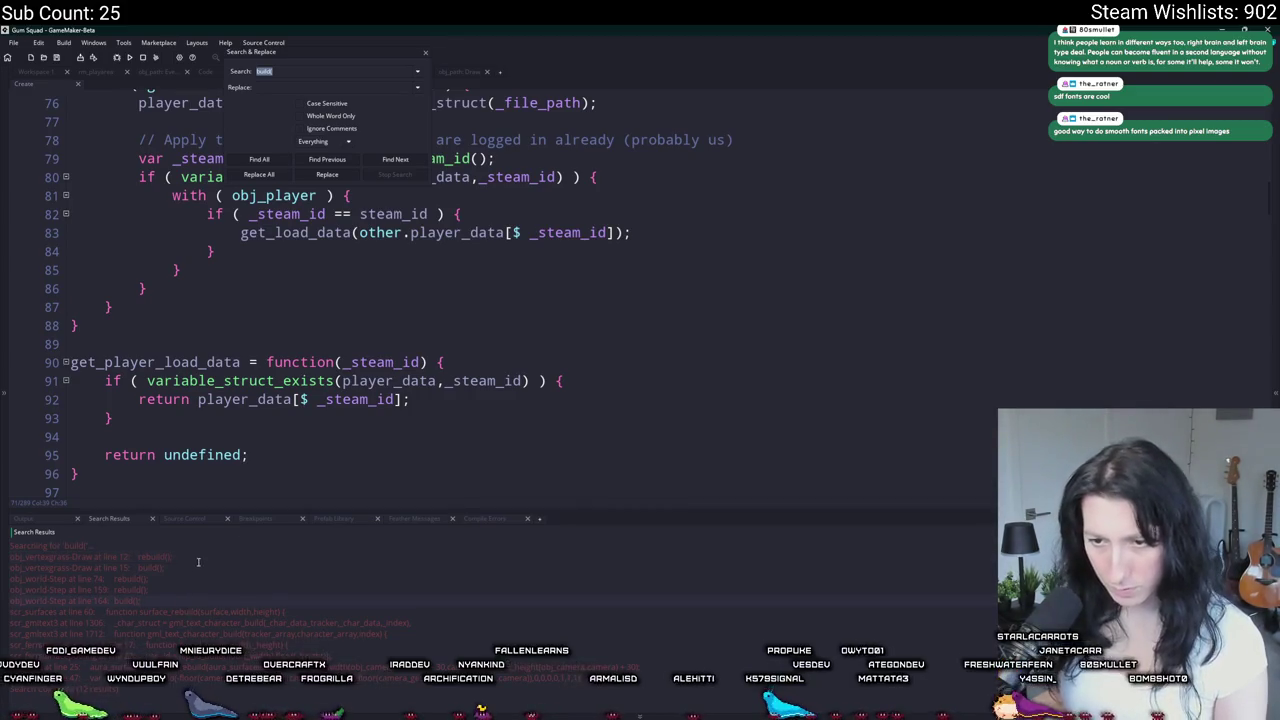
Jump to the build() calls in obj_world Step and obj_vertexgrass Draw, then close Search & Replace.
double_click(158, 603)
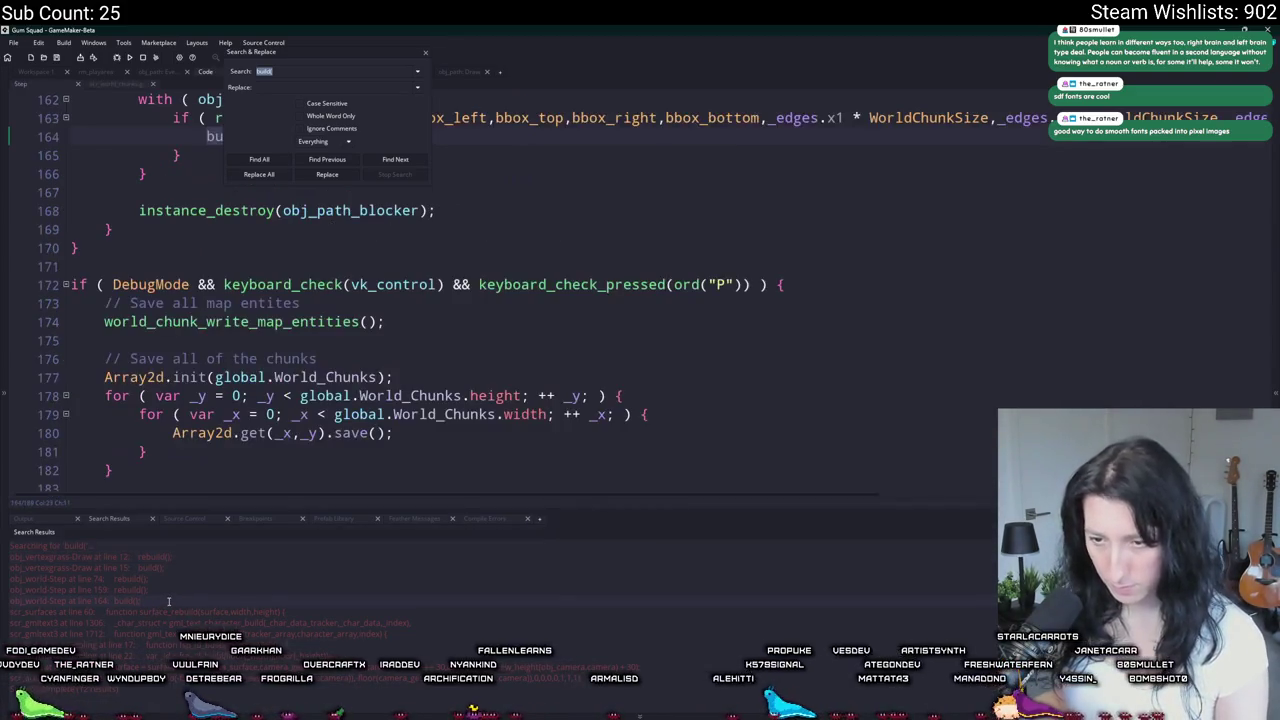
scroll(292, 441, up, 3)
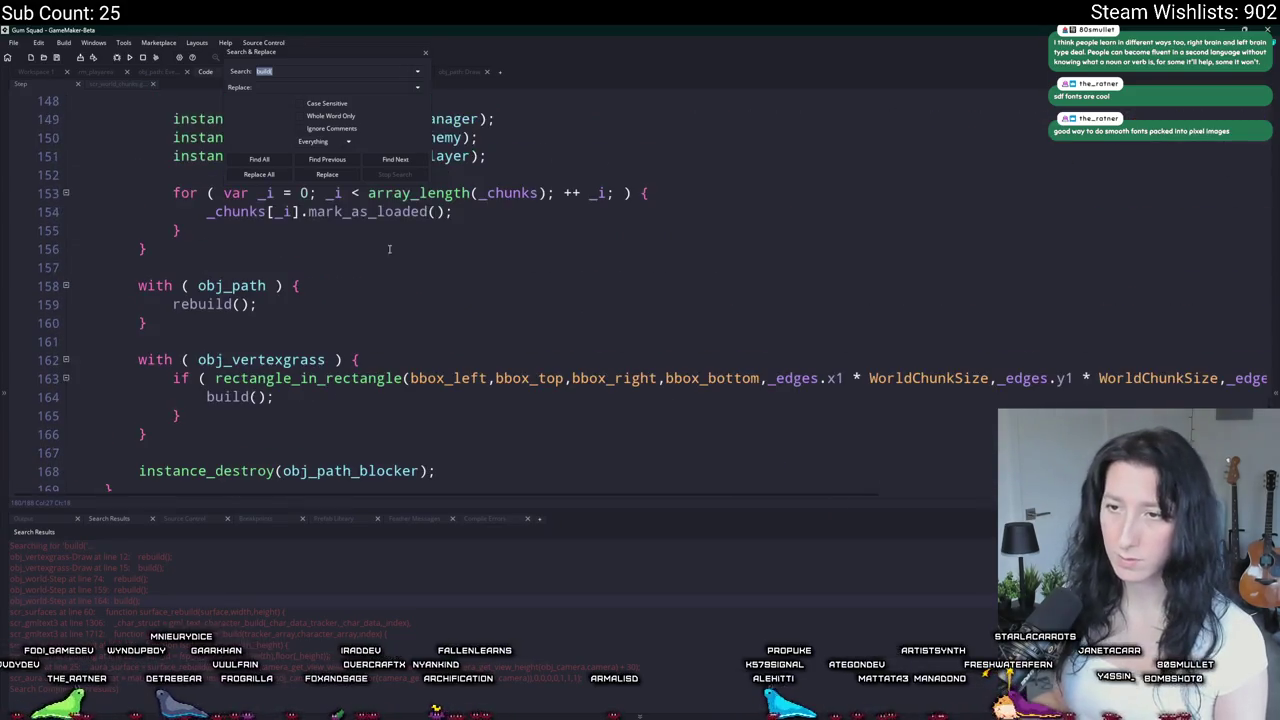
scroll(292, 441, down, 2)
double_click(150, 567)
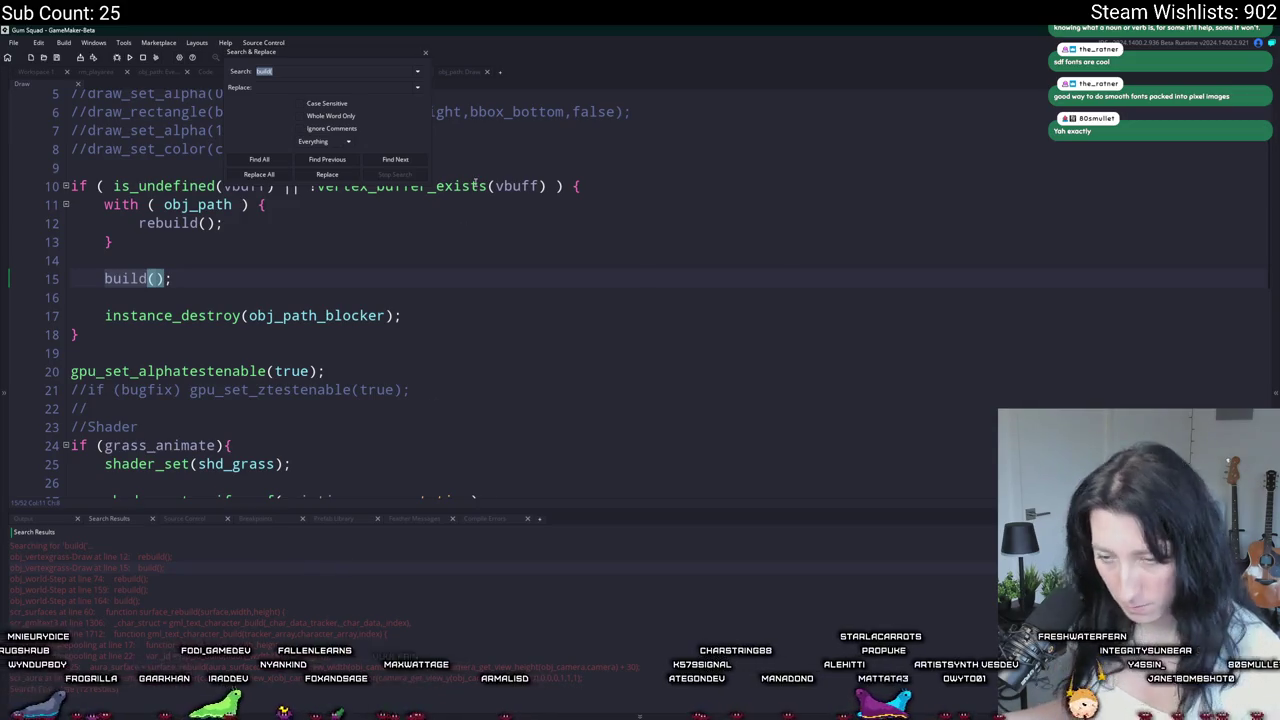
click(425, 53)
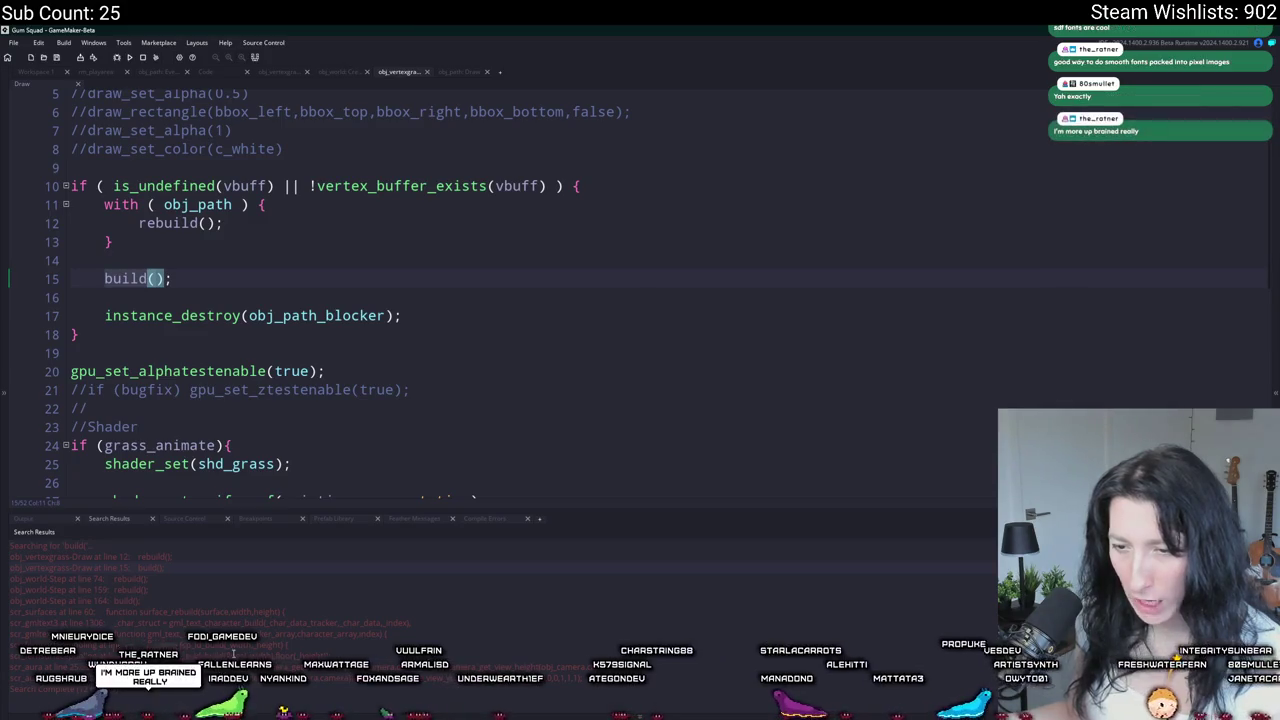
Bring up obj_path in the object workspace and pan to see its panels.
scroll(210, 204, up, 1)
middle_click(198, 268)
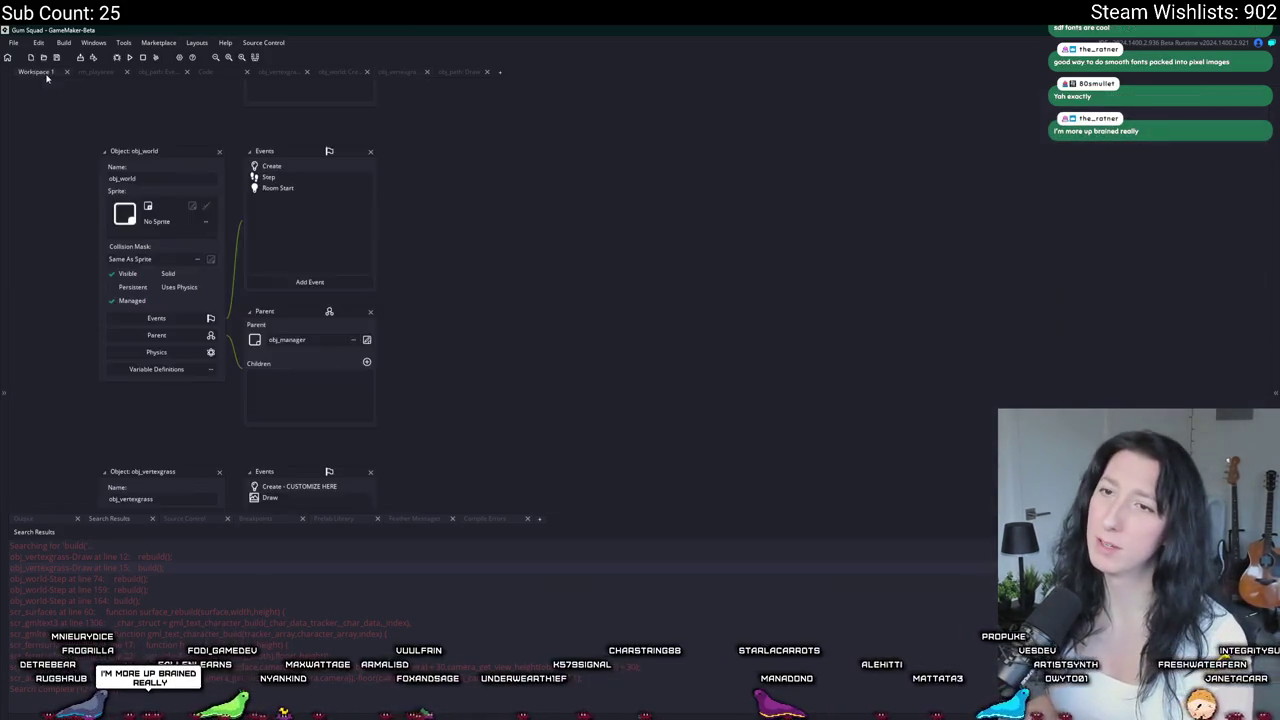
key(ctrl+t)
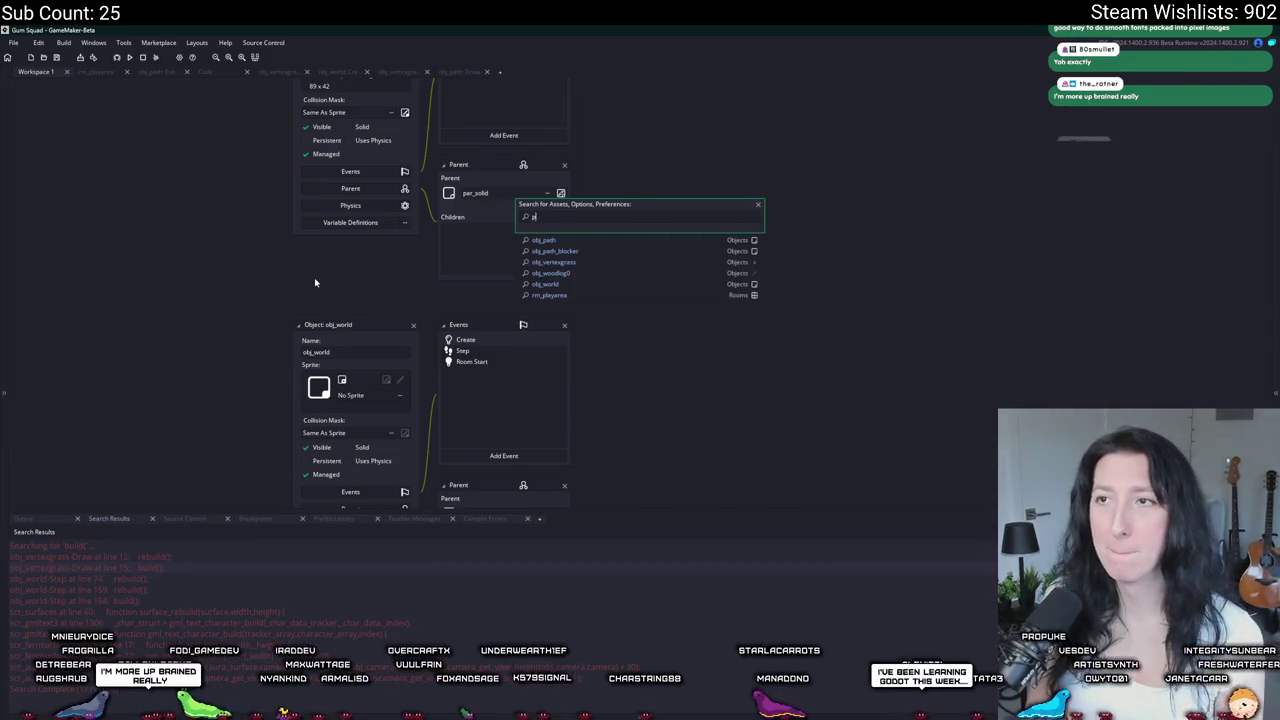
text(path)
key(Escape)
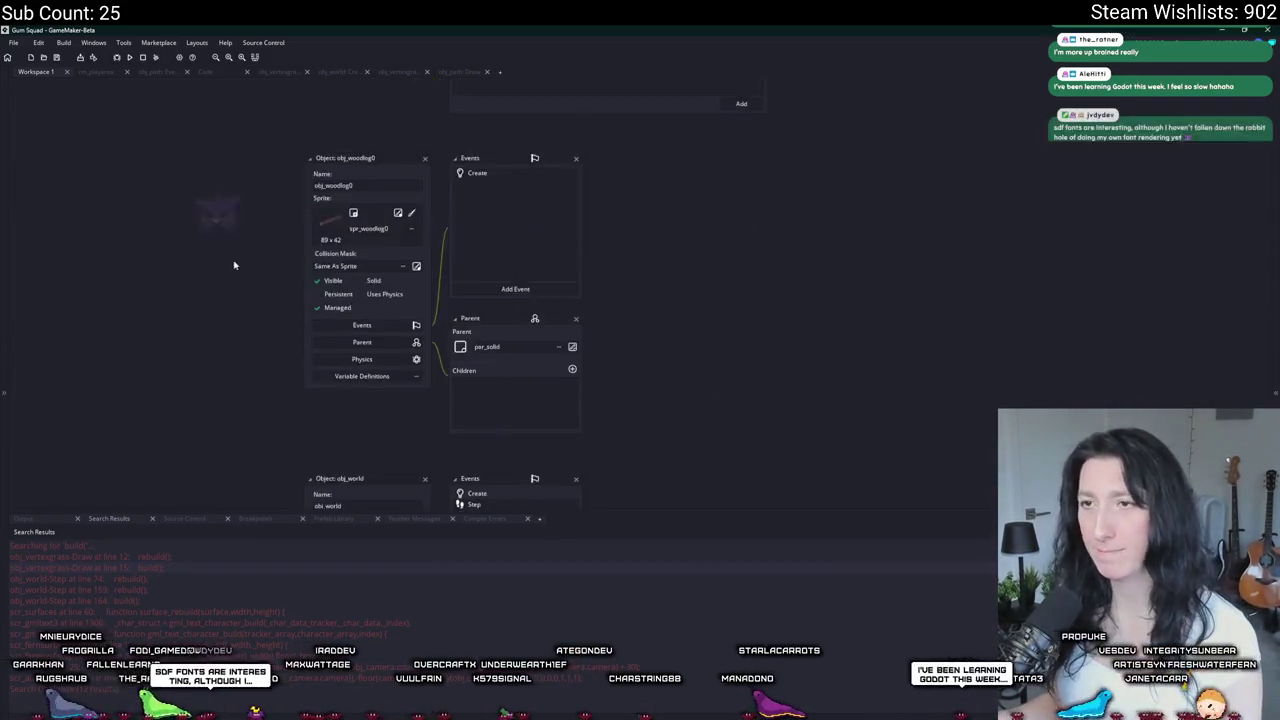
key(ctrl+f)
text(obj_)
key(Return)
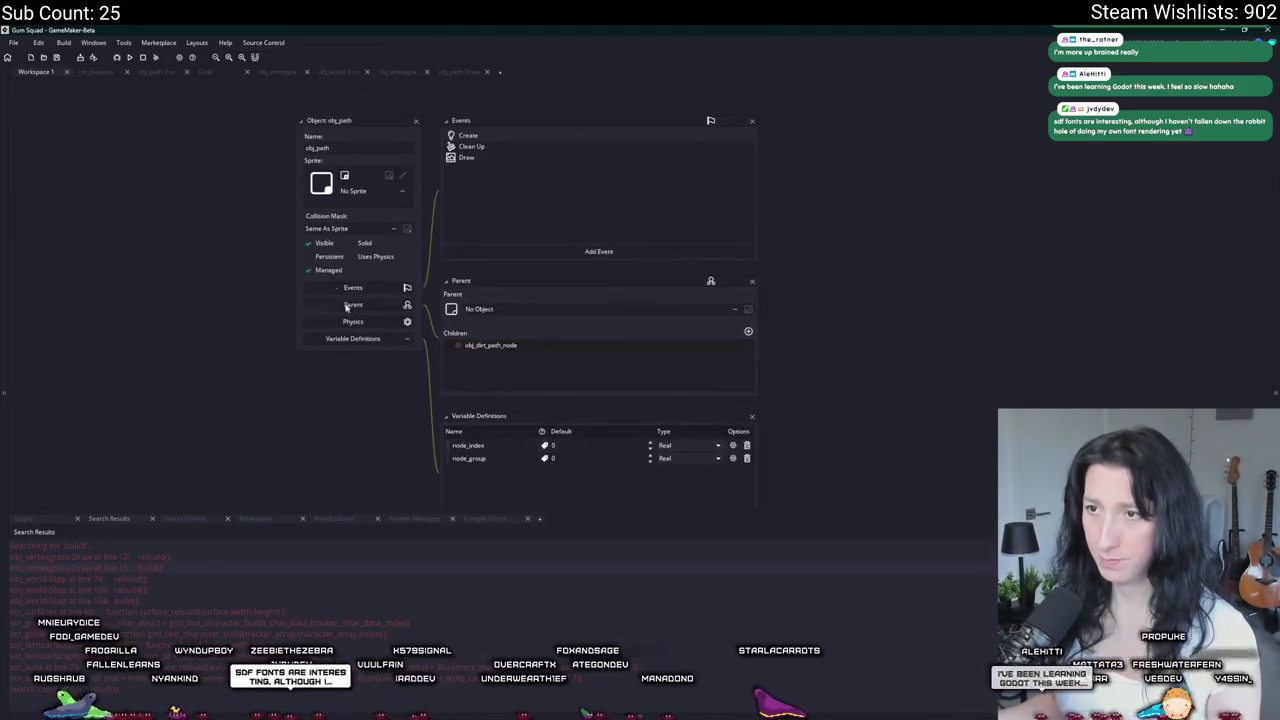
drag(511, 387, 444, 298)
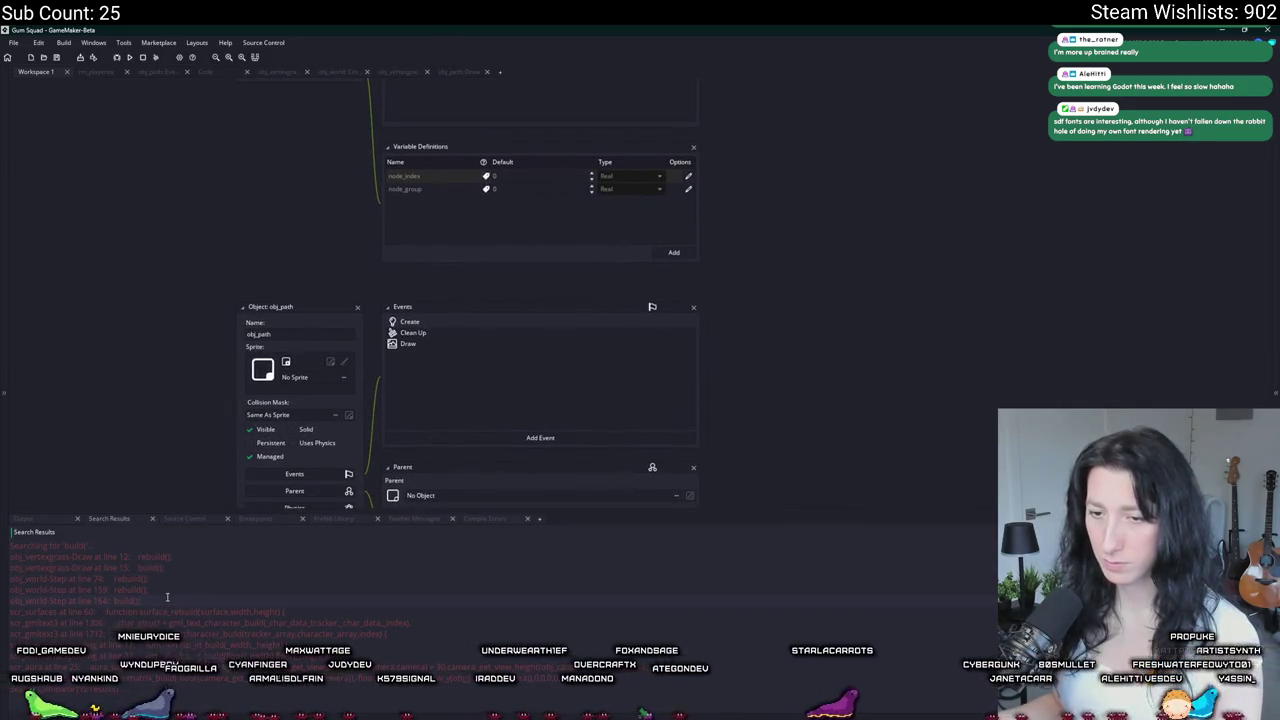
Revisit the build() calls in obj_world and obj_vertexgrass Draw, line 15.
double_click(167, 599)
scroll(304, 367, up, 2)
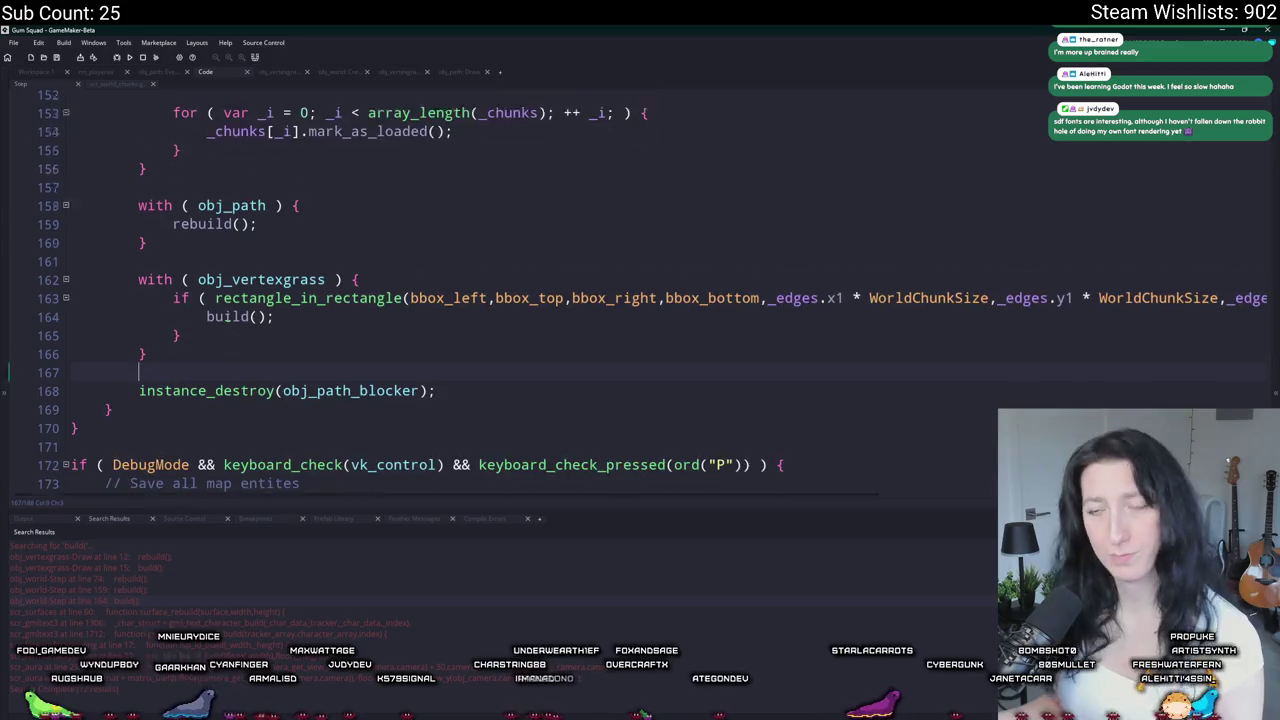
double_click(170, 567)
click(282, 395)
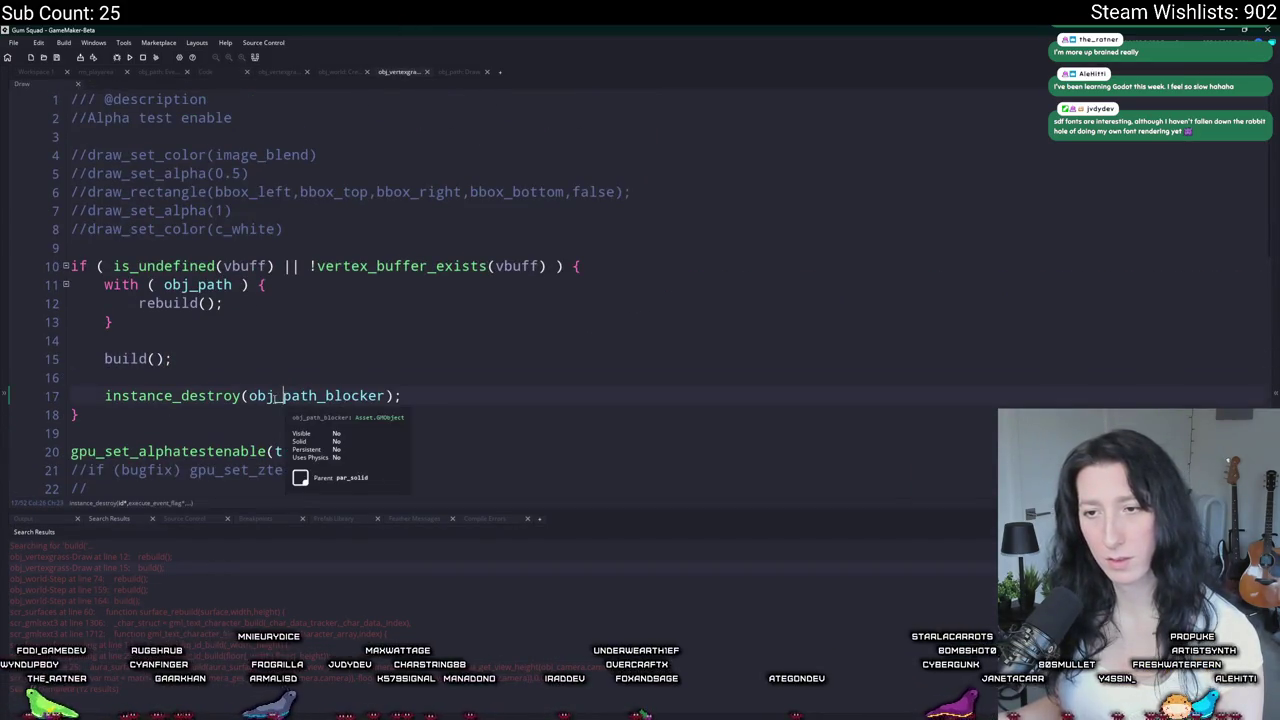
scroll(294, 300, down, 1)
click(379, 293)
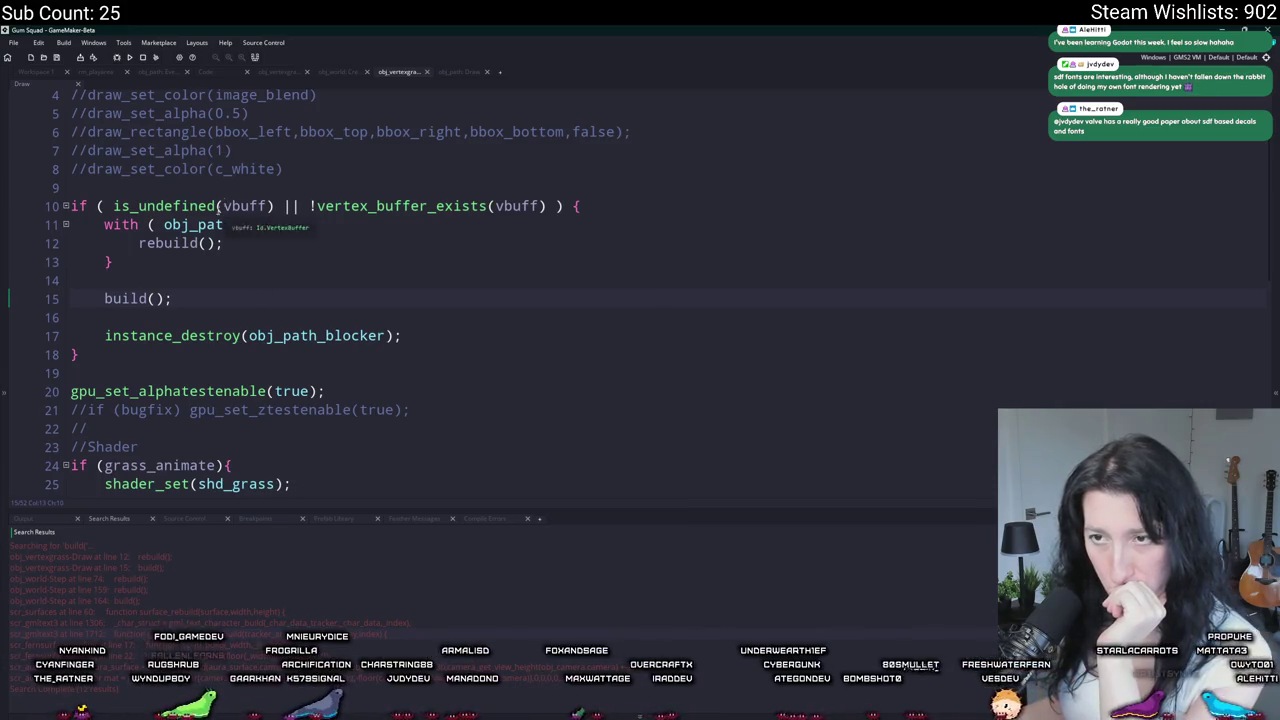
scroll(375, 197, up, 1)
Return to the object workspace and bring up project-wide Search & Replace.
click(43, 72)
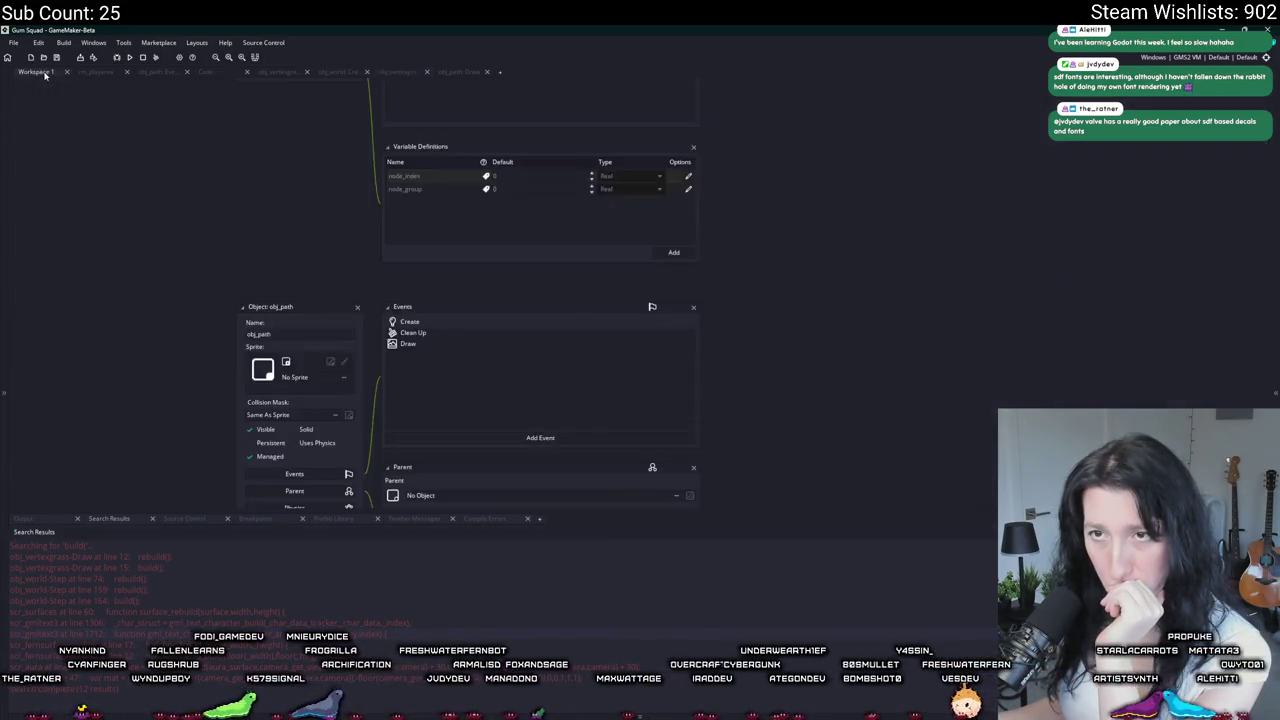
scroll(180, 391, up, 5)
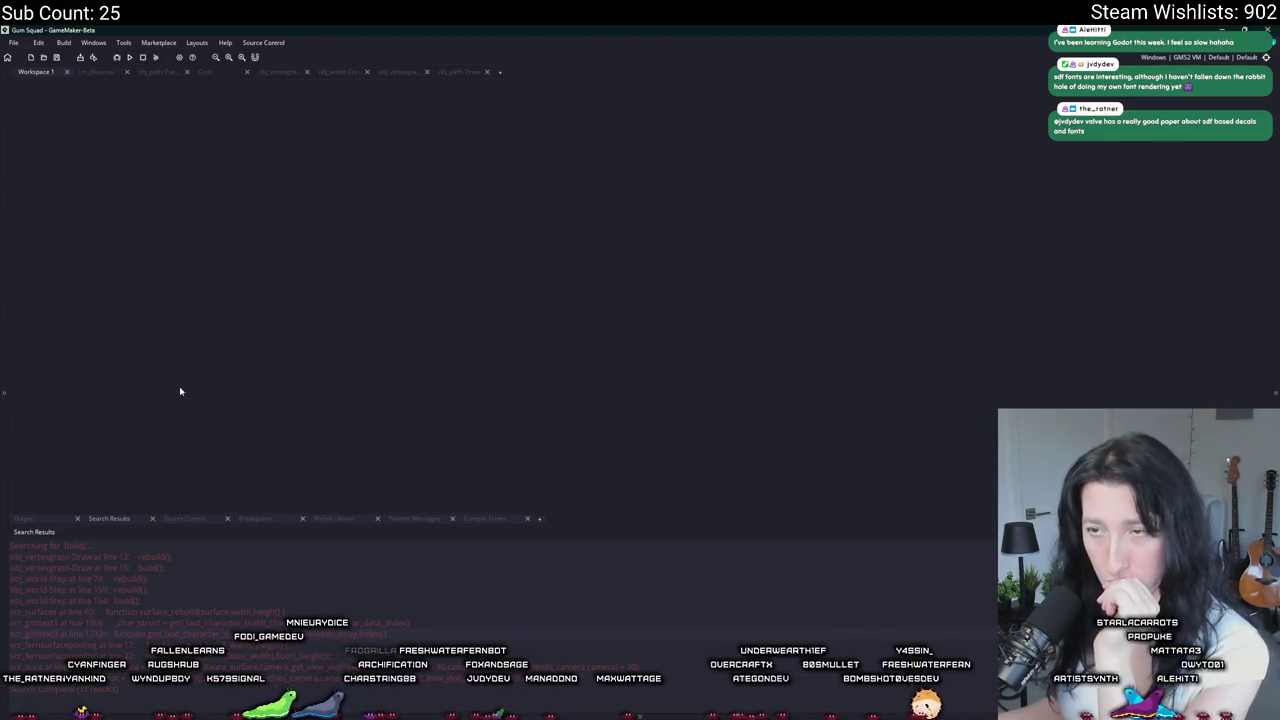
key(ctrl+shift+f)
Search the project for 'grass_sb'.
text(grass_sb)
key(Return)
text(k)
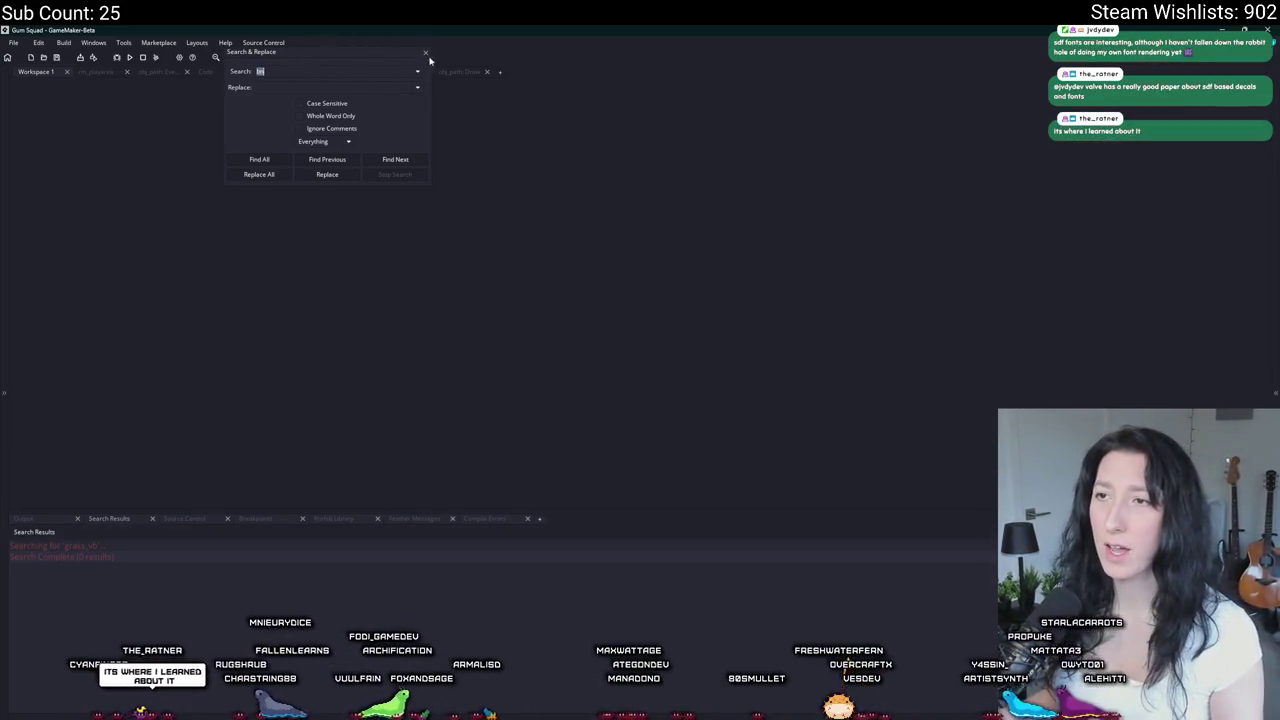
Open obj_vertexgrass's Create event and place the caret on empty line 5.
key(ctrl+t)
text(_verte)
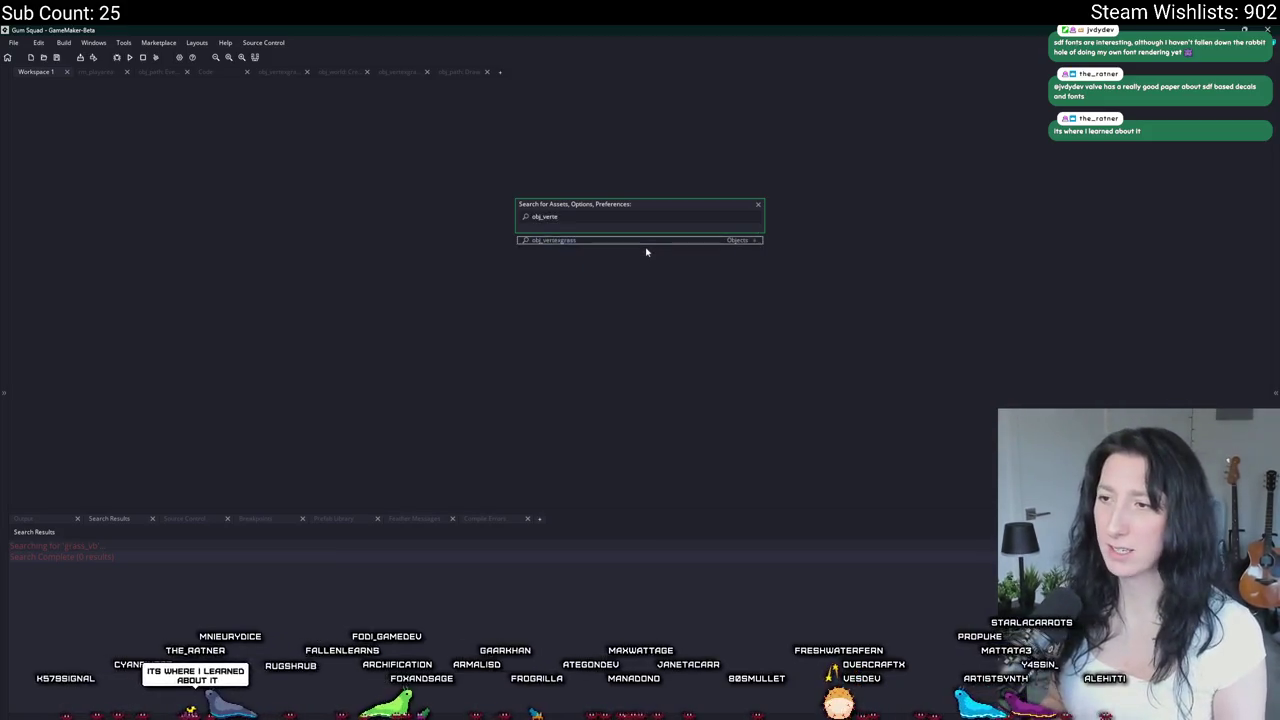
key(Return)
double_click(485, 168)
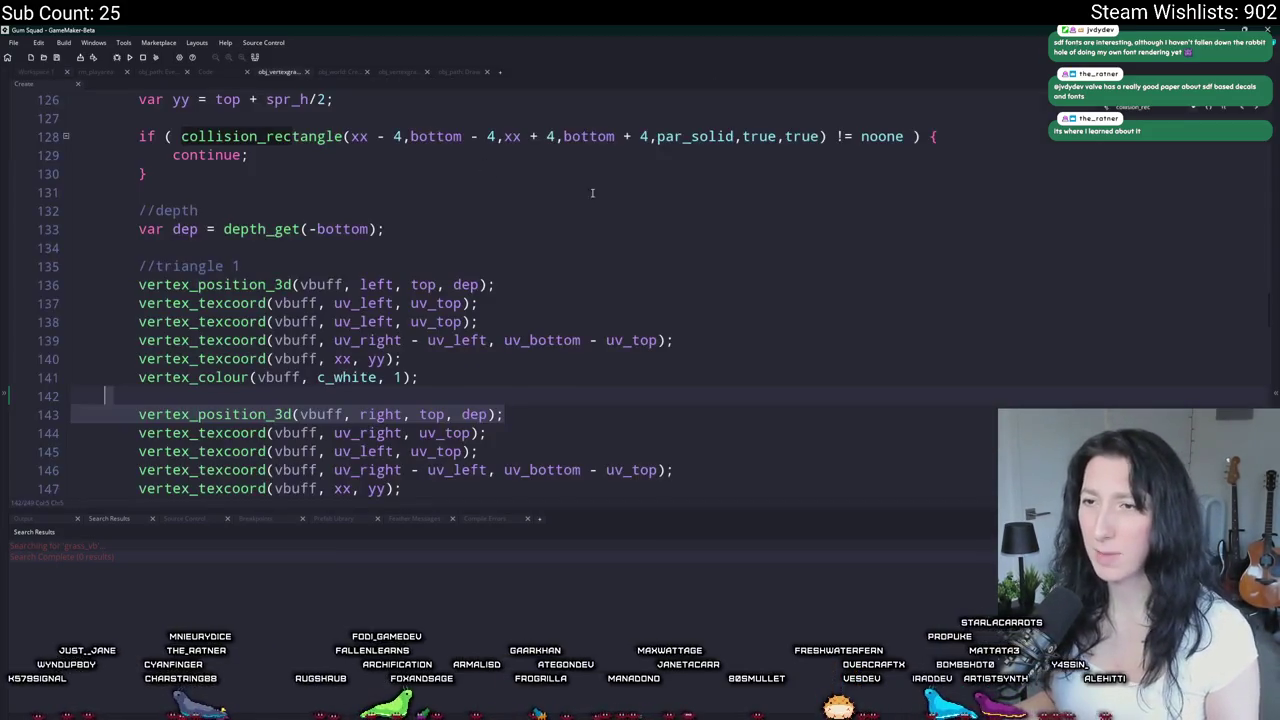
click(346, 178)
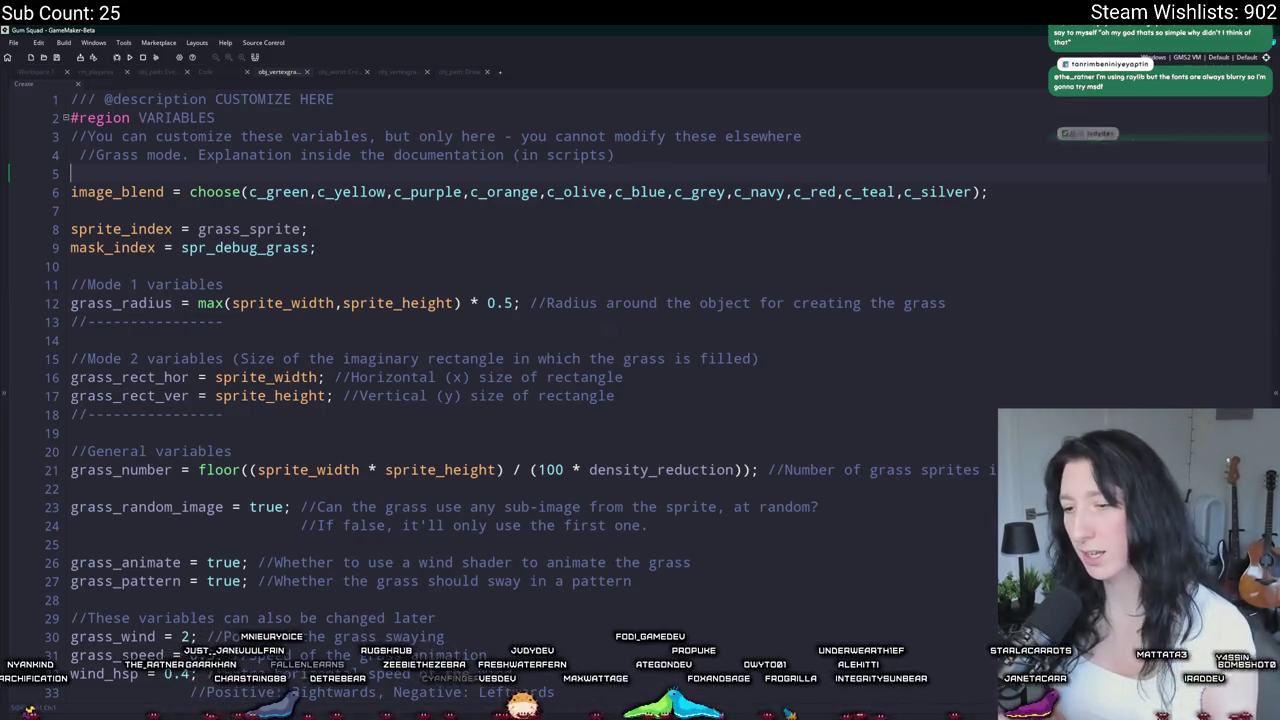
key(super)
Type 'as' in Windows search, then dismiss it by returning to the obj_vertexgrass Create code.
text(as)
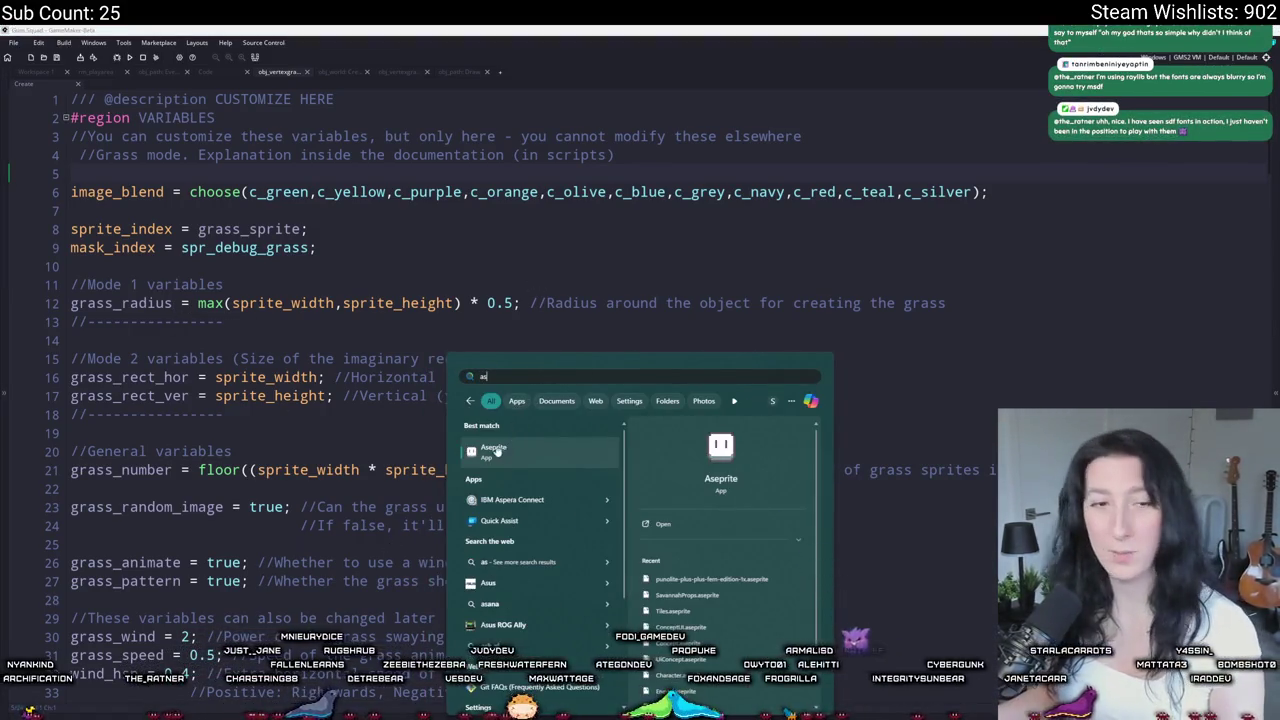
click(300, 285)
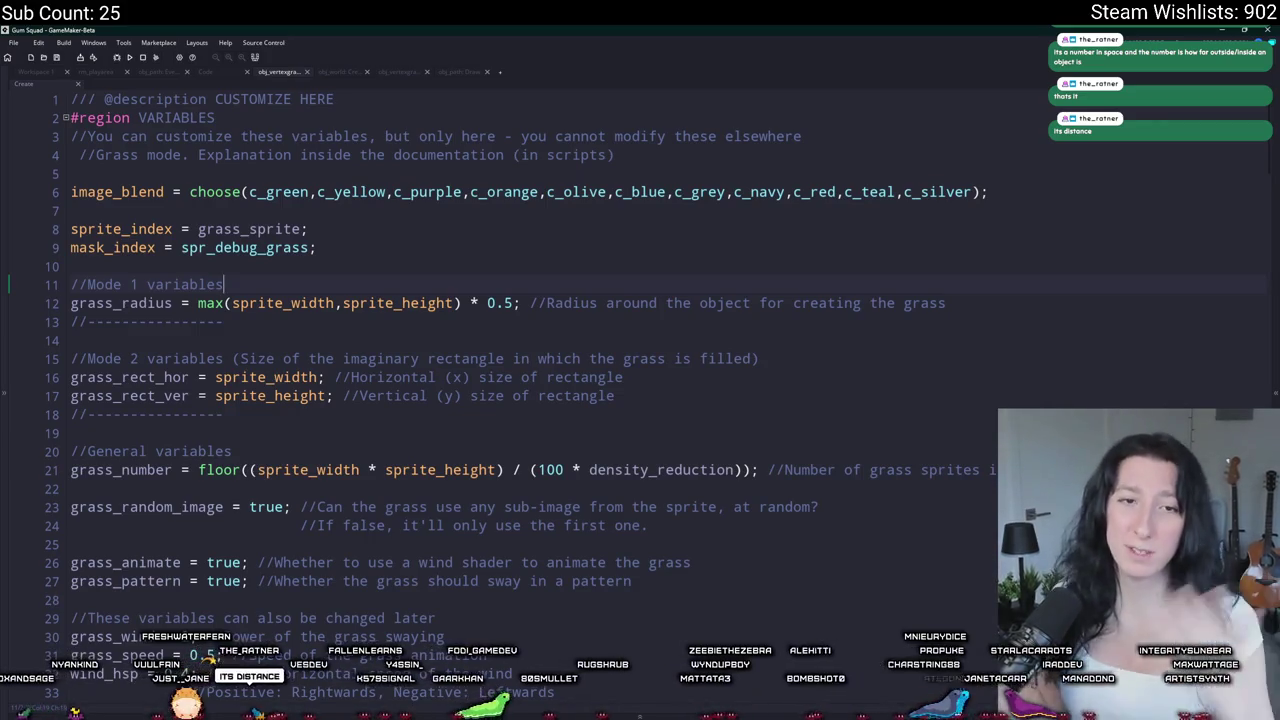
Select the word build on line 73 of the code.
right_click(390, 272)
key(Escape)
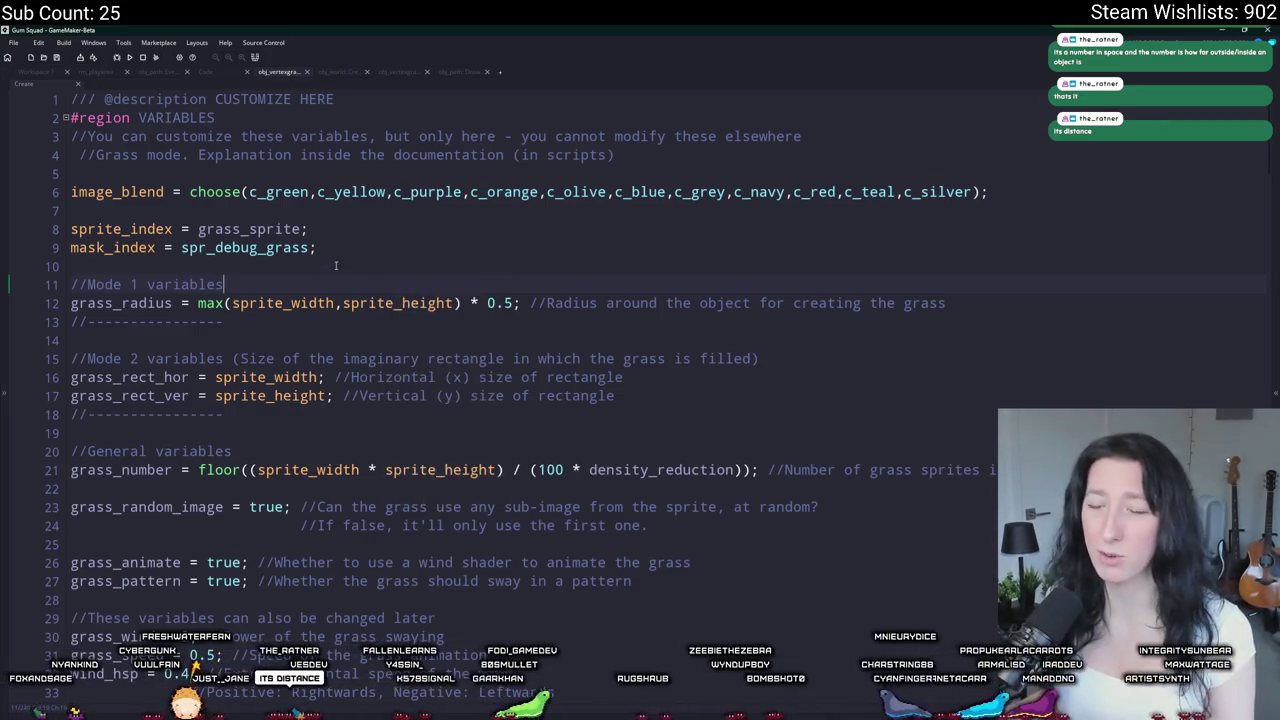
click(284, 266)
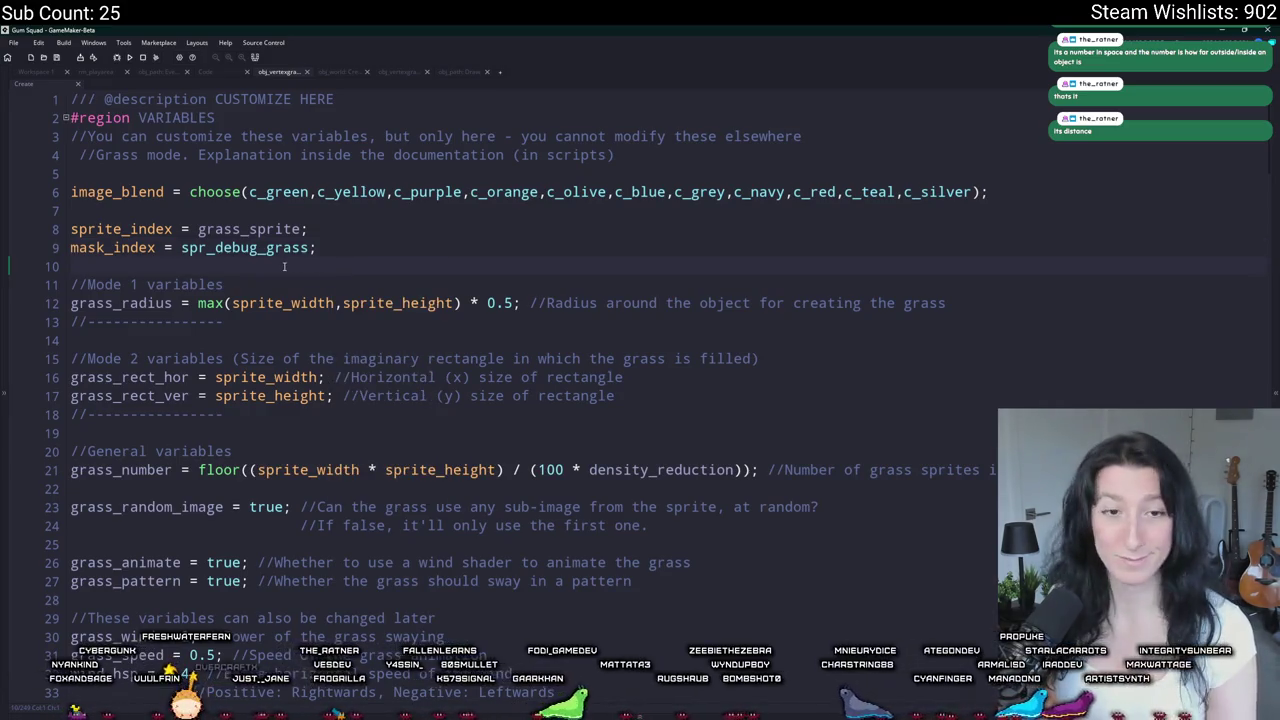
scroll(373, 249, down, 12)
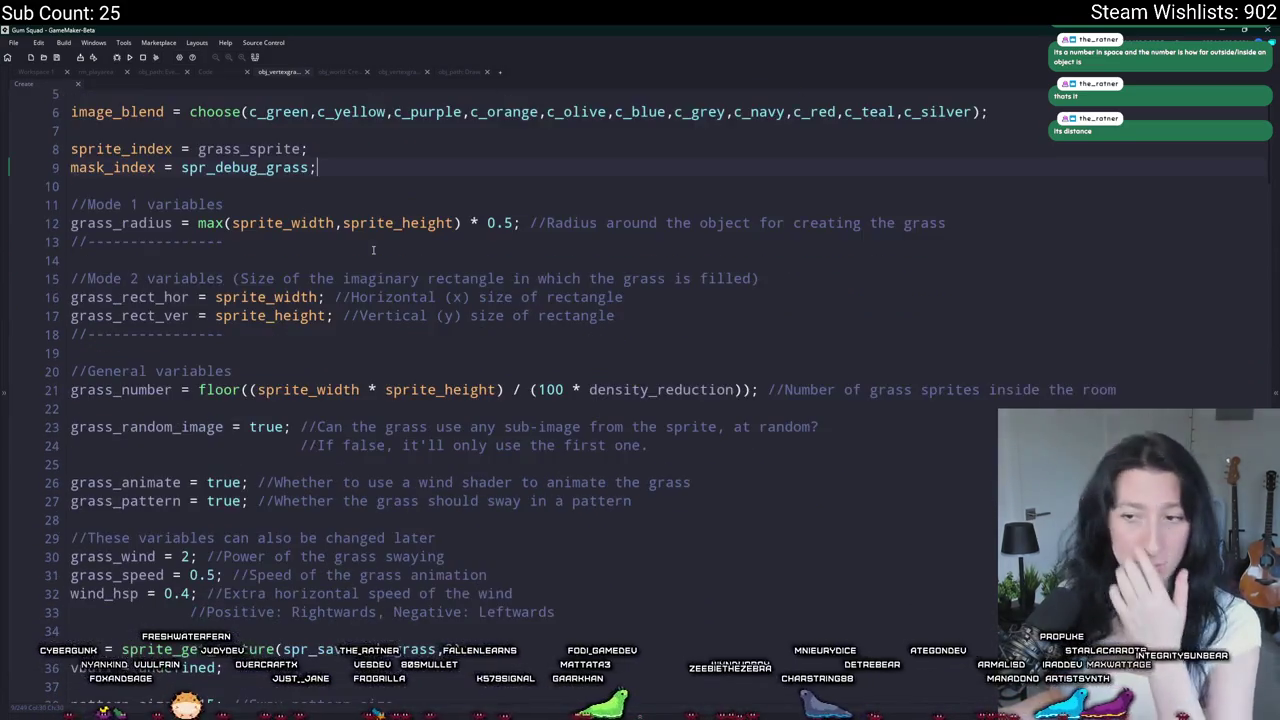
scroll(350, 318, down, 5)
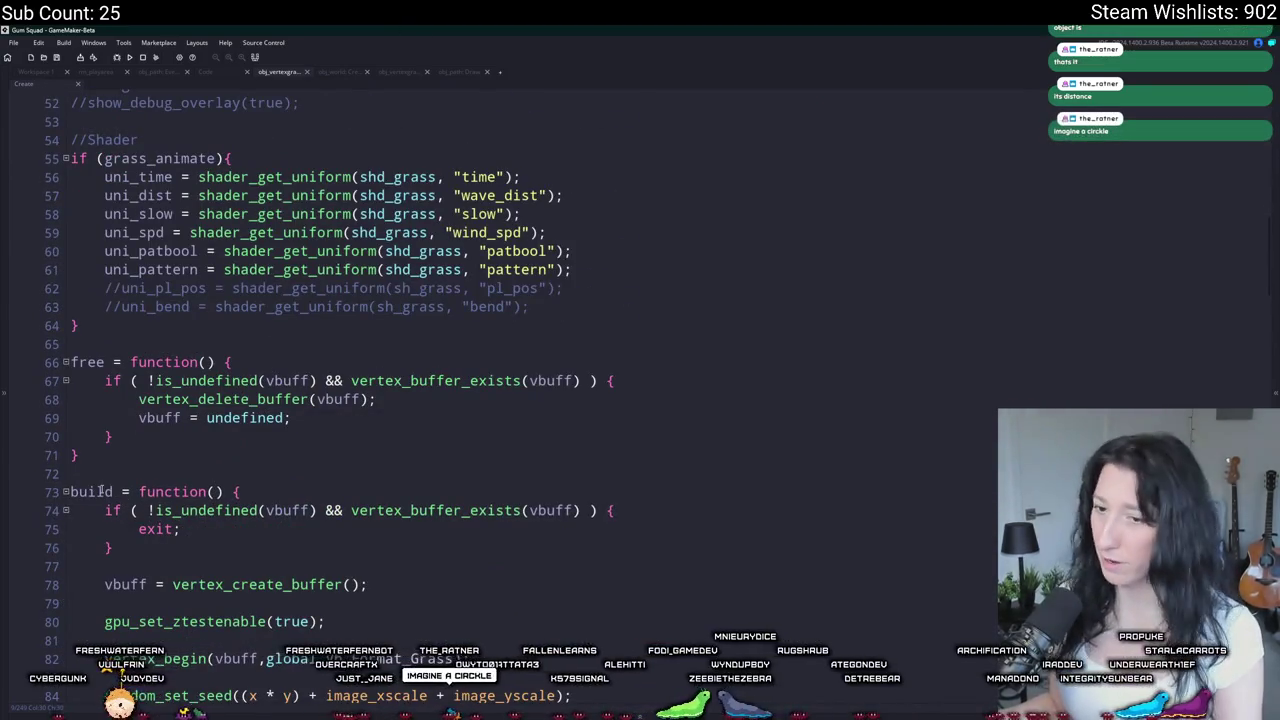
double_click(90, 491)
double_click(86, 364)
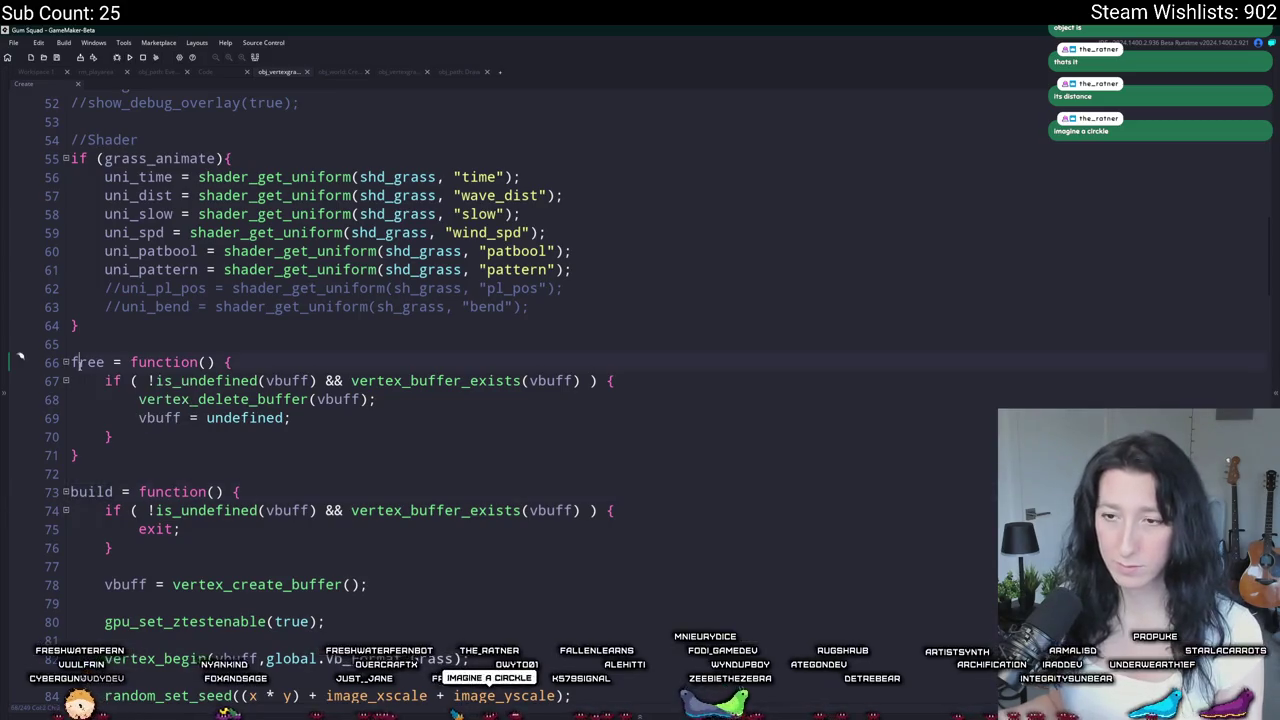
scroll(200, 375, down, 2)
click(235, 378)
double_click(104, 390)
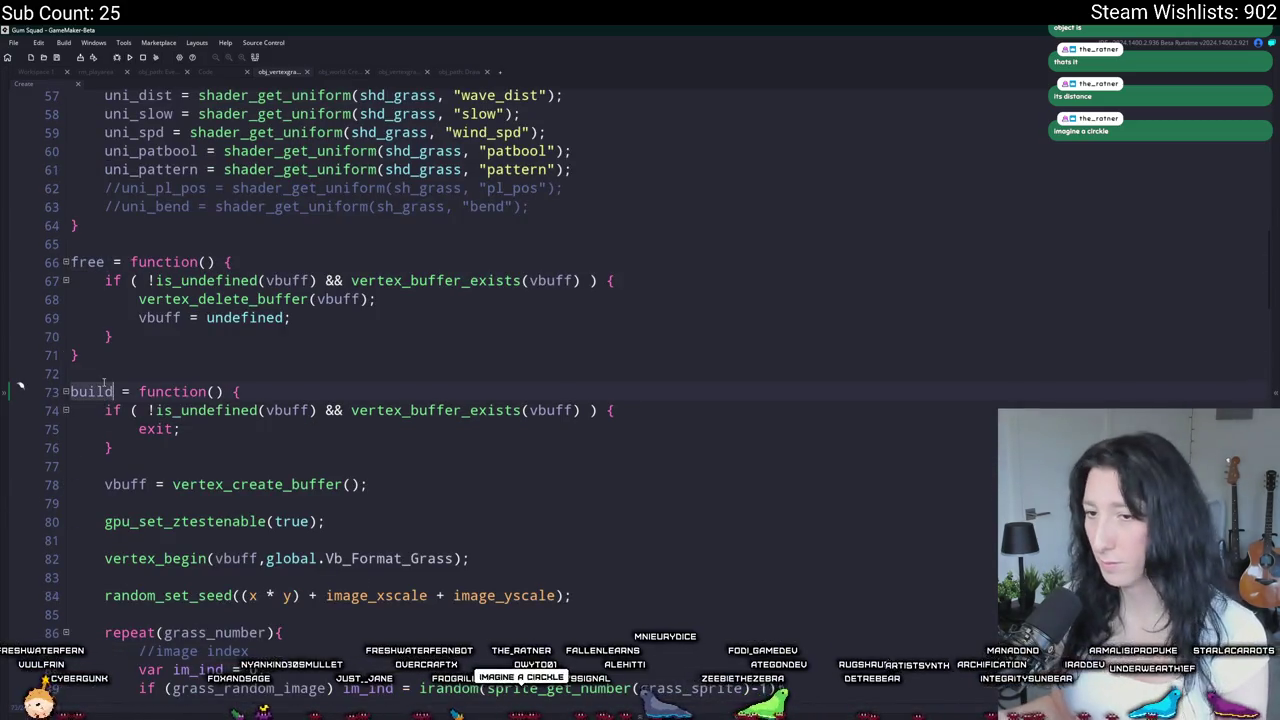
Search the project for 'build(' and jump to the rebuild call in obj_world's Step event.
key(ctrl+f)
key(End)
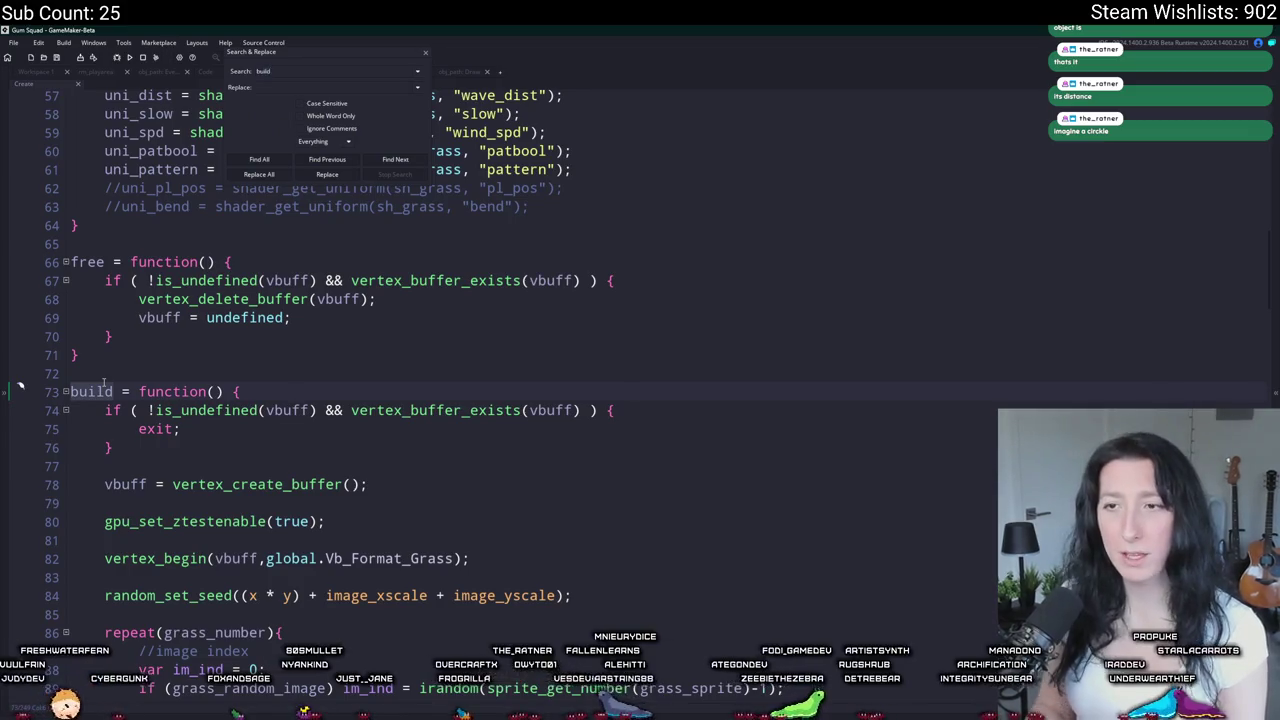
text(()
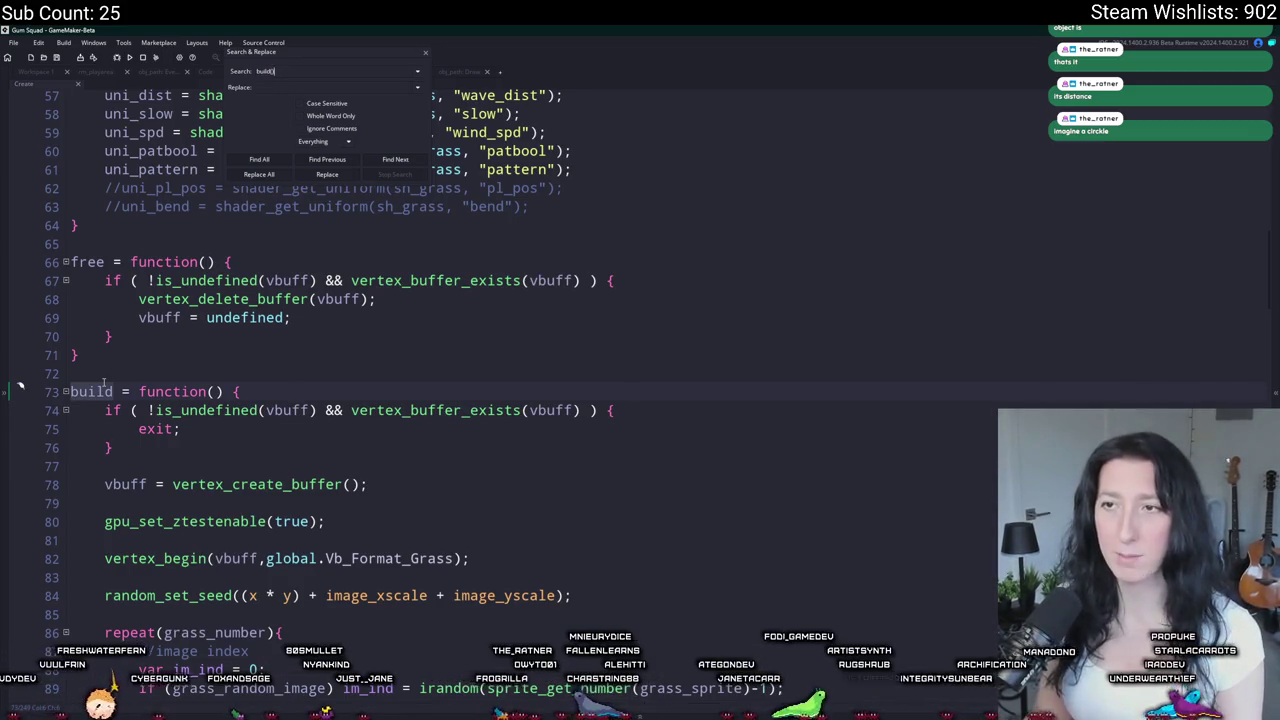
key(Return)
double_click(80, 578)
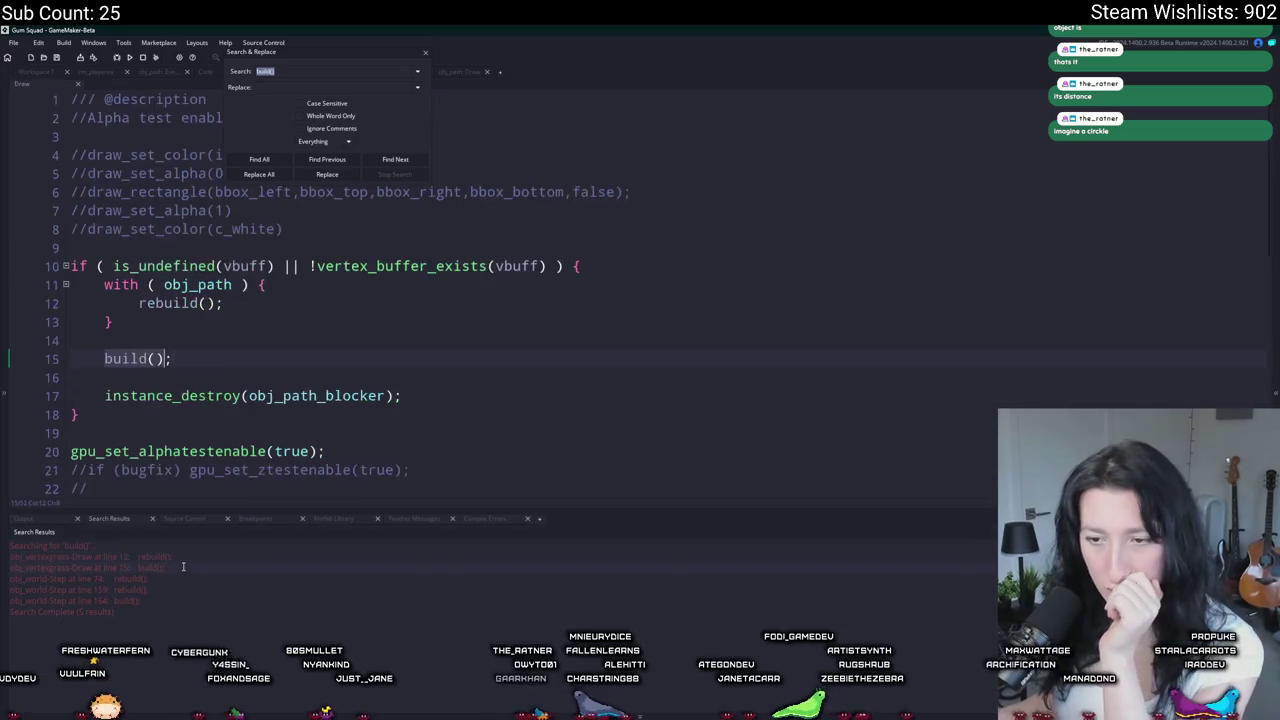
scroll(165, 433, down, 3)
scroll(165, 433, up, 4)
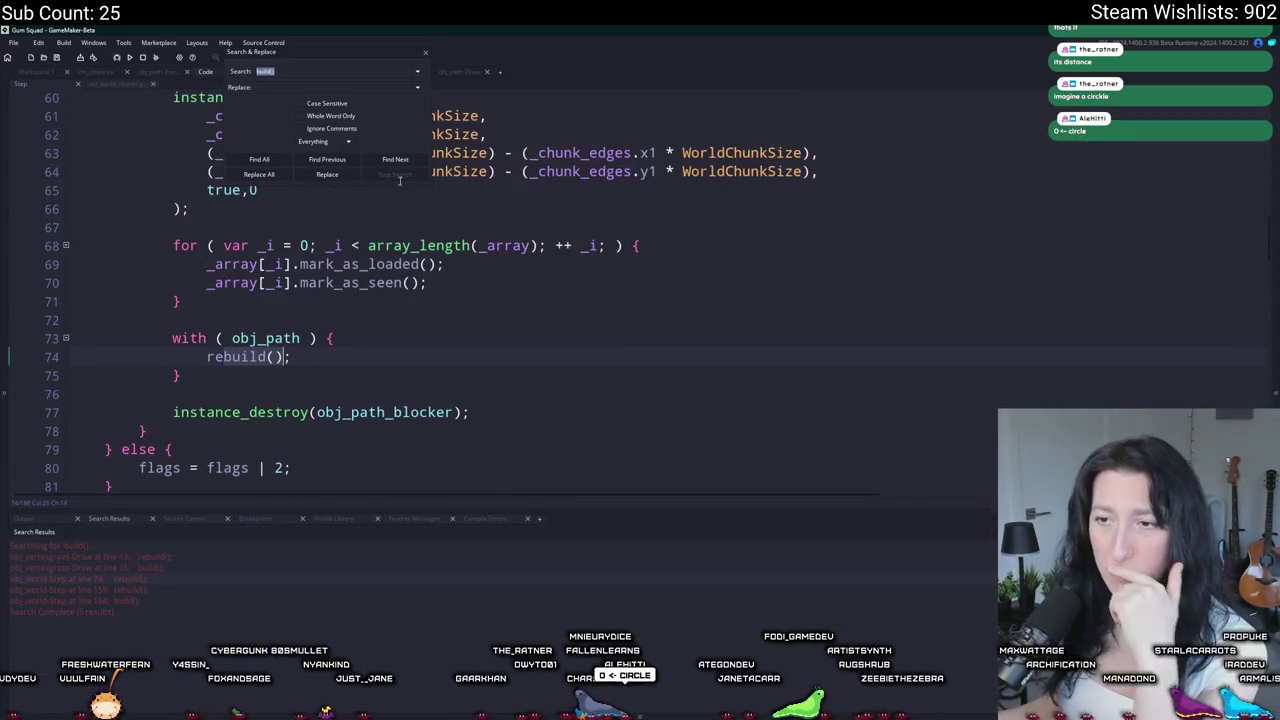
Close Search & Replace and open obj_path, where rebuild is defined.
click(425, 53)
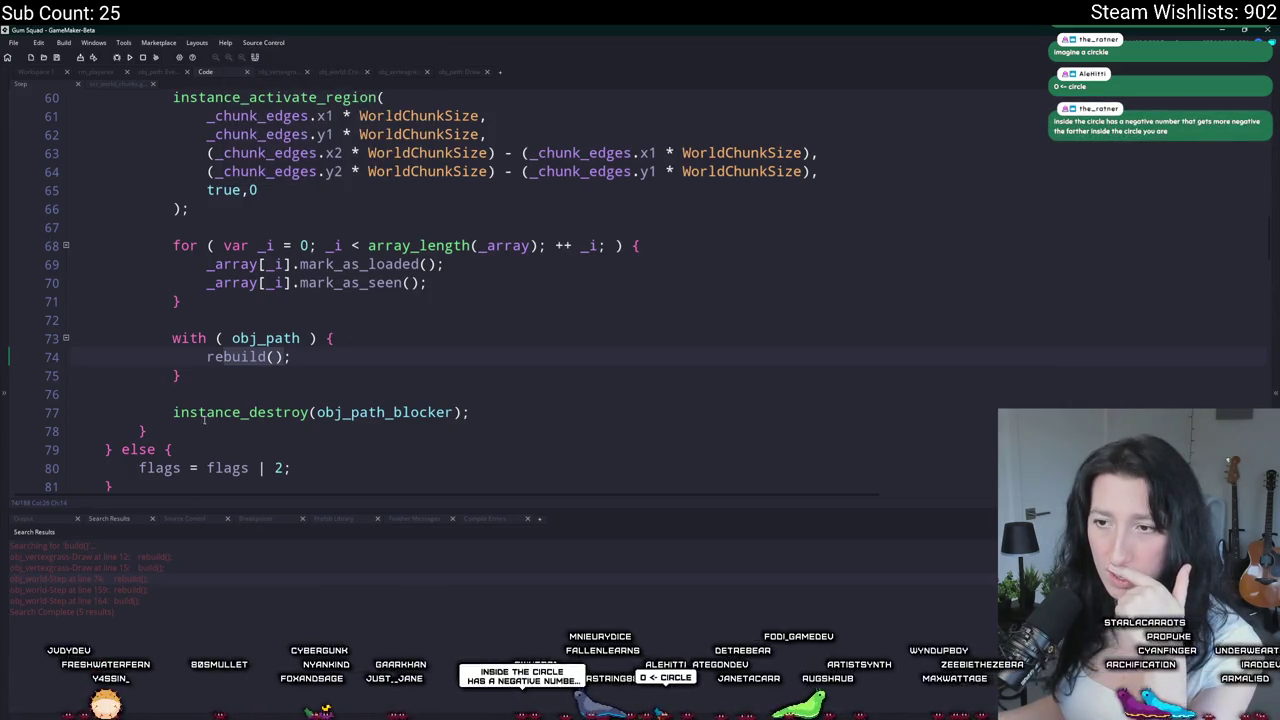
scroll(204, 420, down, 4)
scroll(262, 215, up, 2)
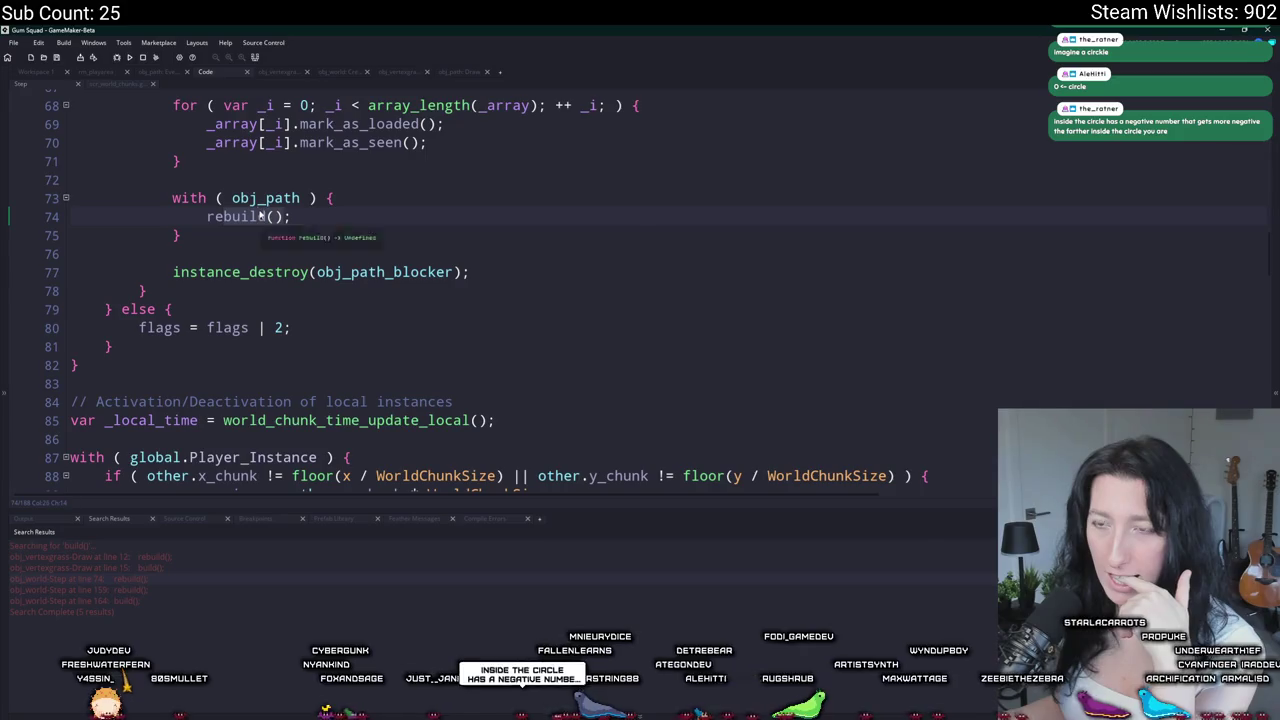
middle_click(262, 215)
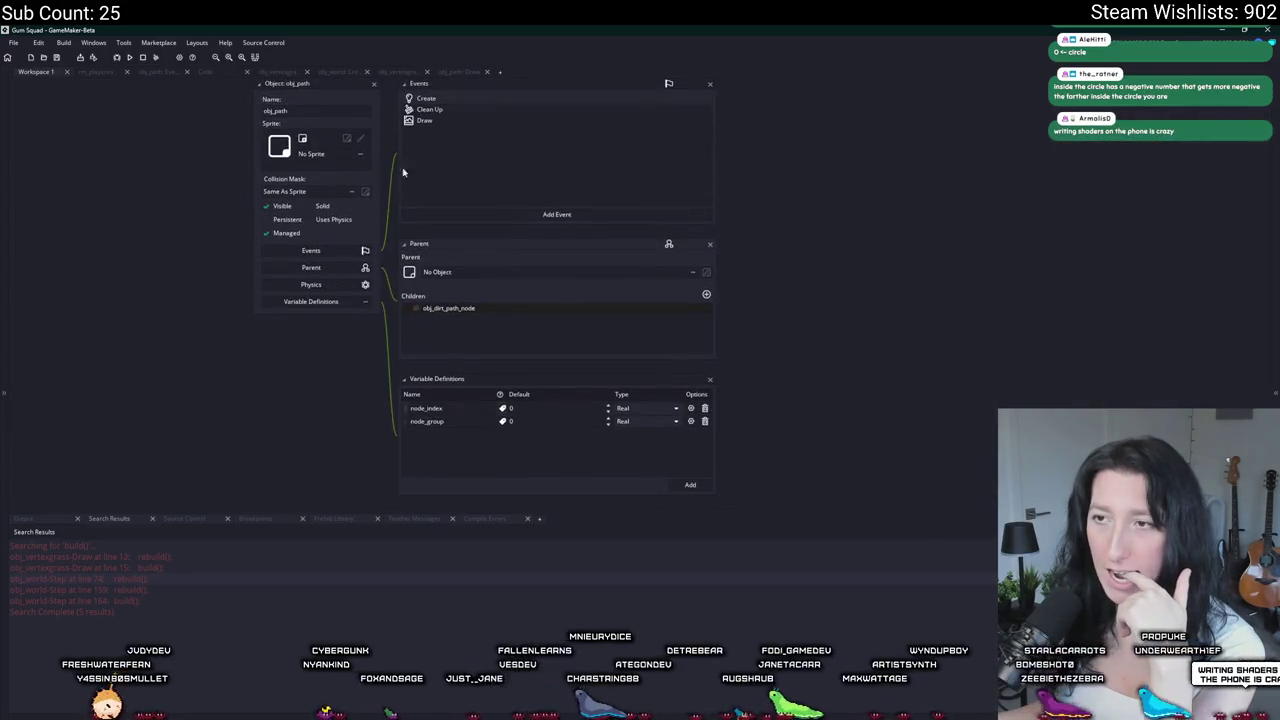
Open obj_path's Create event code.
double_click(450, 121)
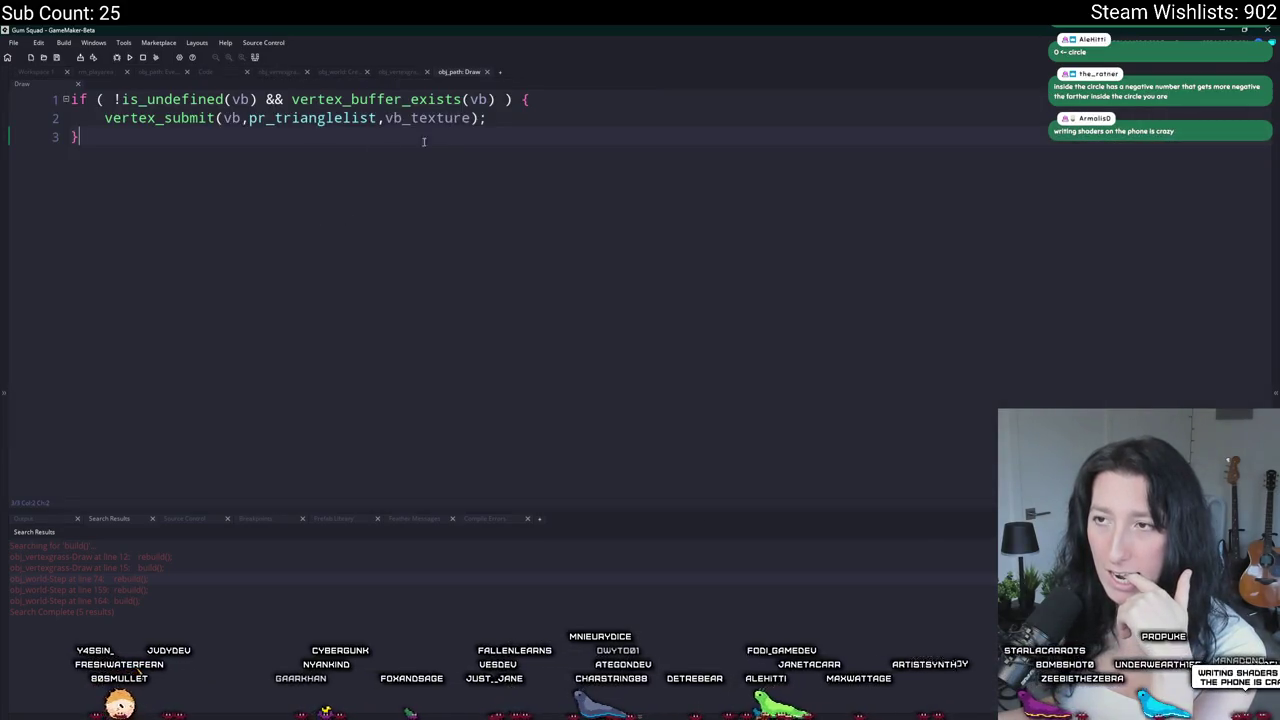
click(38, 73)
double_click(480, 100)
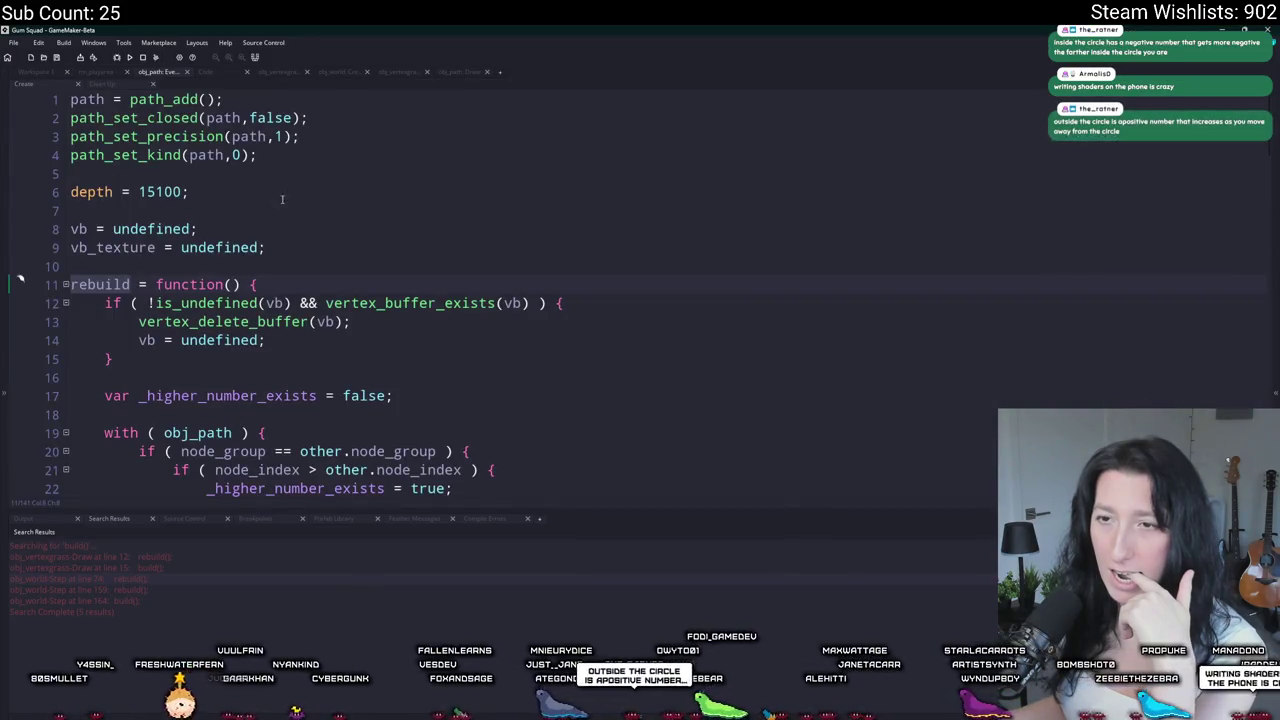
click(194, 178)
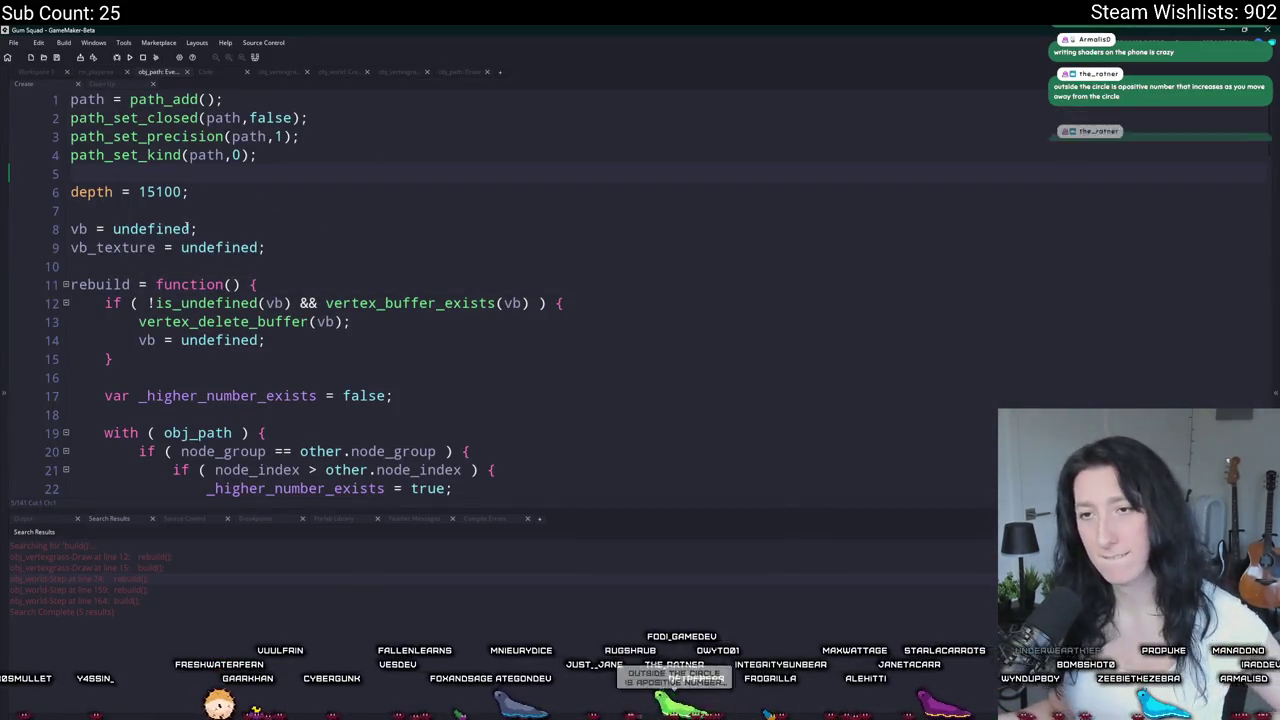
Change the vertex z argument from 0 to depth on lines 90, 97 and 104.
scroll(195, 225, down, 13)
scroll(201, 223, down, 5)
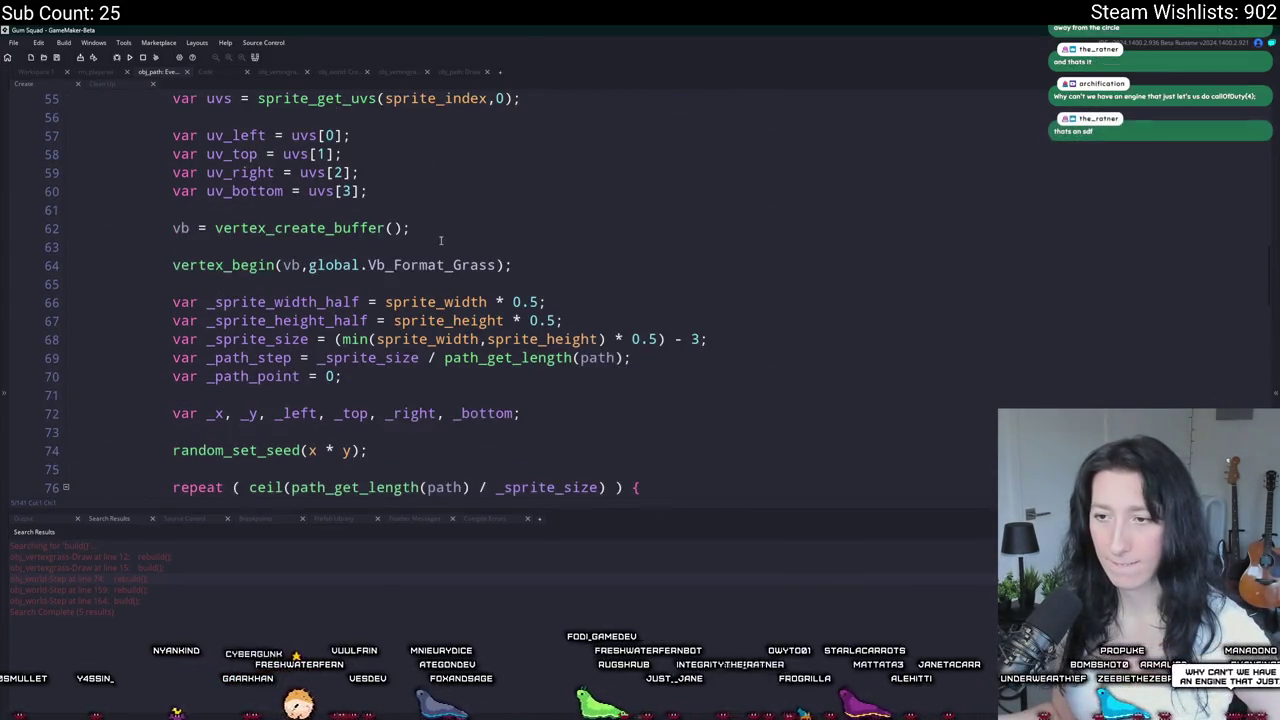
scroll(440, 240, down, 8)
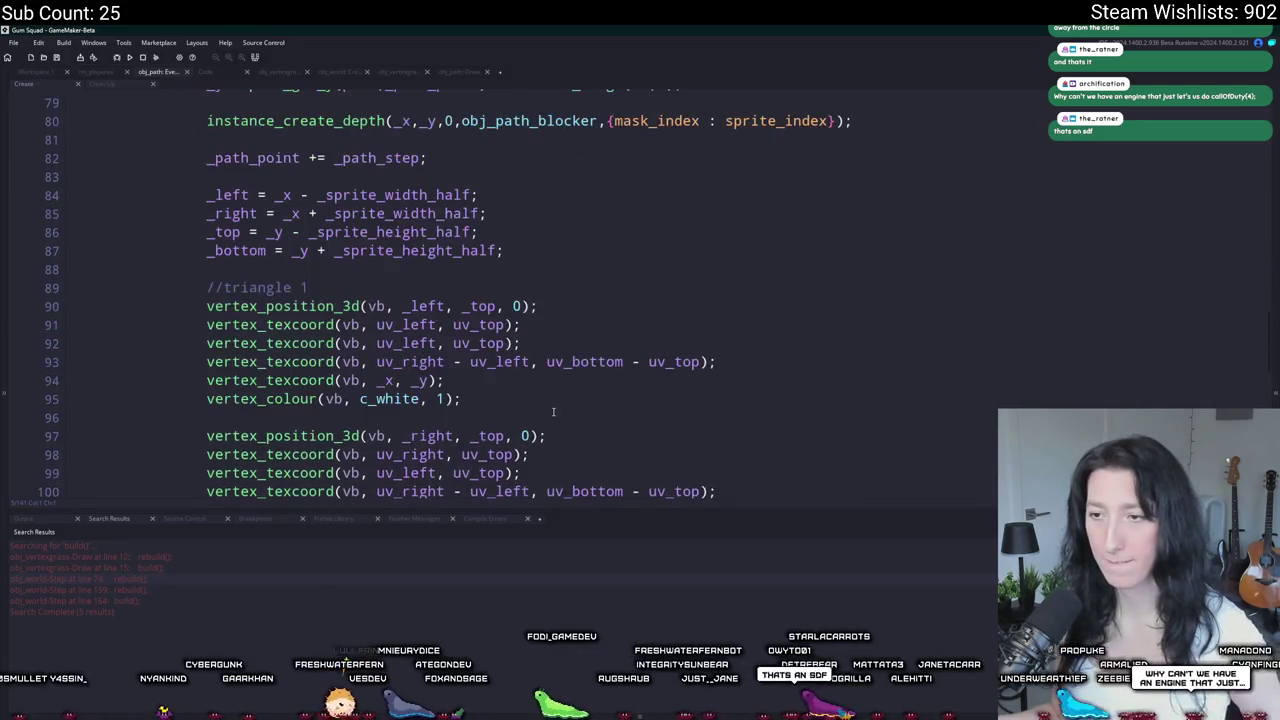
click(519, 306)
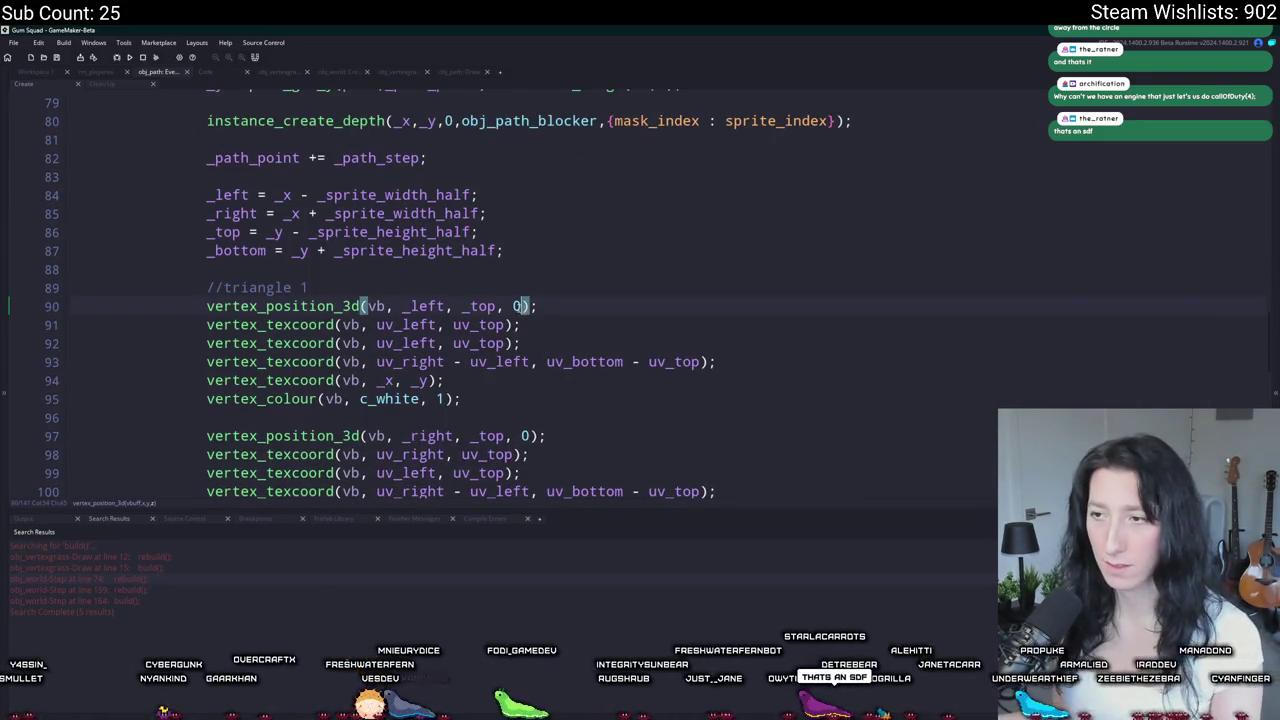
text(depth)
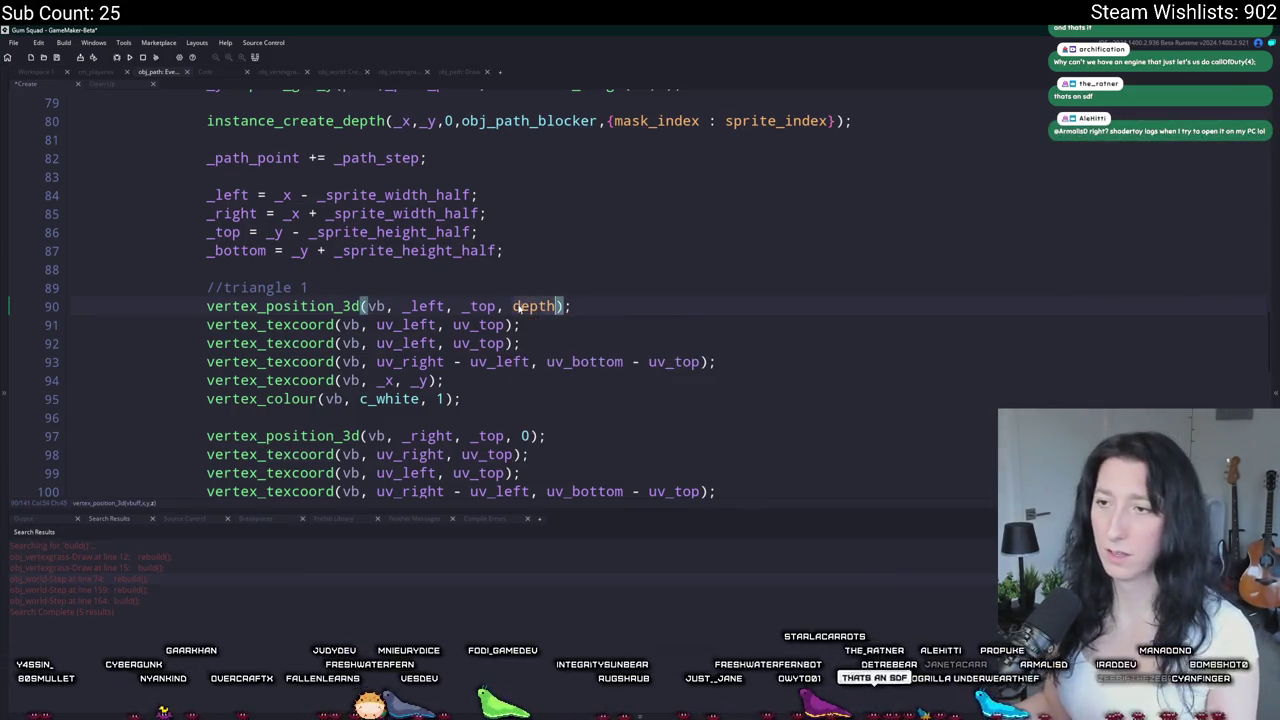
double_click(524, 436)
text(depth)
scroll(530, 440, down, 4)
double_click(542, 345)
scroll(542, 345, down, 2)
text(depth)
Replace 0 with depth on lines 112, 119 and 126, then run the game with F5.
double_click(532, 413)
scroll(532, 413, down, 5)
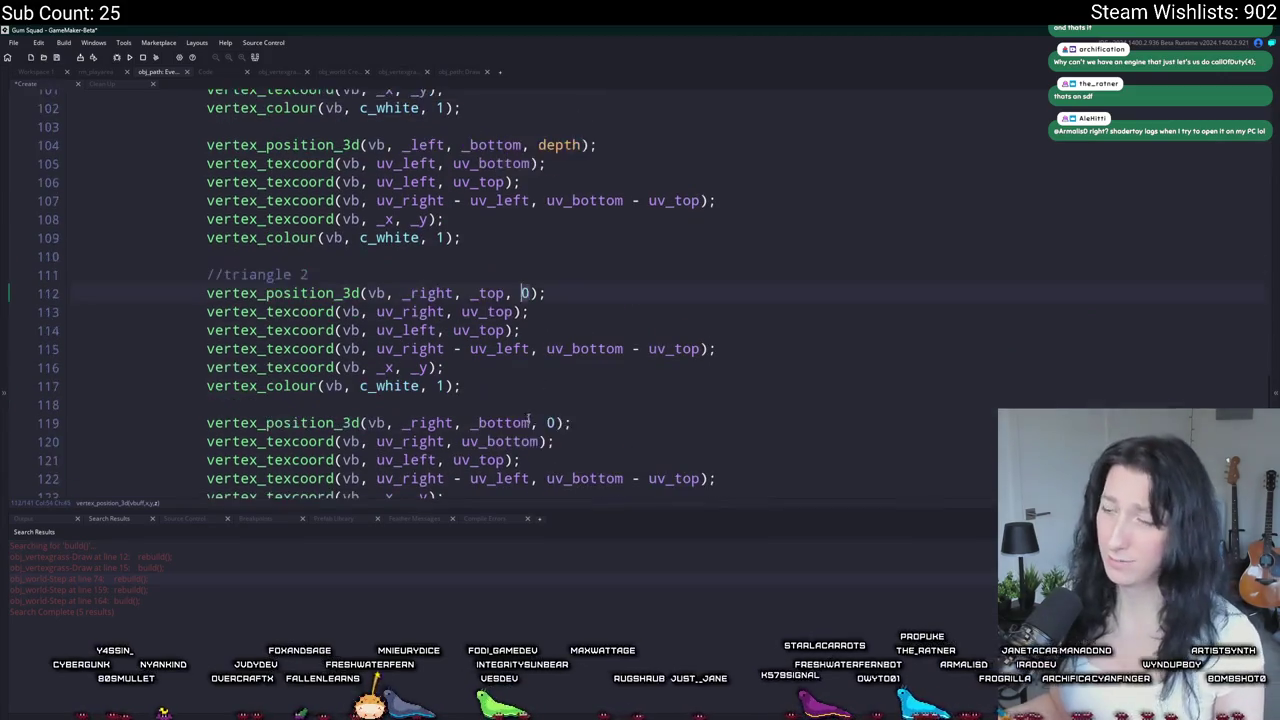
text(depth)
double_click(549, 283)
scroll(549, 283, down, 2)
text(depth)
double_click(542, 332)
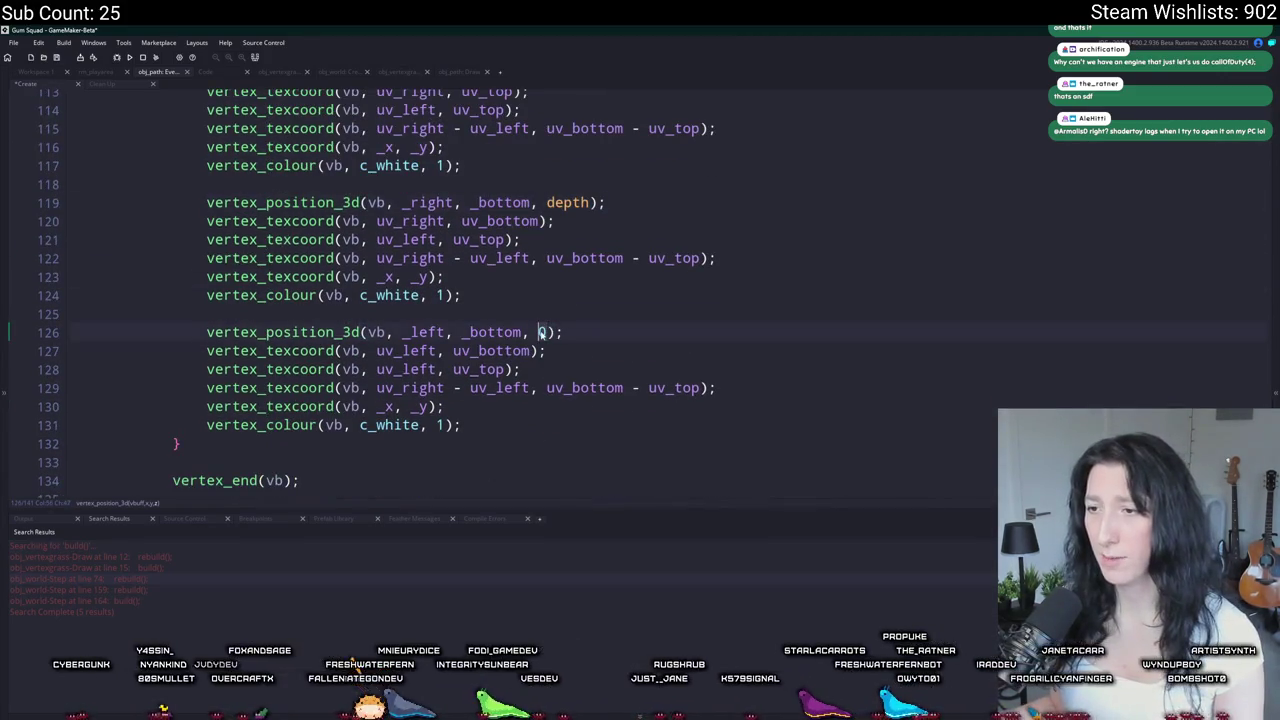
text(depth)
scroll(541, 335, down, 2)
key(F5)
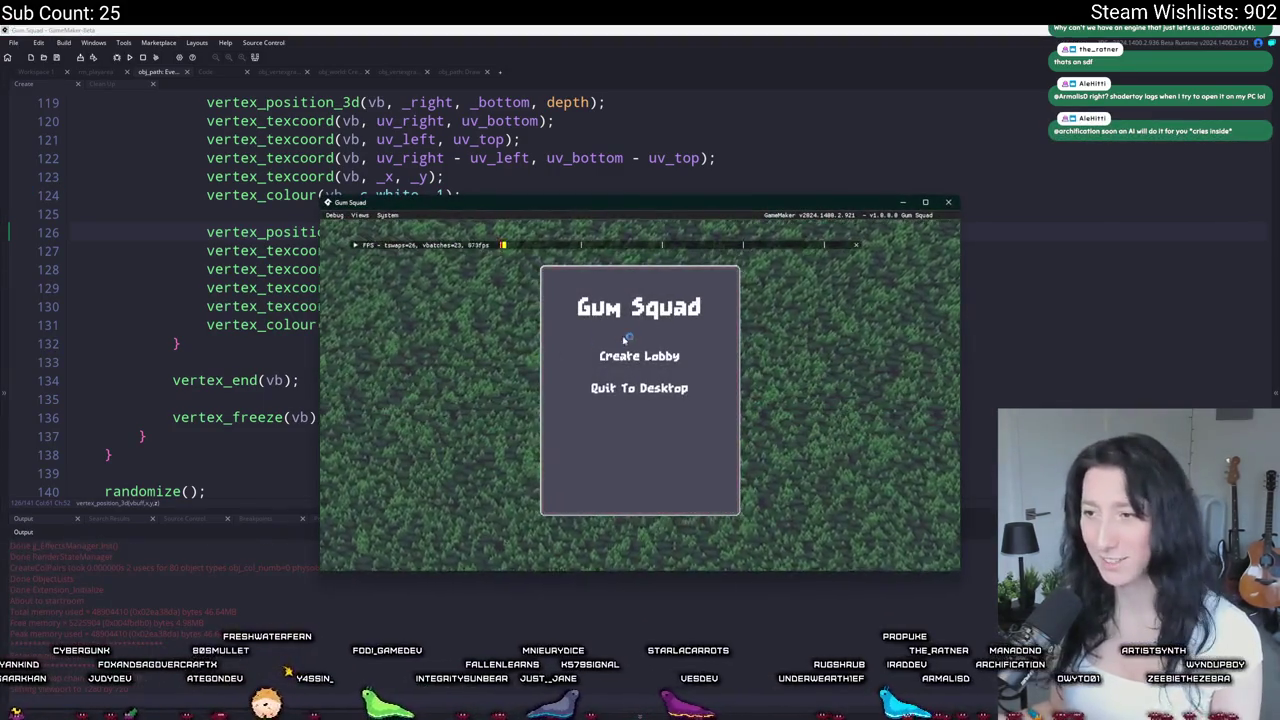
Create a lobby to enter gameplay and maximize the Gum Squad window.
click(626, 350)
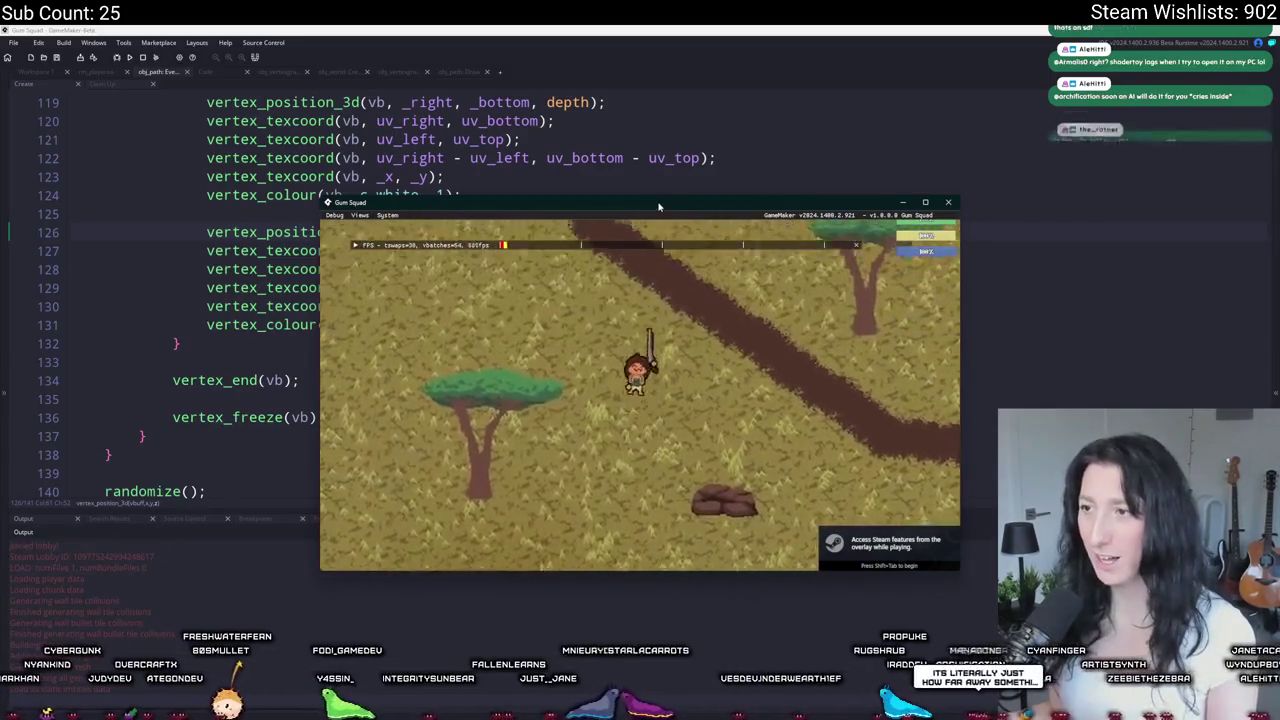
drag(658, 206, 671, 26)
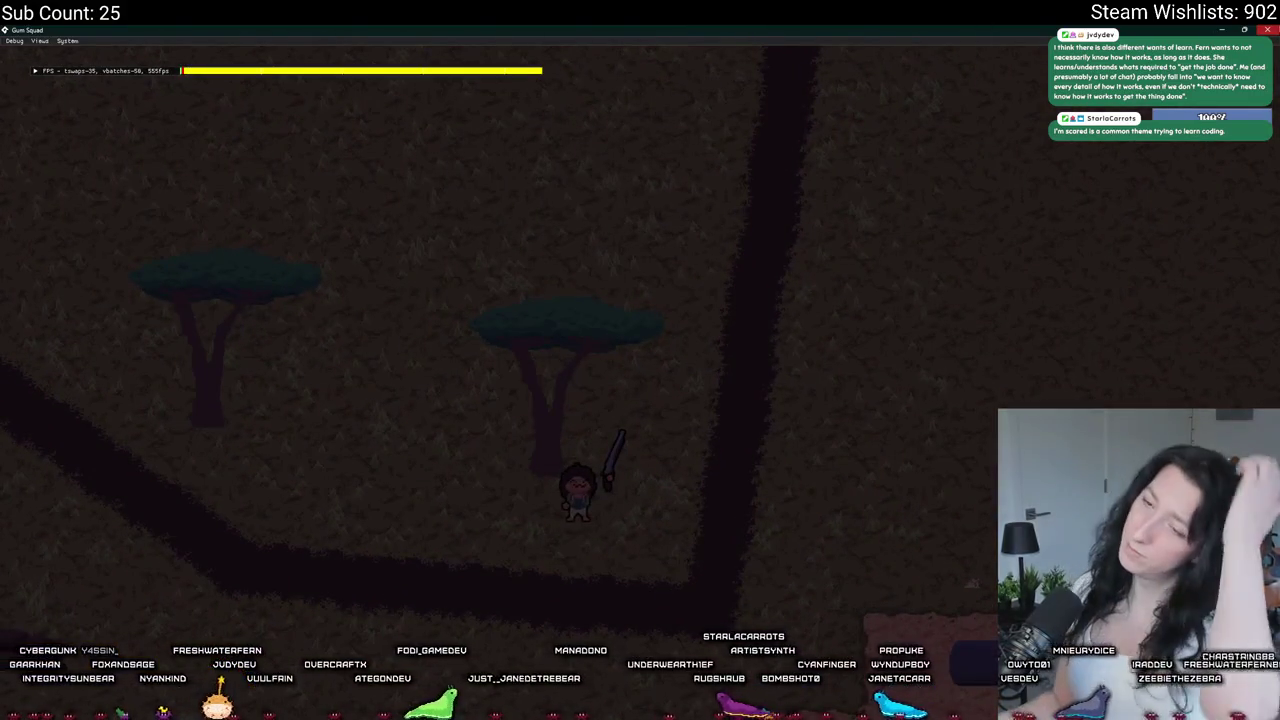
Close the running Gum Squad game window.
click(1267, 29)
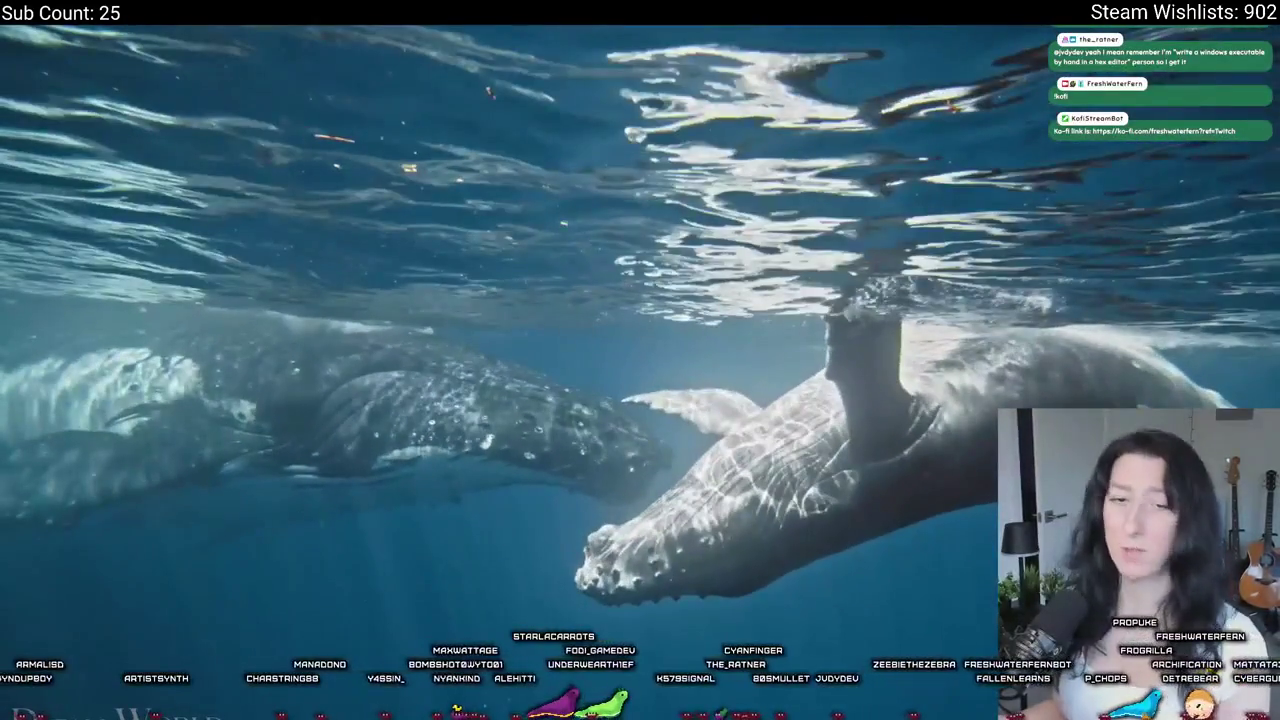
Exit full screen on the ocean wildlife video to show its watch page.
double_click(716, 345)
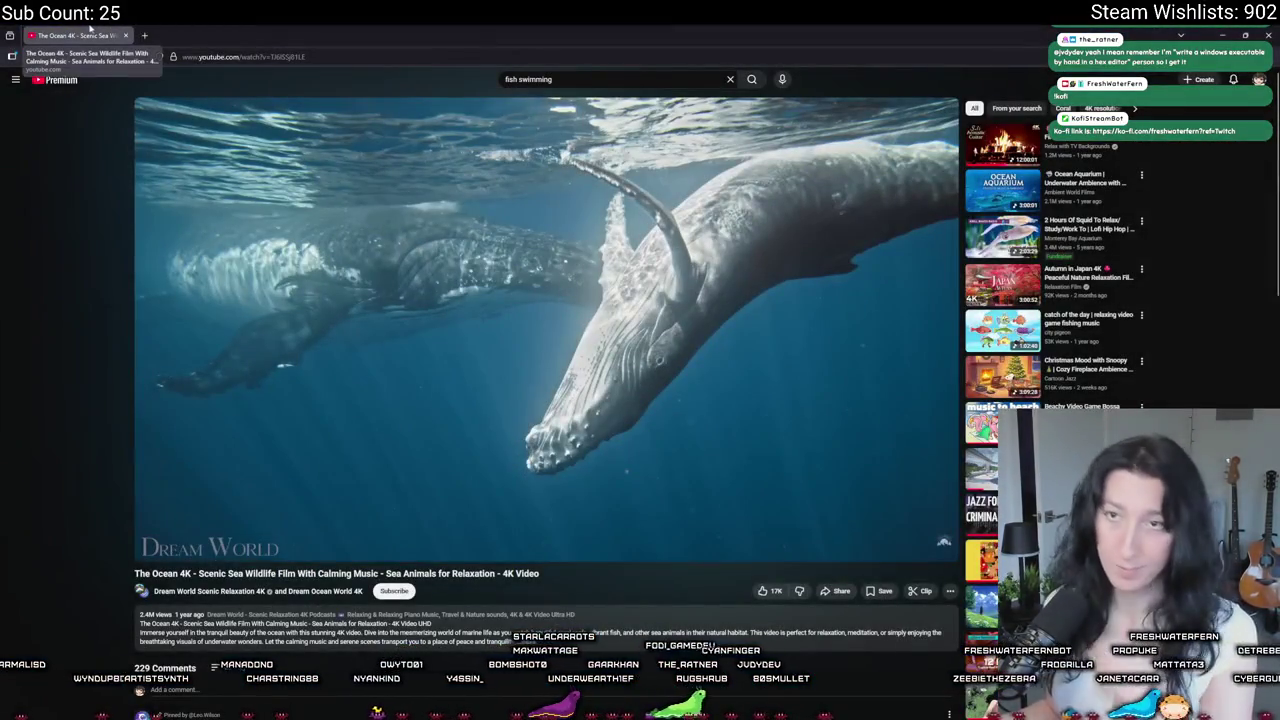
Switch back to GameMaker and return to the Workspace 1 tab showing obj_path.
key(alt+Tab)
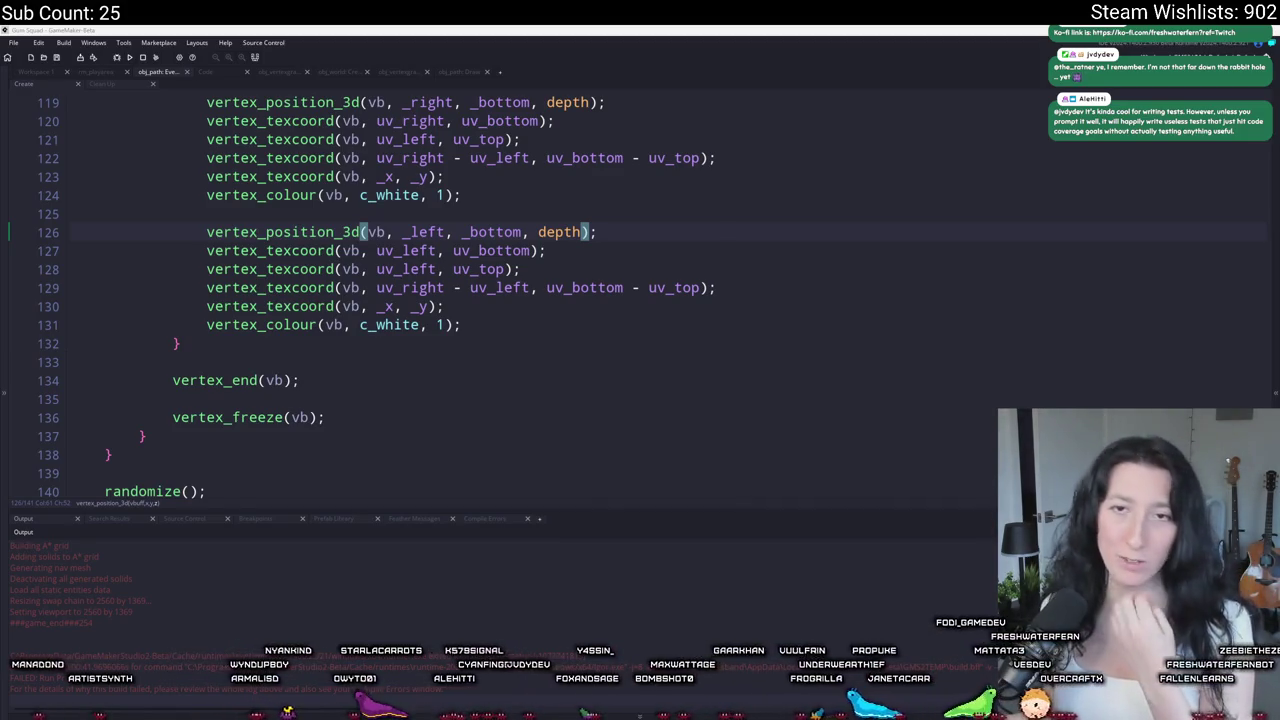
scroll(727, 235, up, 3)
scroll(727, 235, up, 7)
scroll(710, 281, up, 14)
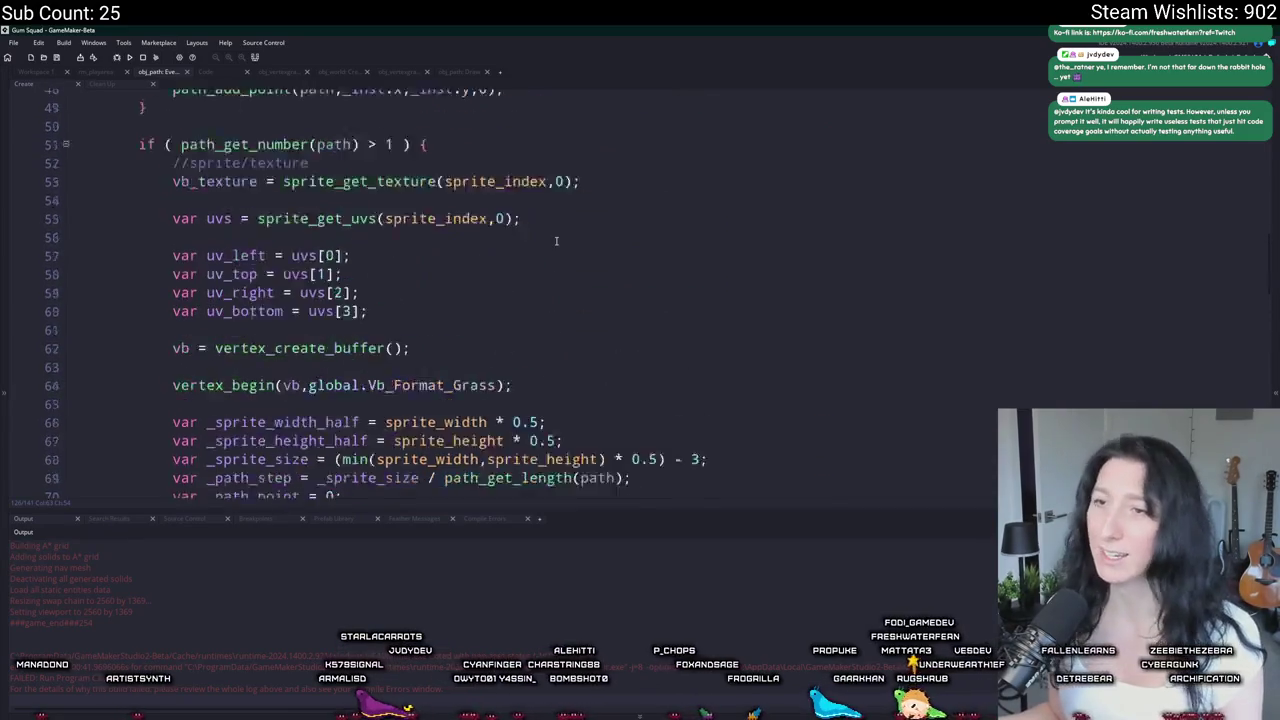
scroll(556, 241, up, 12)
click(58, 75)
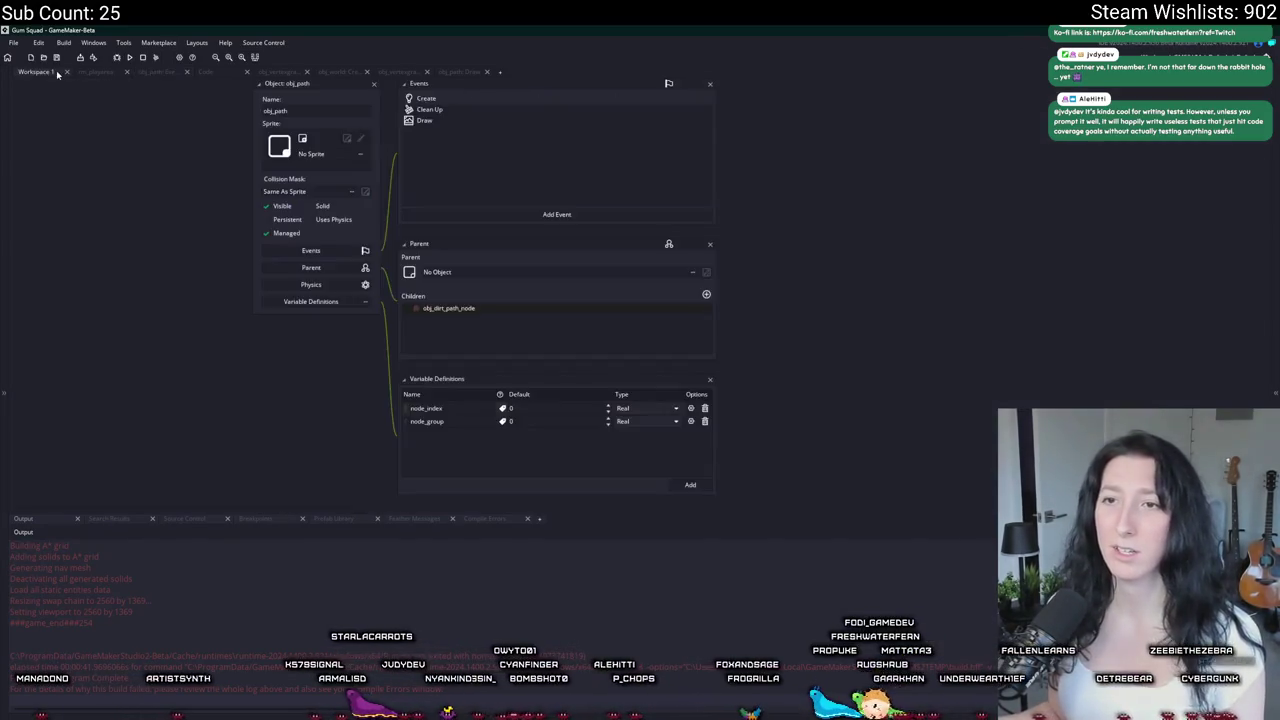
Close obj_path and rename obj_dirt_path_node to obj_dirt_path0_node.
scroll(388, 230, up, 3)
click(359, 261)
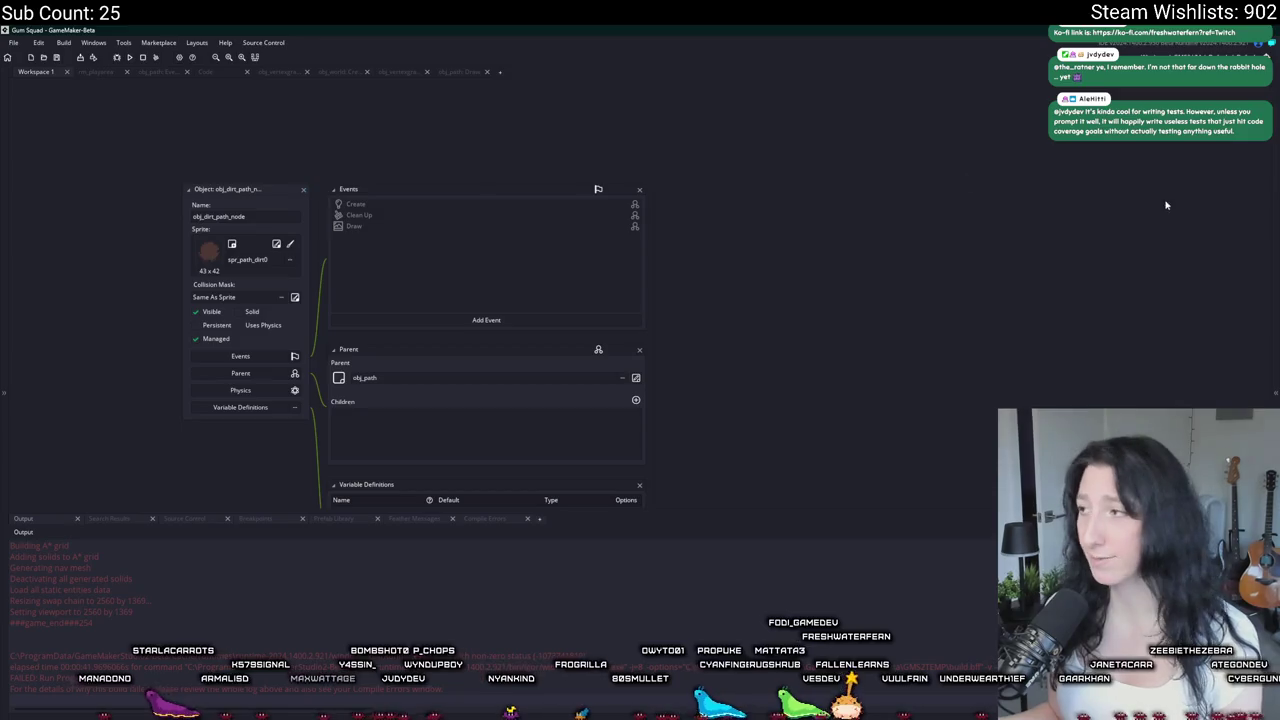
mouse_move(1275, 215)
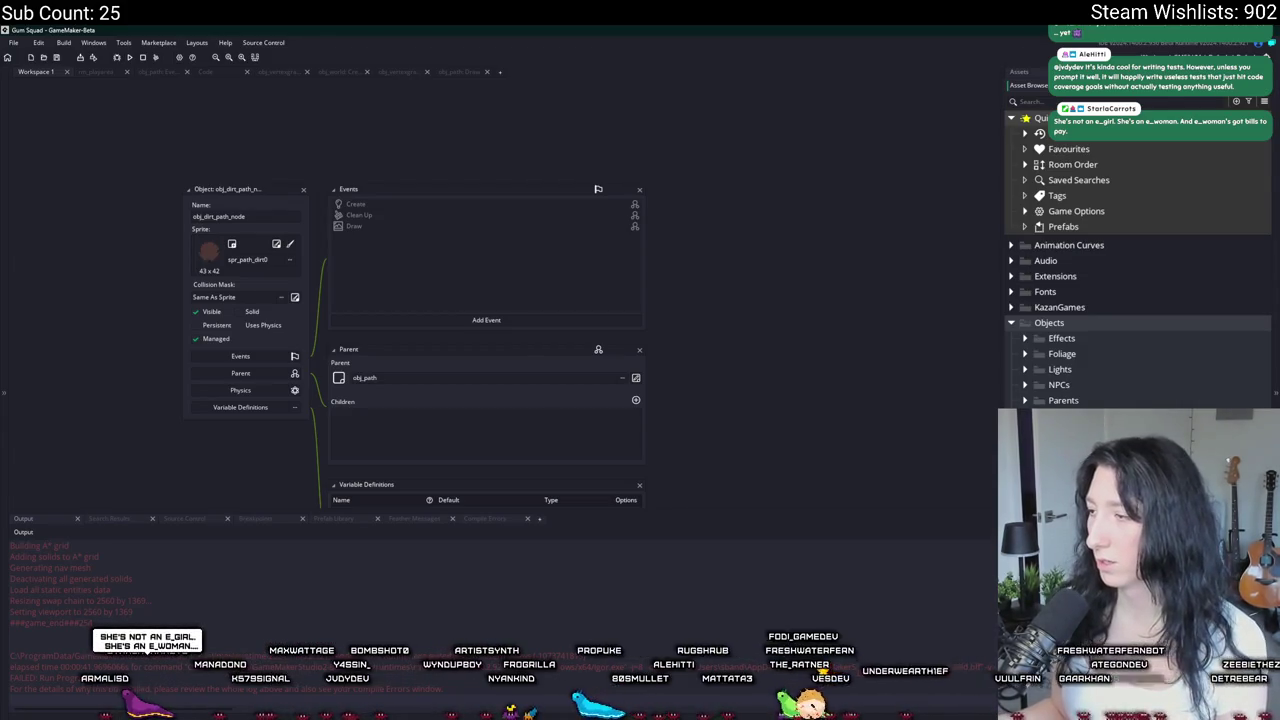
text(0)
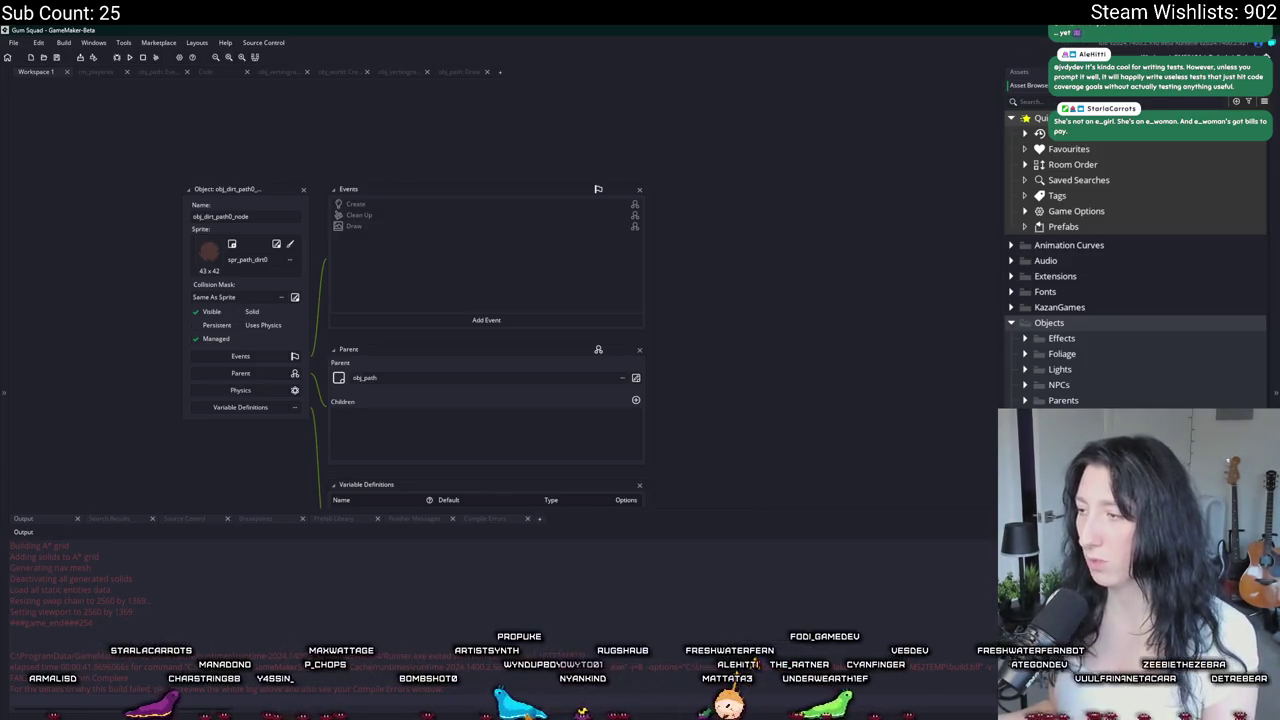
scroll(391, 146, down, 5)
scroll(391, 146, down, 2)
Set obj_dirt_path1_node's sprite to spr_path_dirt1.
click(251, 224)
text(dirt1)
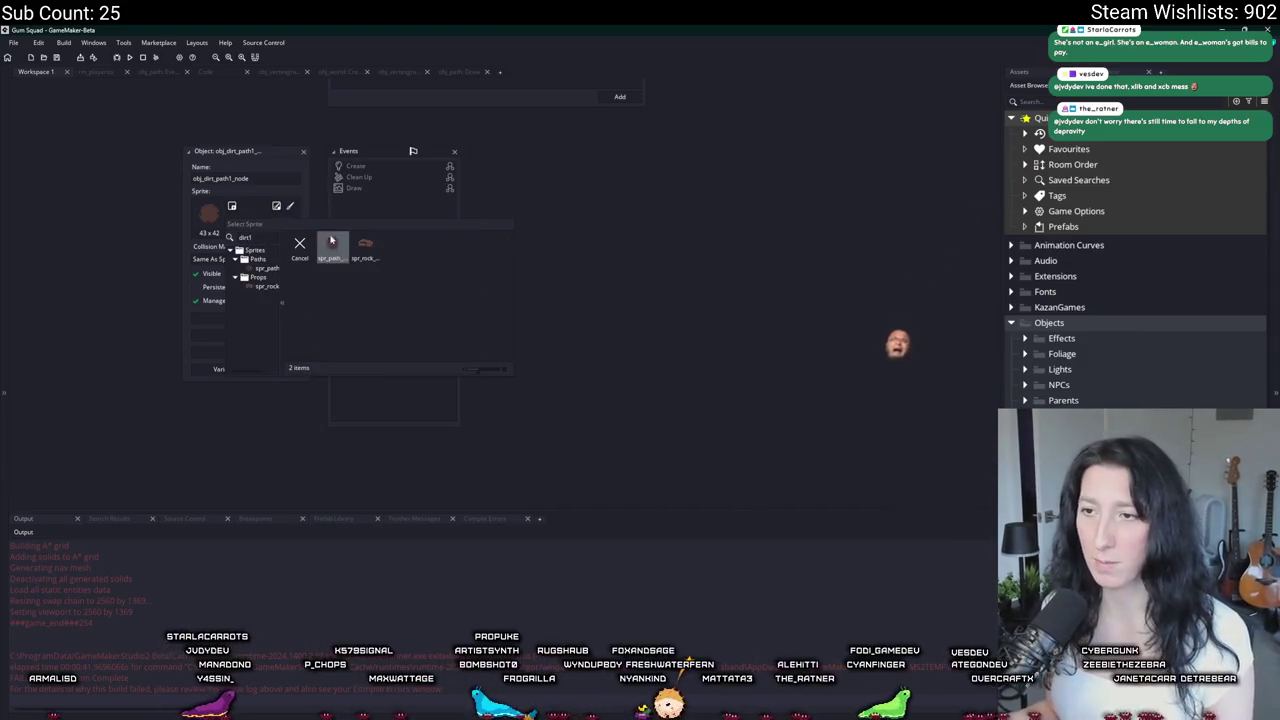
double_click(335, 245)
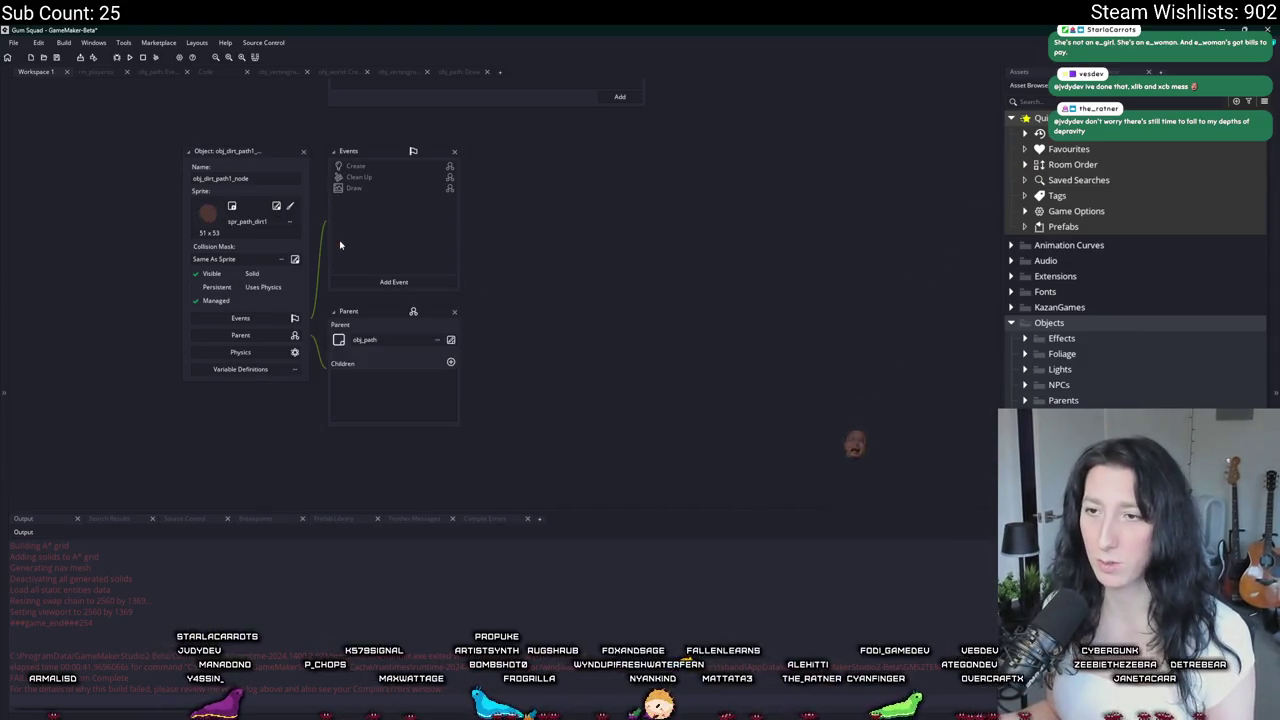
click(299, 154)
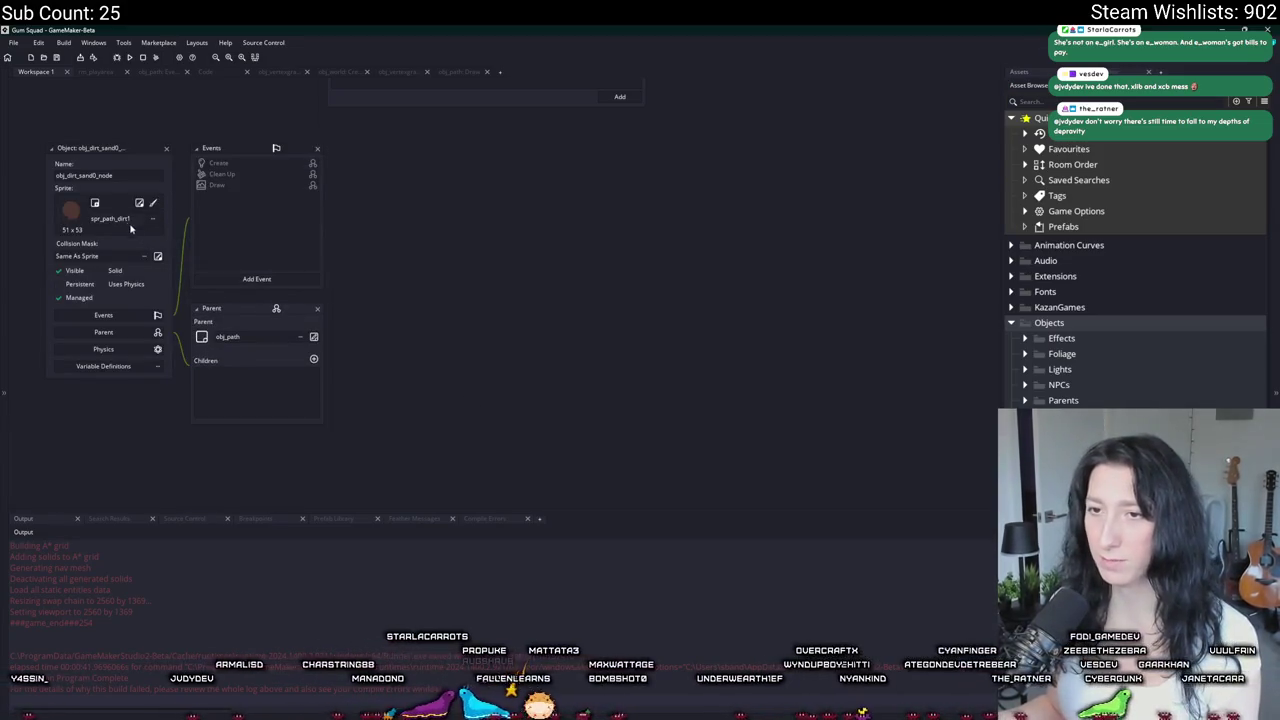
Set the sand node's sprite to spr_path_sand0 and widen the asset list to show Paths.
click(124, 223)
text(sand0)
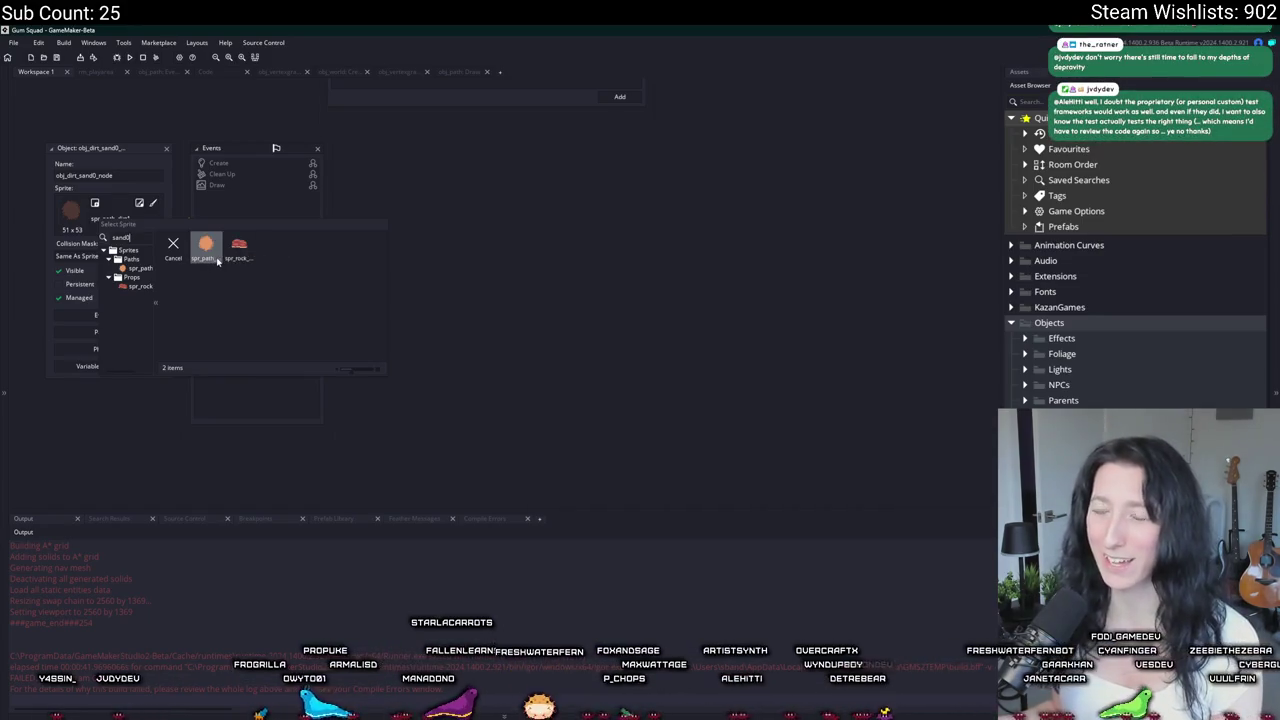
click(217, 261)
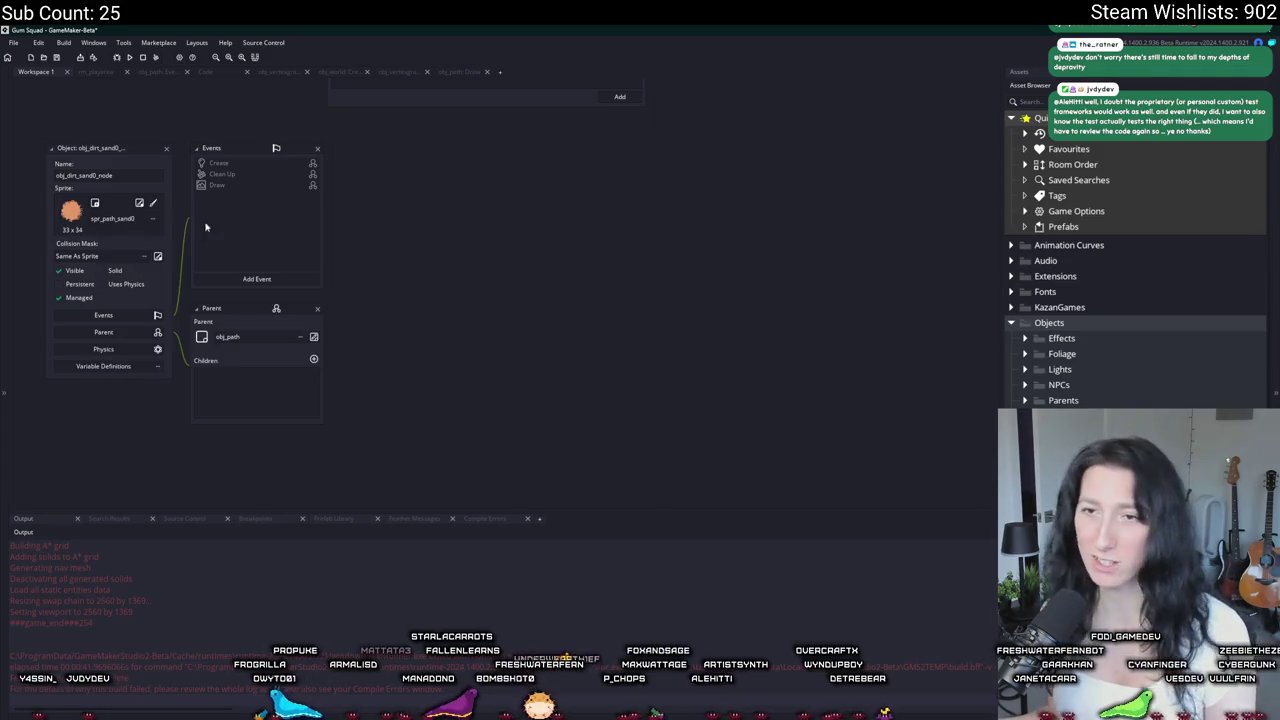
click(166, 148)
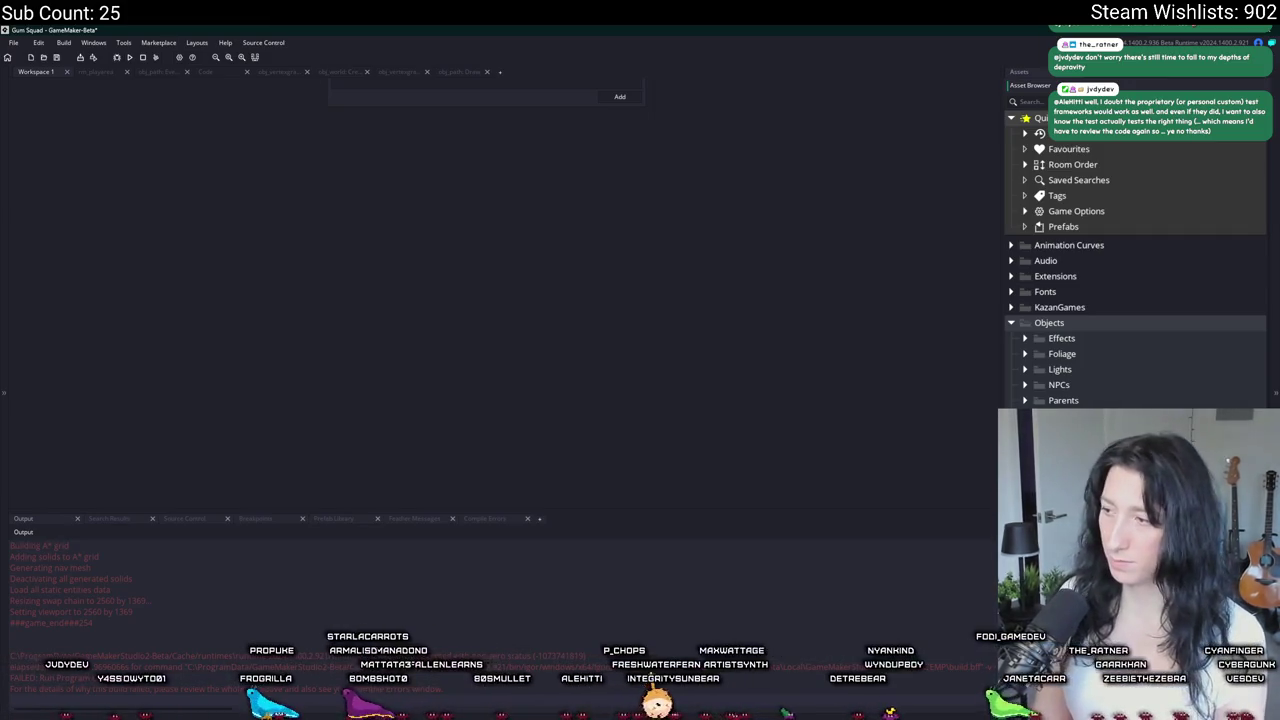
drag(1000, 128, 538, 137)
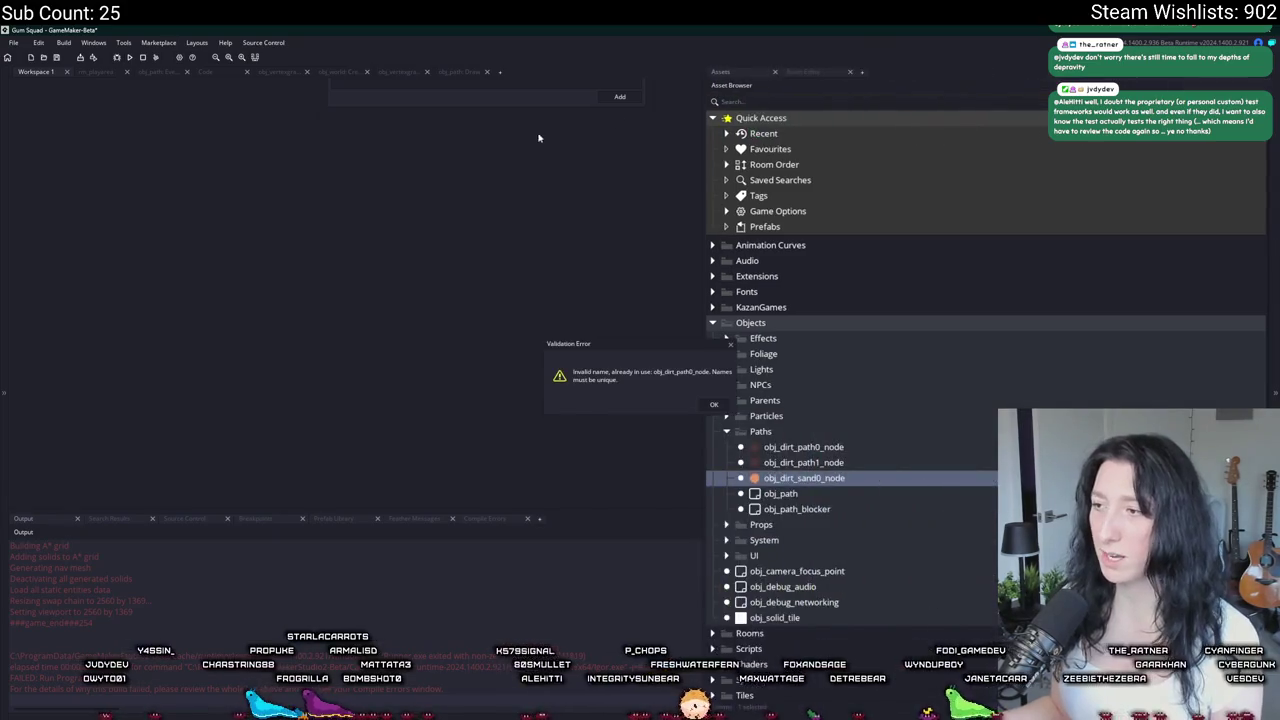
Dismiss the validation error and rename the sand node to obj_sand_path0_node.
key(Return)
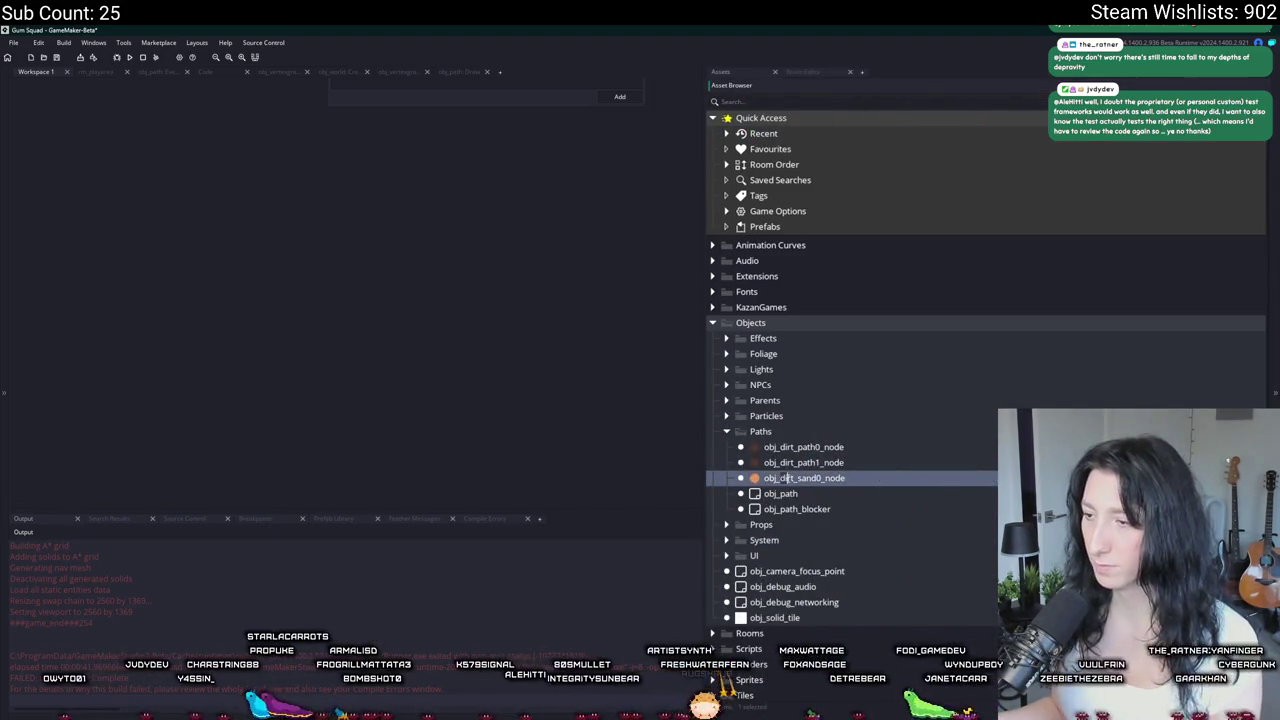
double_click(780, 478)
text(sand)
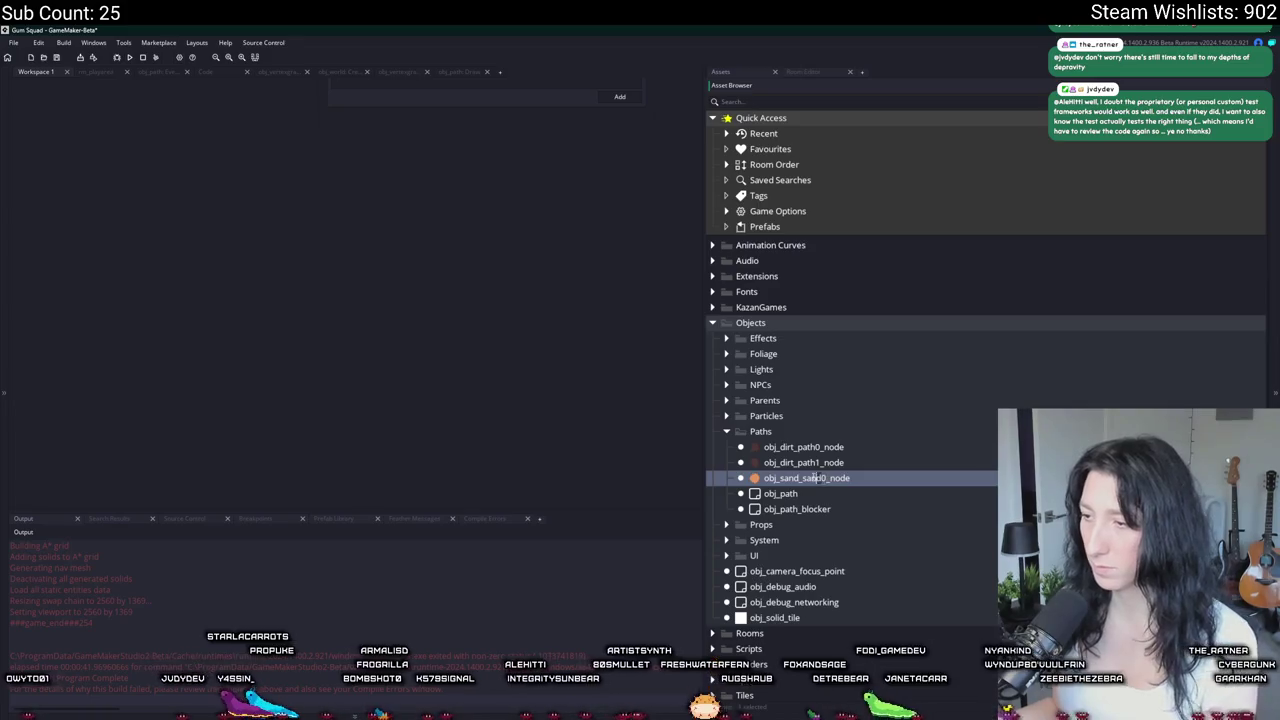
drag(803, 478, 822, 478)
text(path)
key(Return)
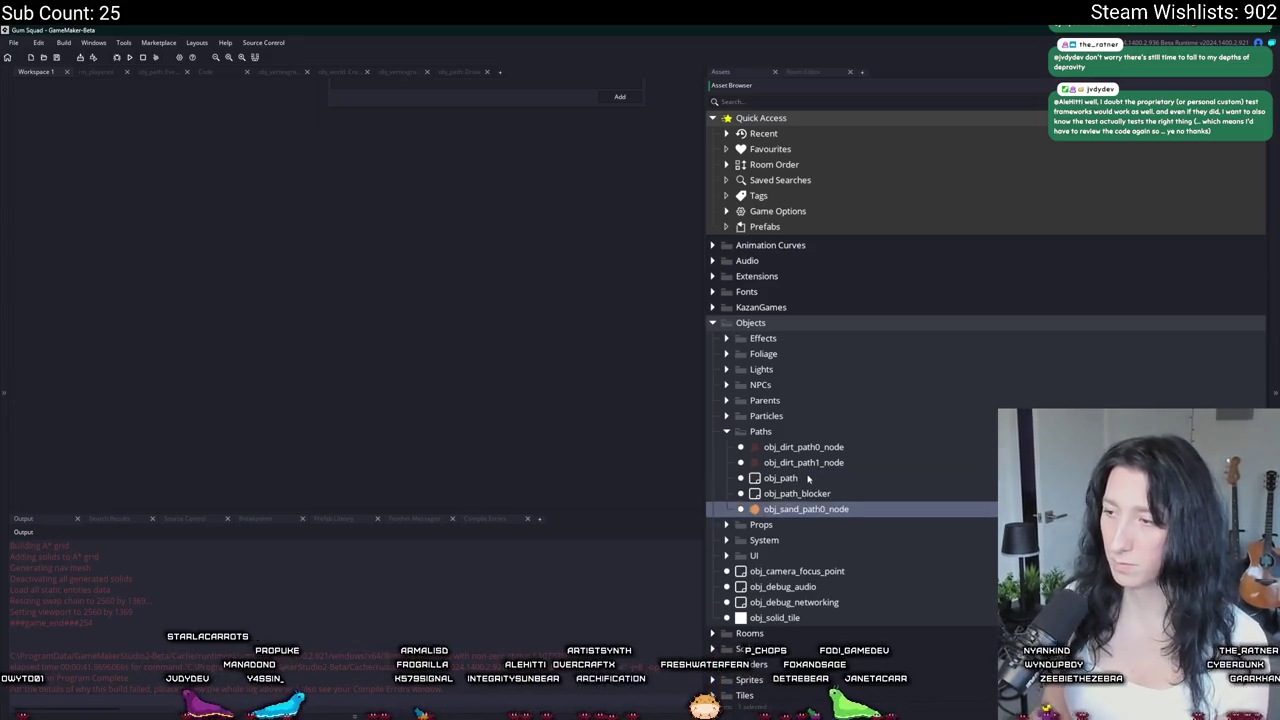
Duplicate it as obj_sand_path1_node with sprite spr_path_sand1, then open rm_playarea.
key(ctrl+d)
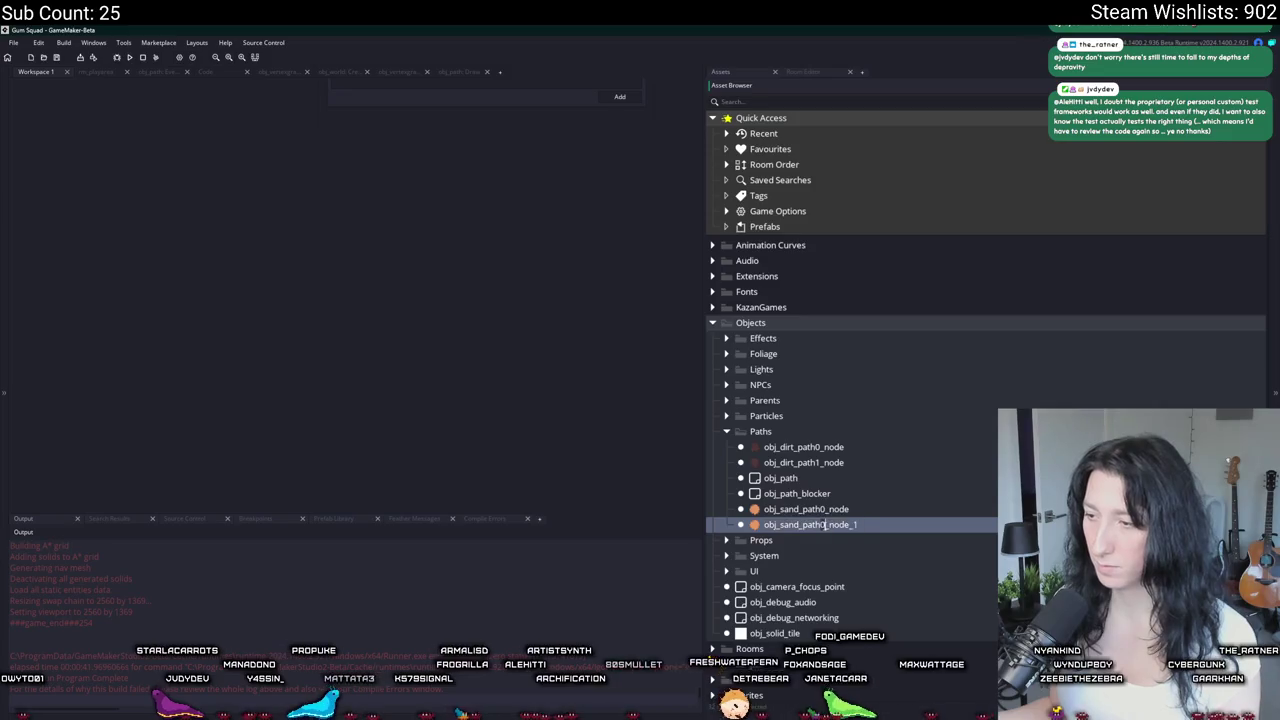
double_click(857, 527)
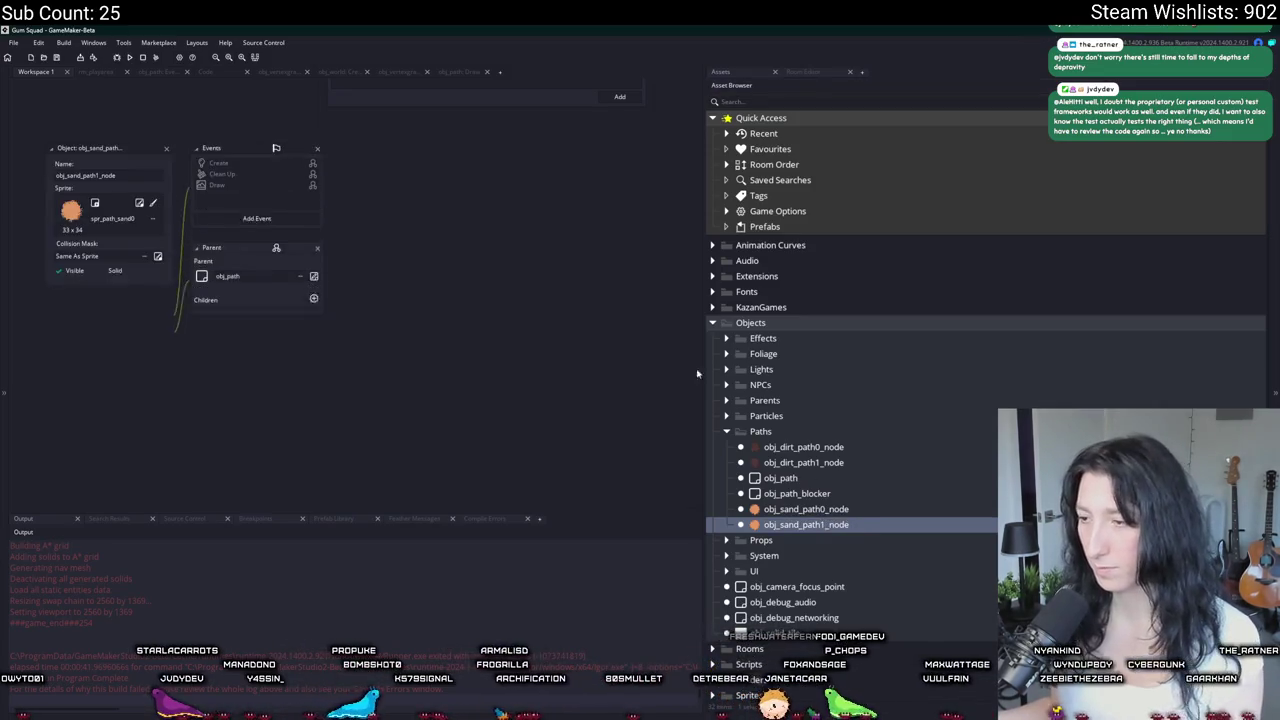
click(108, 217)
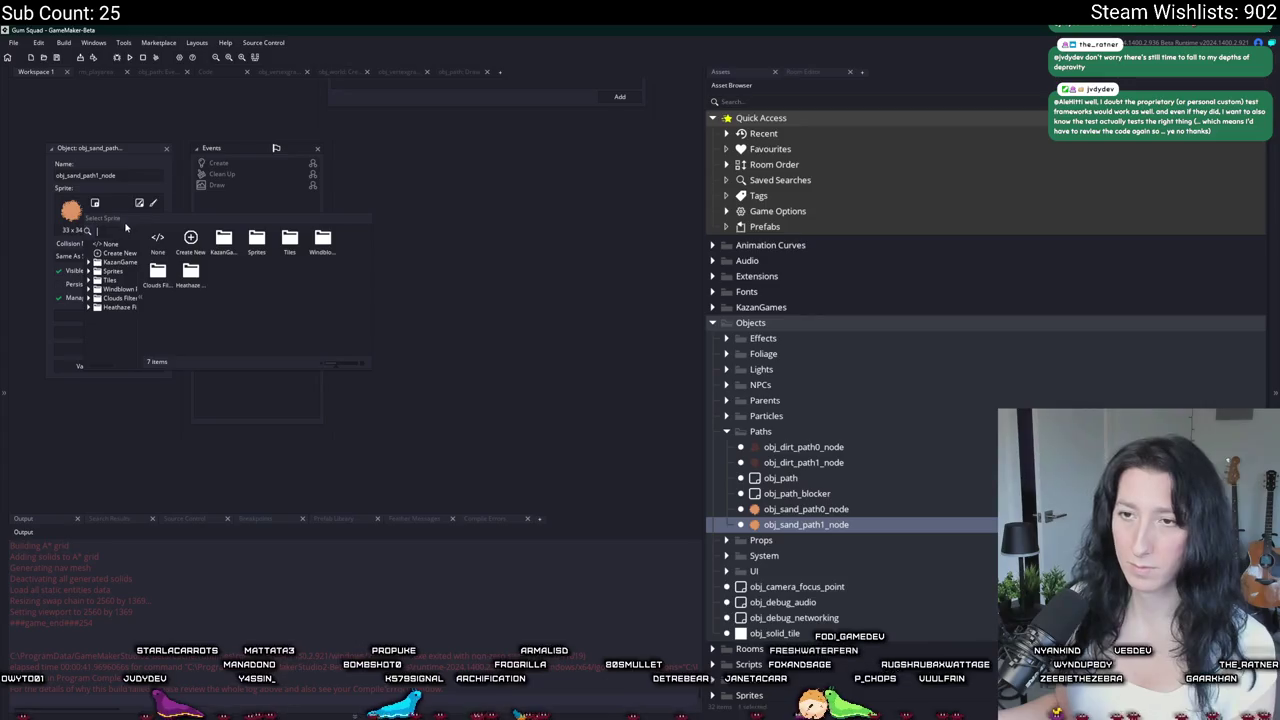
text(sand1)
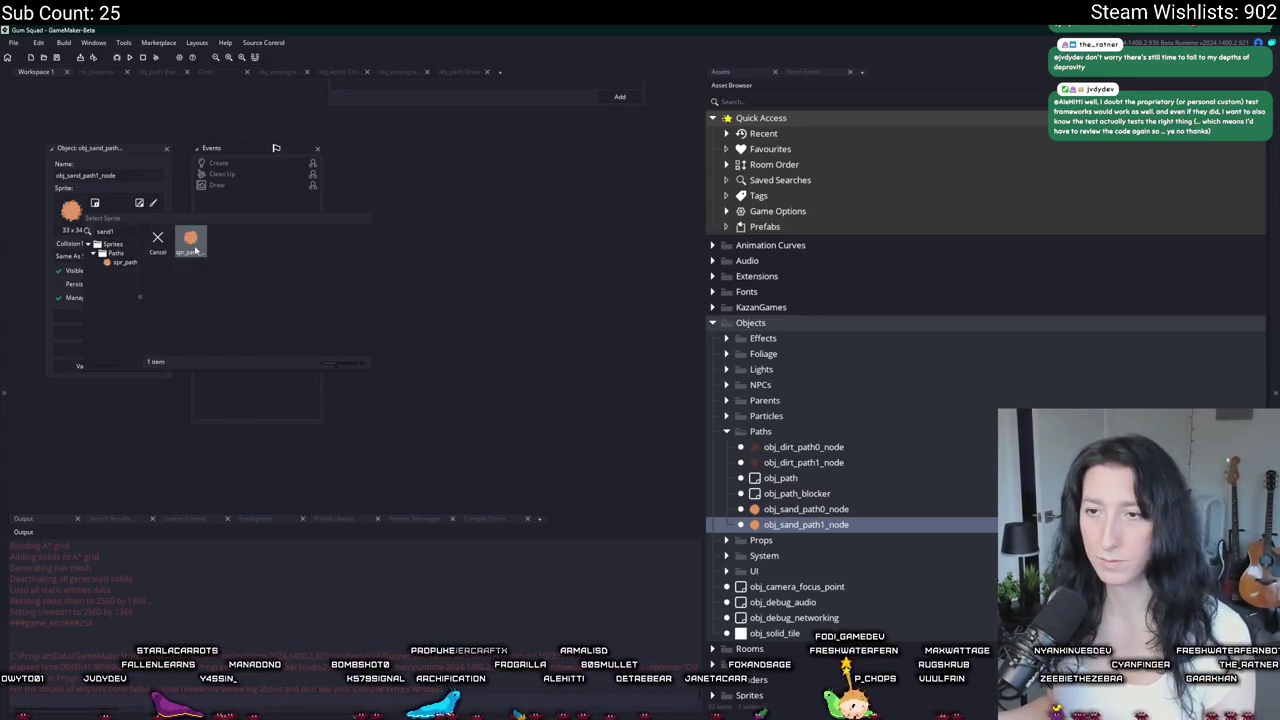
double_click(190, 240)
click(166, 148)
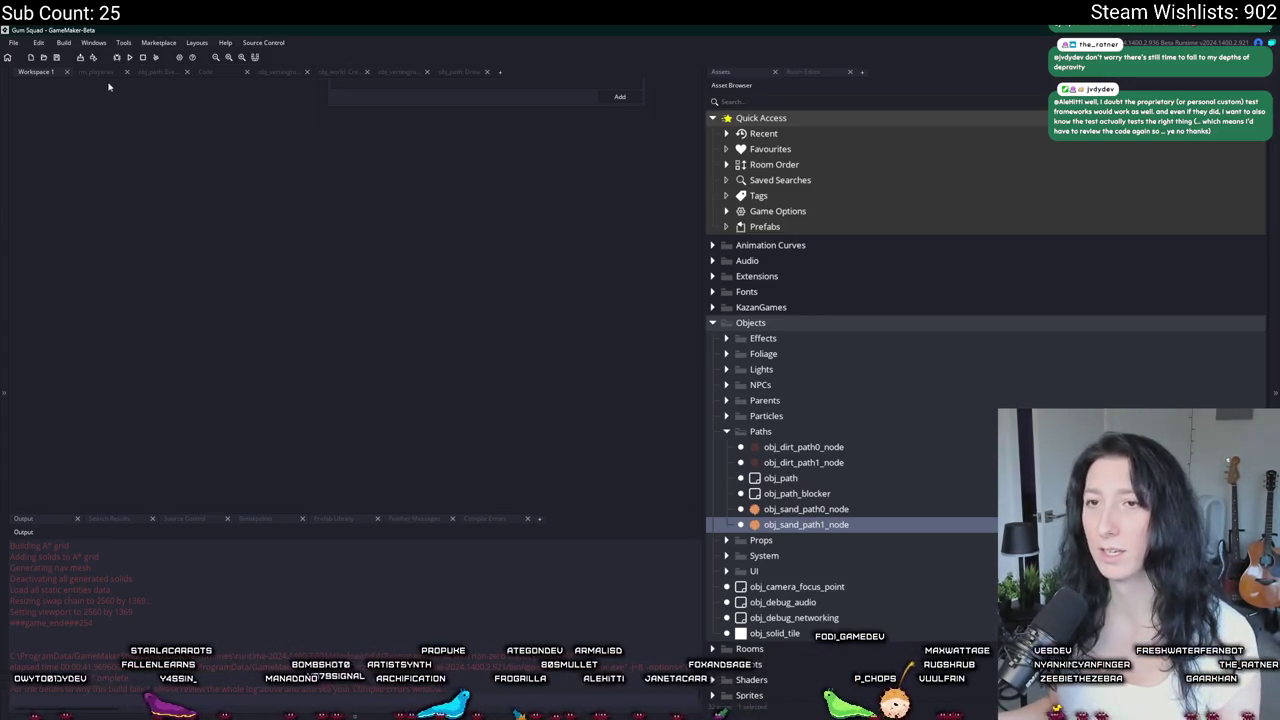
click(106, 74)
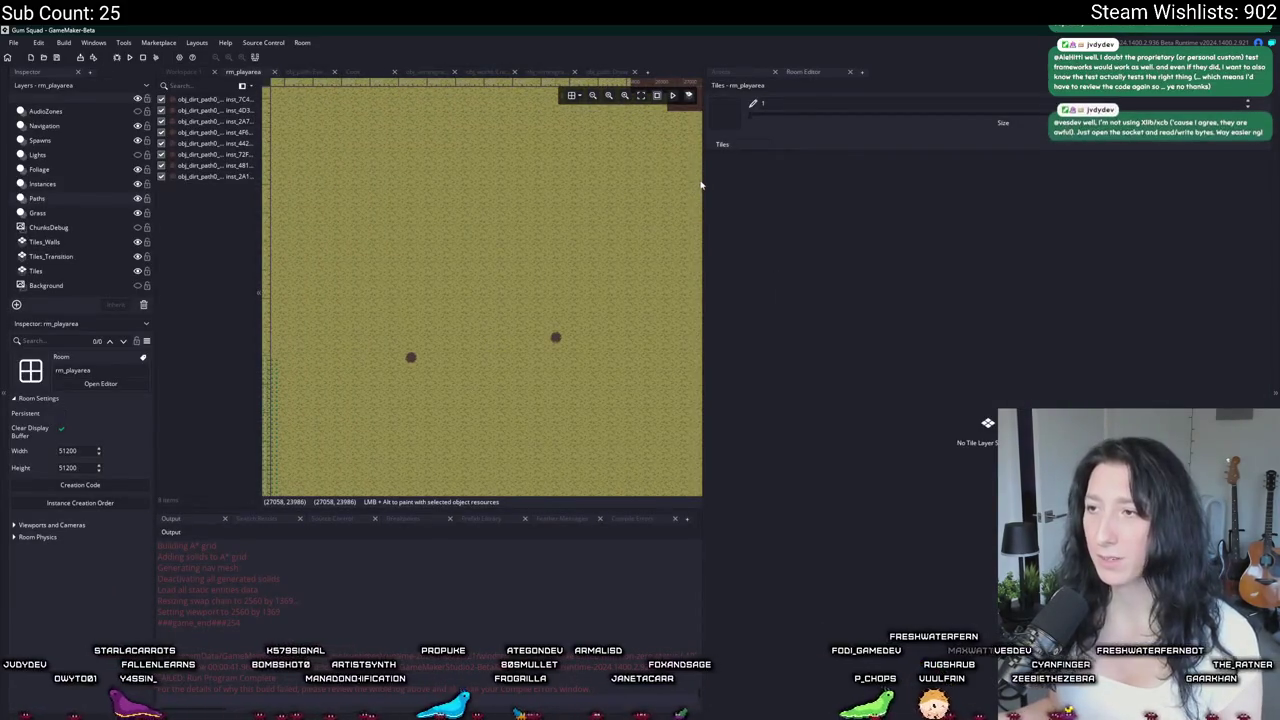
Enlarge and zoom out the room canvas to inspect the seven path node instances in rm_playarea.
drag(704, 181, 1150, 250)
scroll(690, 250, down, 2)
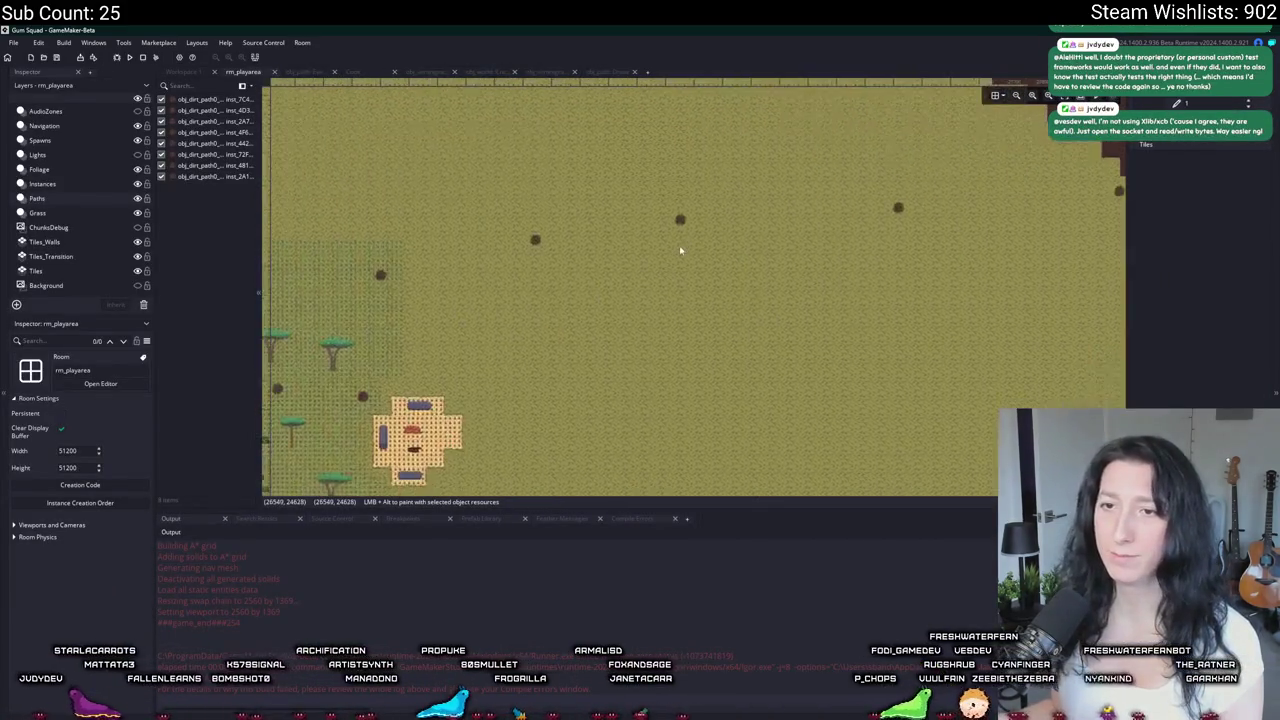
drag(886, 157, 275, 425)
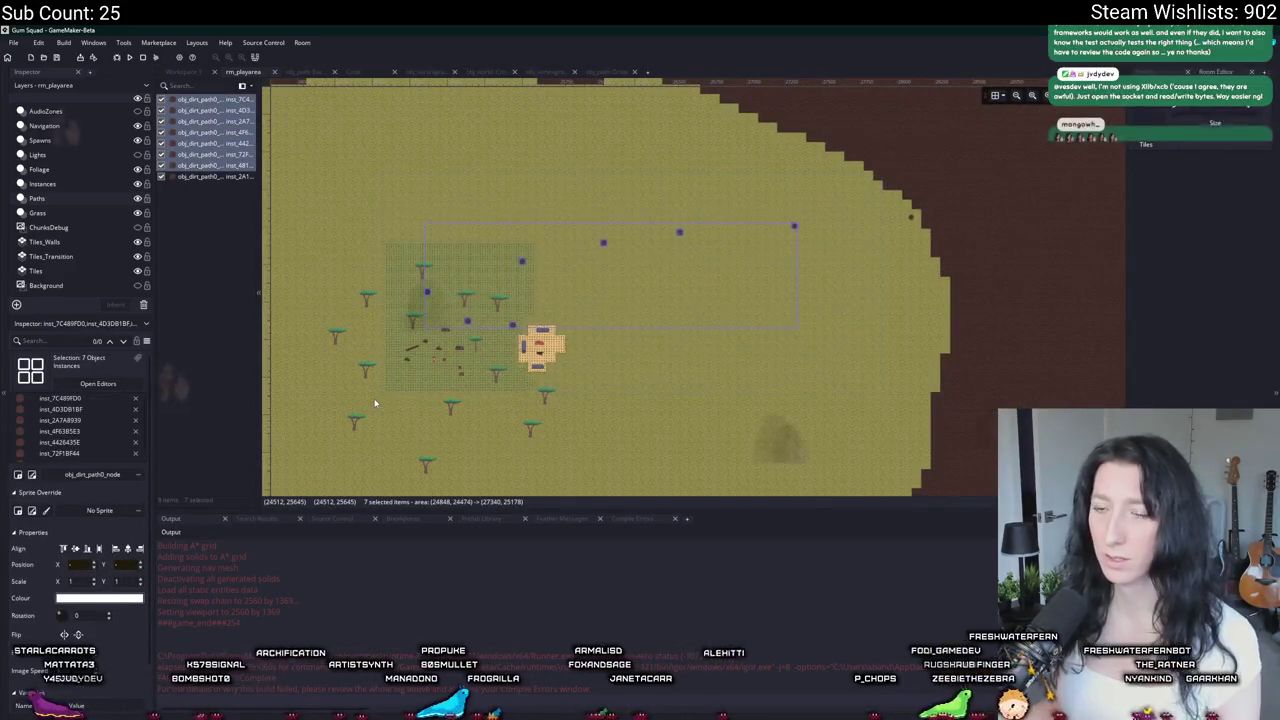
click(440, 415)
scroll(440, 415, up, 3)
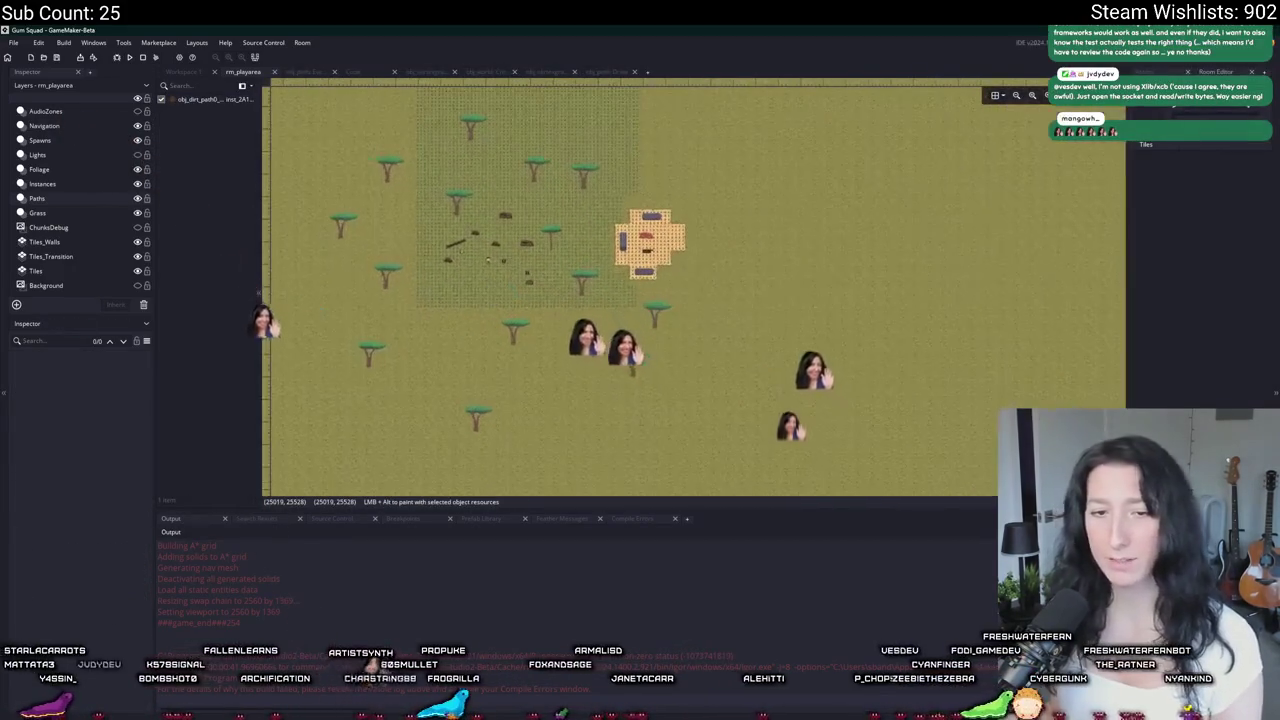
scroll(474, 284, down, 2)
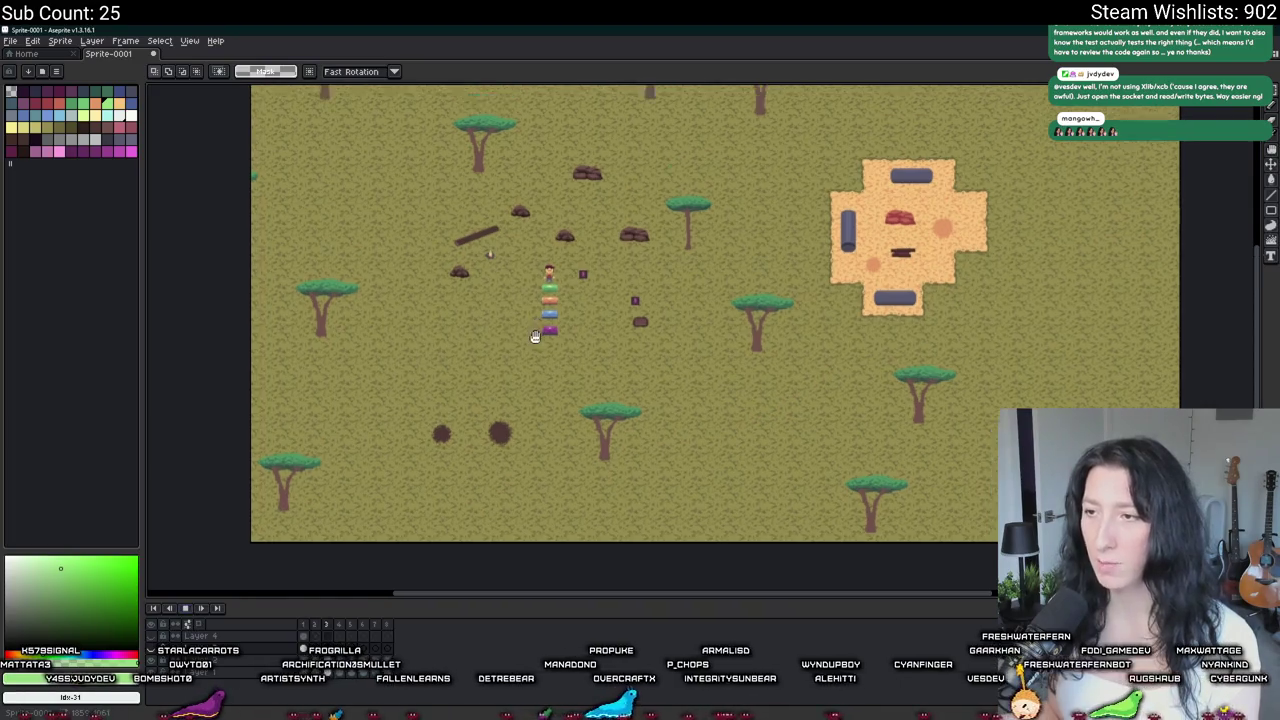
scroll(556, 300, up, 4)
mouse_move(558, 204)
mouse_down()
mouse_move(558, 334)
mouse_move(666, 294)
mouse_move(657, 256)
mouse_up()
scroll(666, 294, down, 1)
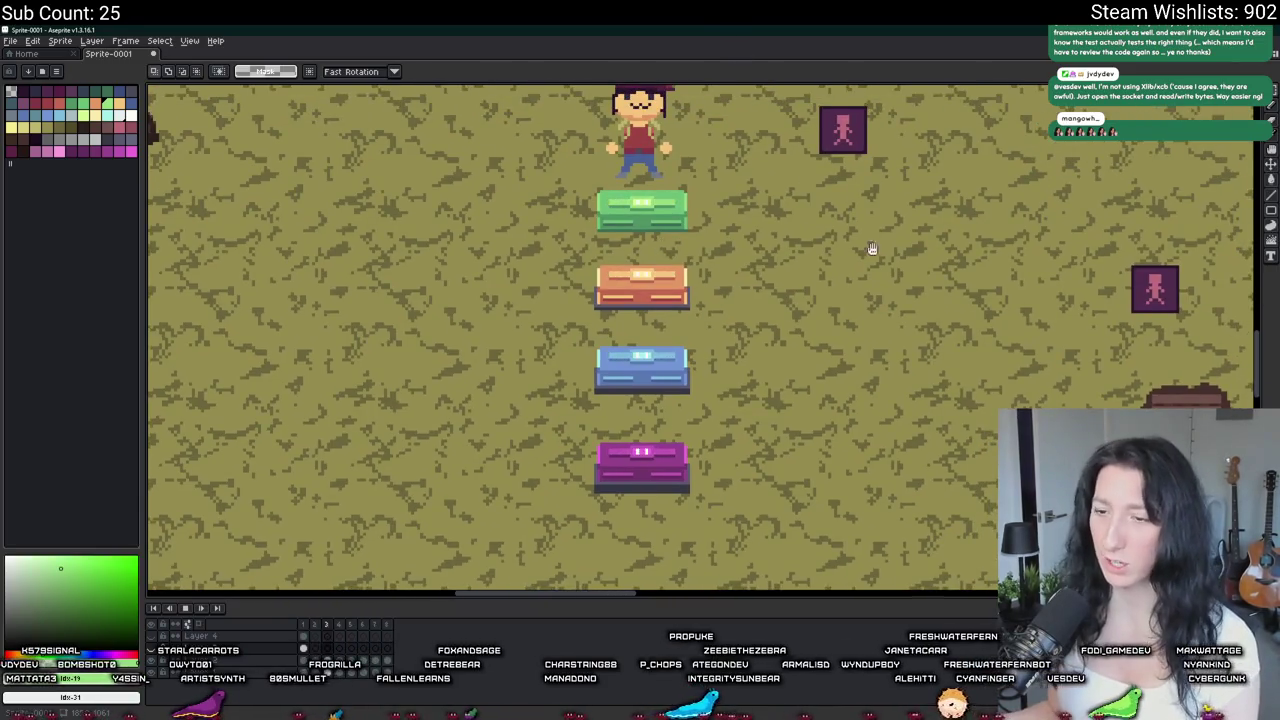
drag(871, 251, 809, 264)
scroll(800, 260, down, 3)
scroll(728, 256, up, 2)
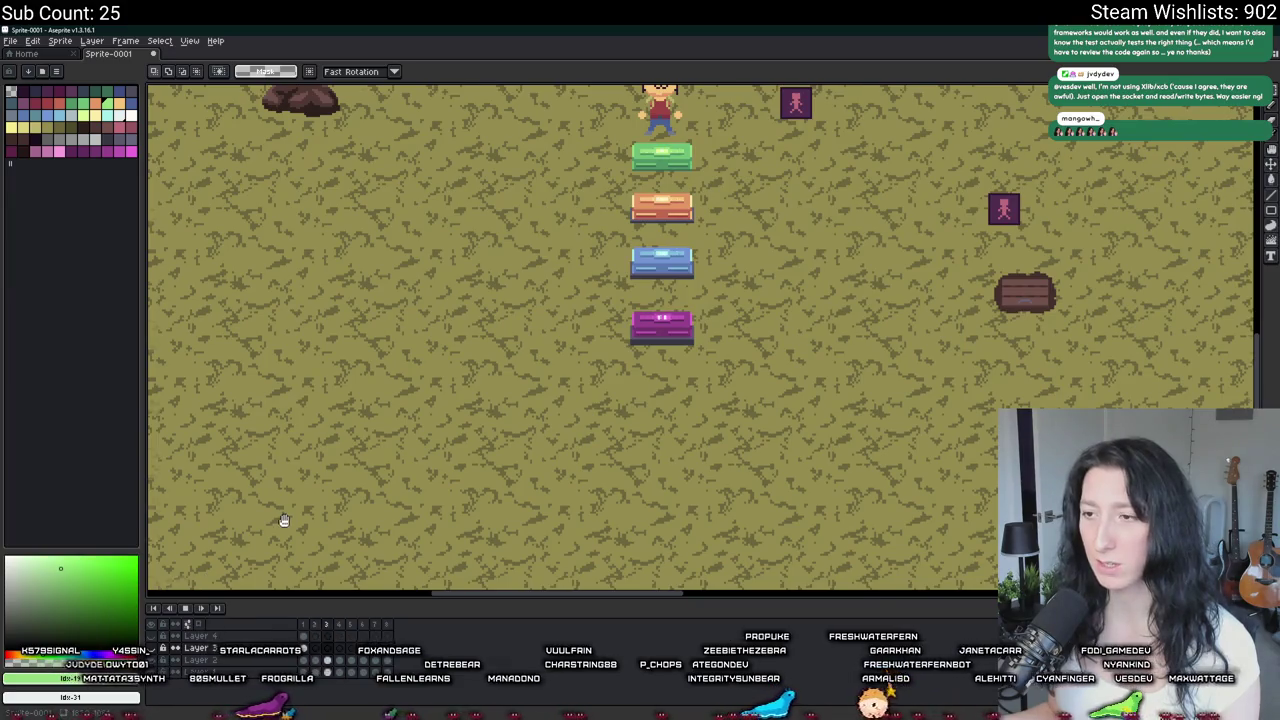
scroll(500, 206, down, 4)
scroll(723, 380, up, 4)
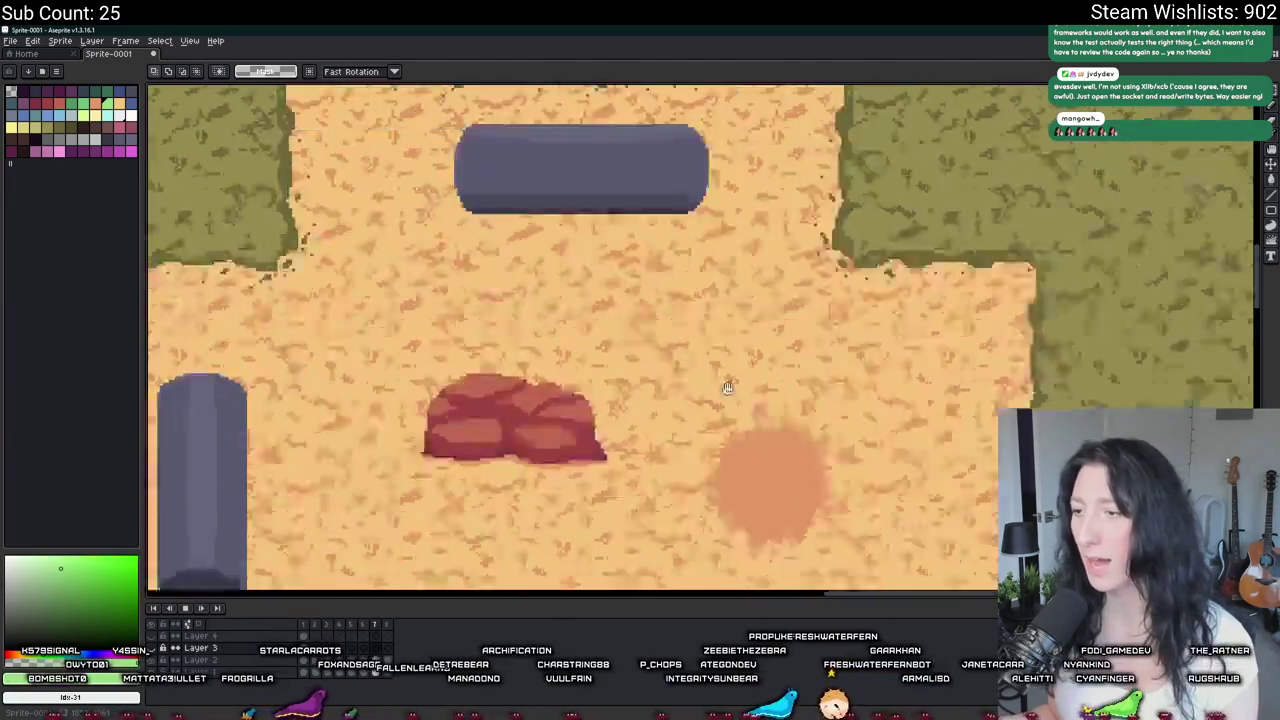
scroll(846, 337, down, 3)
drag(599, 367, 994, 291)
drag(699, 194, 707, 181)
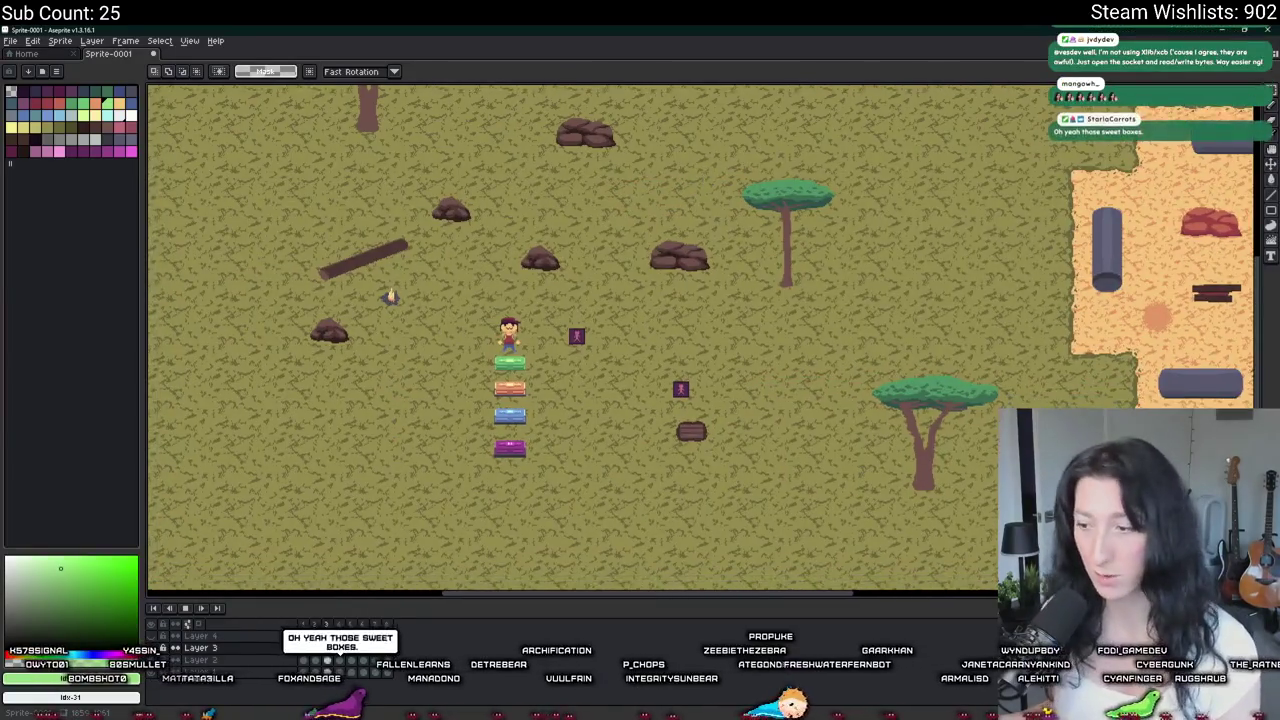
In GitHub Desktop, commit the 16 changed files to main with the summary 'Did some things'.
key(alt+Tab)
click(231, 165)
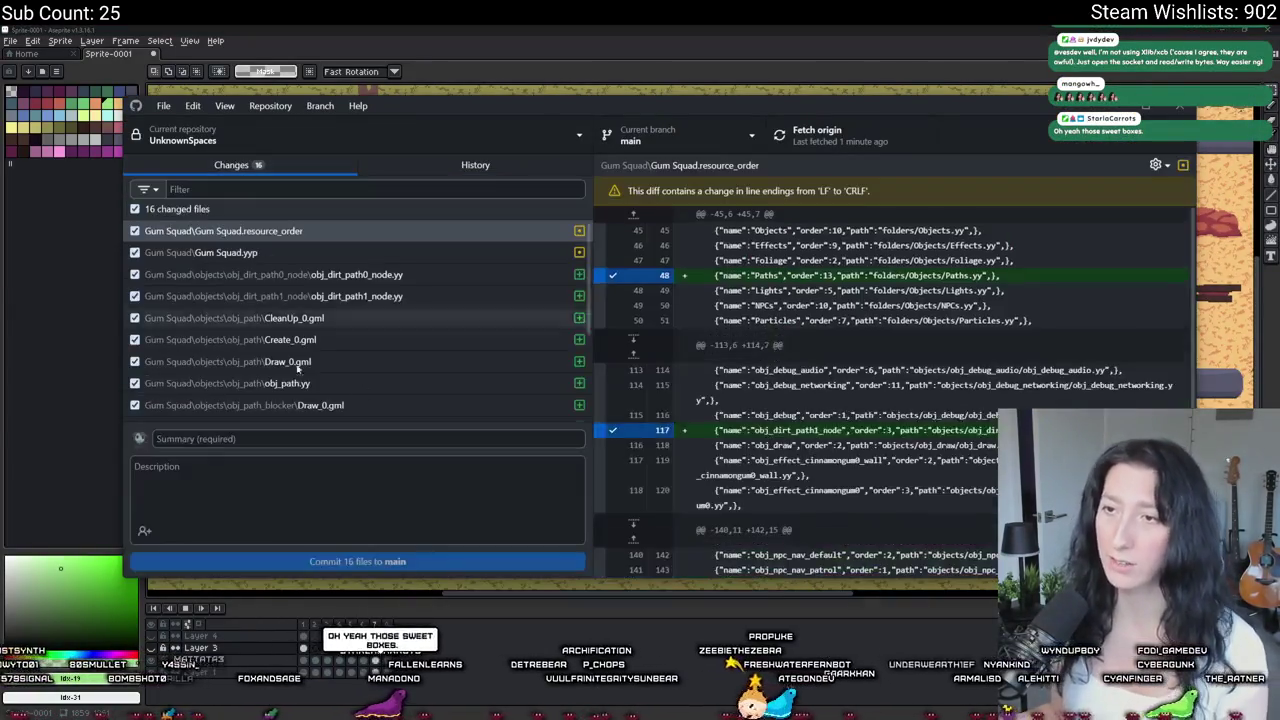
click(352, 440)
text(Did some things)
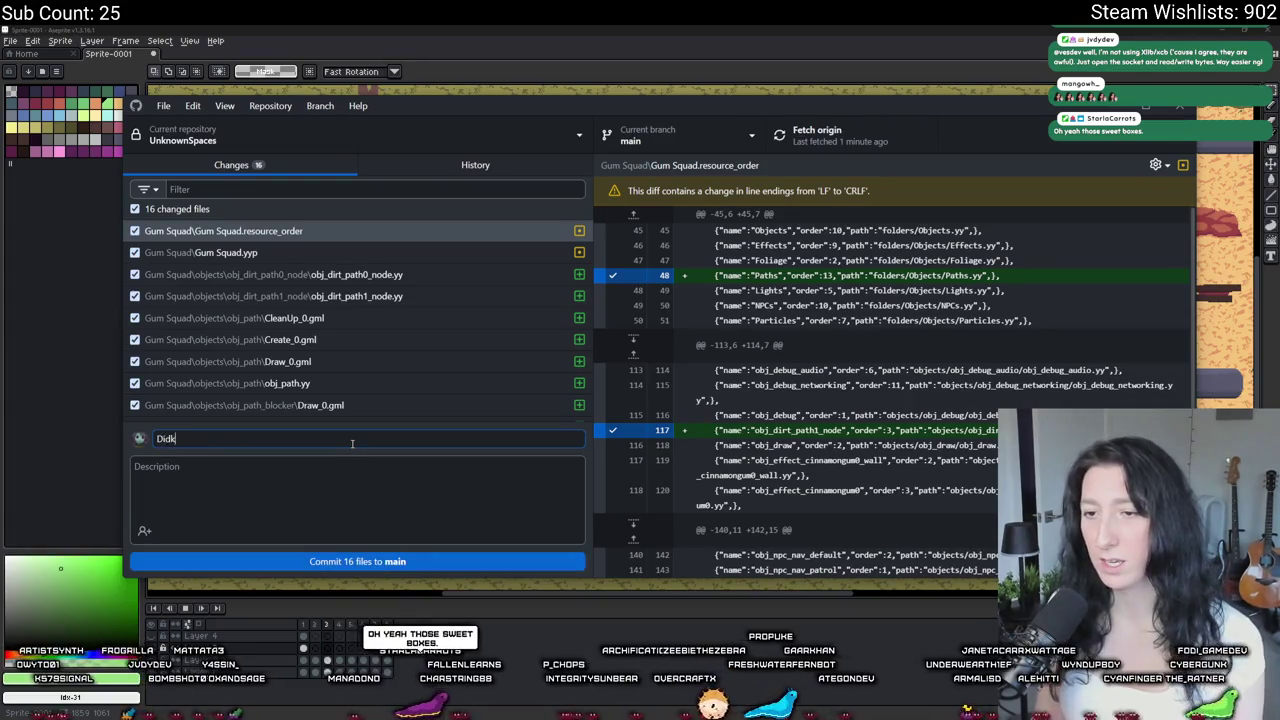
click(344, 562)
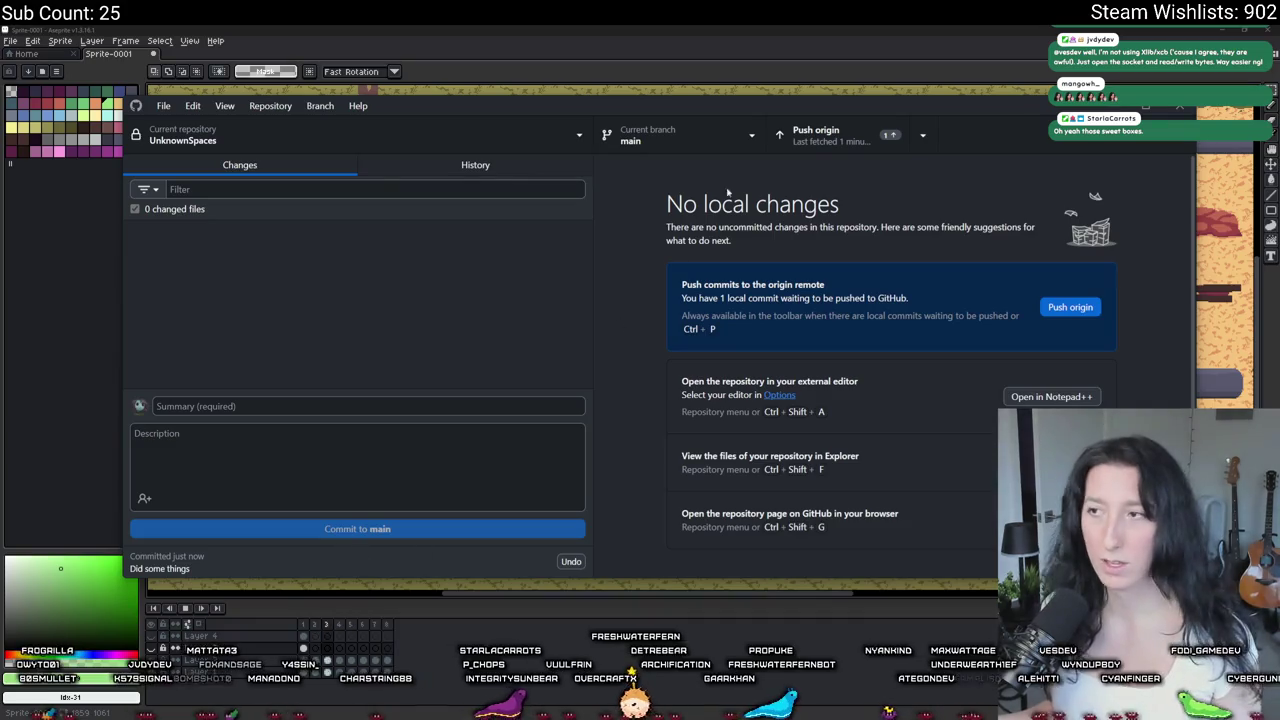
Push the new commit to origin.
click(864, 155)
key(alt+Tab)
scroll(525, 301, up, 3)
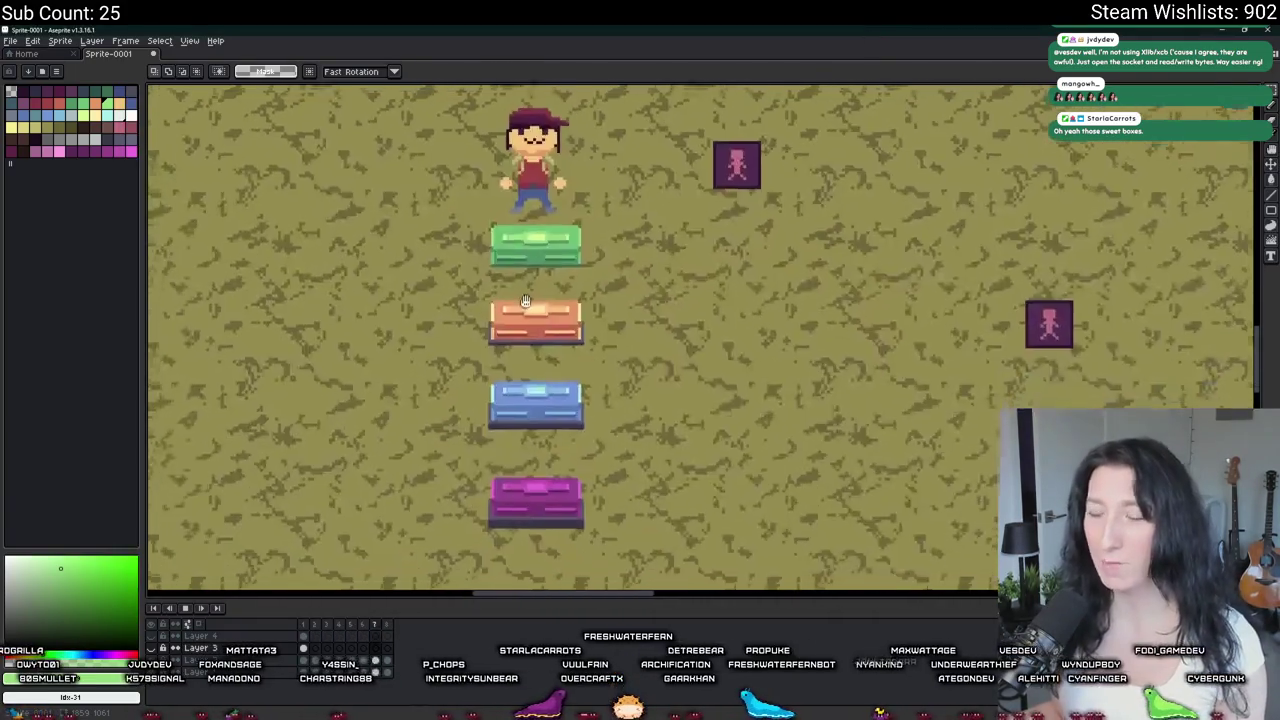
drag(527, 364, 585, 348)
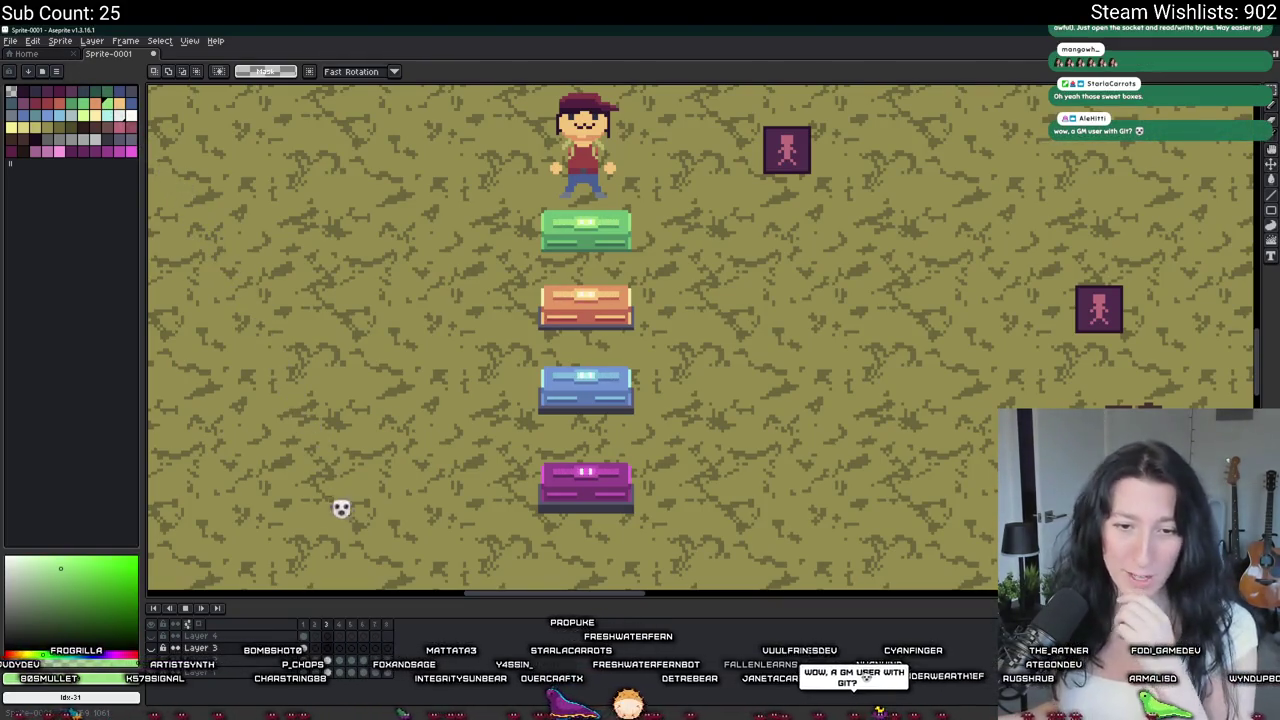
click(858, 713)
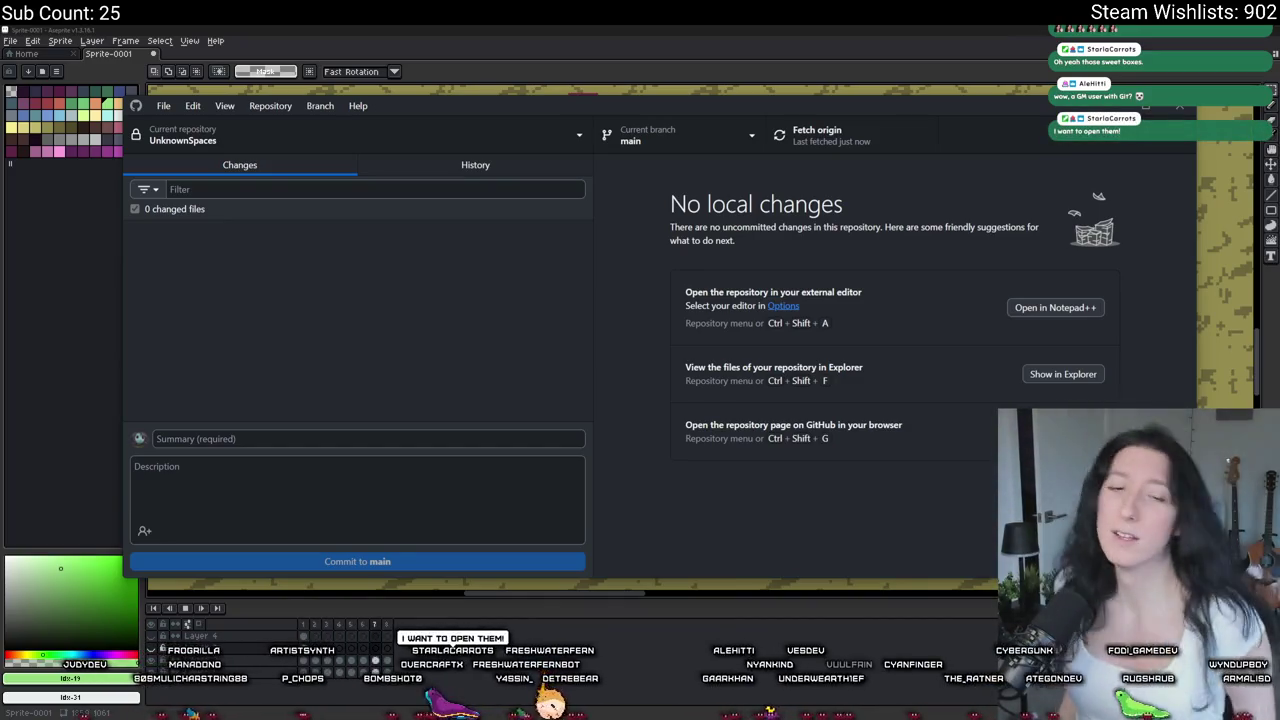
click(899, 61)
drag(871, 176, 825, 204)
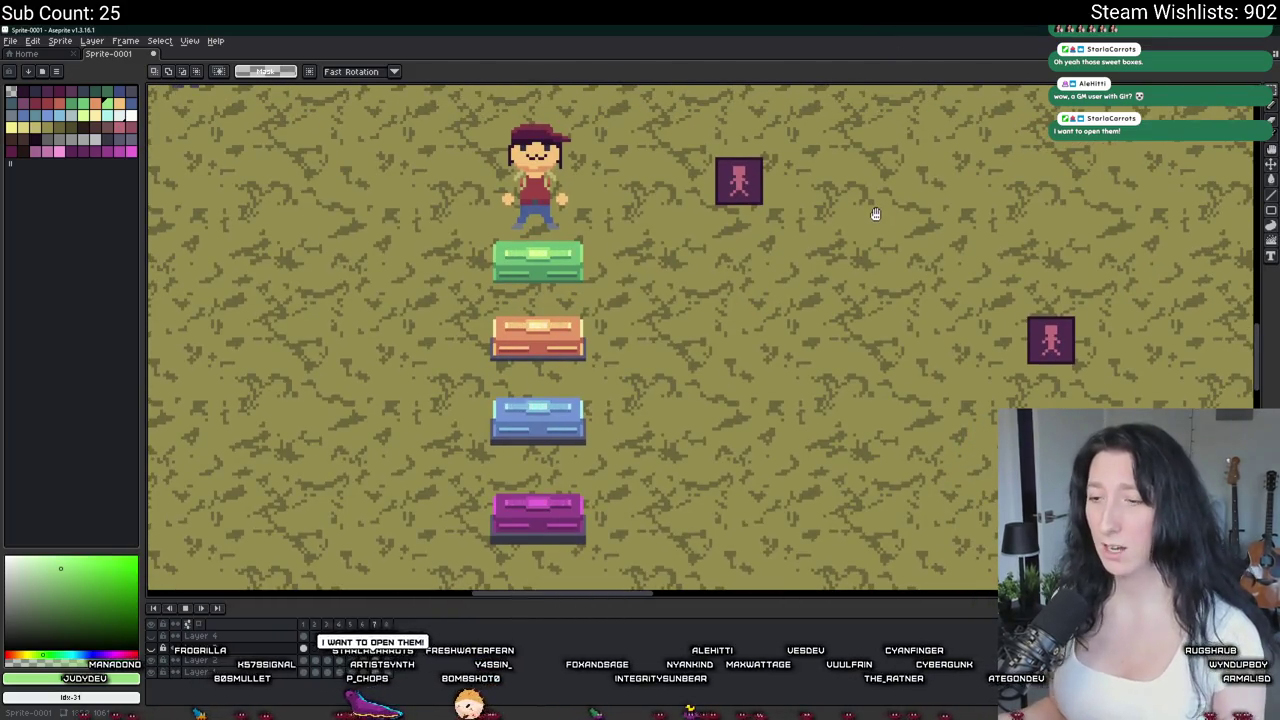
scroll(855, 206, down, 1)
drag(834, 229, 727, 310)
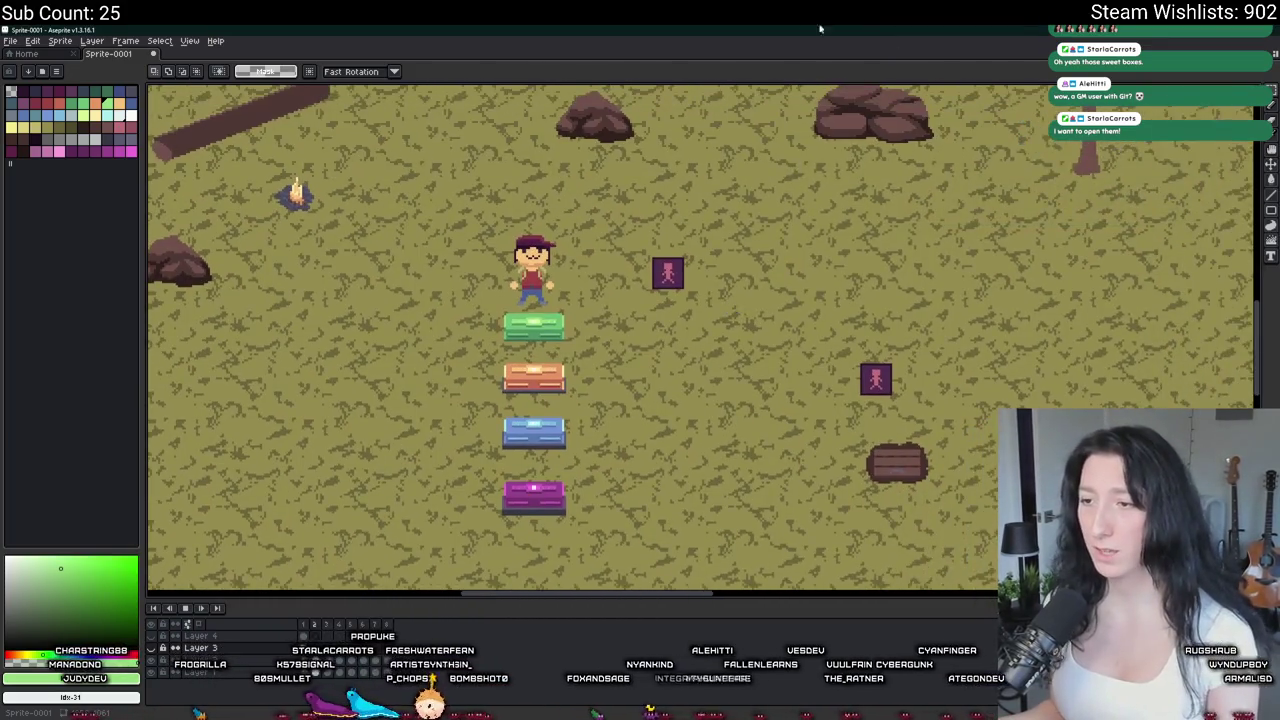
scroll(766, 220, down, 3)
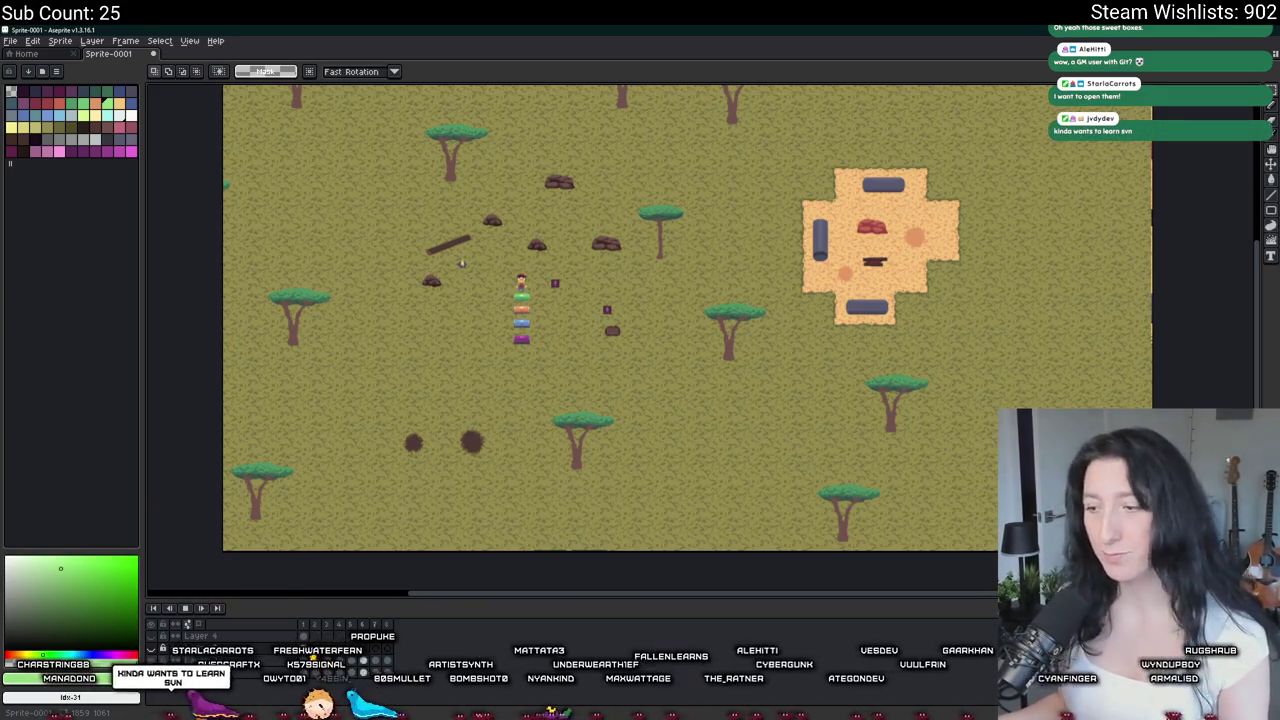
key(alt+Tab)
scroll(575, 364, down, 4)
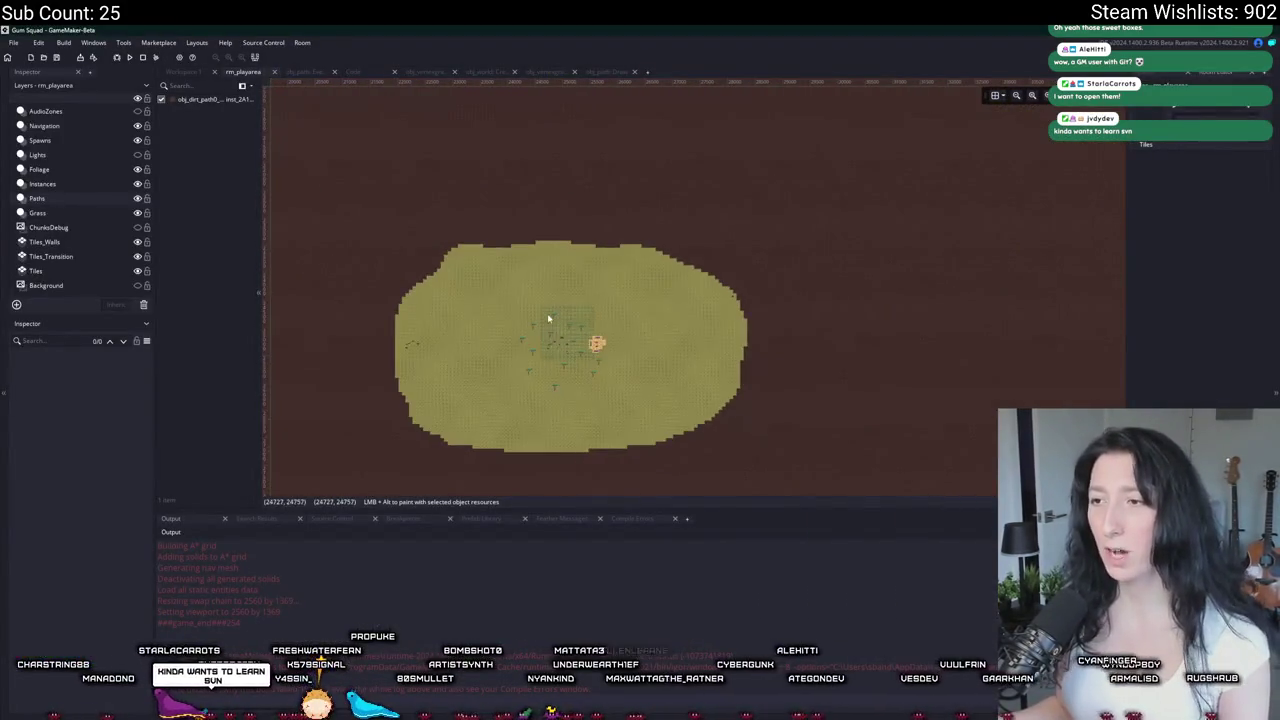
scroll(569, 341, down, 5)
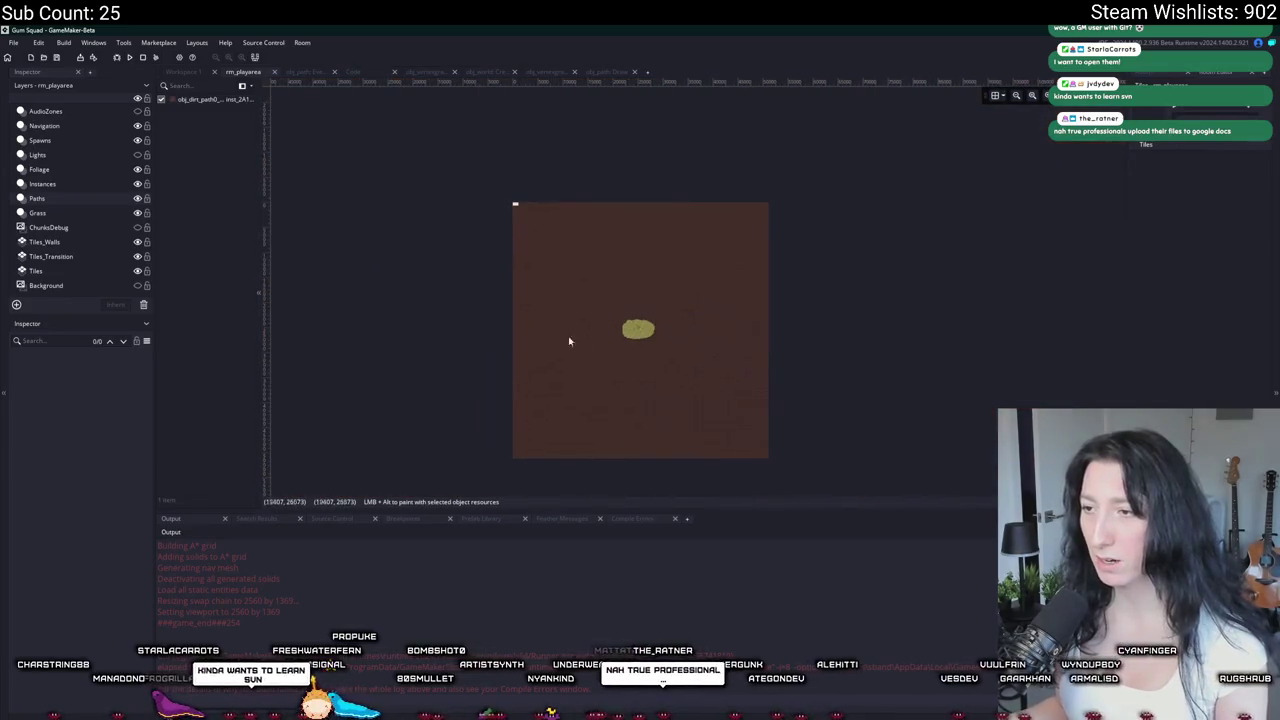
drag(508, 329, 631, 346)
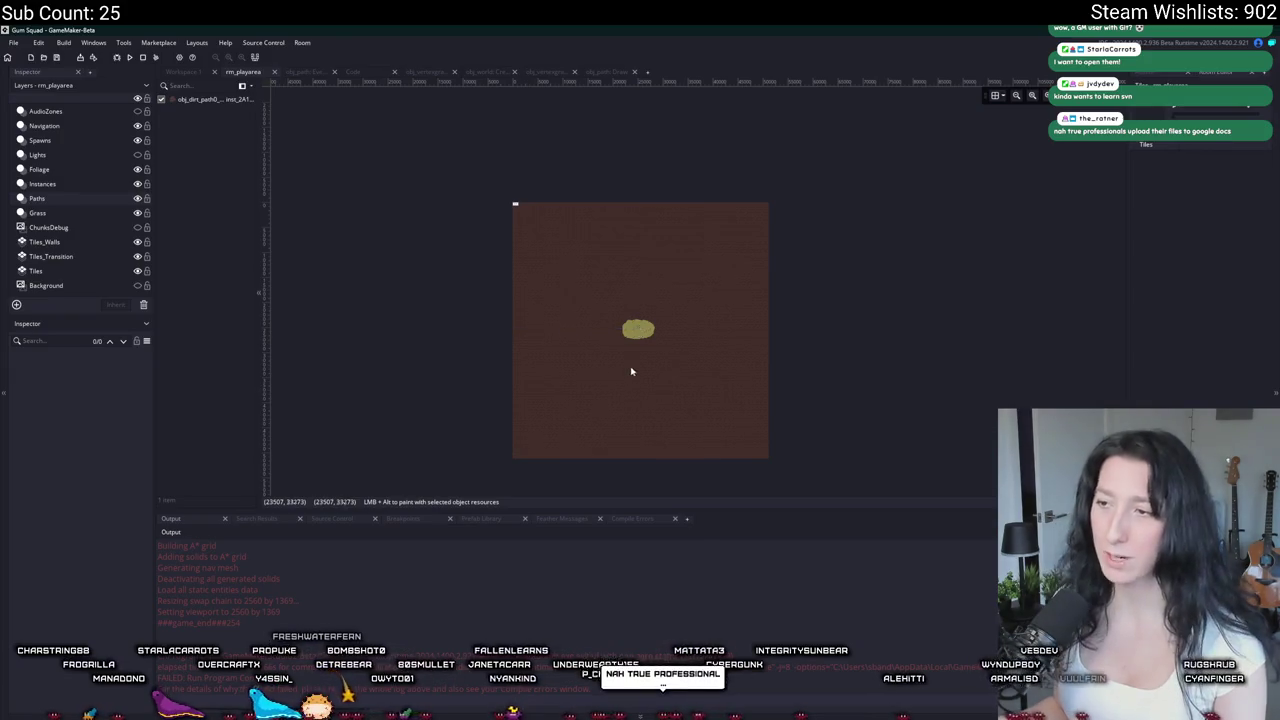
scroll(634, 329, up, 5)
scroll(662, 265, down, 3)
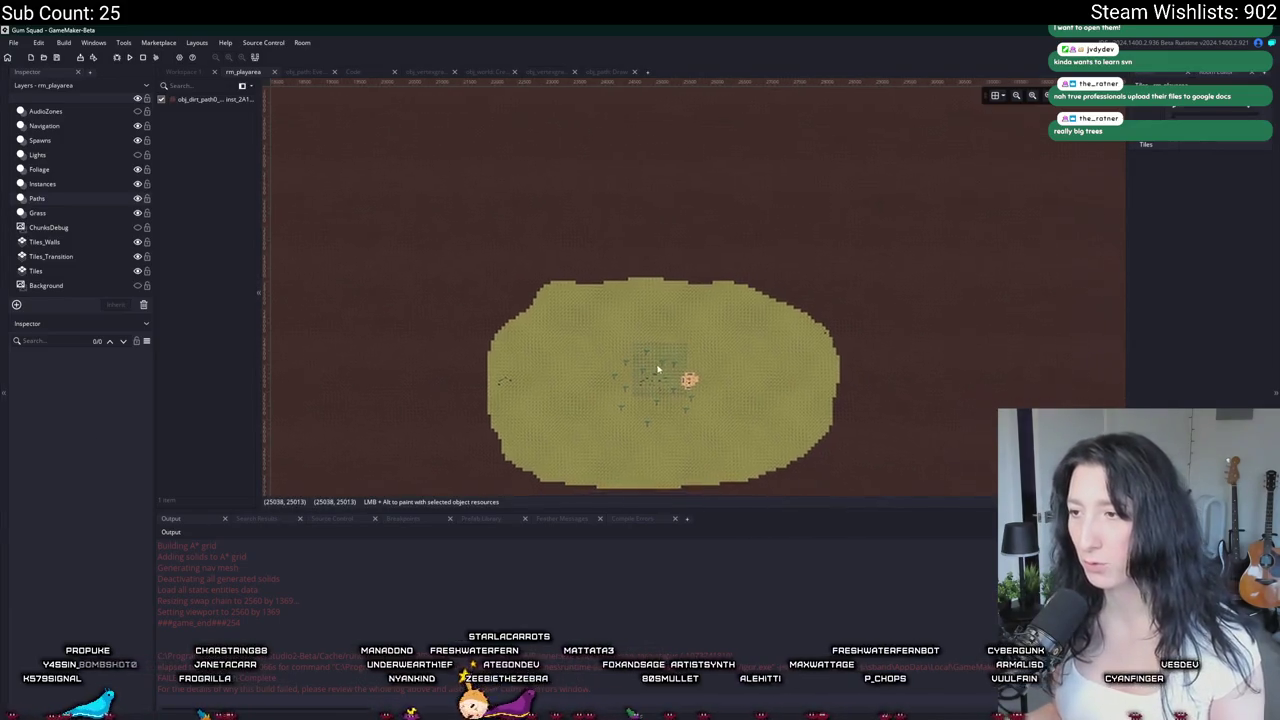
scroll(660, 365, down, 3)
scroll(657, 363, up, 3)
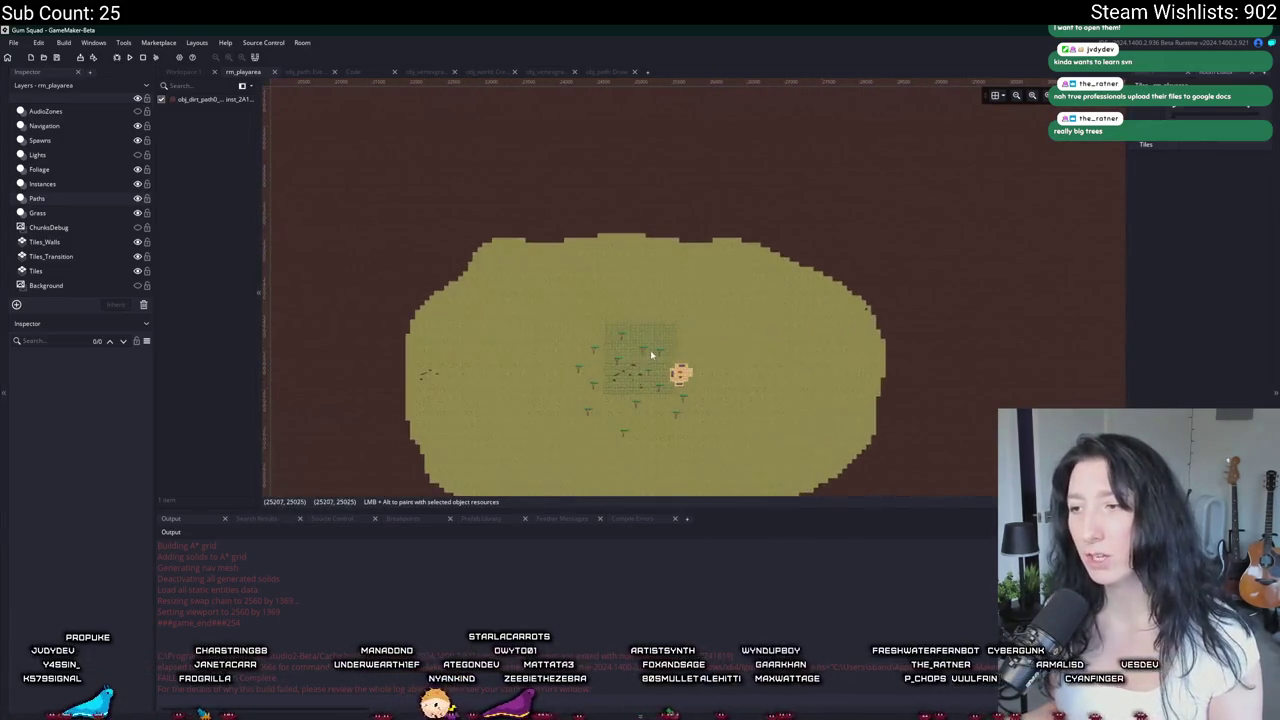
scroll(640, 362, down, 5)
scroll(623, 362, up, 2)
Pan around rm_playarea and attempt rubber-band selections to locate the path node instance.
mouse_move(488, 196)
mouse_down()
mouse_move(534, 500)
mouse_move(492, 356)
mouse_up()
drag(494, 401, 520, 417)
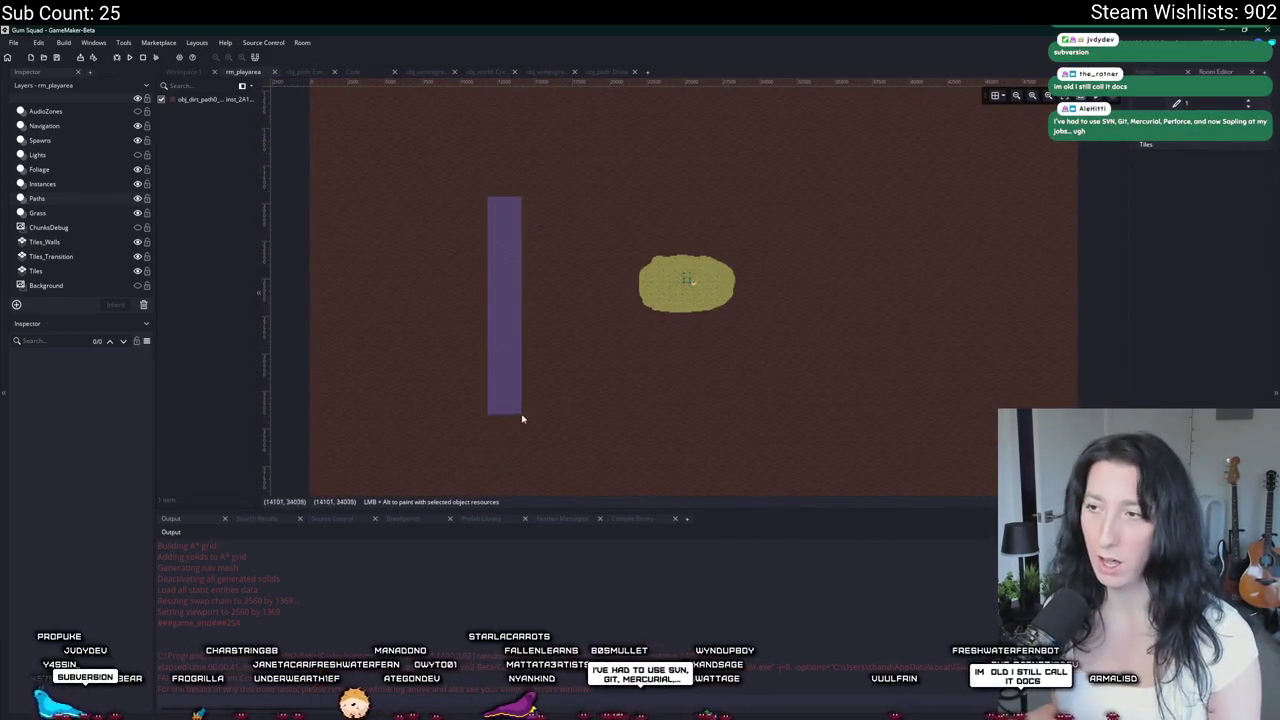
drag(471, 243, 529, 337)
drag(591, 264, 523, 328)
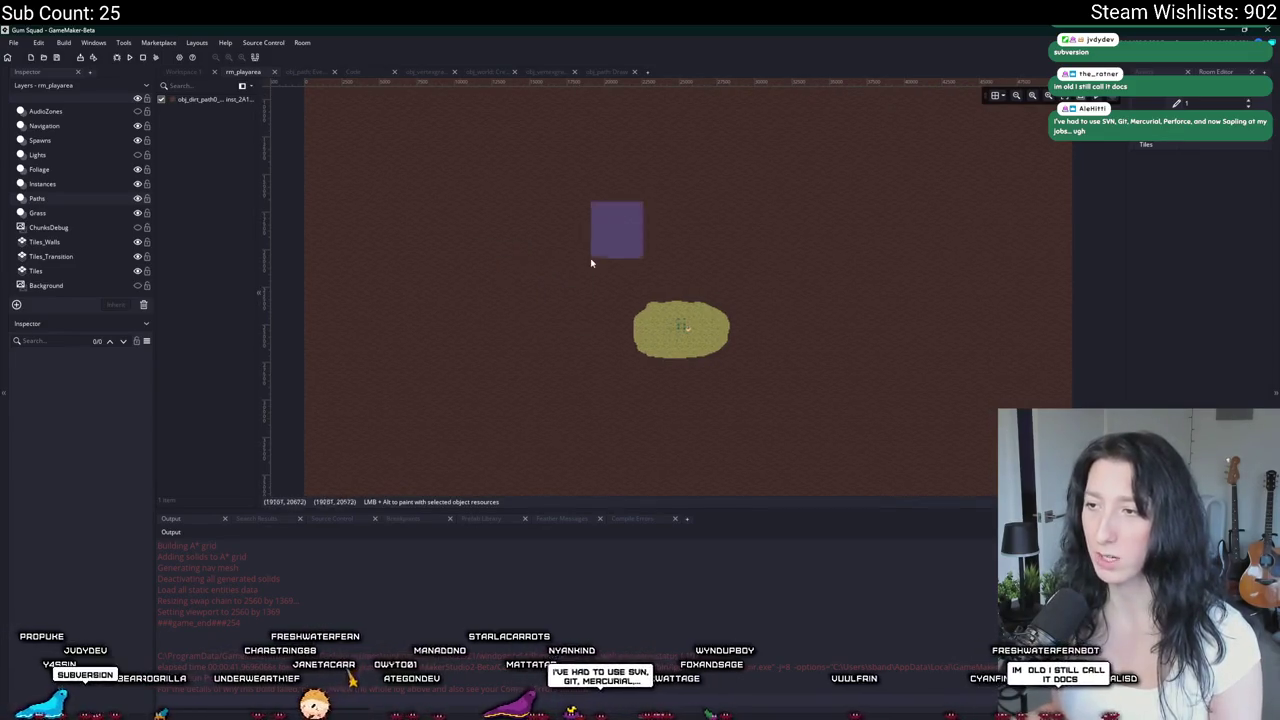
drag(591, 263, 550, 314)
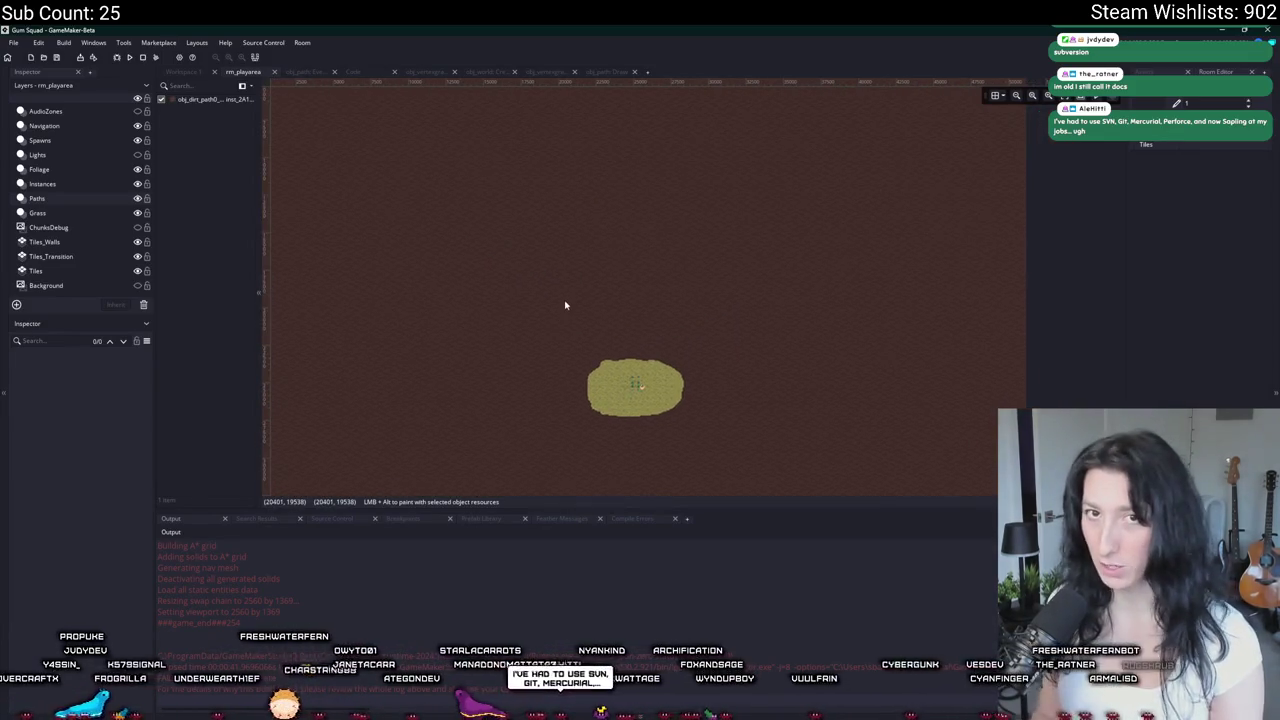
drag(643, 309, 697, 289)
mouse_move(692, 206)
mouse_down()
mouse_move(666, 137)
mouse_move(450, 180)
mouse_move(410, 226)
mouse_up()
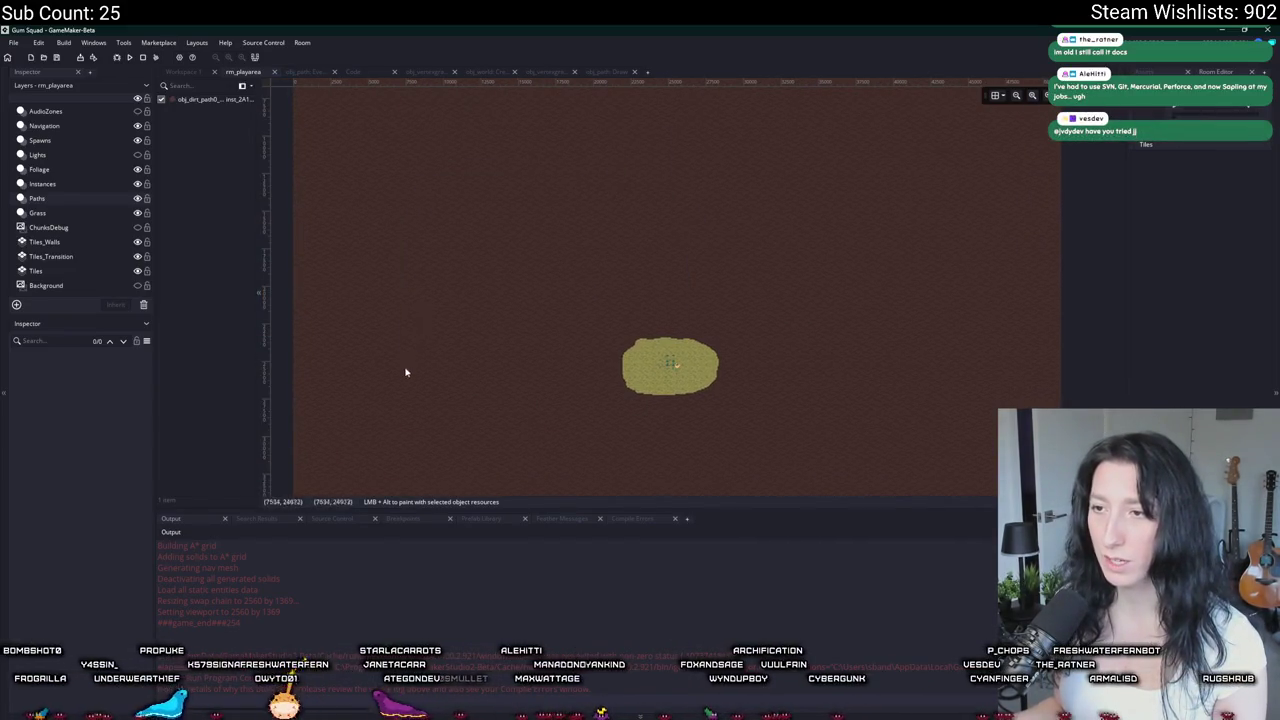
drag(357, 286, 307, 434)
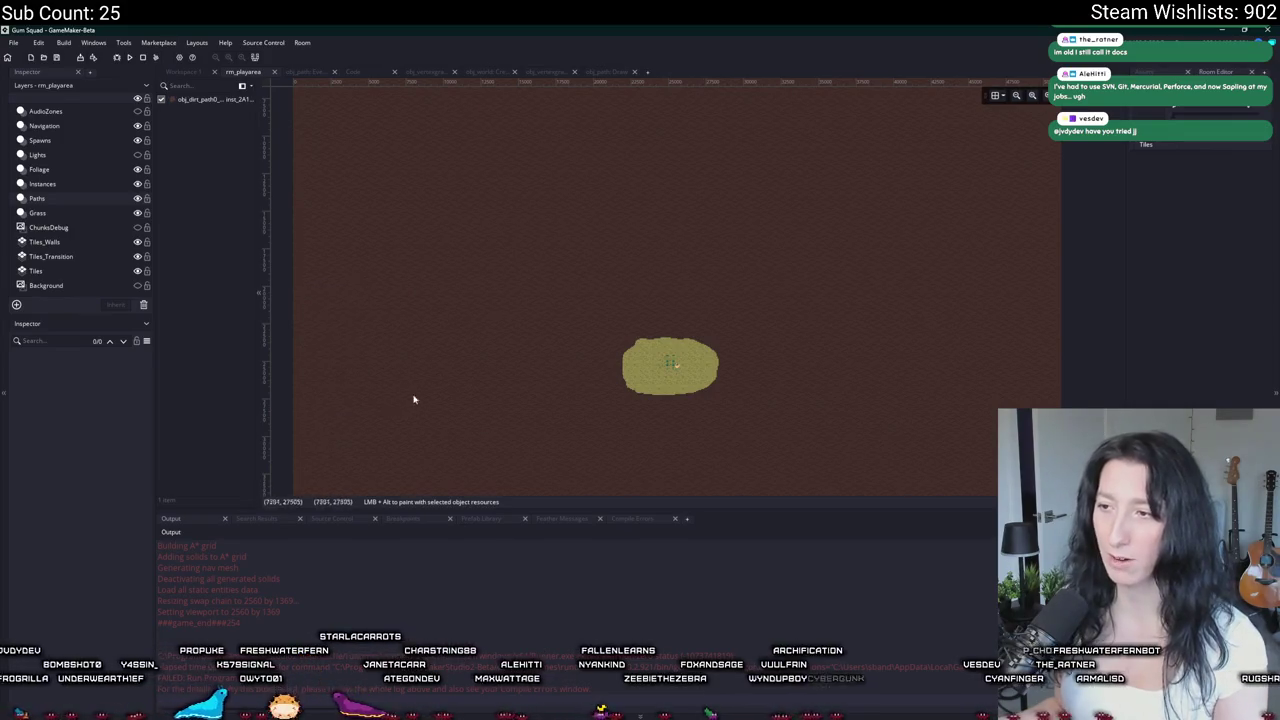
mouse_move(589, 389)
mouse_down()
mouse_move(577, 338)
mouse_move(525, 330)
mouse_up()
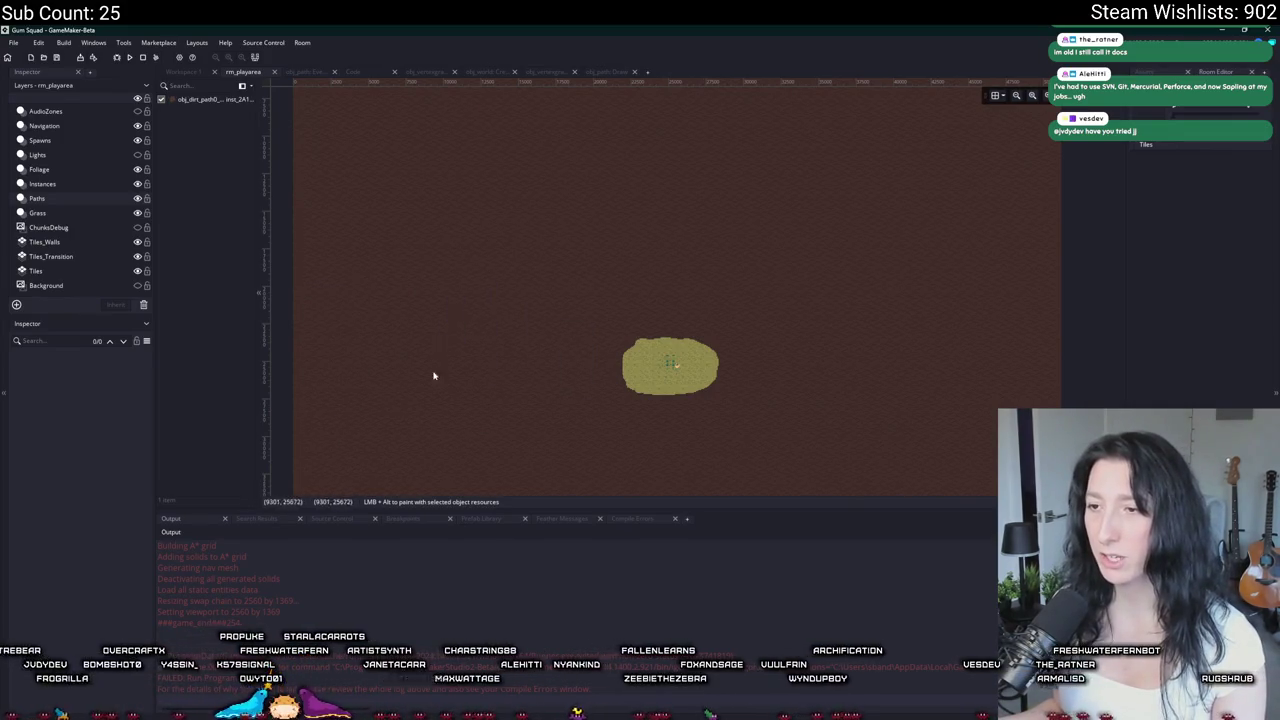
scroll(557, 308, up, 3)
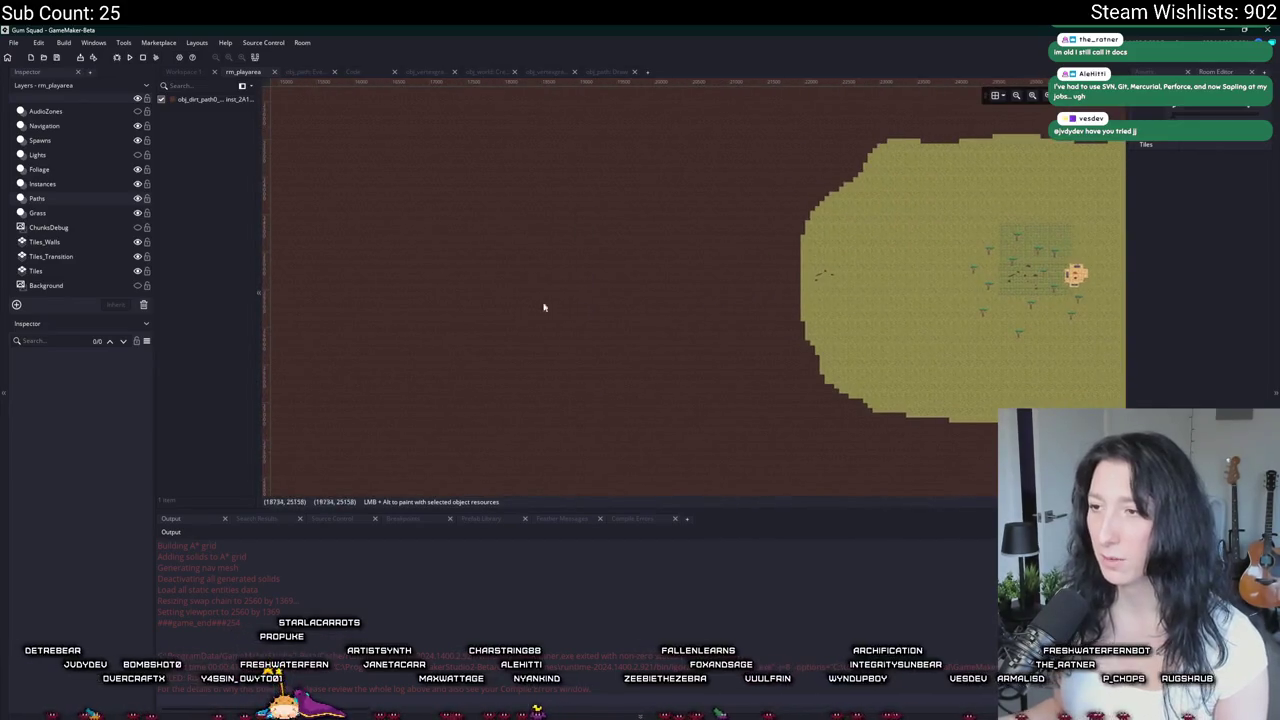
scroll(540, 263, down, 5)
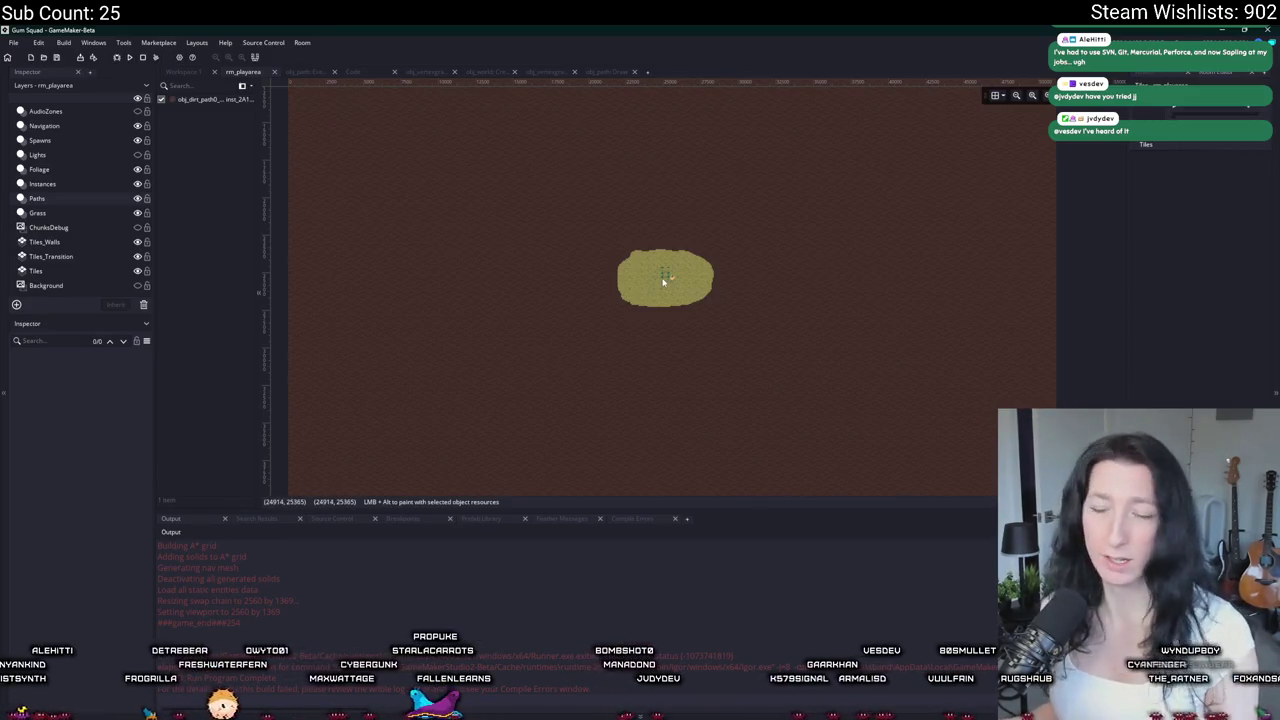
Zoom to the grass blob and box-select the obj_dirt_path0_node instance at 28093, 24437.
scroll(663, 280, up, 5)
scroll(661, 280, up, 1)
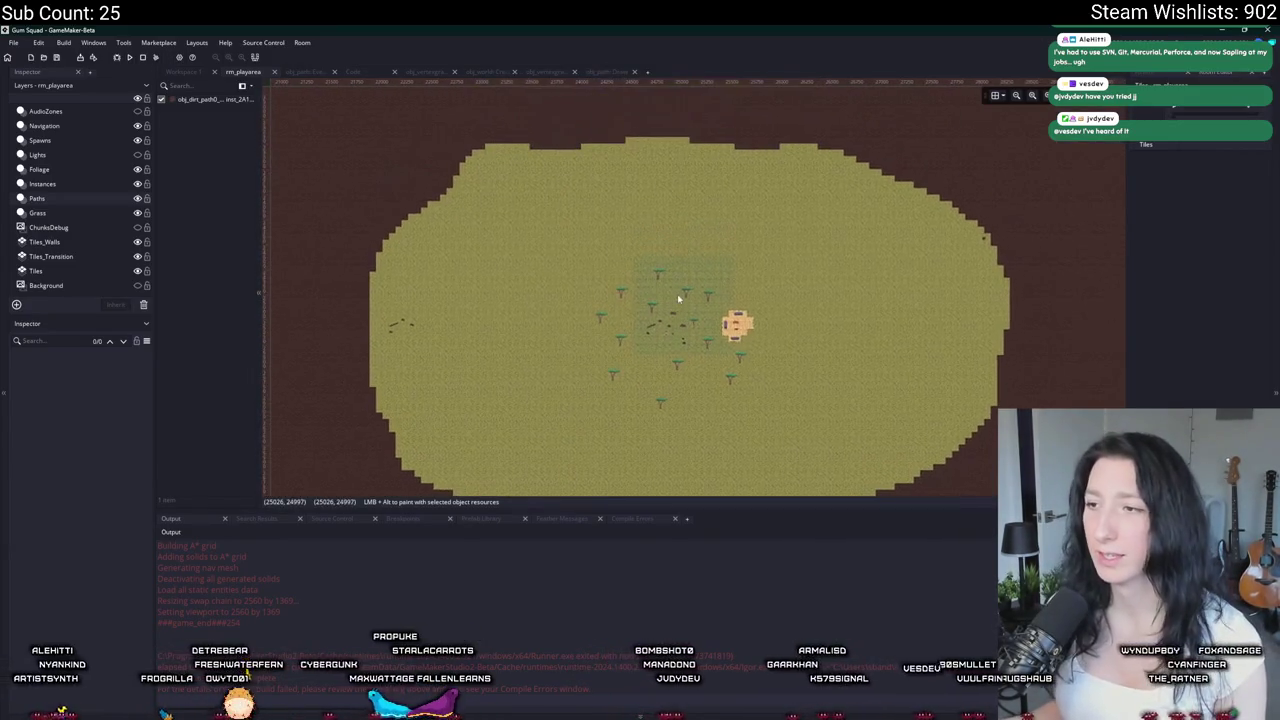
scroll(677, 294, down, 3)
scroll(681, 293, up, 3)
scroll(700, 285, down, 1)
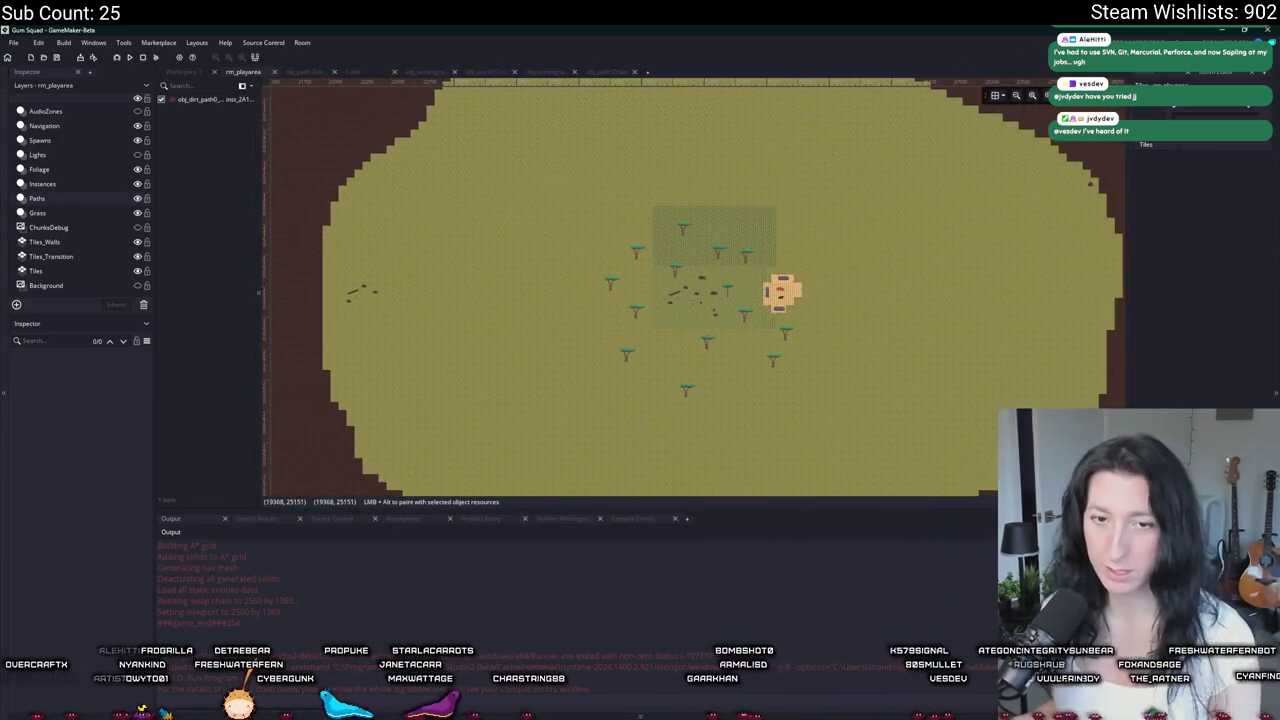
scroll(400, 377, down, 4)
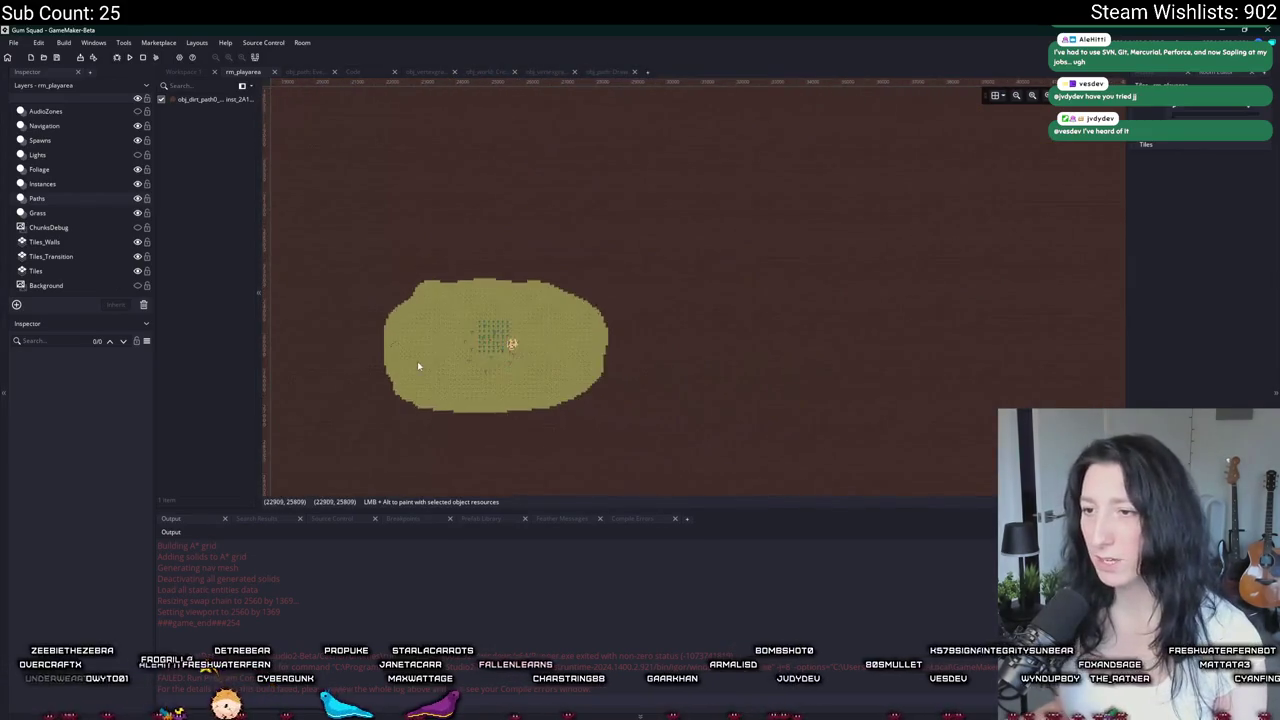
scroll(600, 343, down, 3)
drag(571, 300, 658, 370)
scroll(605, 324, up, 8)
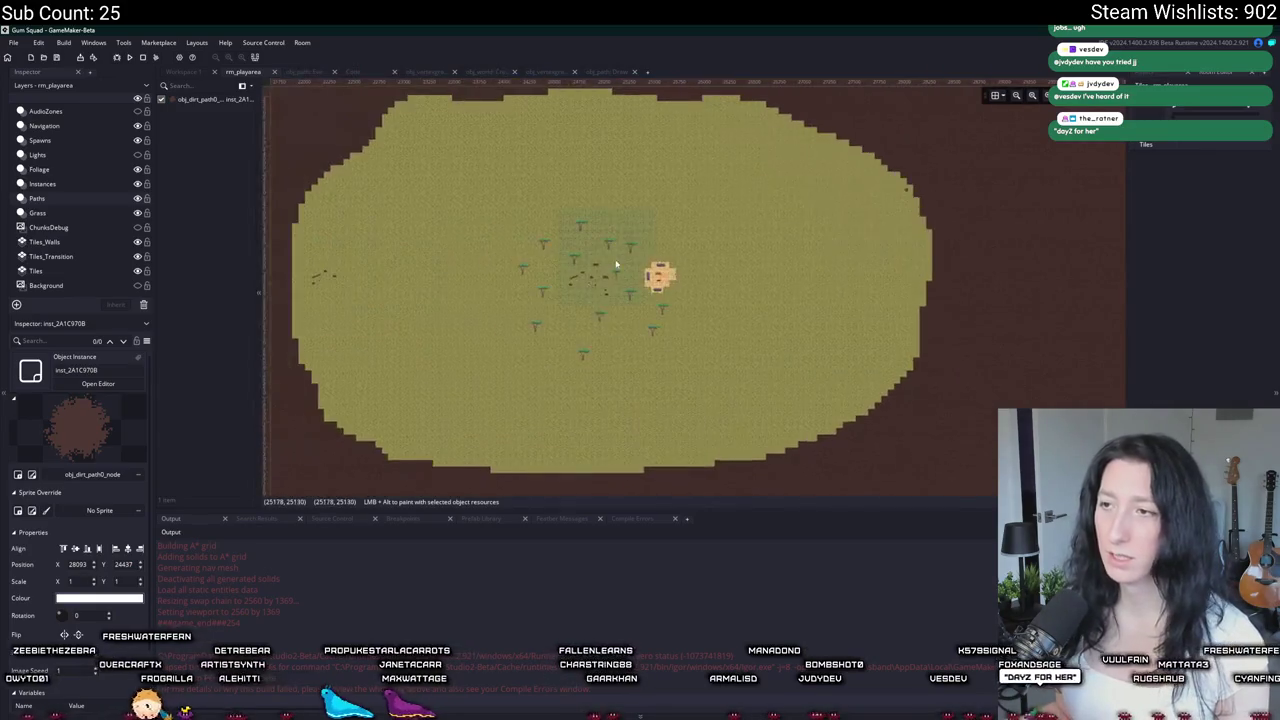
scroll(620, 257, up, 2)
drag(640, 263, 697, 273)
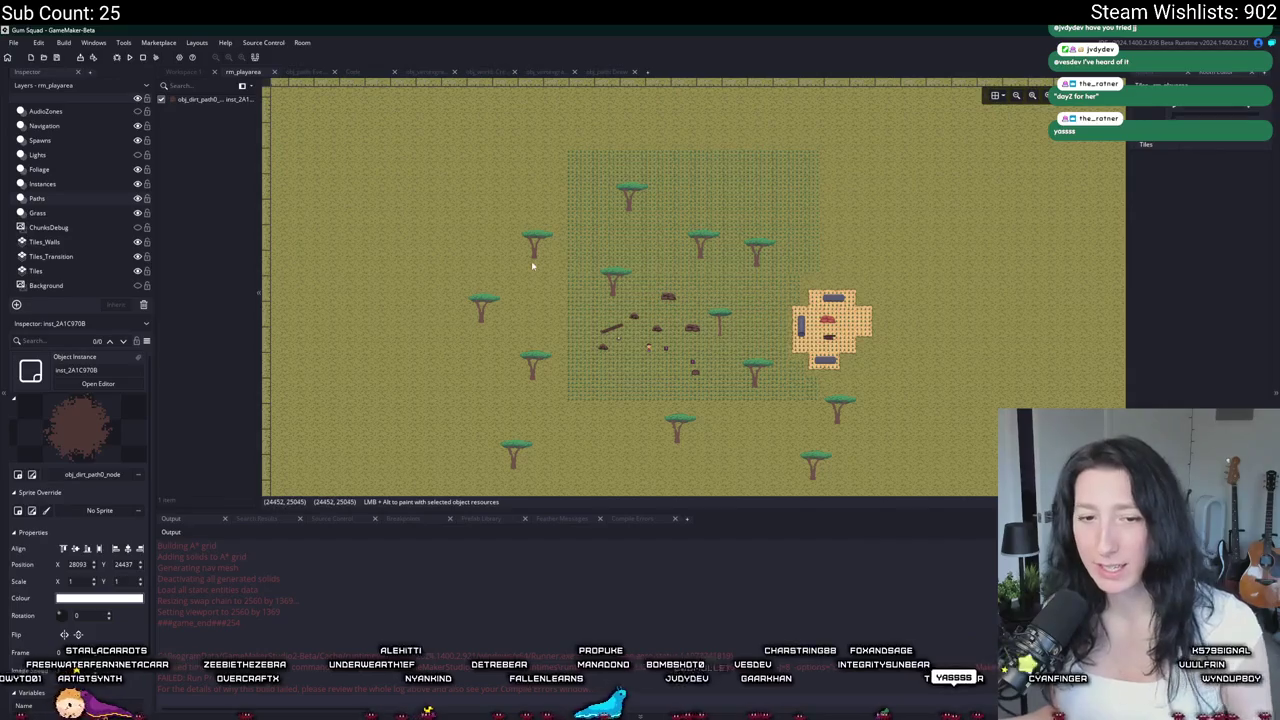
scroll(535, 256, down, 5)
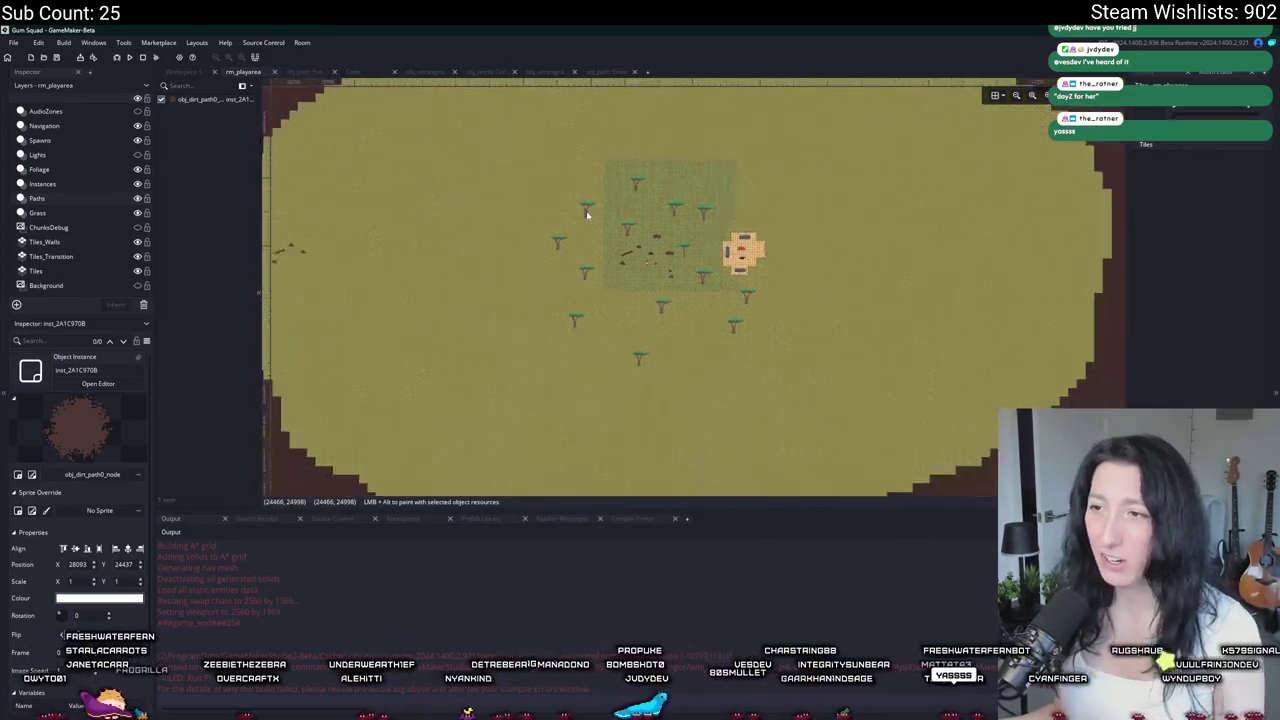
drag(602, 216, 644, 259)
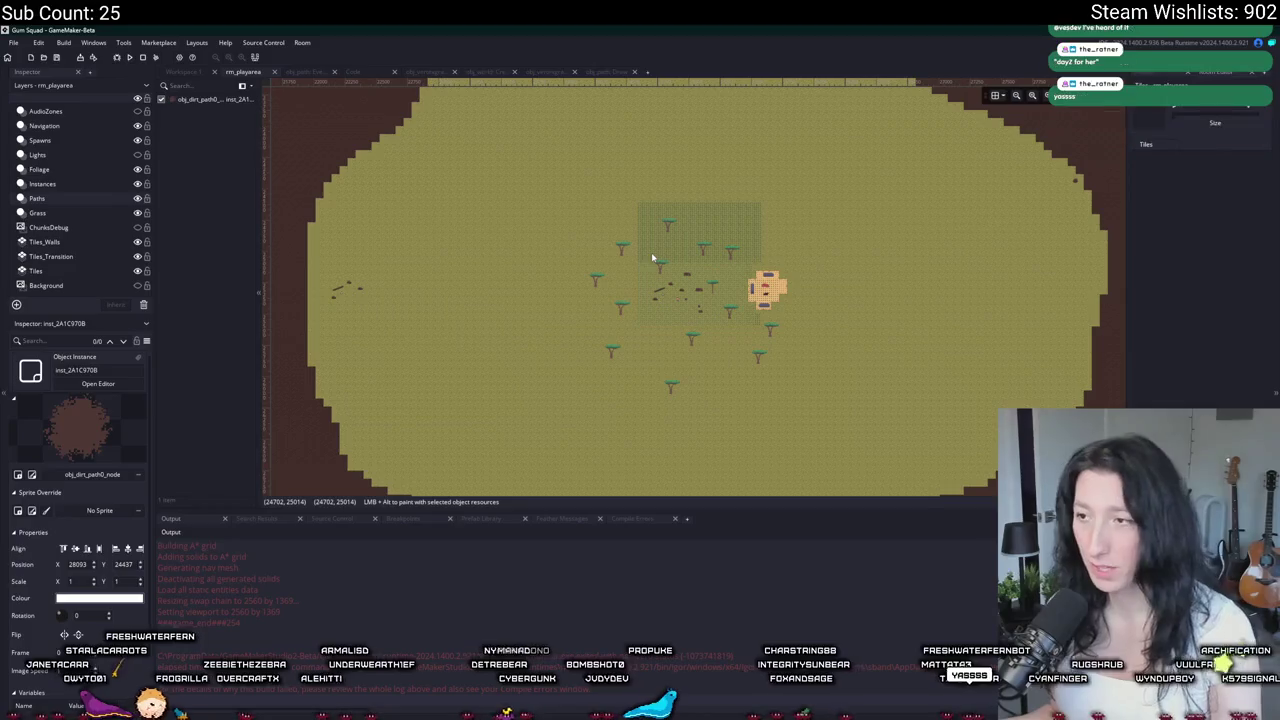